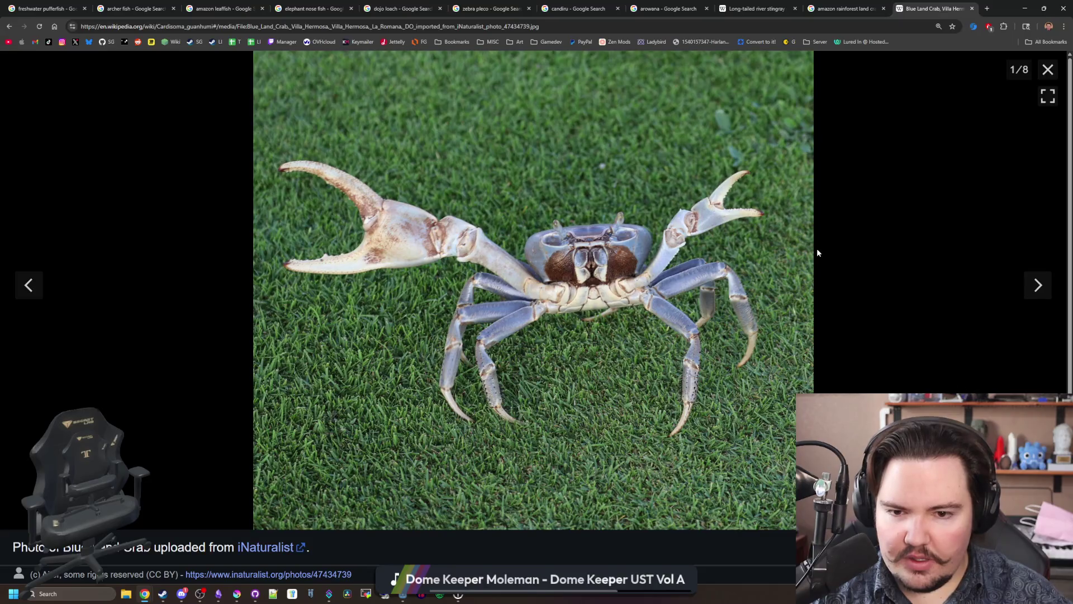
Step: Close the blue land crab photo viewer and switch to the Lured In notes in Obsidian
click(1048, 69)
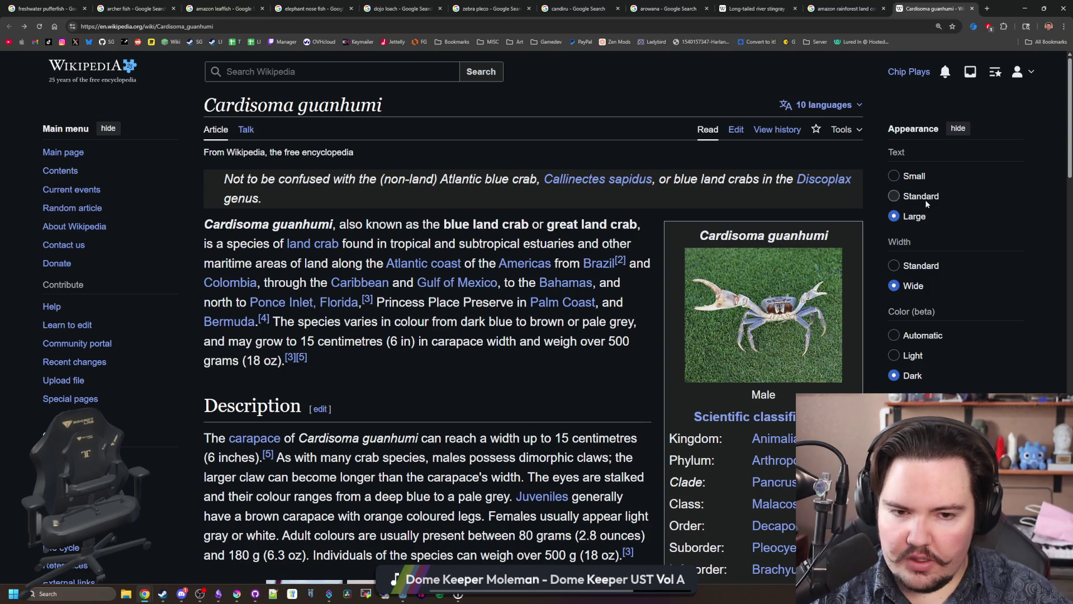
key(alt+Tab)
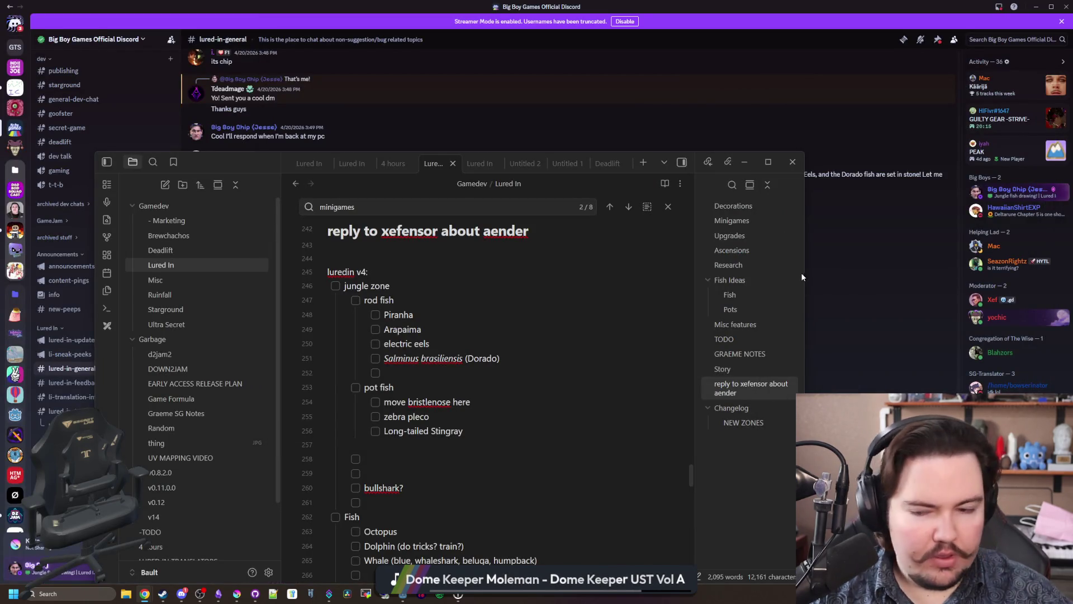
Step: Add 'Blue Land Crab' after Long-tailed Stingray, then return to the crab article's Description section
click(497, 434)
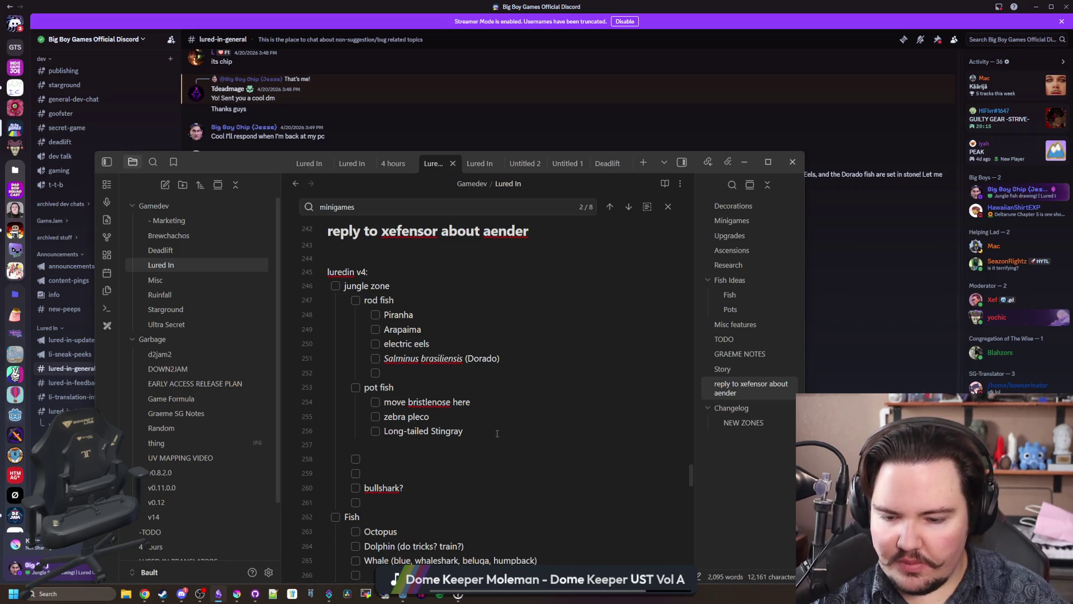
key(Return)
text(Blue Land Crab)
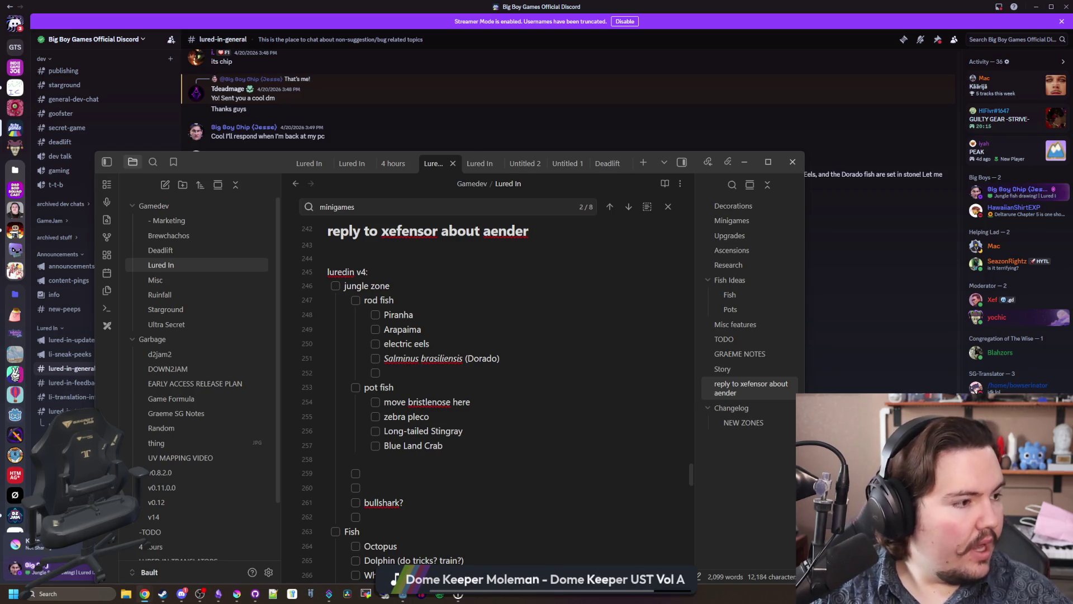
key(alt+Tab)
scroll(507, 306, down, 3)
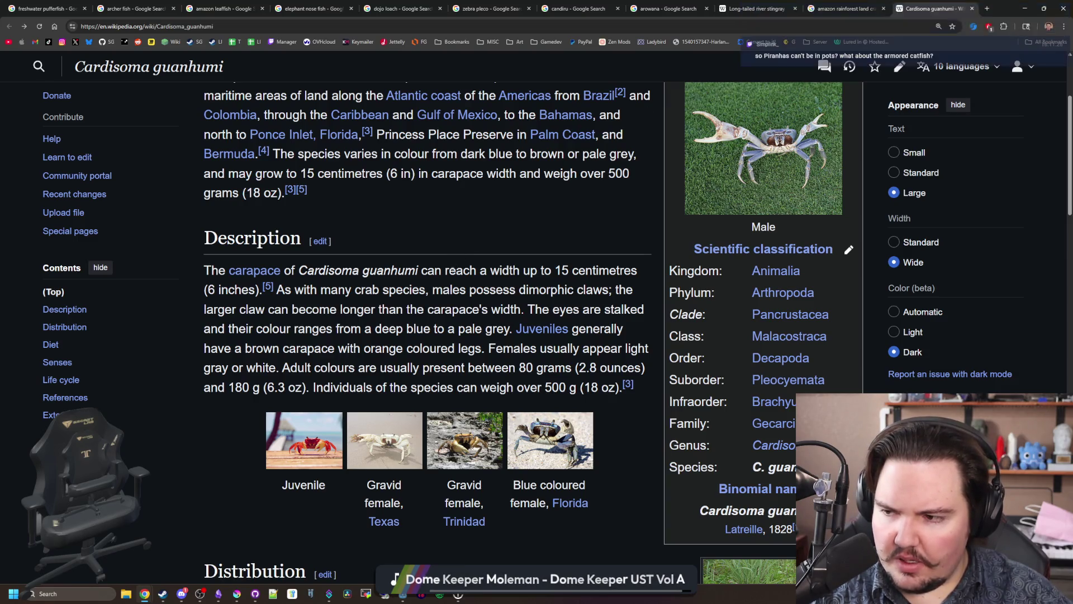
Step: Search Google for 'armored catfish' in a new tab
click(988, 7)
text(armored catf)
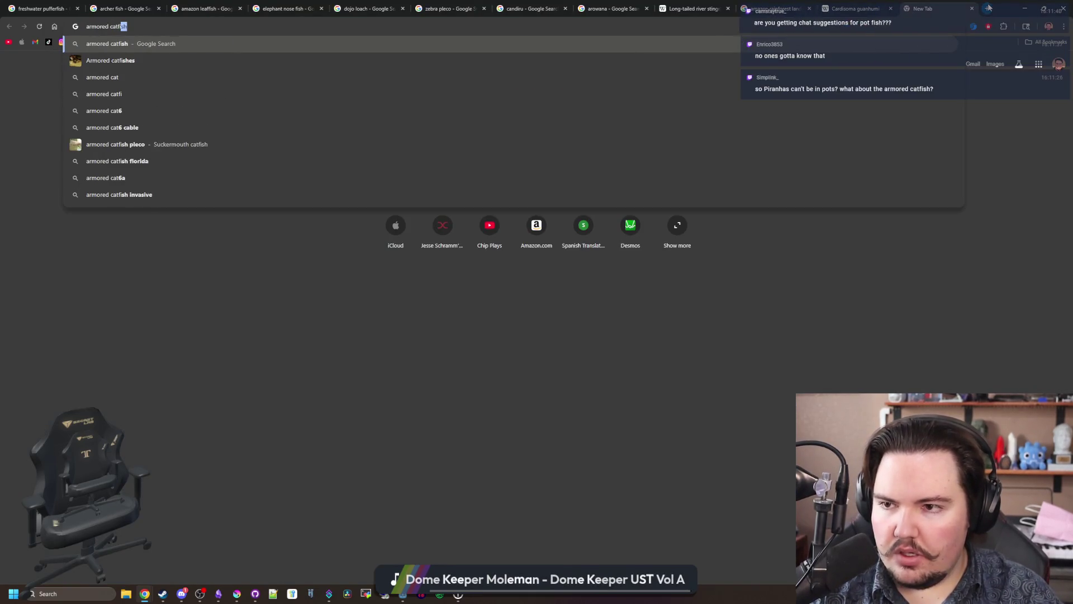
key(Return)
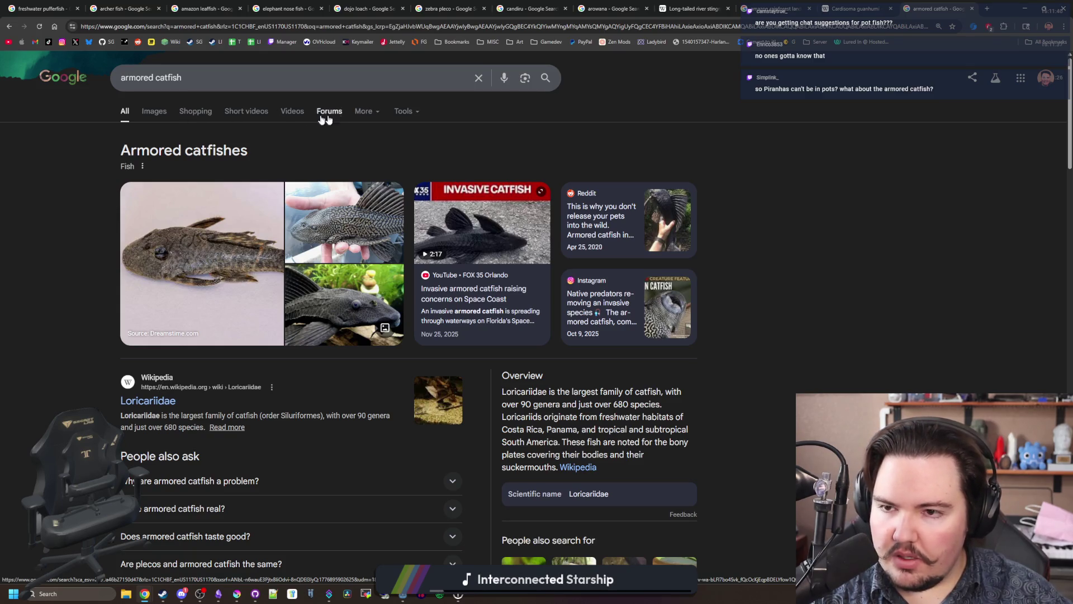
Step: Browse the armored catfish image results and preview photos, then return to the All results
click(148, 112)
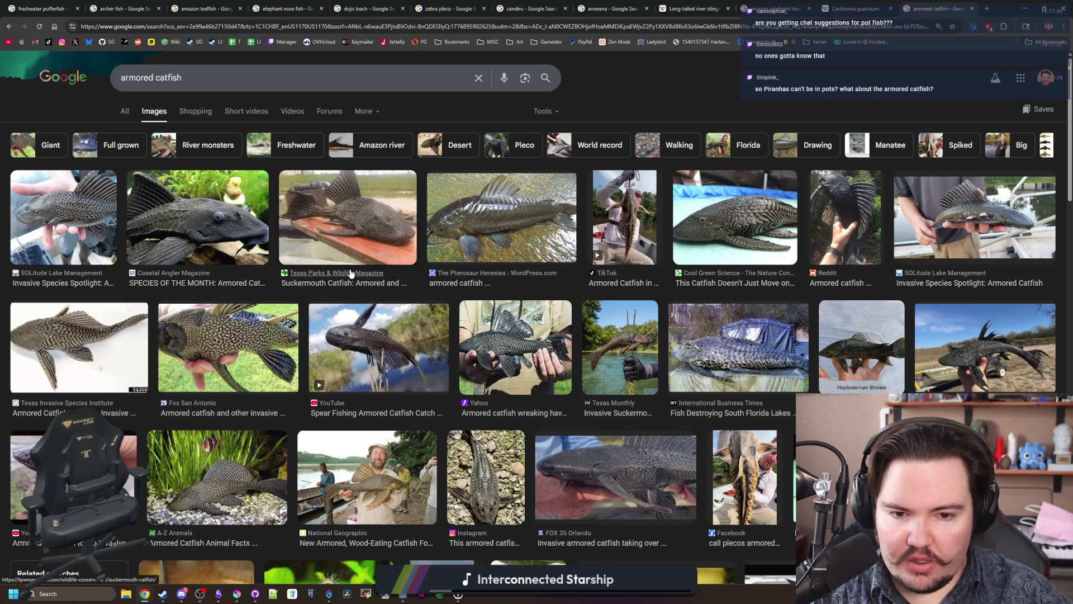
click(753, 354)
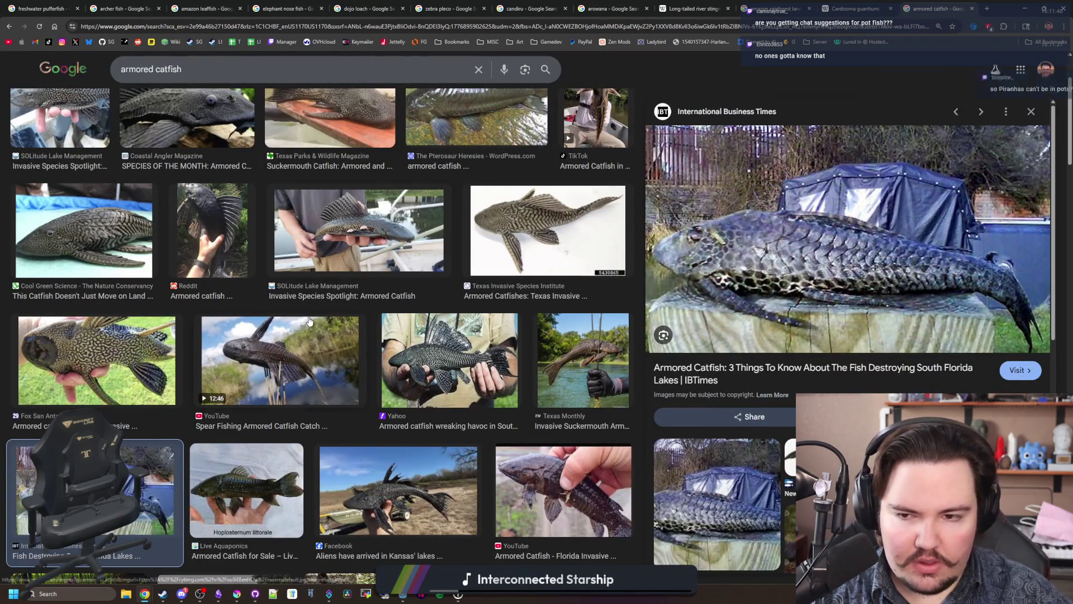
scroll(194, 288, up, 2)
click(77, 221)
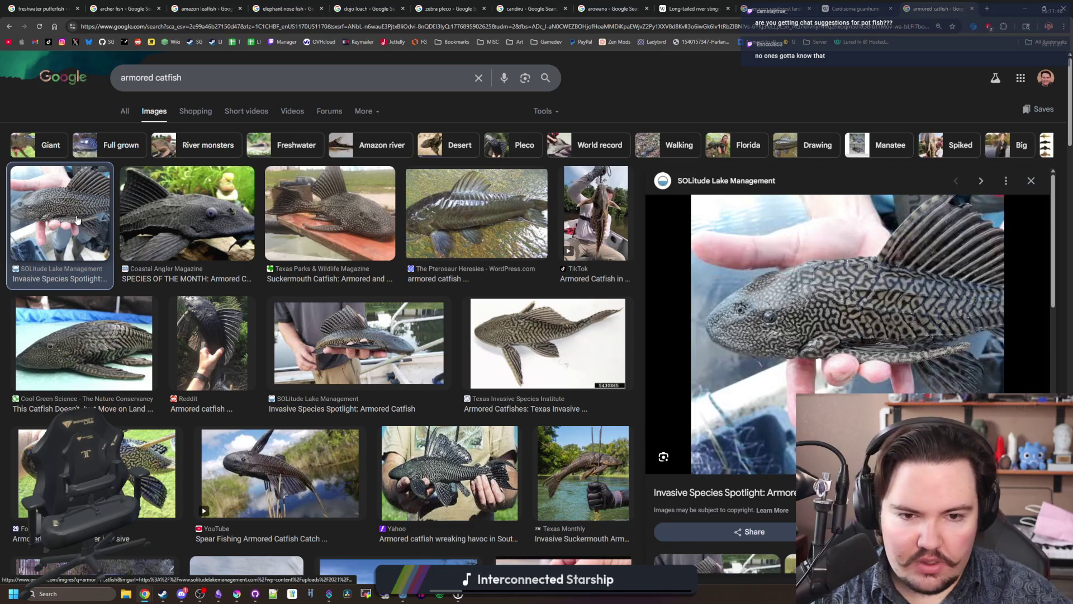
scroll(381, 272, down, 5)
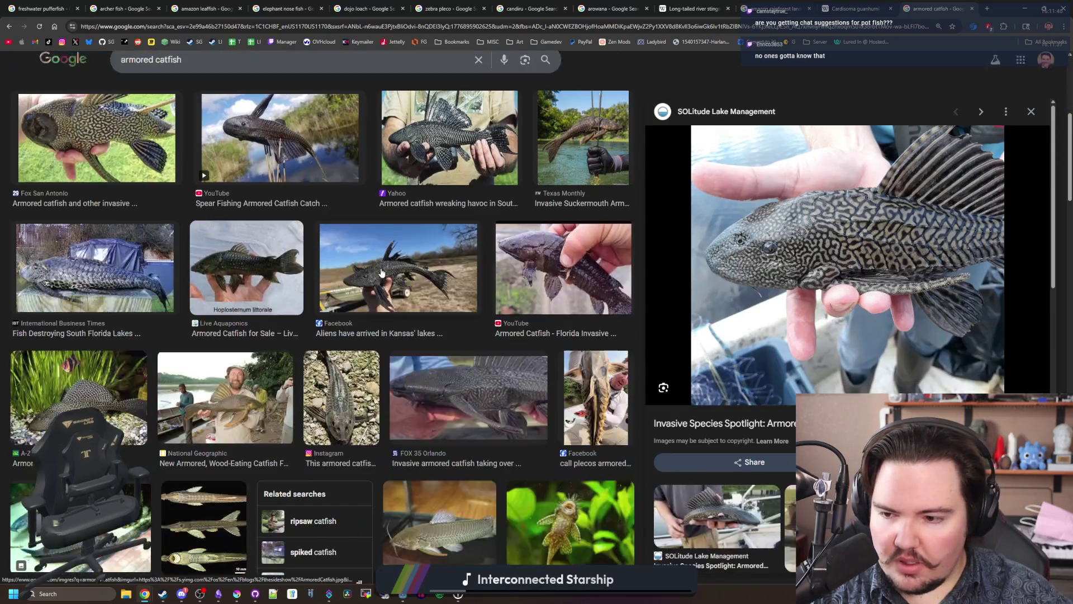
scroll(381, 273, down, 3)
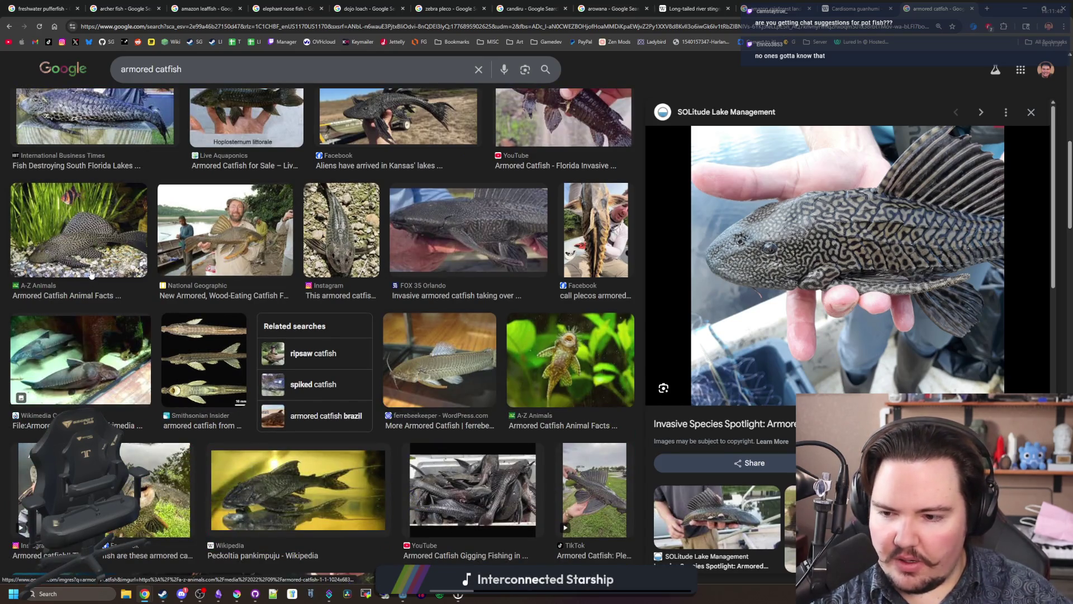
scroll(90, 257, down, 5)
scroll(90, 258, up, 15)
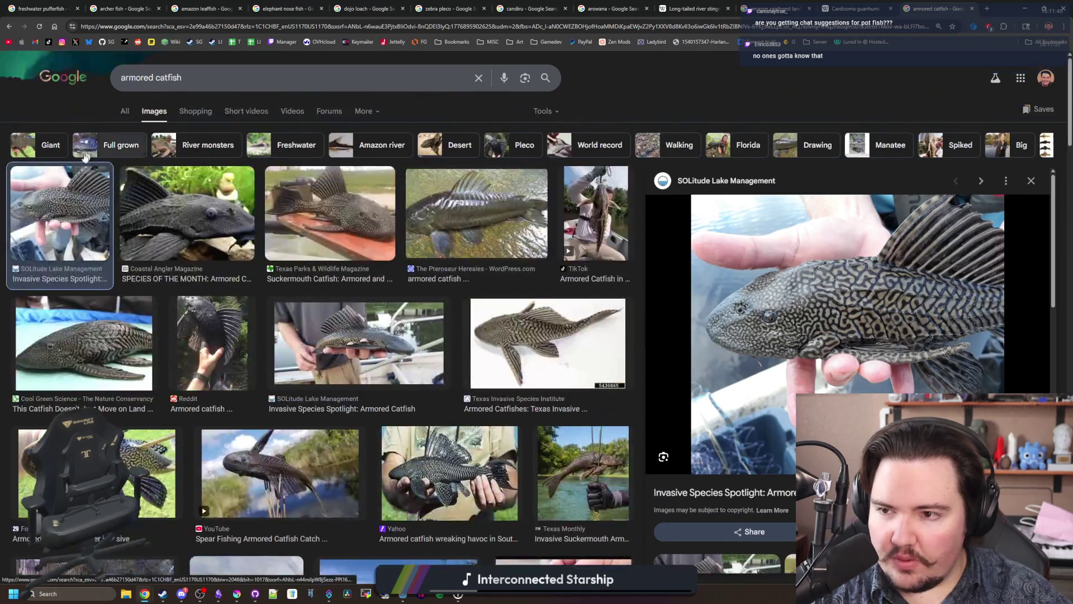
click(123, 106)
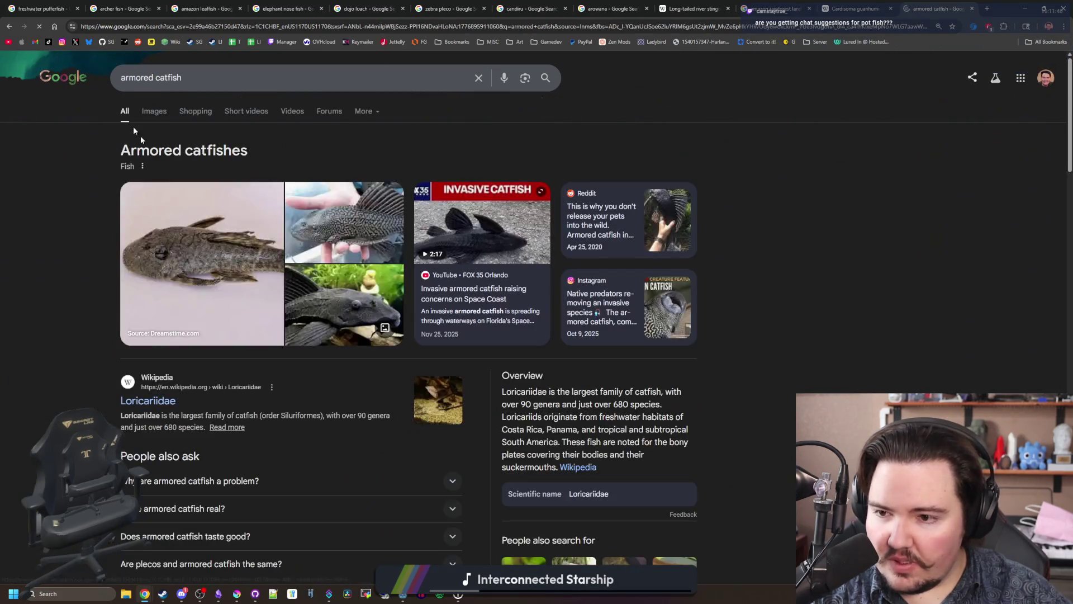
Step: Open the Loricariidae Wikipedia article and read its intro about tropical South America
click(148, 402)
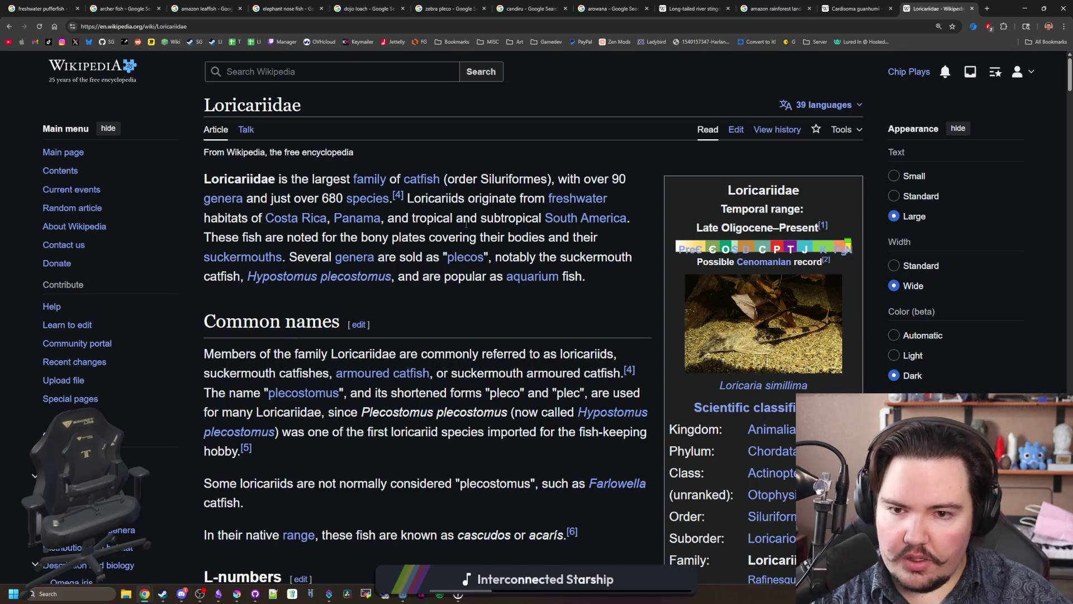
mouse_move(462, 218)
mouse_down()
mouse_move(633, 220)
mouse_move(407, 215)
mouse_up()
click(408, 215)
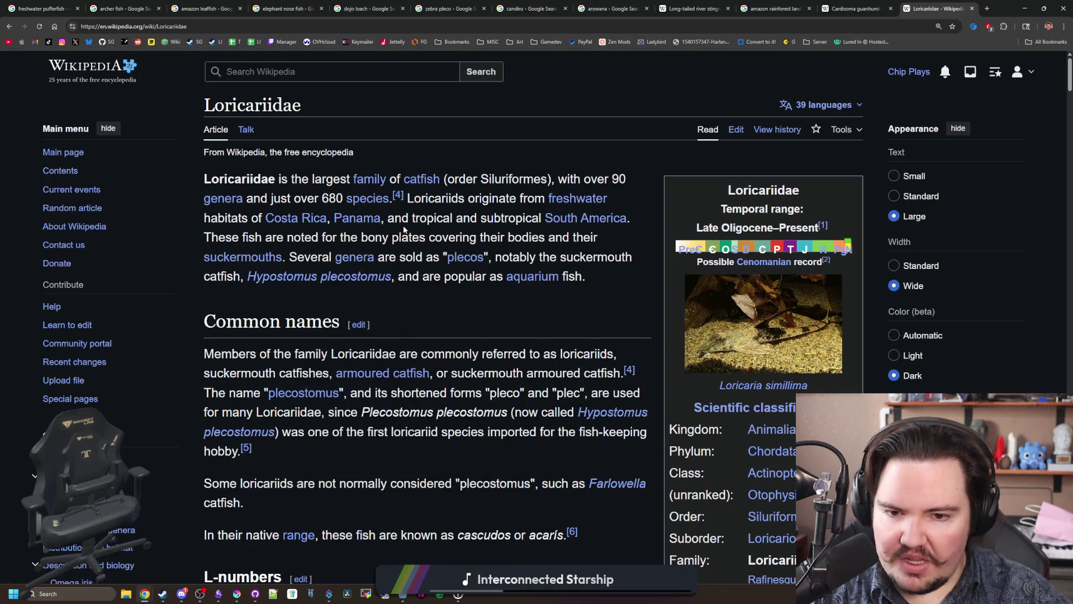
Step: Scroll through the rest of the Loricariidae article and return to its top
scroll(434, 236, down, 5)
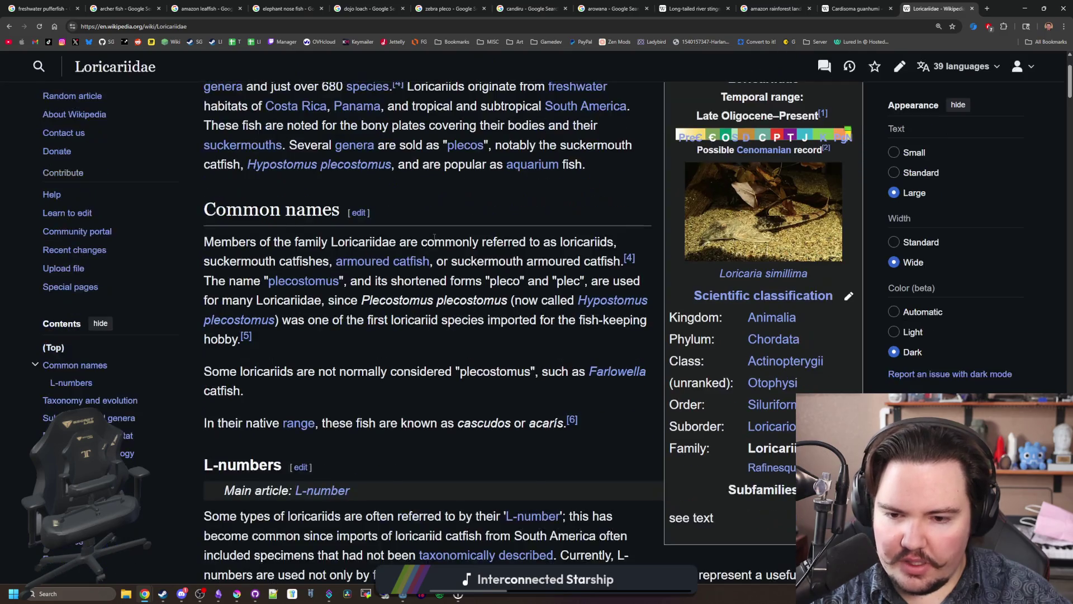
scroll(433, 236, down, 1)
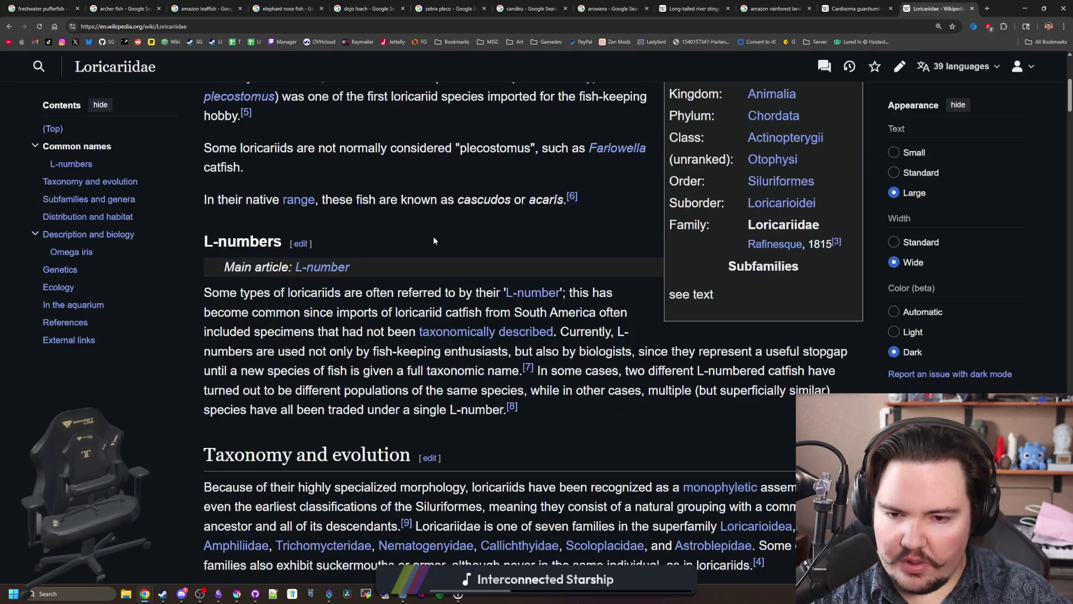
scroll(434, 236, down, 1)
scroll(434, 236, down, 3)
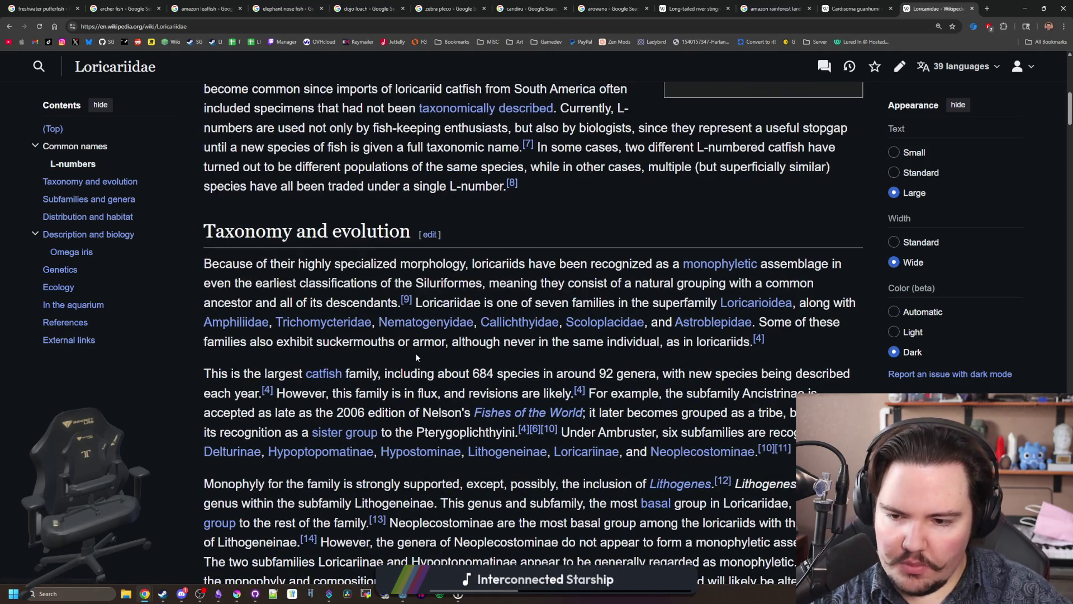
scroll(414, 353, down, 5)
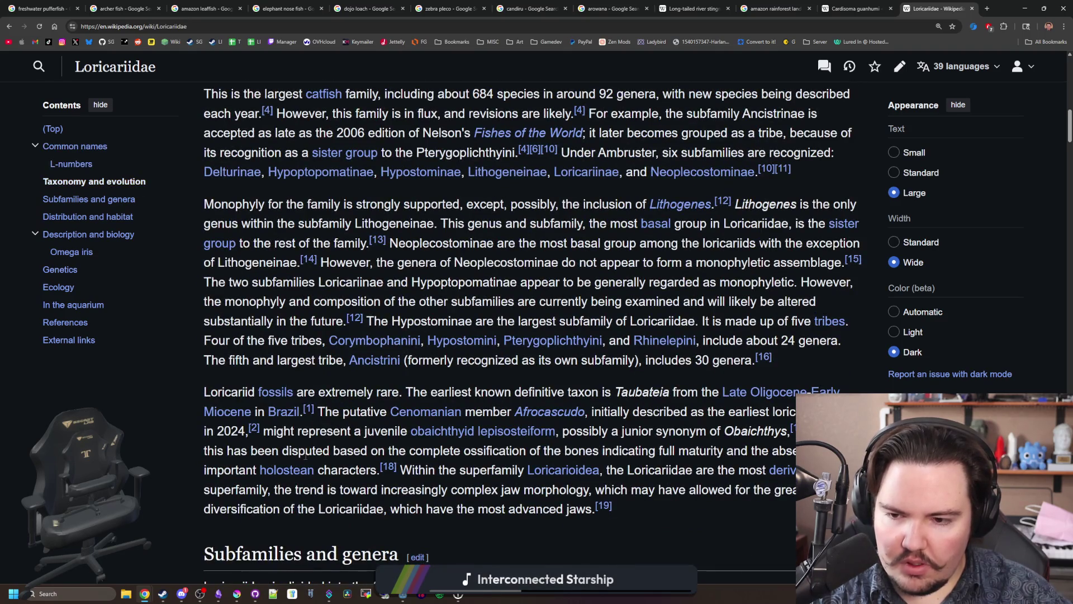
scroll(532, 438, down, 4)
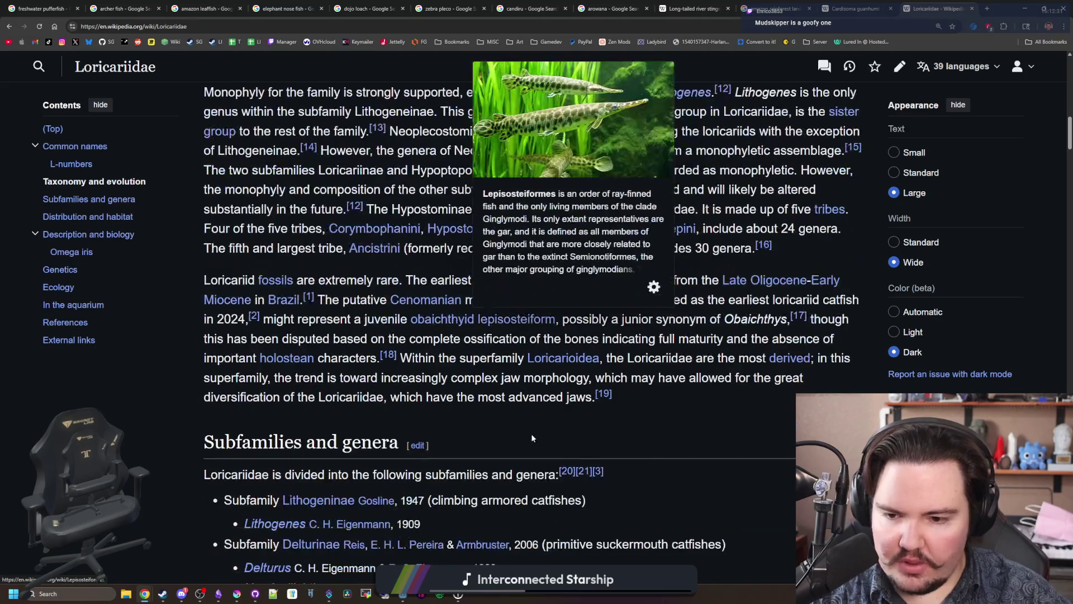
scroll(593, 522, down, 6)
scroll(586, 495, down, 10)
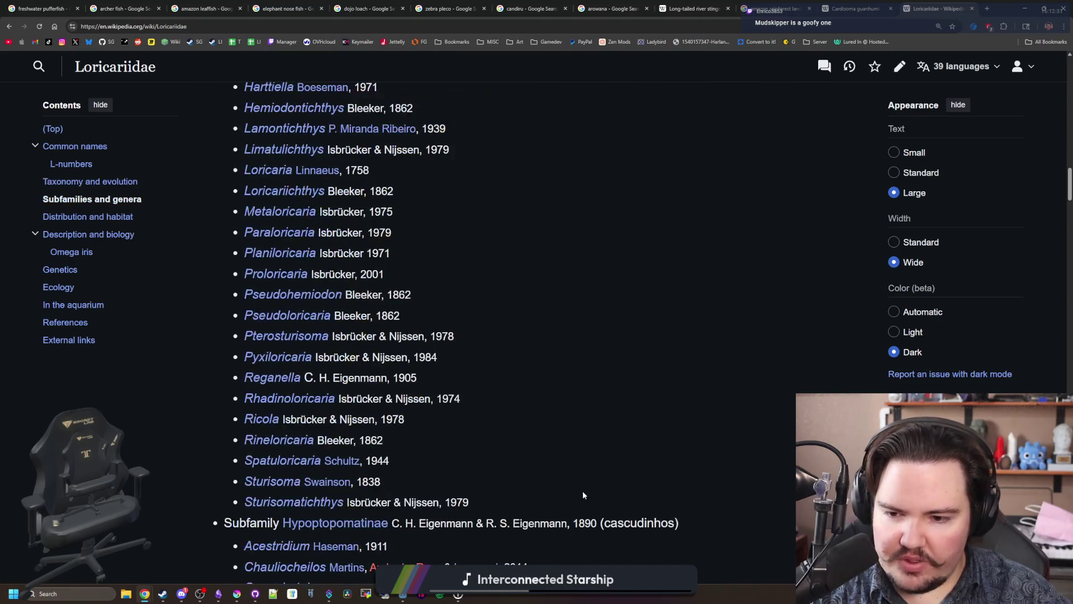
key(Home)
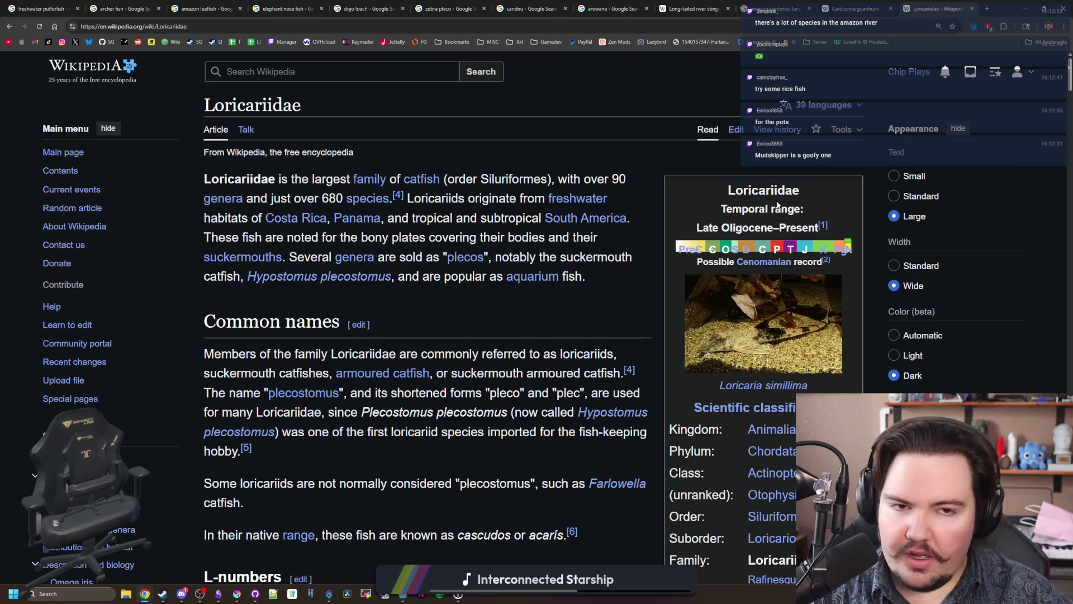
click(988, 9)
text(mudskip)
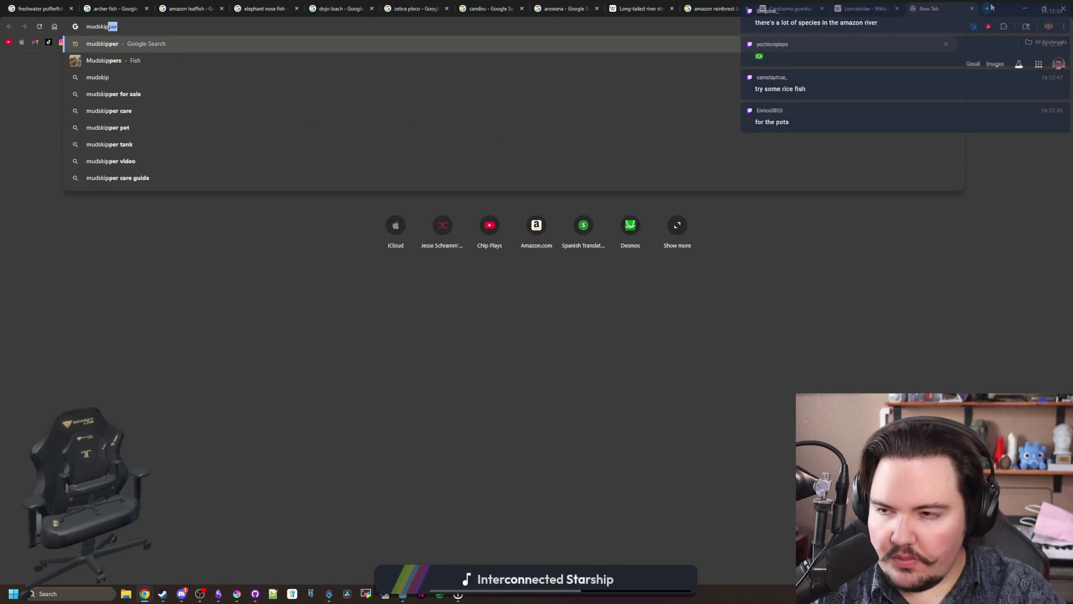
key(Return)
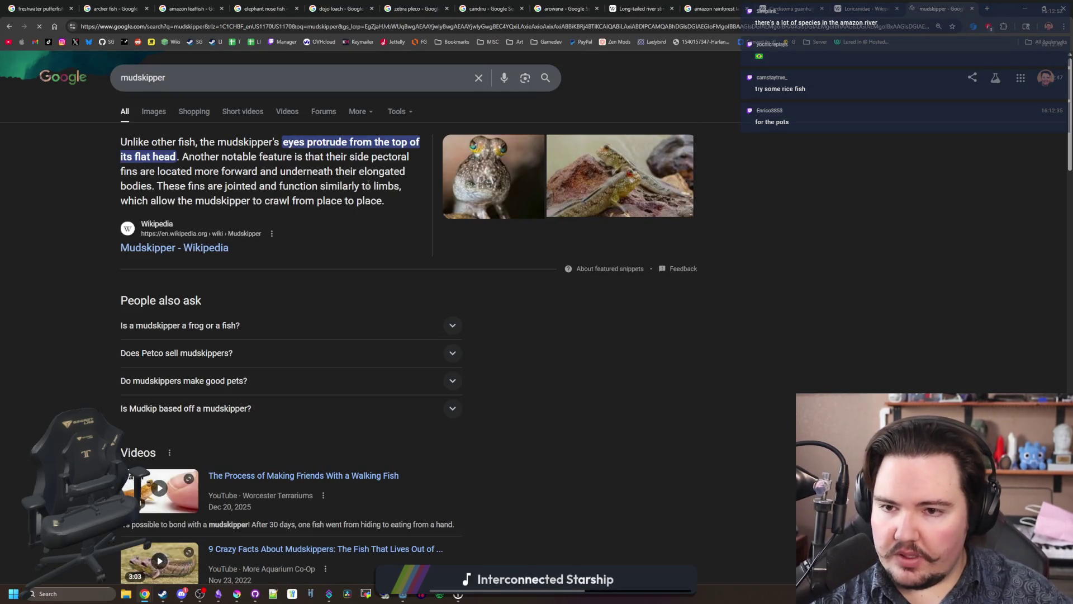
click(205, 248)
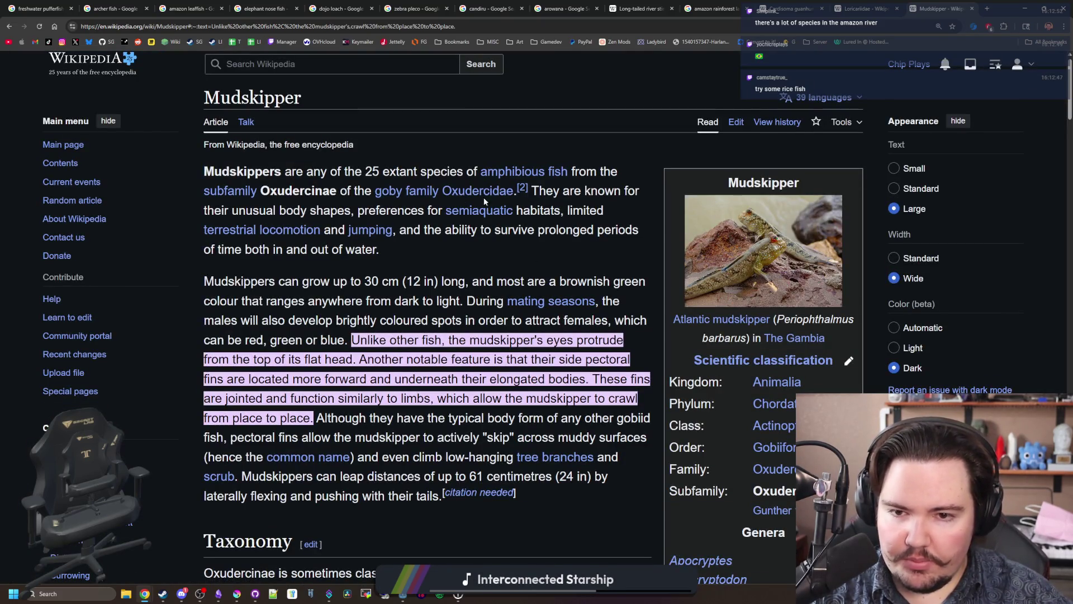
scroll(338, 265, down, 10)
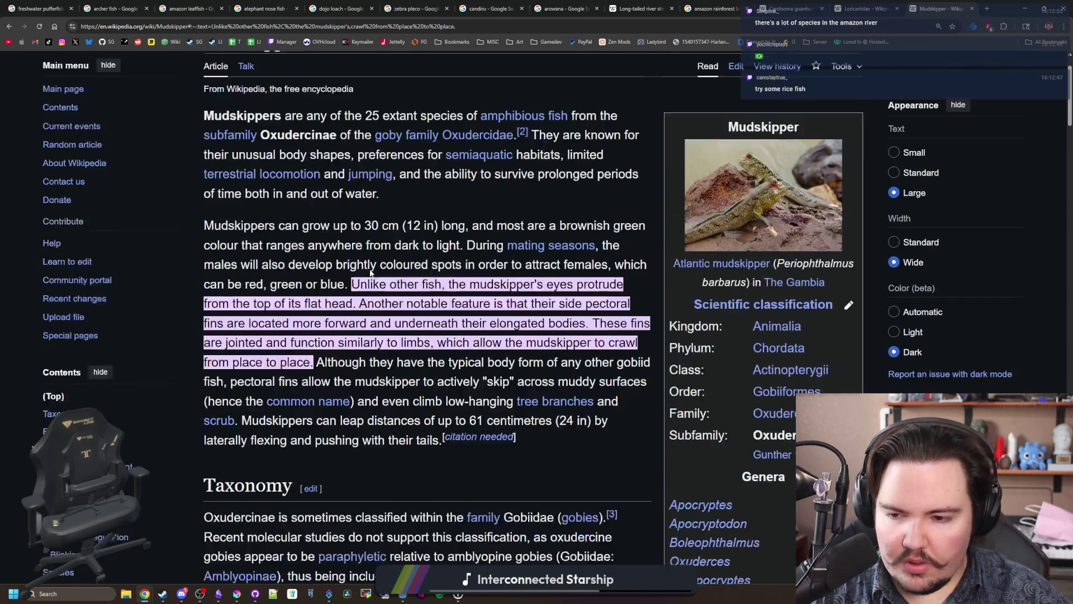
scroll(370, 272, down, 15)
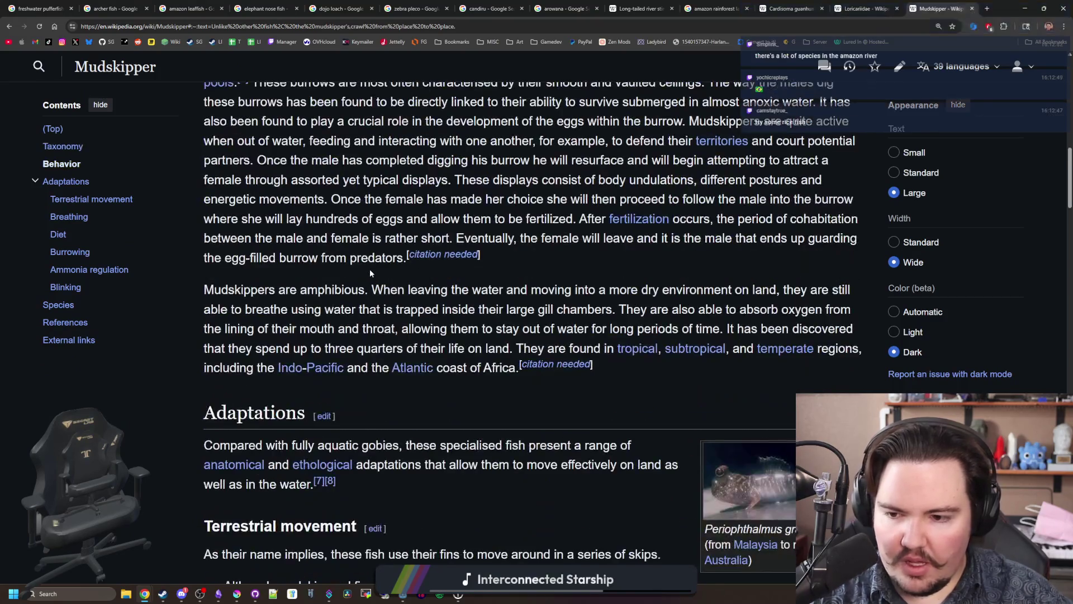
scroll(370, 269, down, 14)
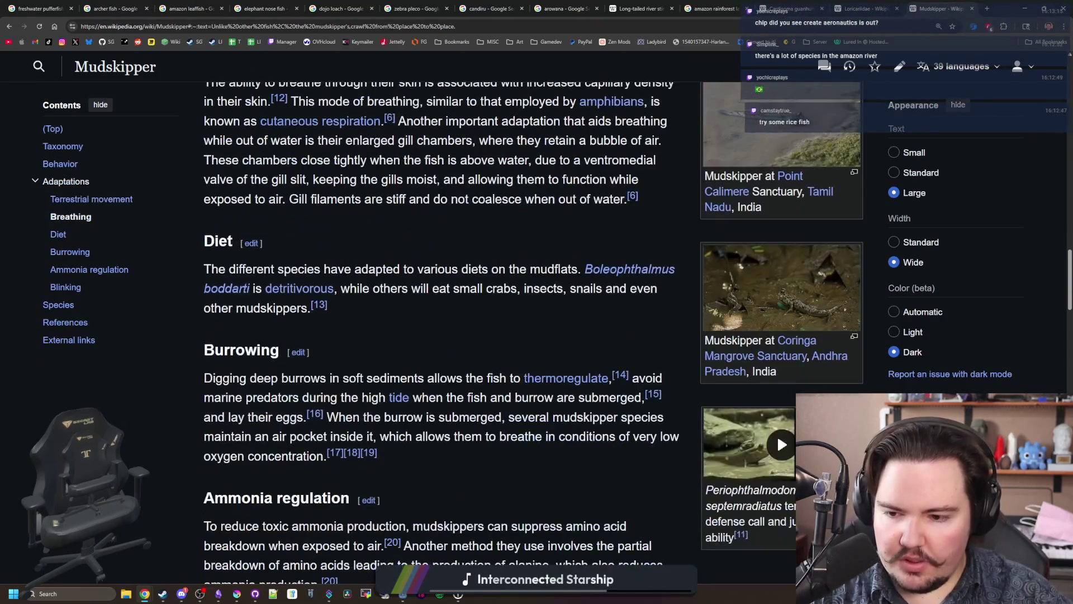
scroll(370, 272, down, 4)
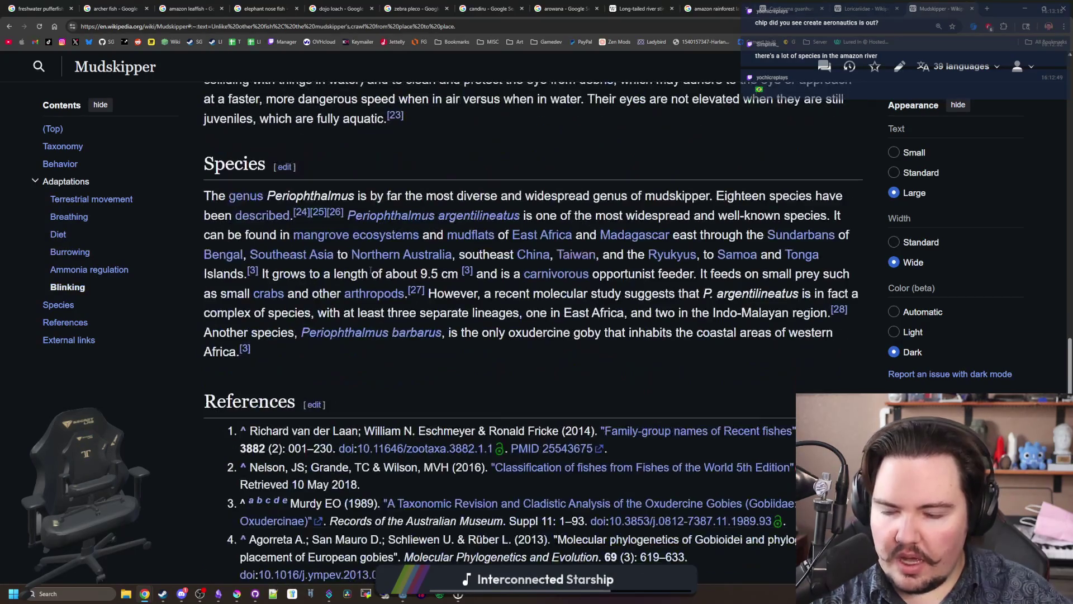
scroll(259, 320, up, 18)
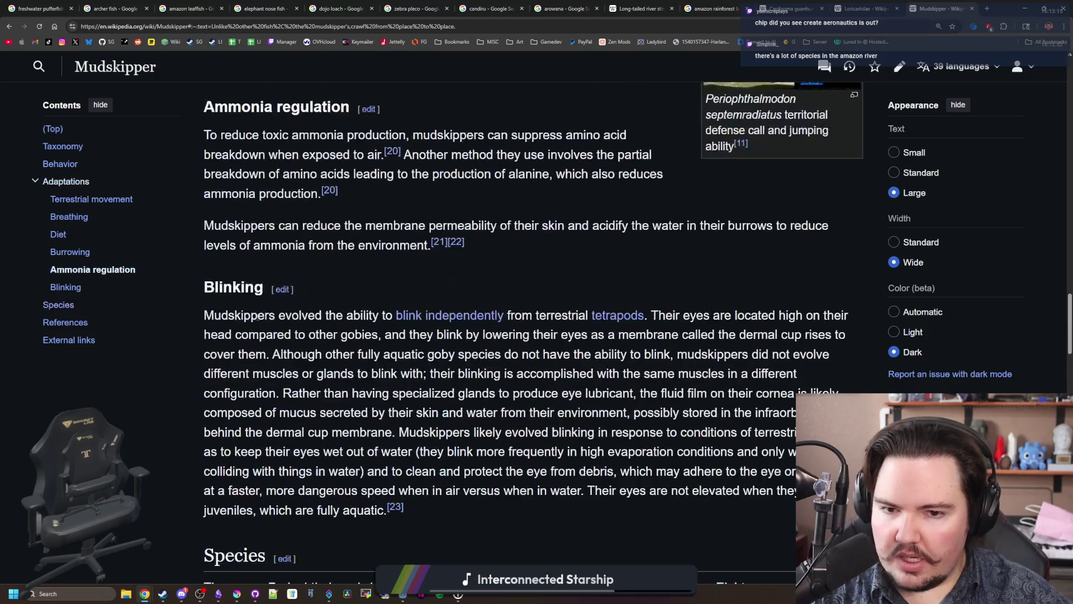
scroll(285, 327, down, 5)
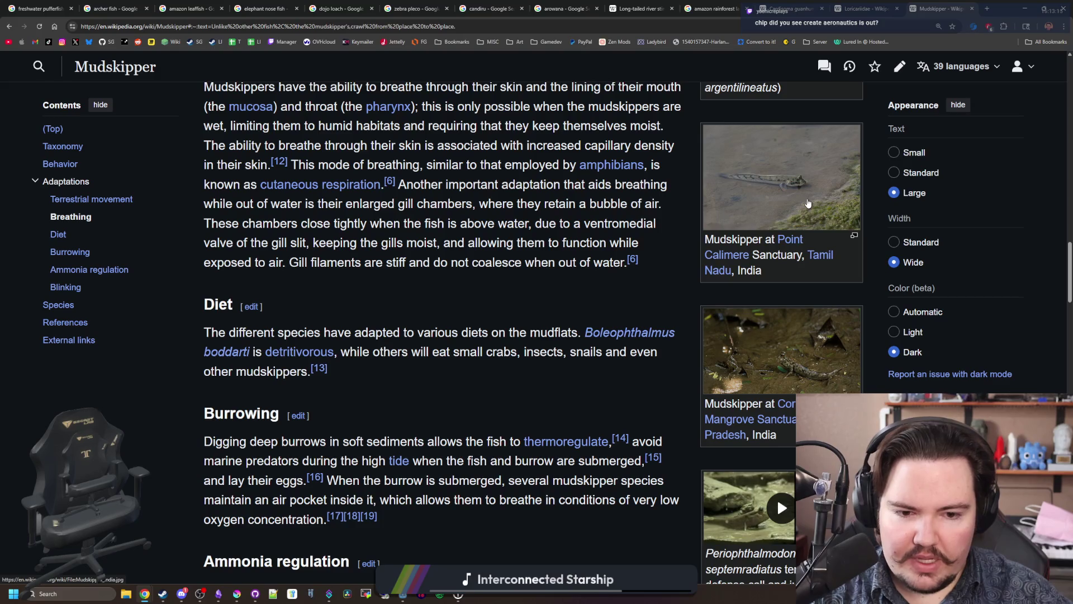
scroll(776, 342, down, 2)
scroll(776, 342, up, 10)
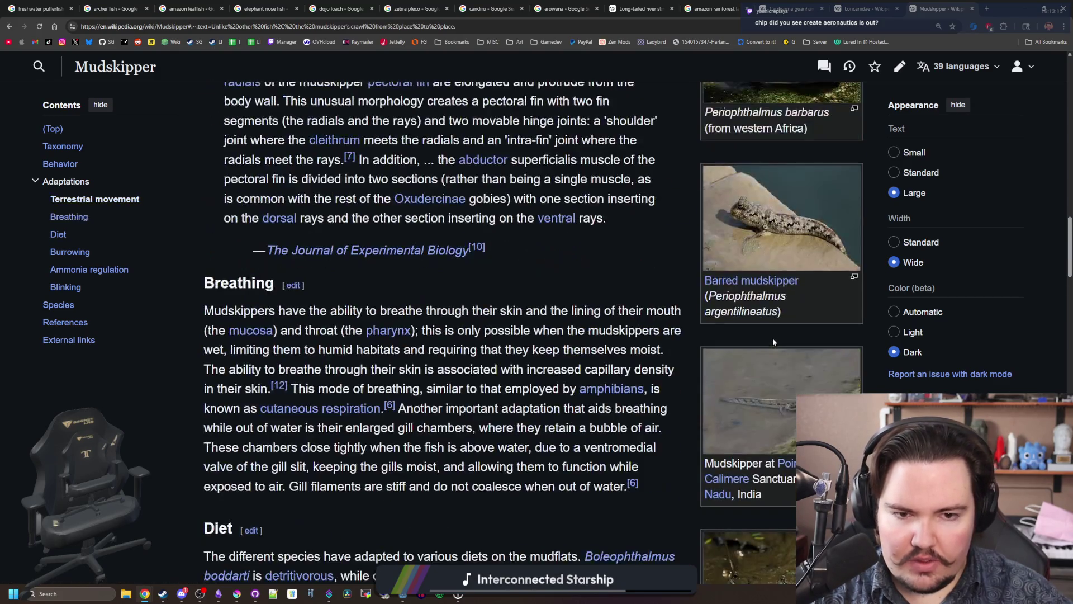
scroll(756, 334, up, 2)
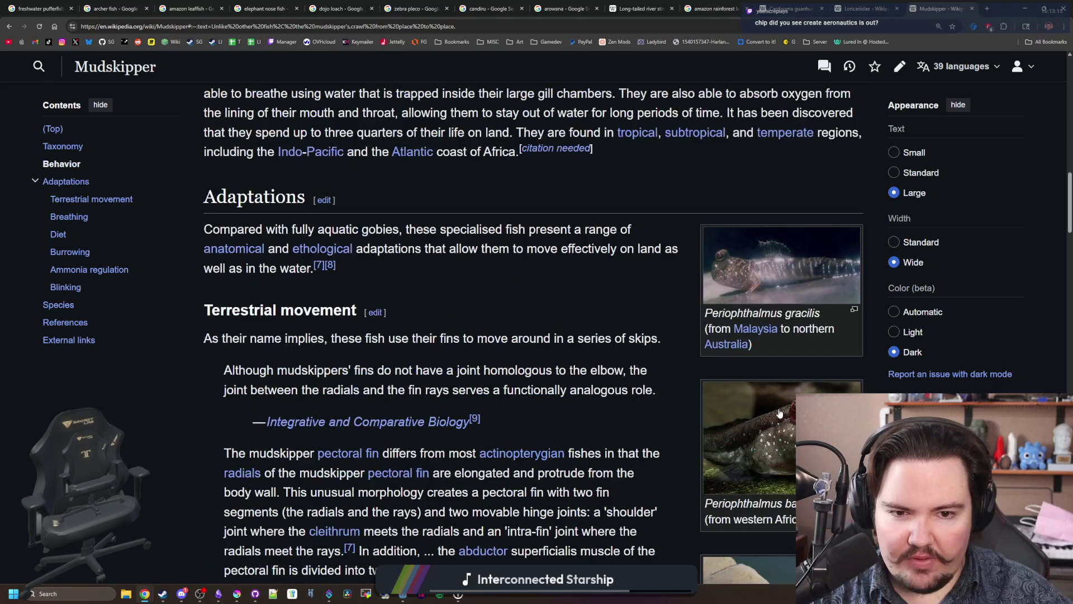
scroll(756, 334, up, 4)
scroll(746, 386, up, 13)
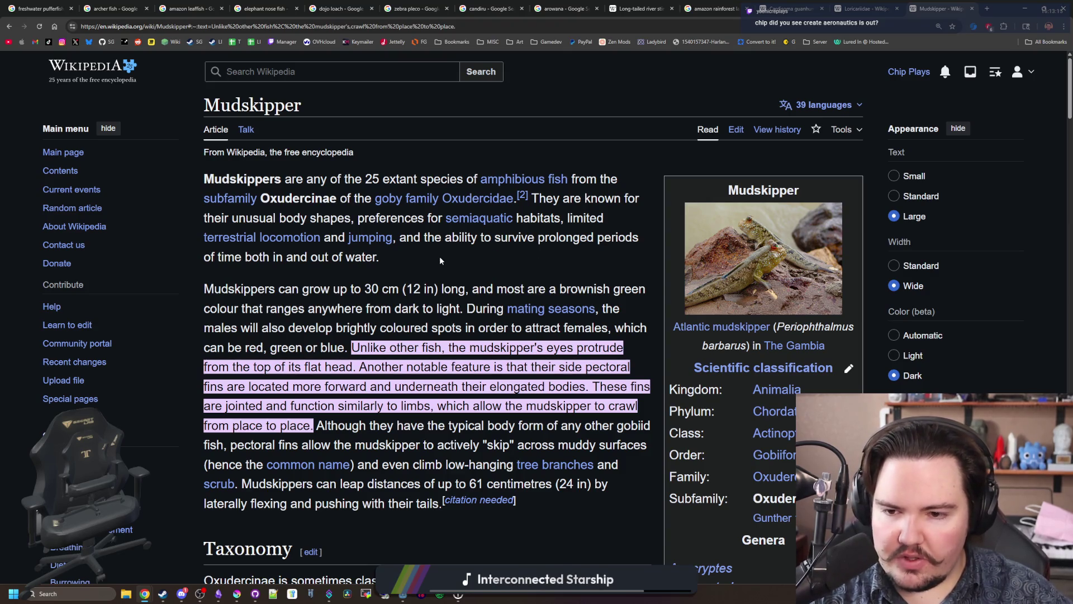
key(alt+Left)
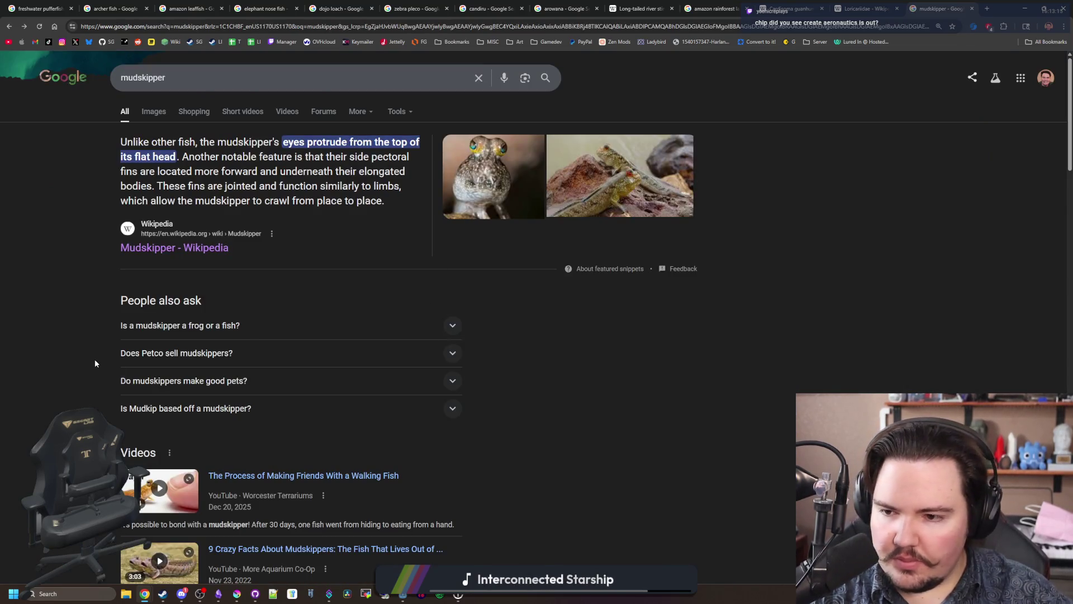
Step: Look over the mudskipper search results, then switch back to the Loricariidae article
scroll(91, 362, down, 9)
scroll(92, 363, down, 7)
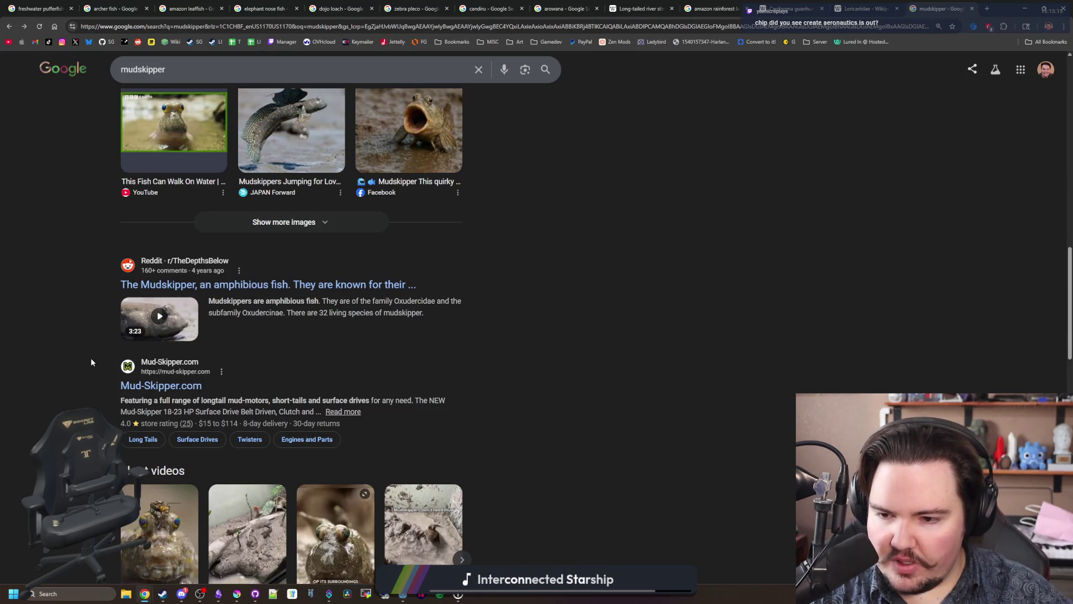
scroll(92, 363, down, 3)
scroll(91, 362, up, 20)
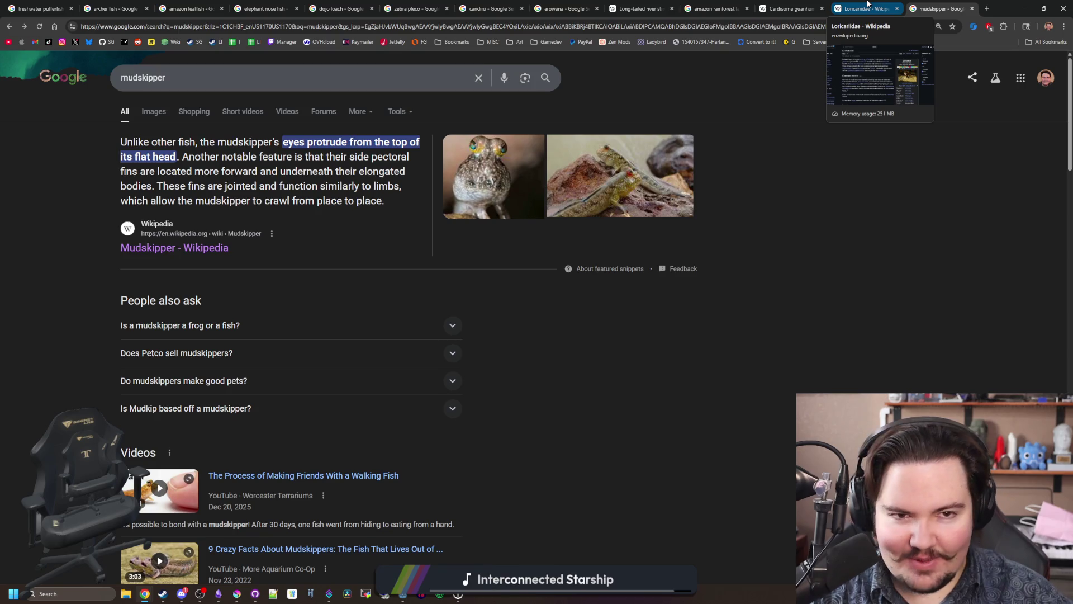
click(868, 8)
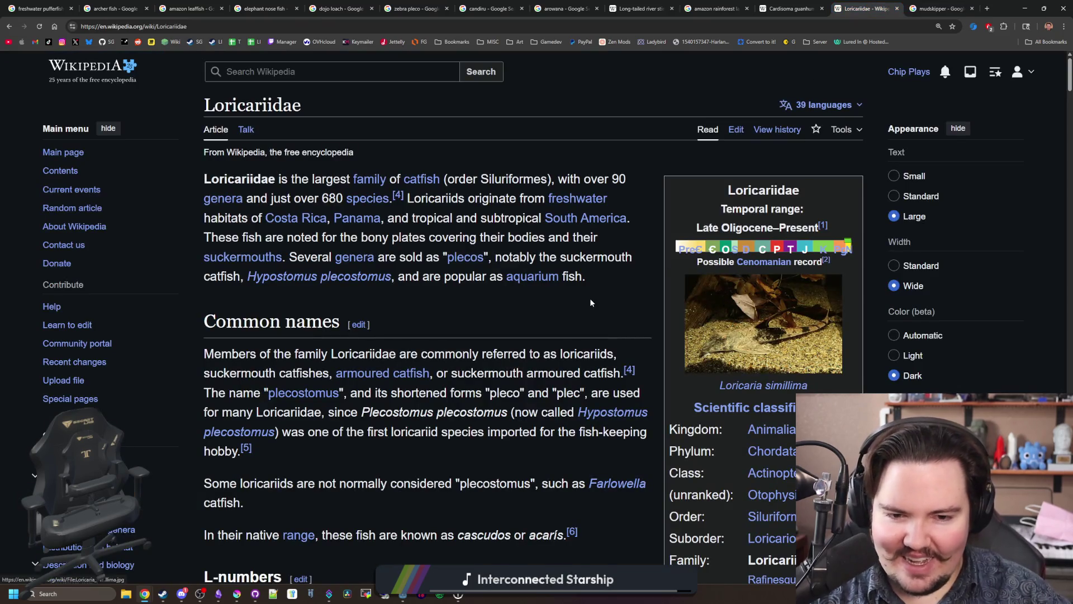
Step: Read more of the Loricariidae article after dismissing the blank window covering it
scroll(401, 246, down, 2)
scroll(402, 246, down, 10)
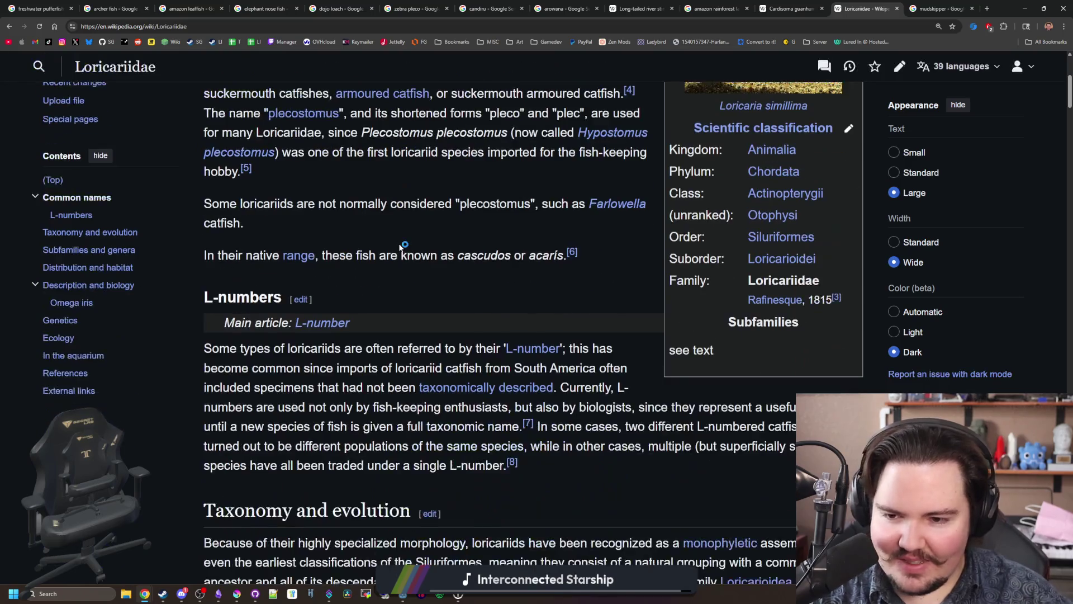
scroll(485, 552, up, 13)
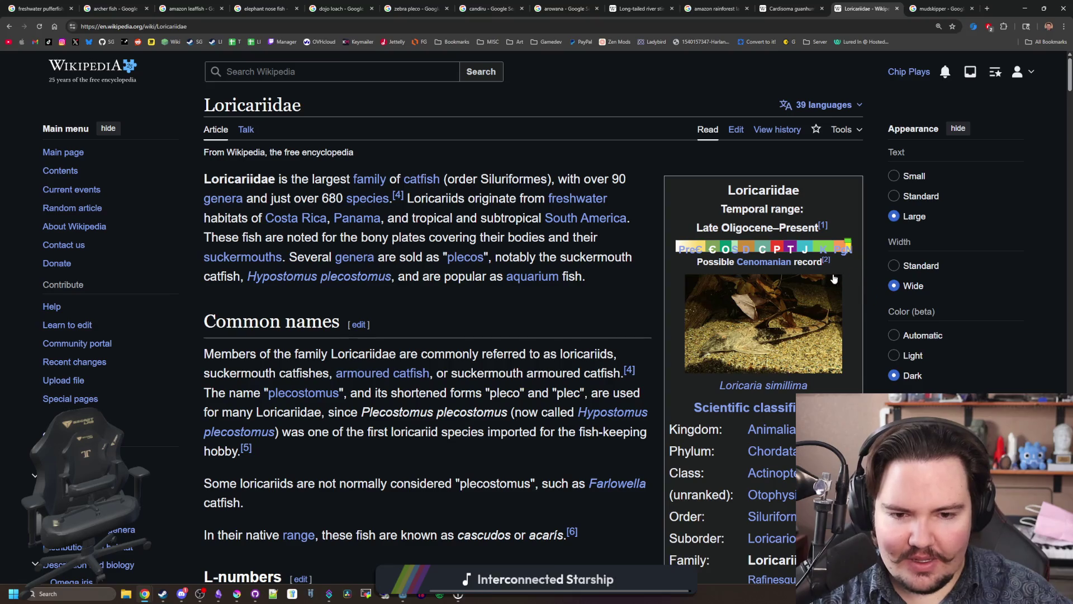
shift+click(792, 300)
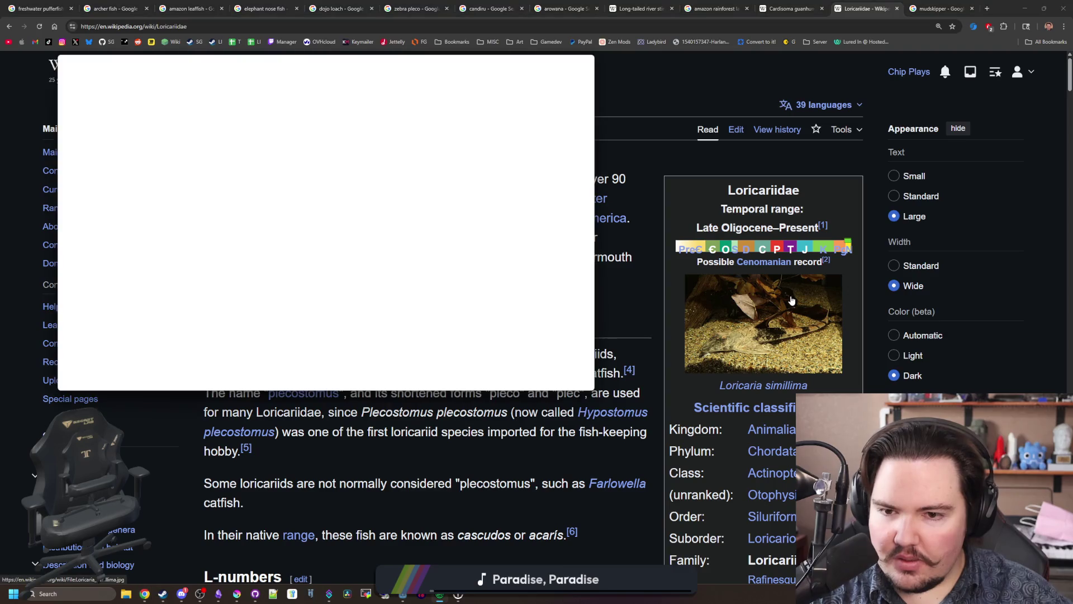
click(636, 308)
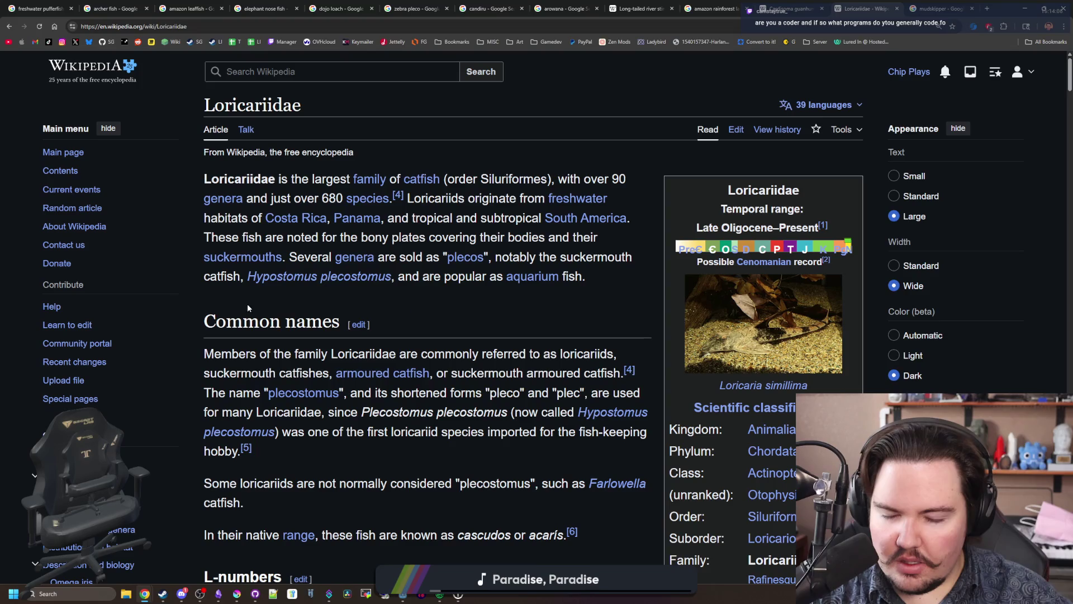
scroll(635, 302, down, 6)
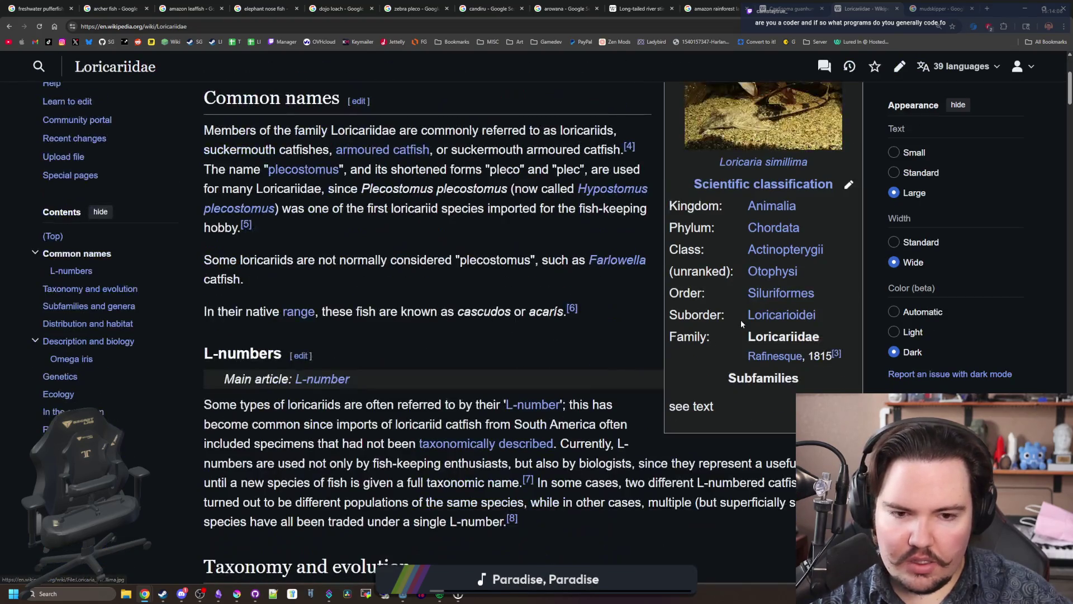
scroll(740, 320, down, 5)
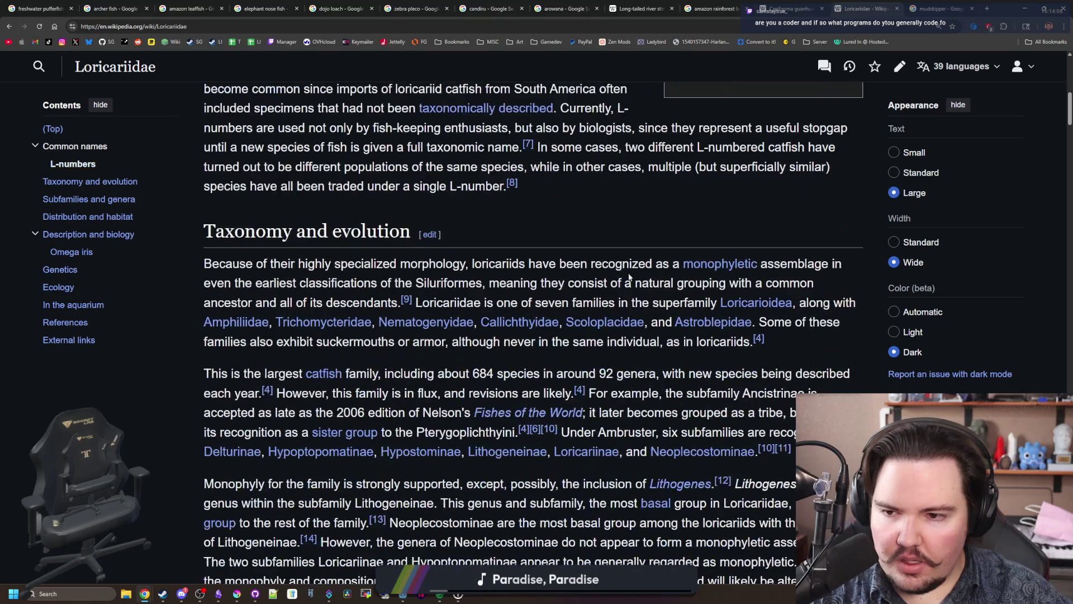
scroll(759, 256, up, 11)
Step: Look over the Cardisoma guanhumi article
click(789, 9)
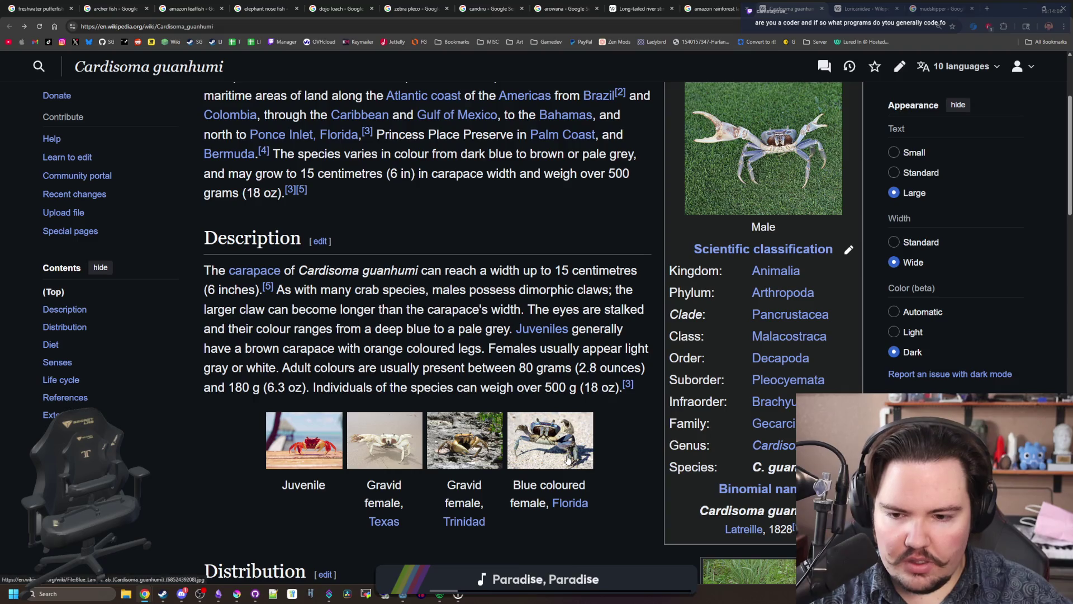
scroll(567, 455, up, 2)
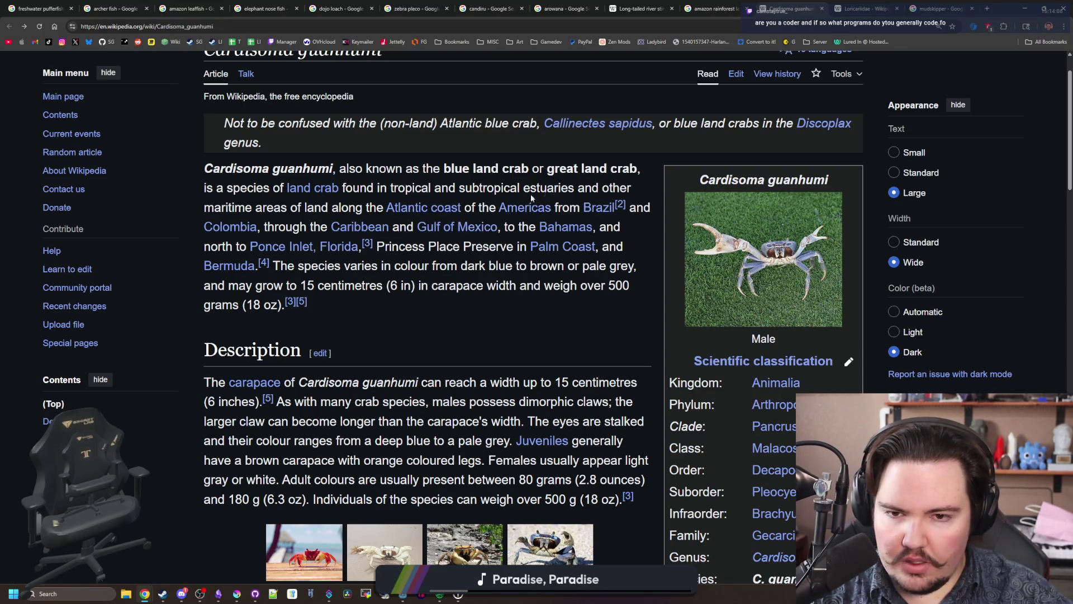
mouse_move(598, 208)
scroll(531, 234, down, 7)
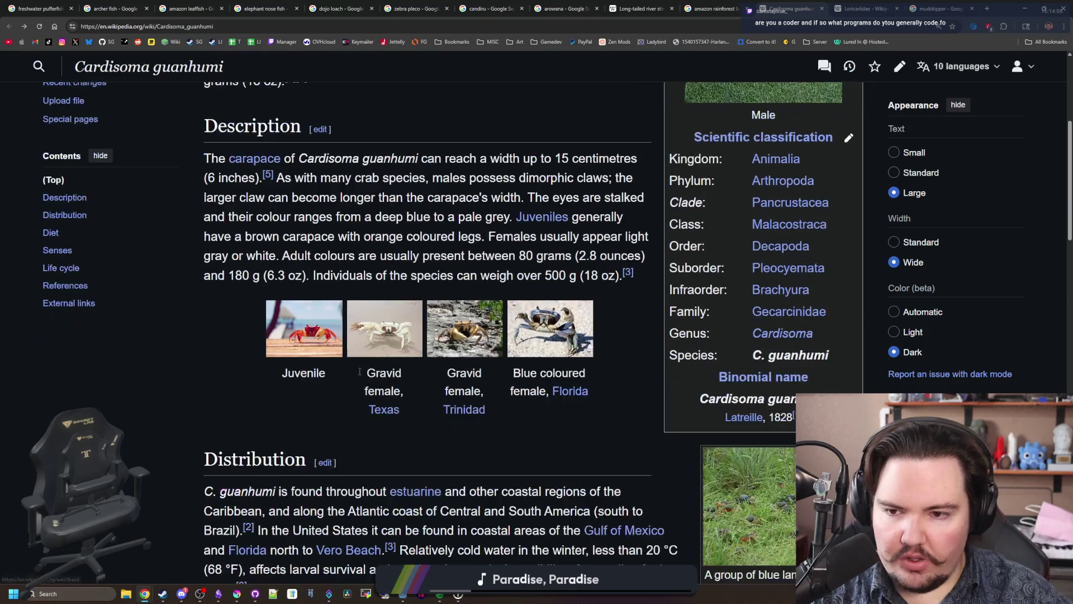
scroll(531, 234, up, 6)
Step: View image results for amazon rainforest land crab, then park Chrome aside and bring up Obsidian
click(706, 5)
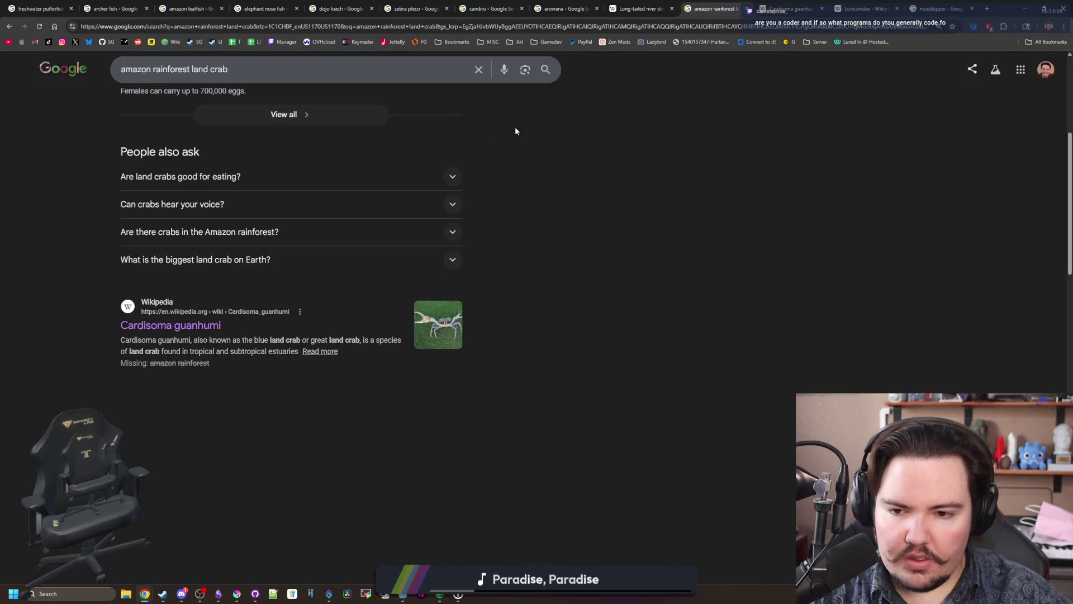
scroll(149, 128, up, 5)
click(154, 115)
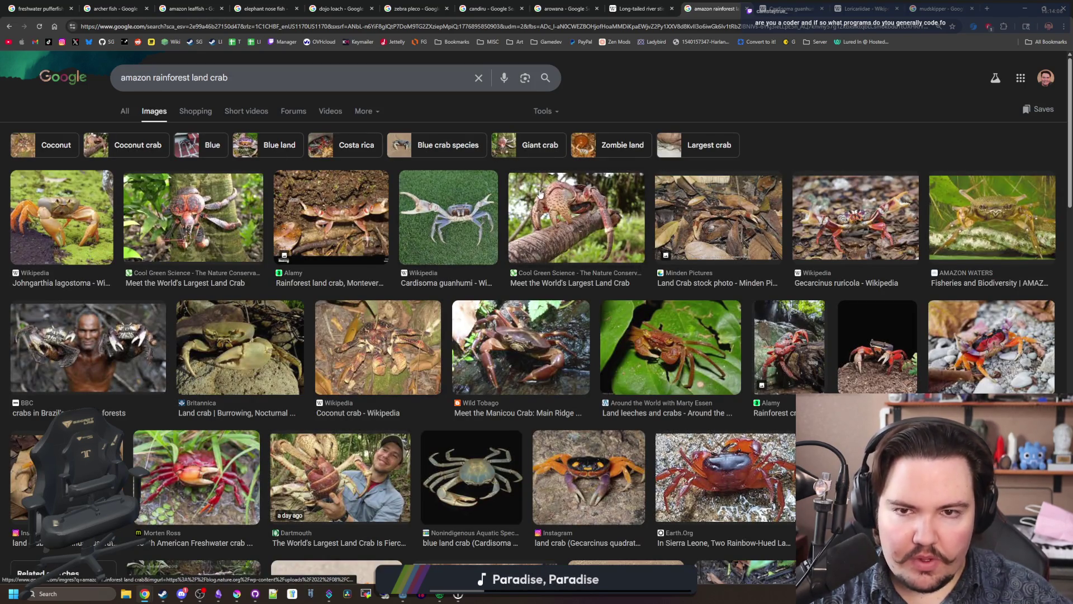
mouse_move(997, 4)
mouse_down()
mouse_move(763, 142)
mouse_move(1057, 78)
mouse_up()
click(541, 511)
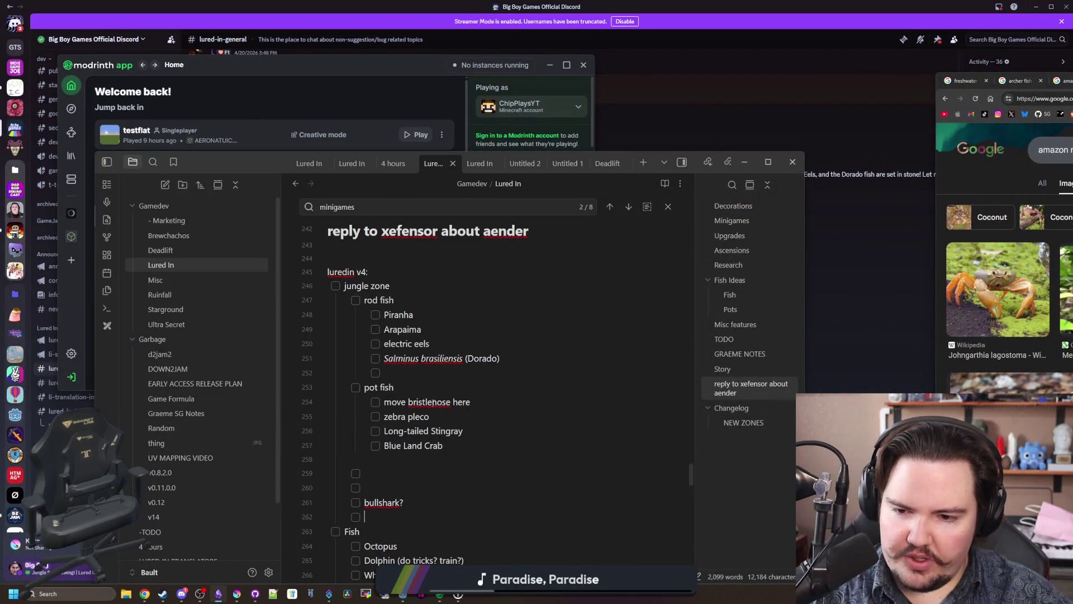
Step: Add a 'mudskipper' checklist item below Octopus in the Fish list, then recentre the browser
click(429, 416)
mouse_move(429, 416)
mouse_down()
mouse_move(384, 417)
mouse_move(448, 431)
mouse_move(445, 446)
mouse_move(384, 445)
mouse_up()
click(389, 446)
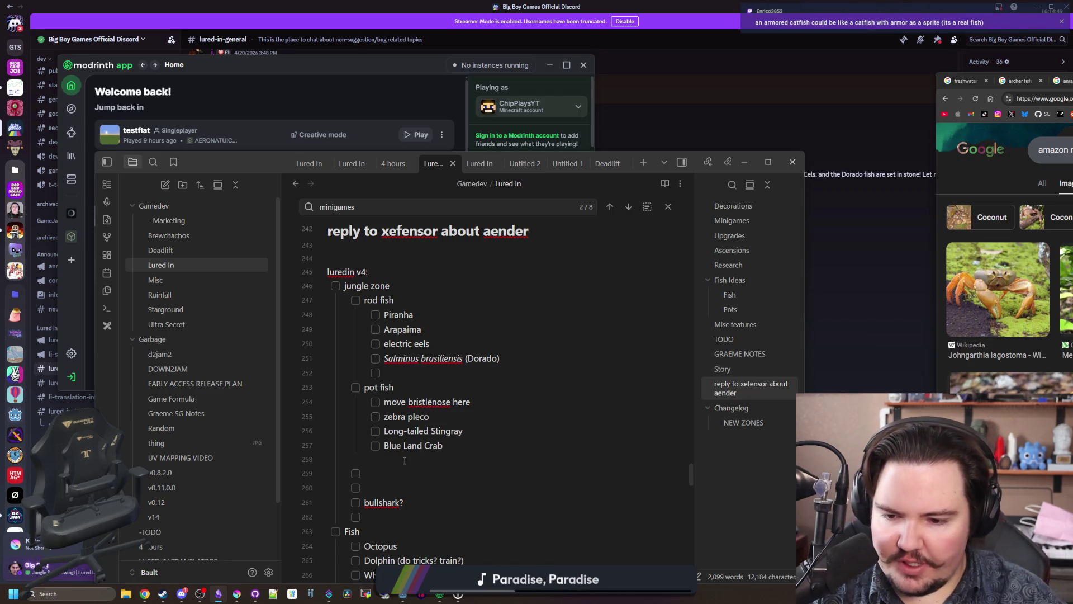
scroll(405, 461, down, 2)
key(Return)
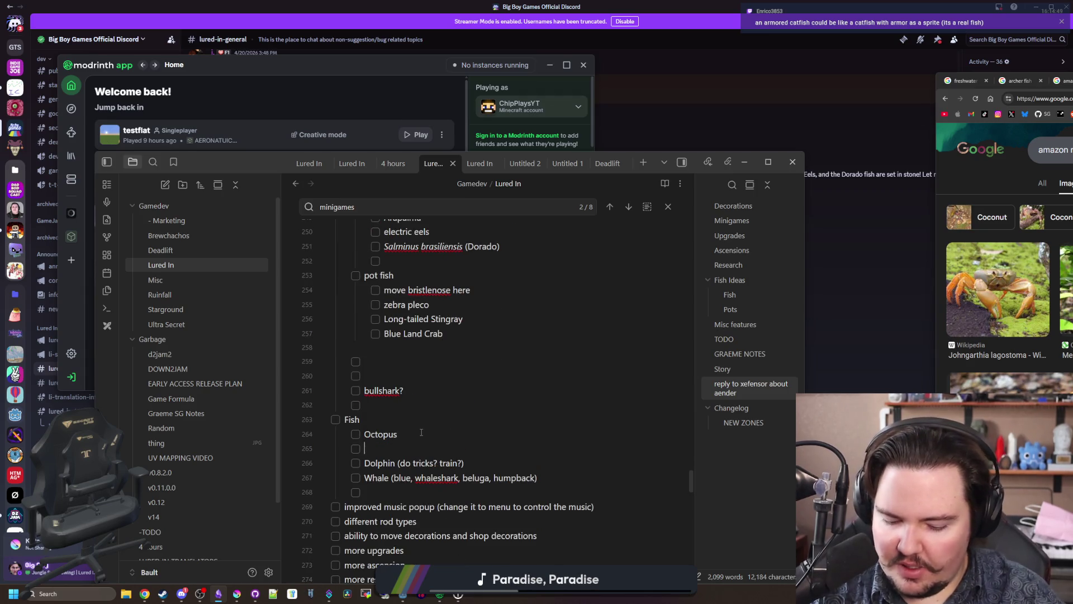
text(mudskipper)
scroll(421, 432, up, 1)
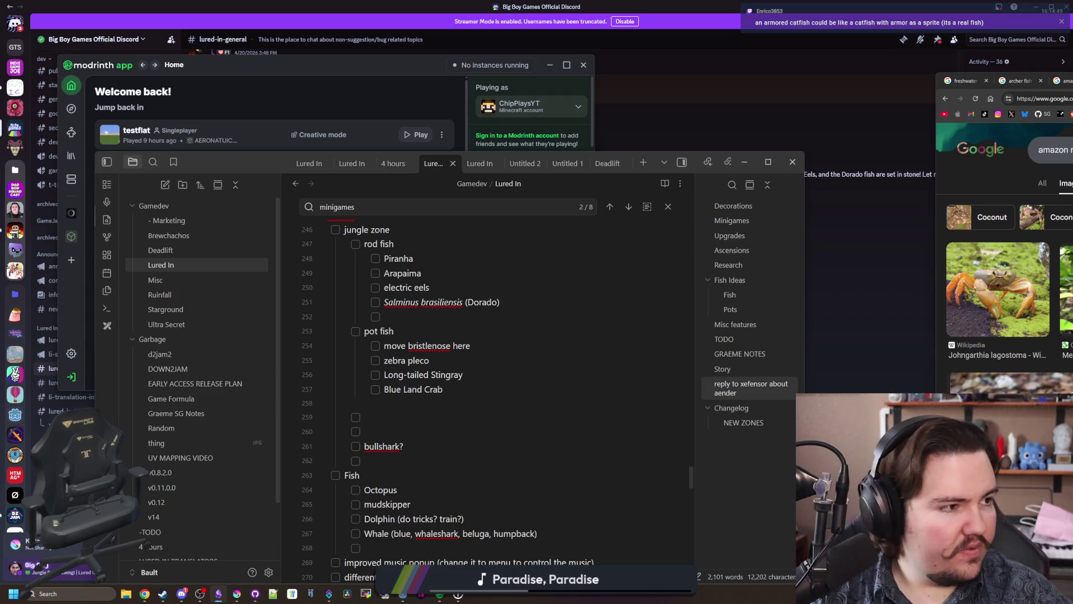
drag(961, 73, 248, 112)
click(942, 121)
Step: Search Google for 'rice fish' in the new tab
text(r)
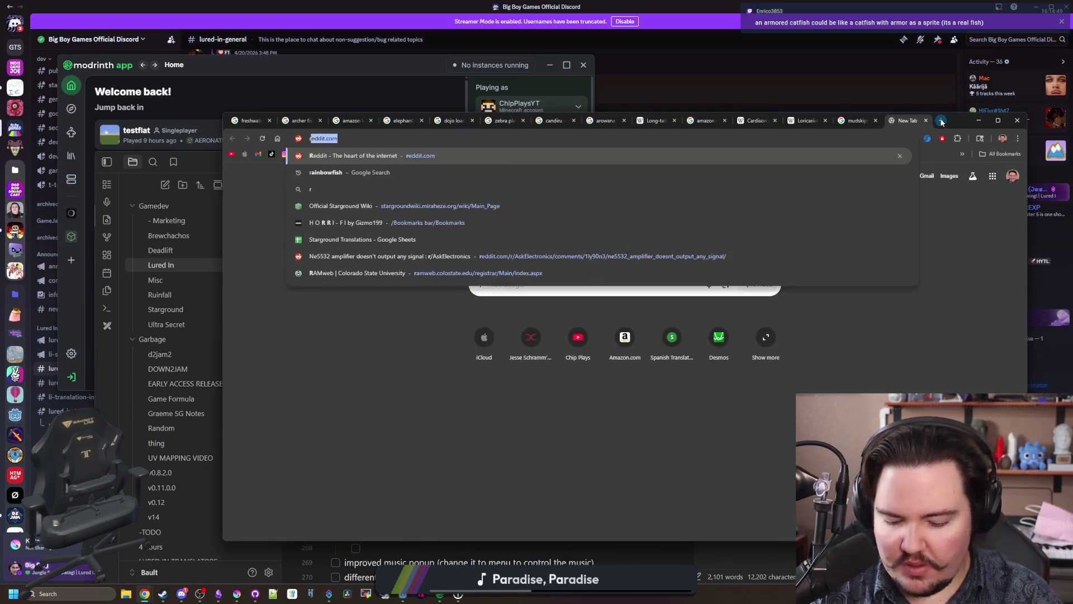
text(ice fish)
key(Return)
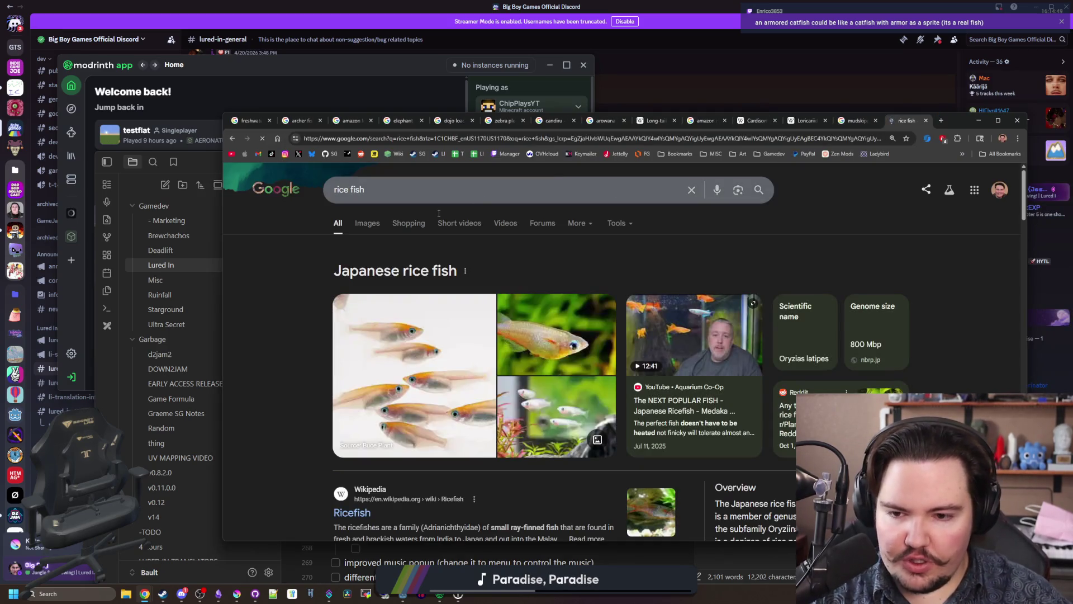
scroll(546, 335, down, 1)
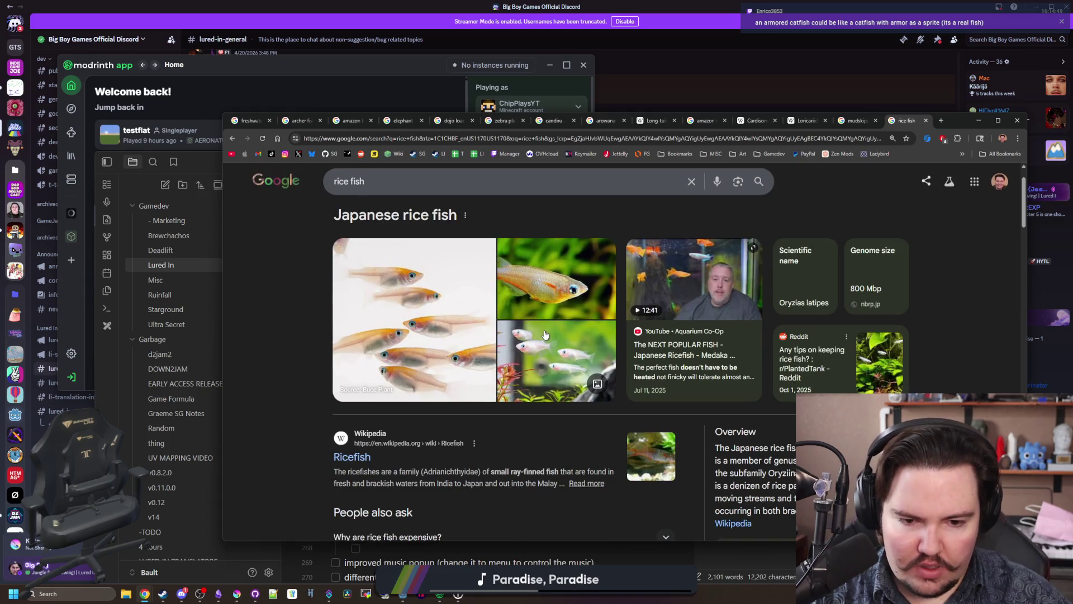
scroll(544, 334, up, 1)
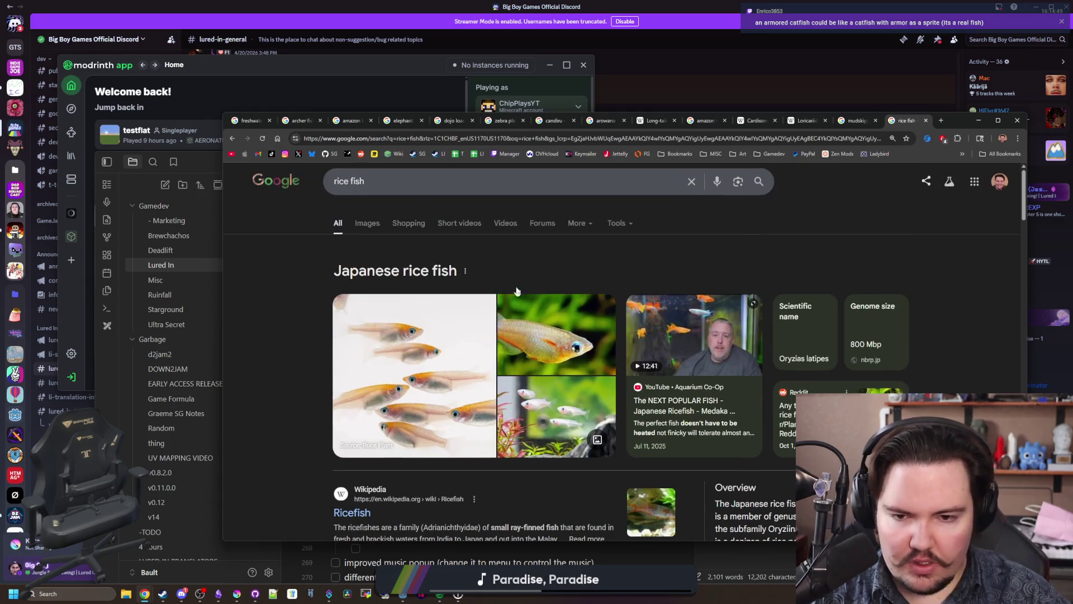
Step: Browse the rice fish image results, then minimize Chrome to return to the notes
click(365, 222)
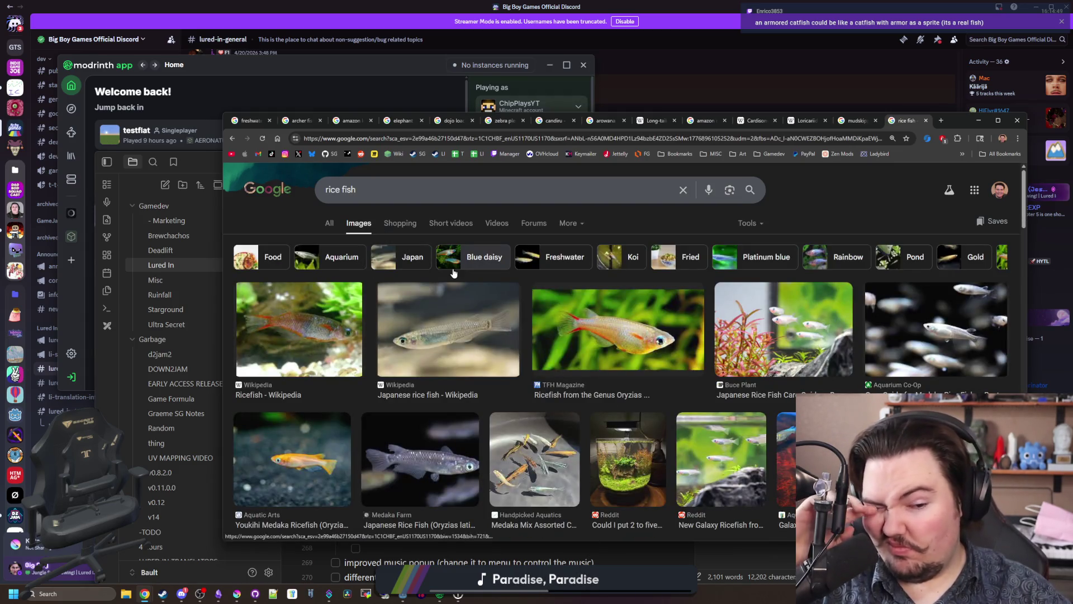
scroll(517, 353, down, 3)
scroll(517, 353, down, 5)
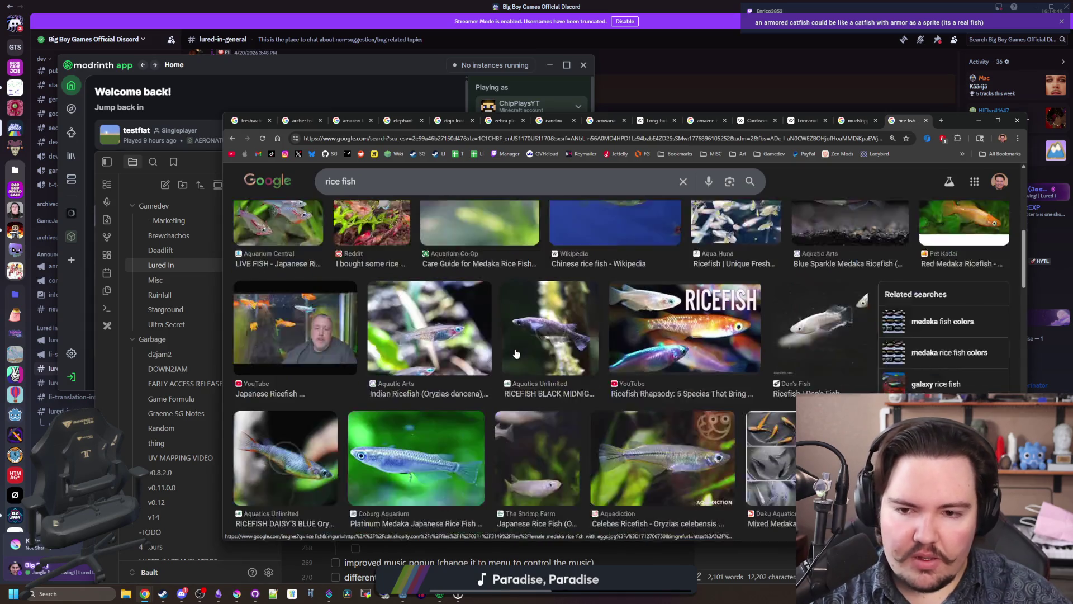
scroll(517, 354, down, 5)
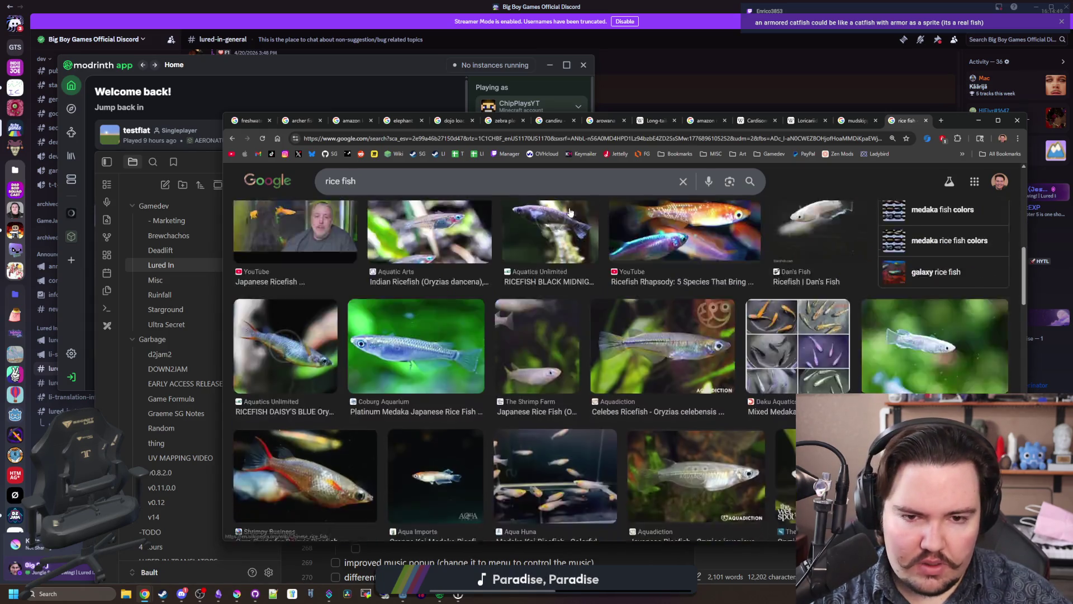
scroll(736, 242, up, 4)
scroll(736, 237, up, 10)
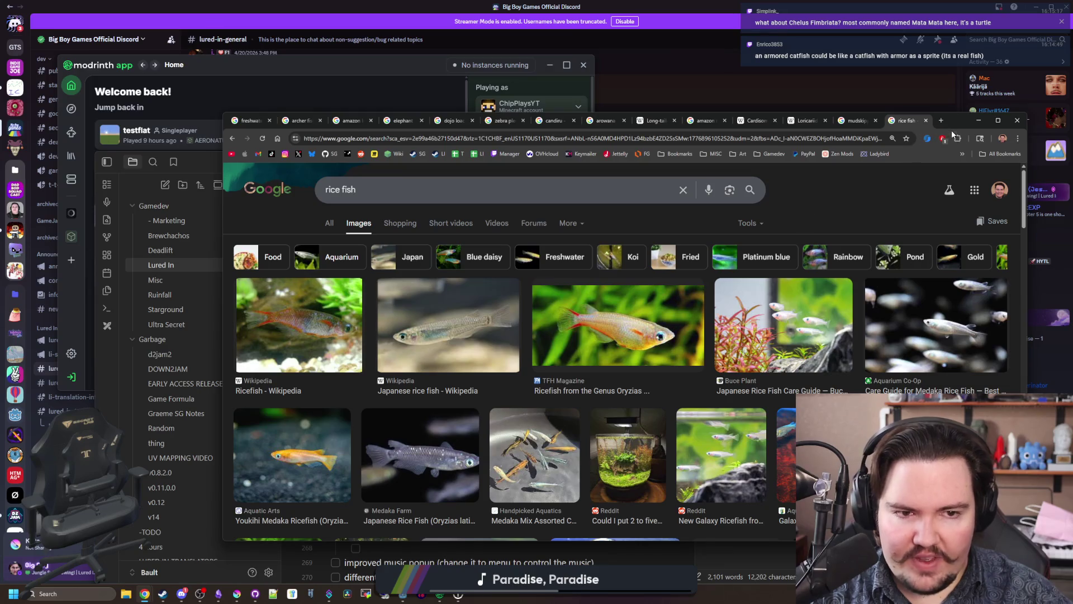
click(978, 121)
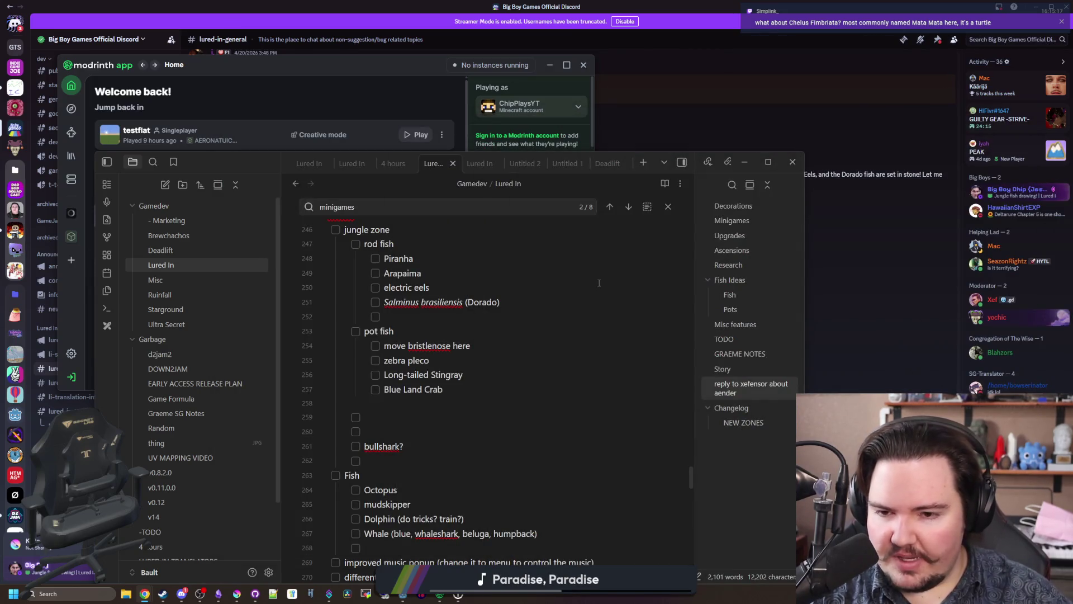
click(424, 429)
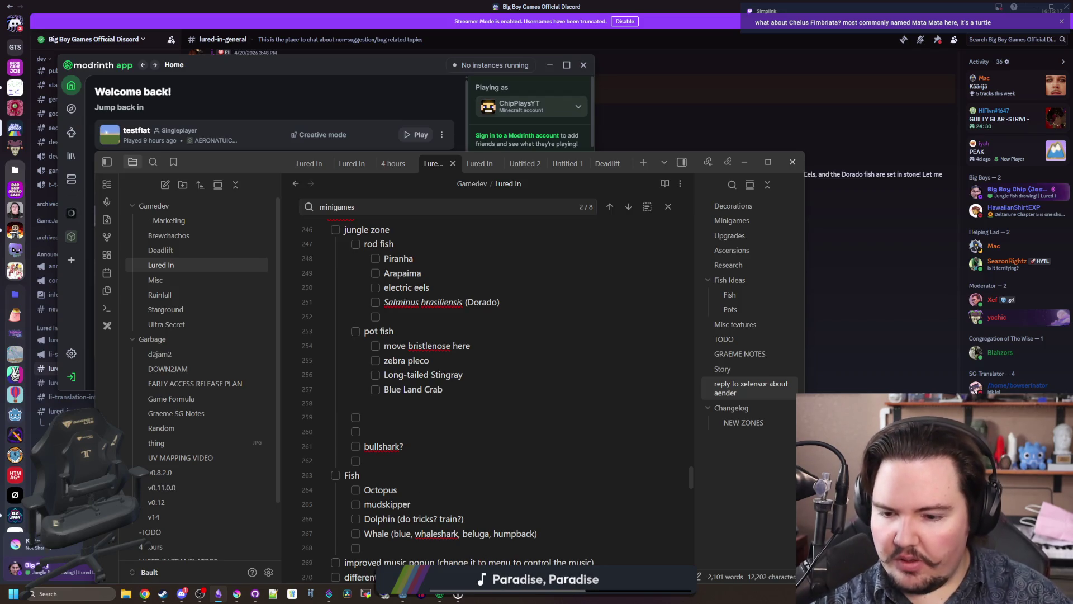
mouse_move(395, 599)
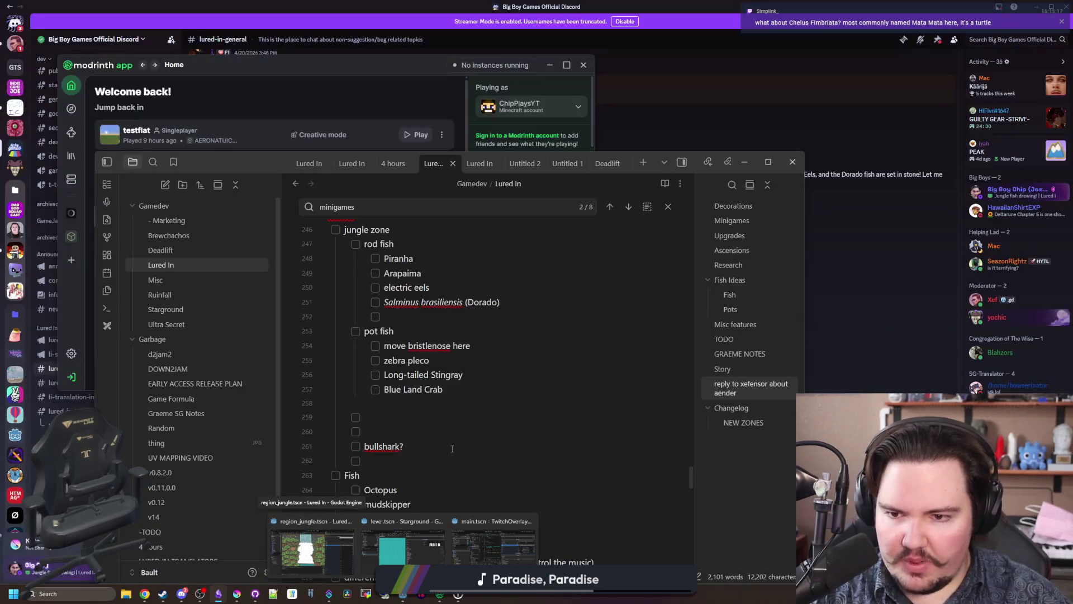
click(466, 434)
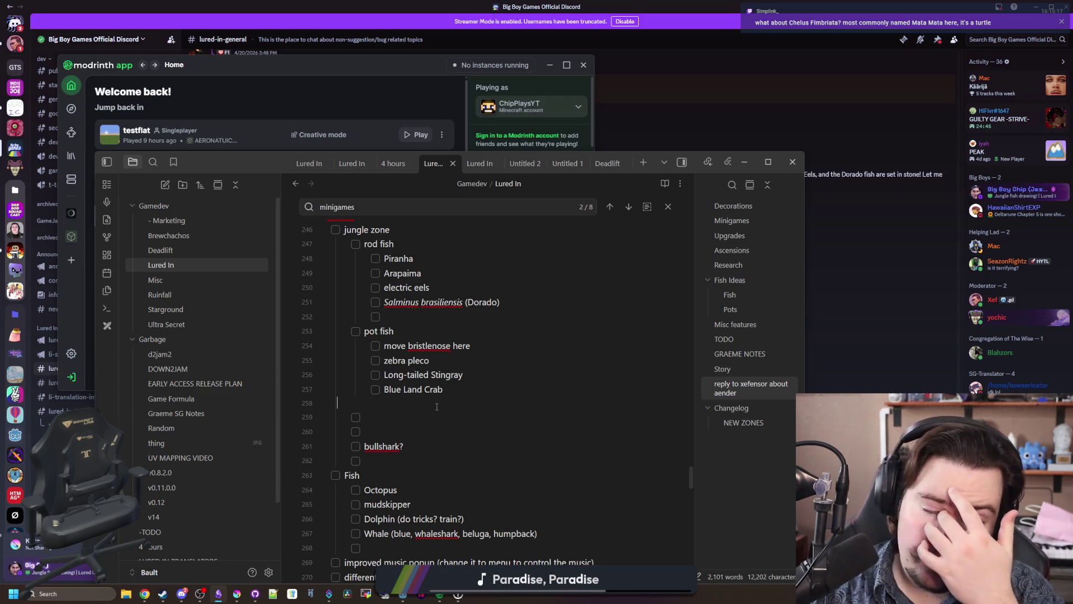
click(437, 407)
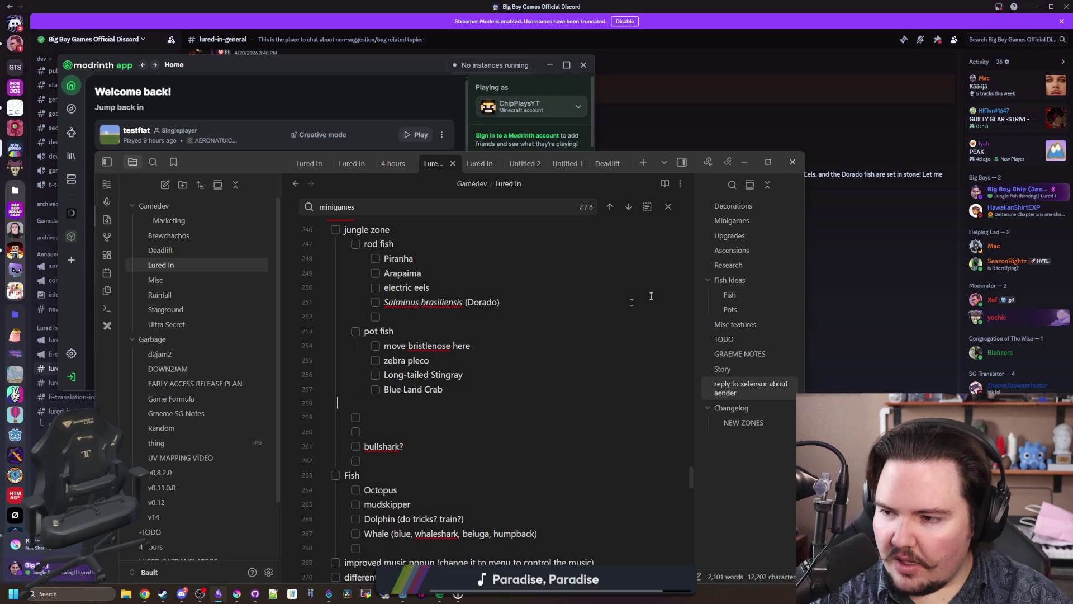
key(alt+Tab)
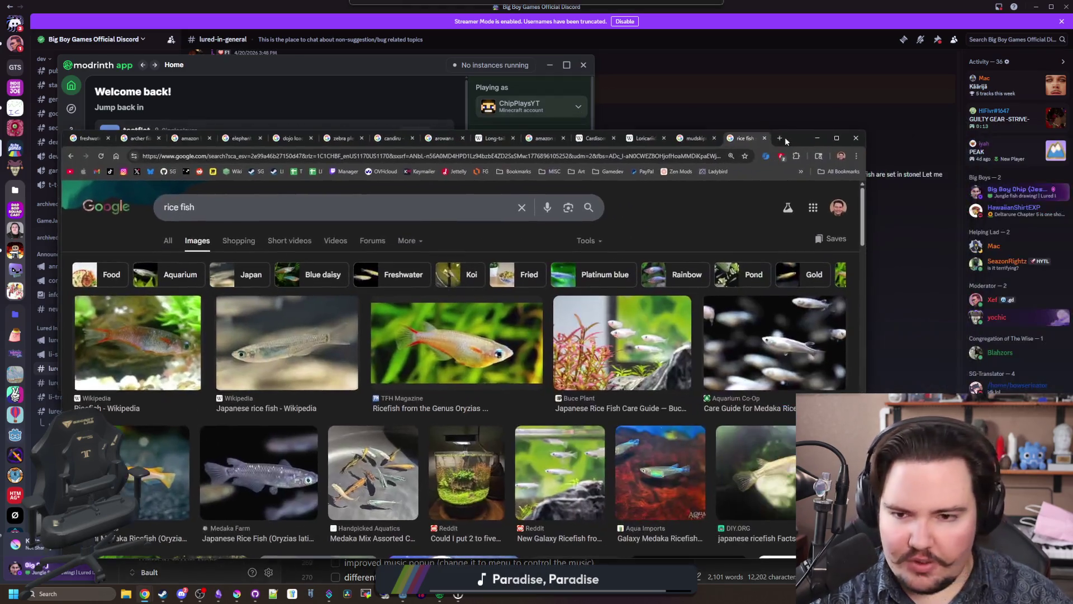
Step: Search 'mata mata' in a new tab and preview the Wikimedia Commons turtle image
click(785, 141)
text(ata mata)
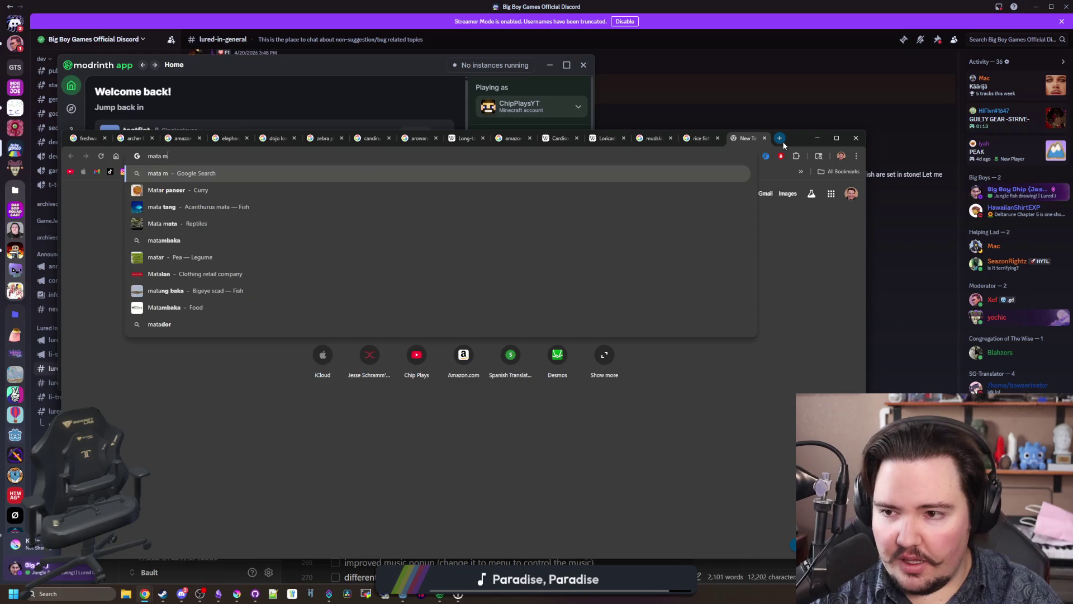
key(Return)
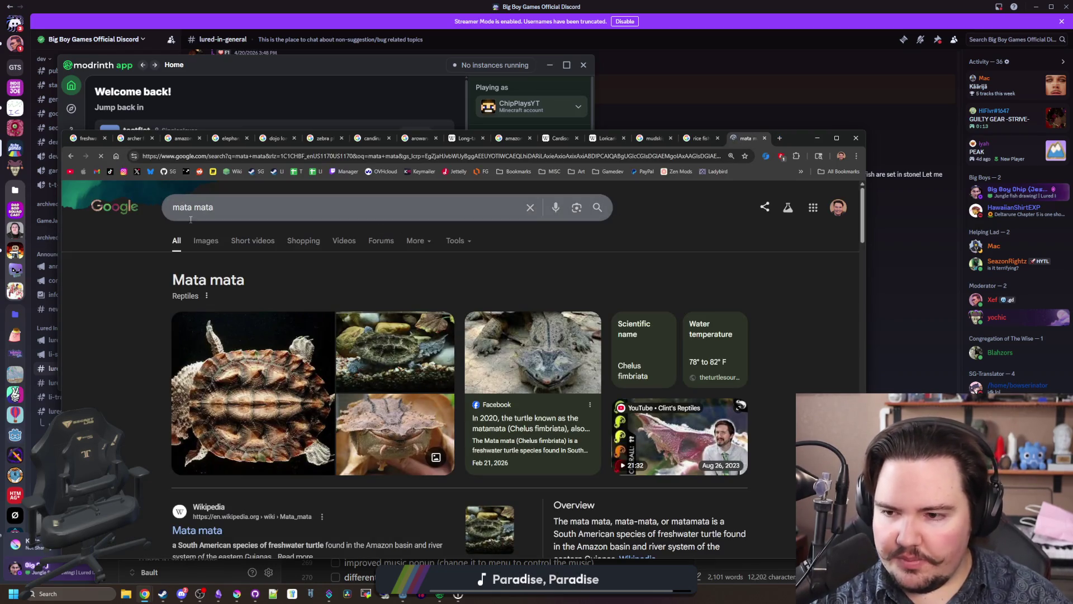
click(204, 238)
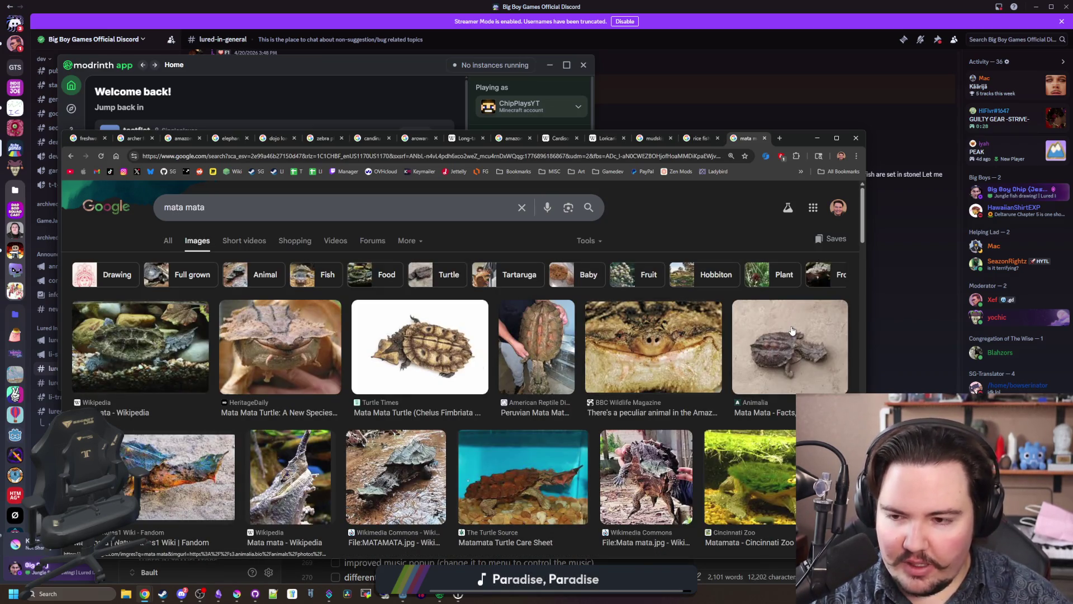
scroll(790, 330, down, 1)
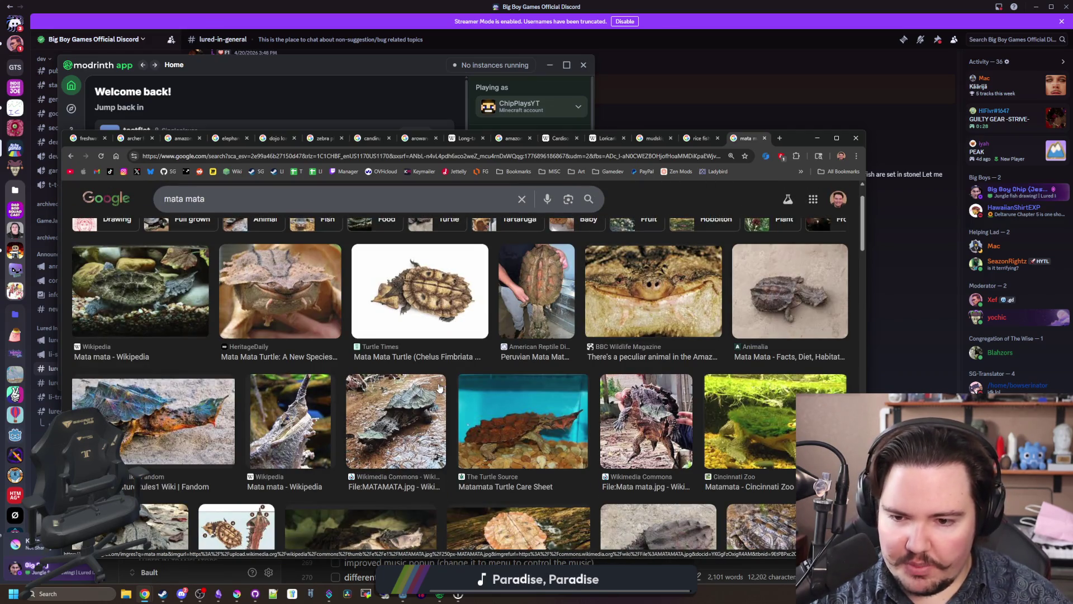
click(417, 403)
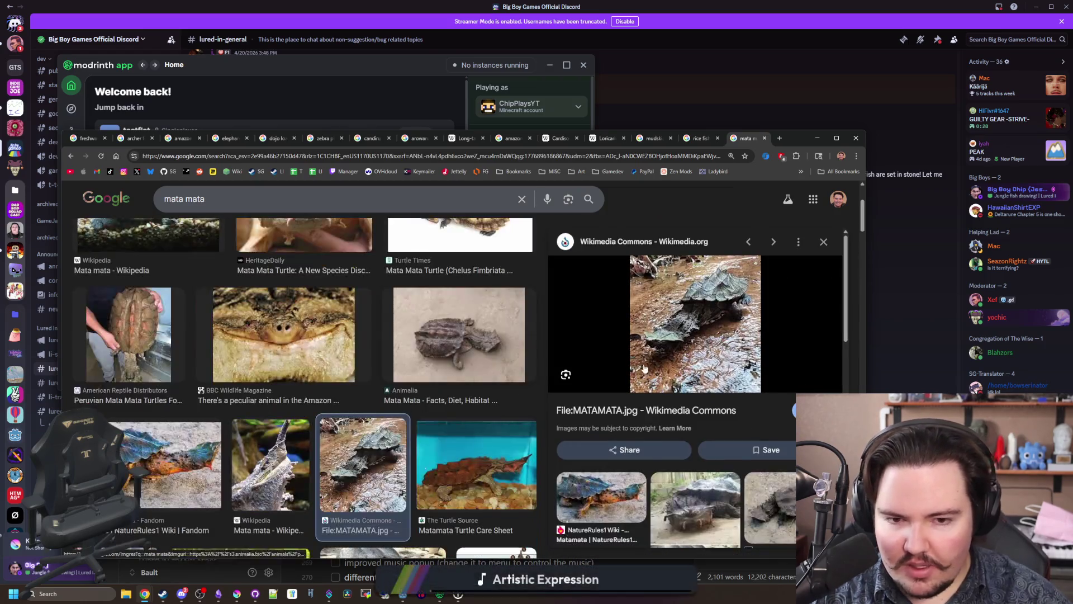
scroll(626, 369, down, 5)
scroll(177, 246, up, 8)
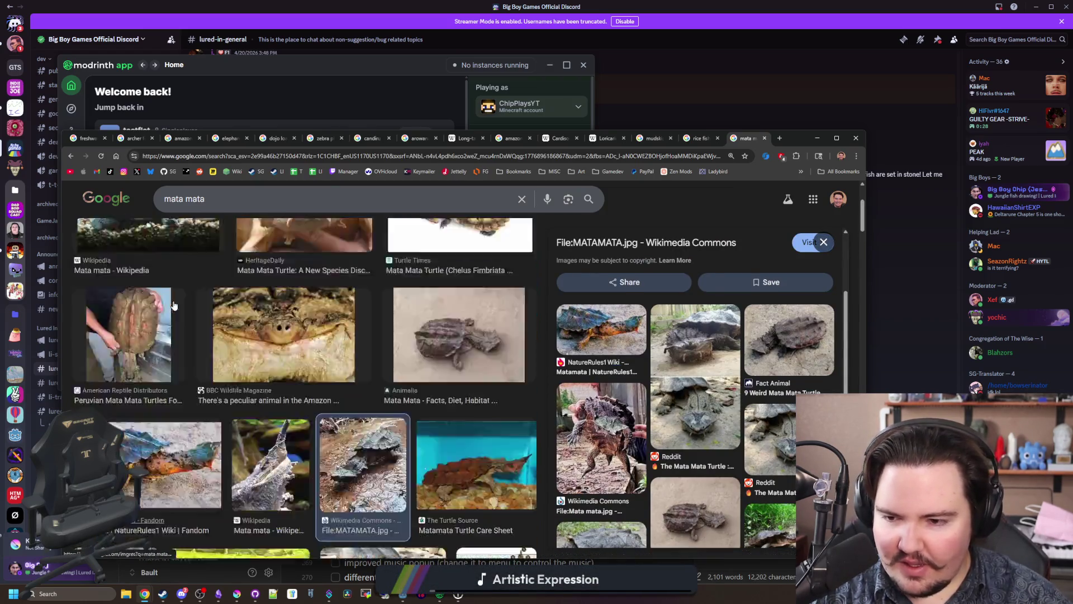
Step: Read the mata mata page, then go back and scroll through the mata mata image results
click(175, 242)
scroll(193, 351, down, 3)
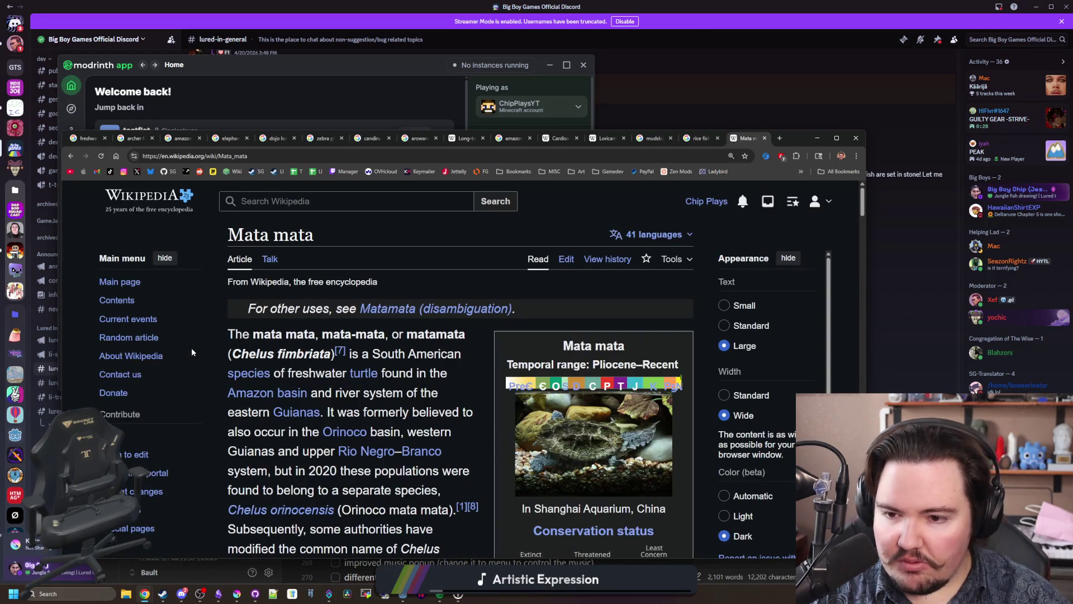
scroll(343, 369, down, 2)
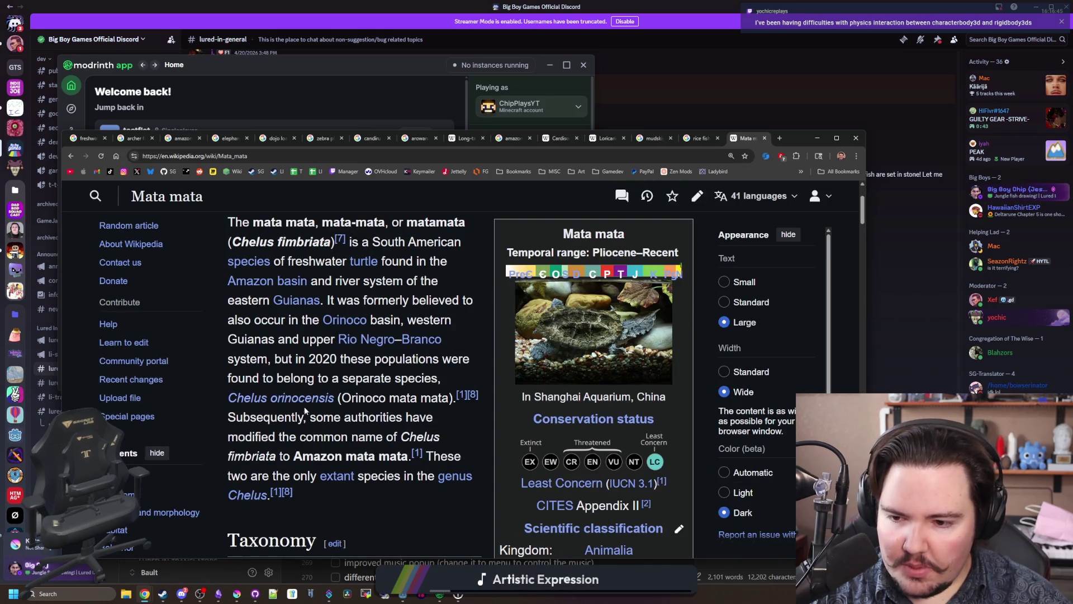
scroll(305, 411, down, 2)
scroll(608, 453, up, 5)
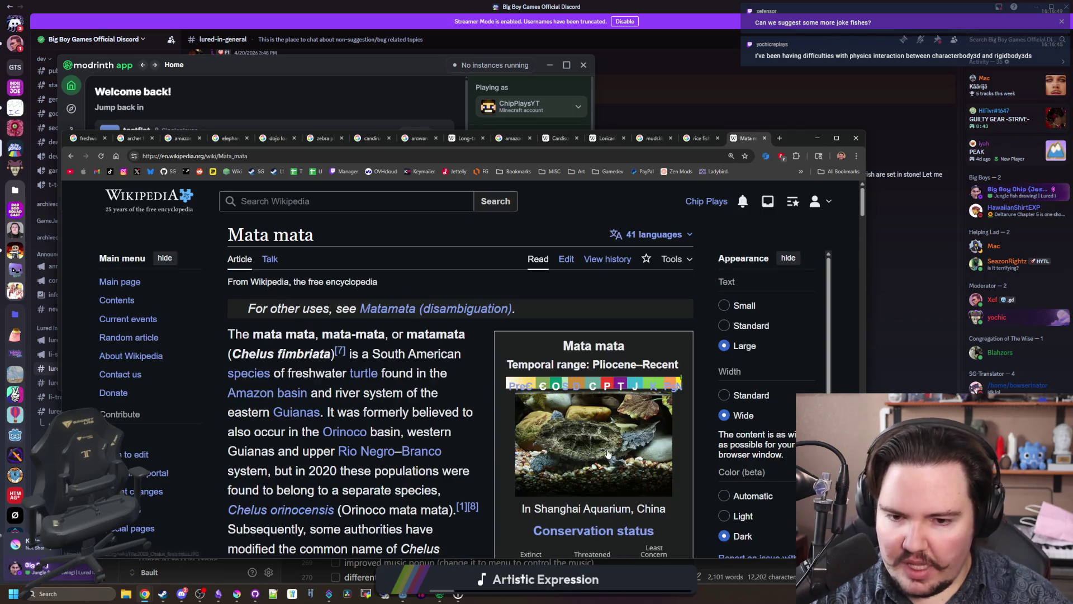
key(alt+Left)
scroll(206, 246, up, 3)
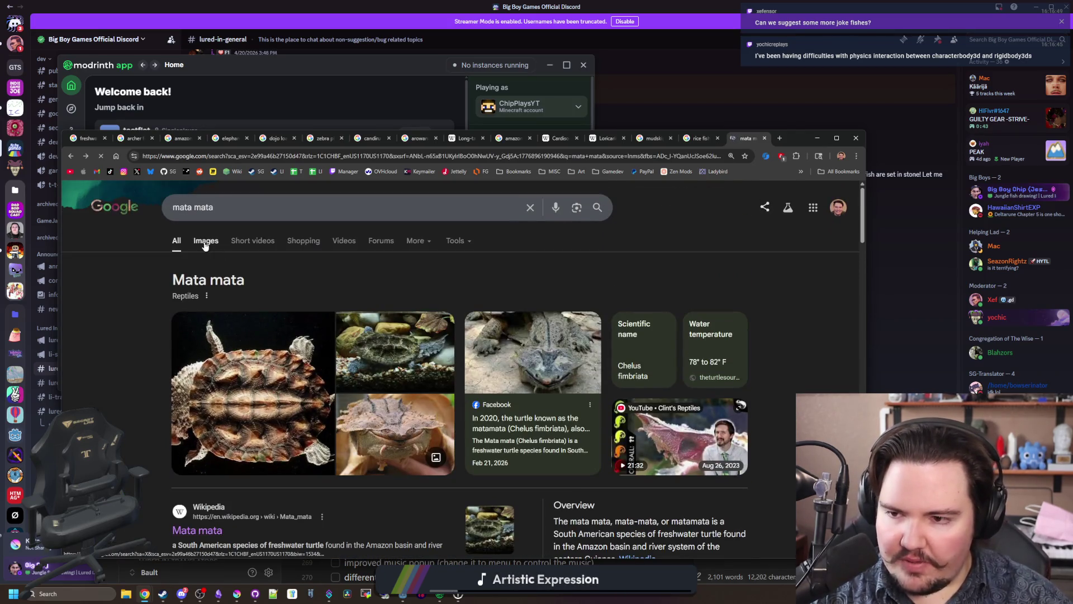
click(206, 242)
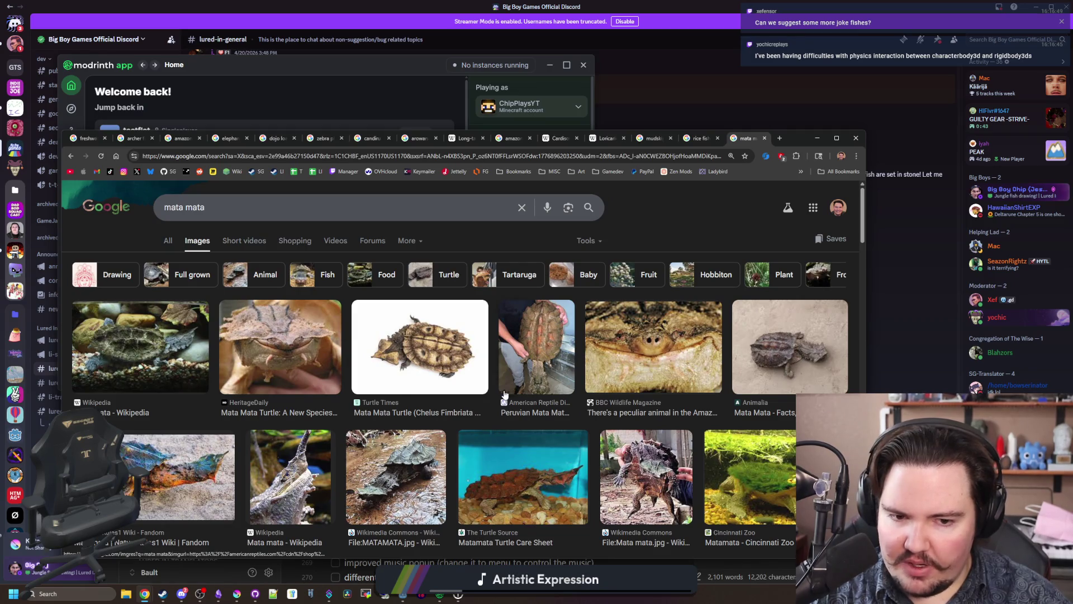
scroll(505, 395, down, 3)
scroll(514, 363, down, 5)
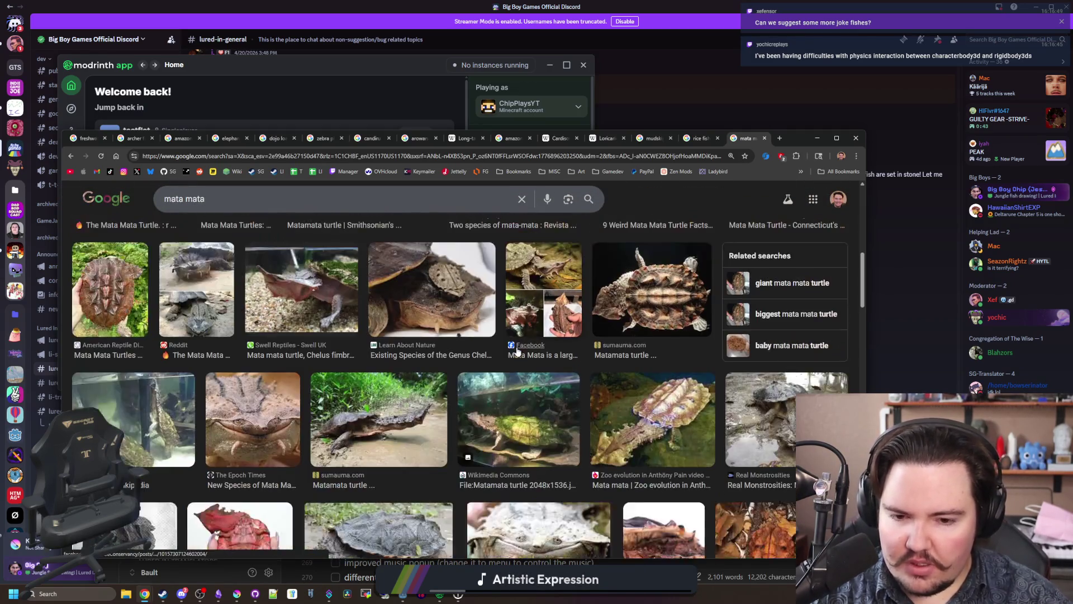
scroll(517, 351, down, 4)
scroll(517, 351, down, 2)
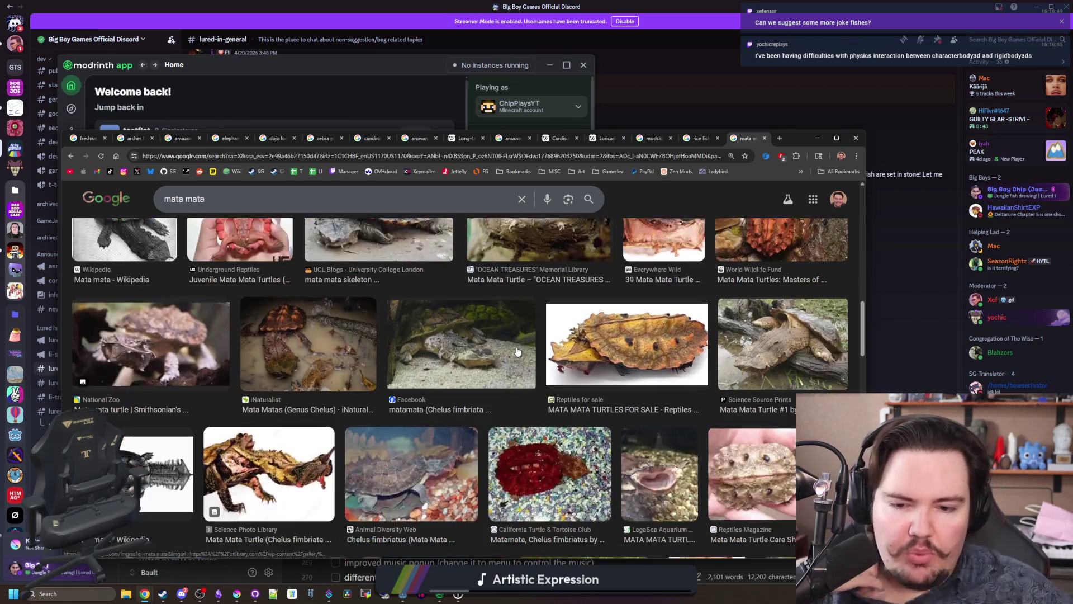
scroll(517, 351, down, 2)
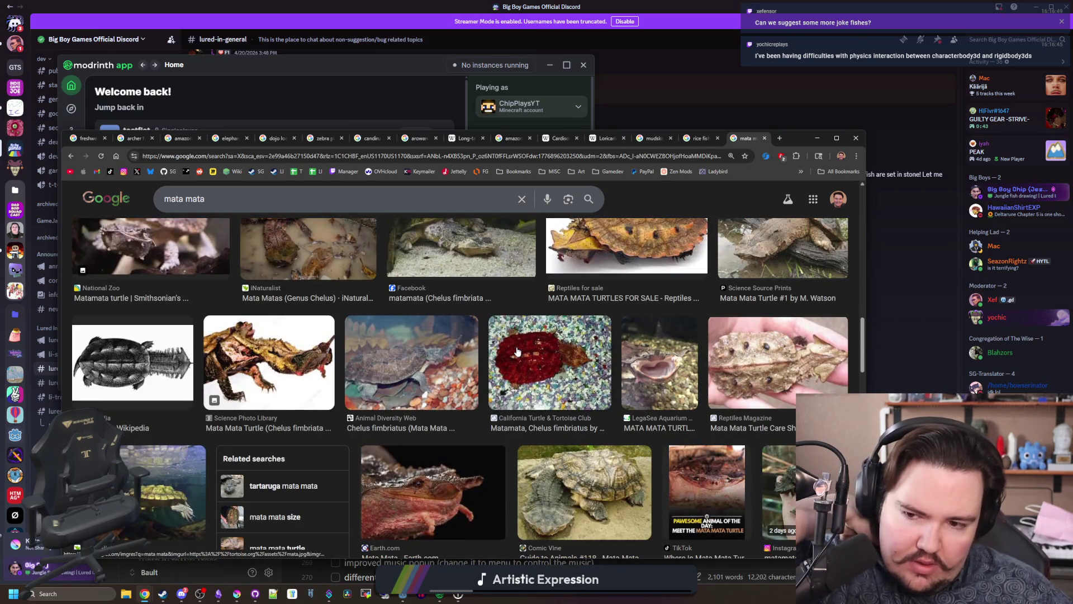
scroll(517, 351, down, 2)
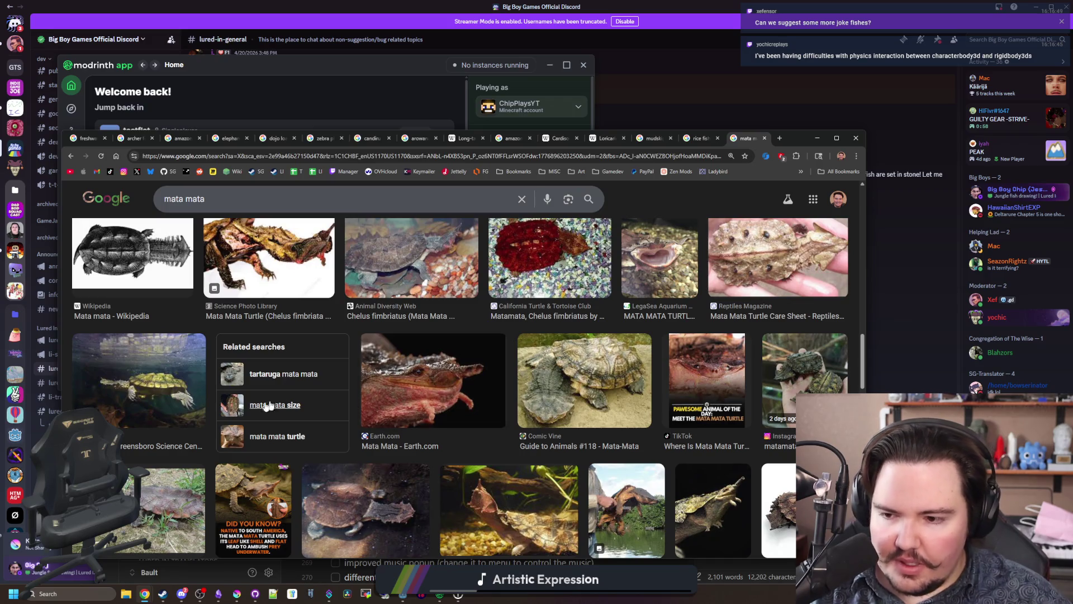
Step: Preview the Greensboro mata mata photo, then switch back to the Lured In note
click(148, 384)
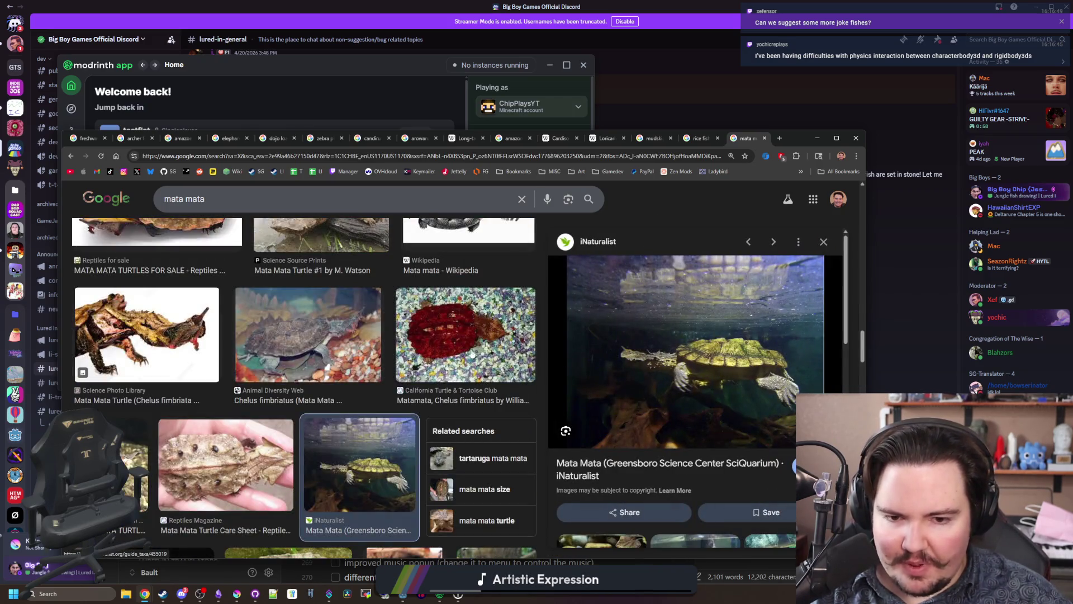
scroll(367, 345, down, 5)
scroll(367, 345, down, 3)
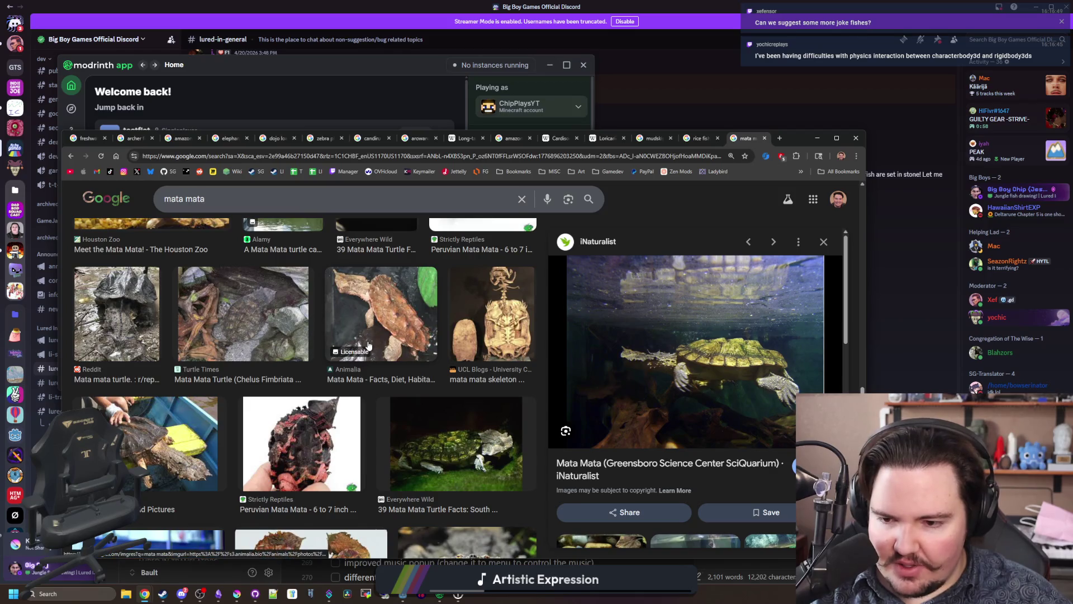
scroll(368, 346, down, 2)
scroll(369, 346, down, 5)
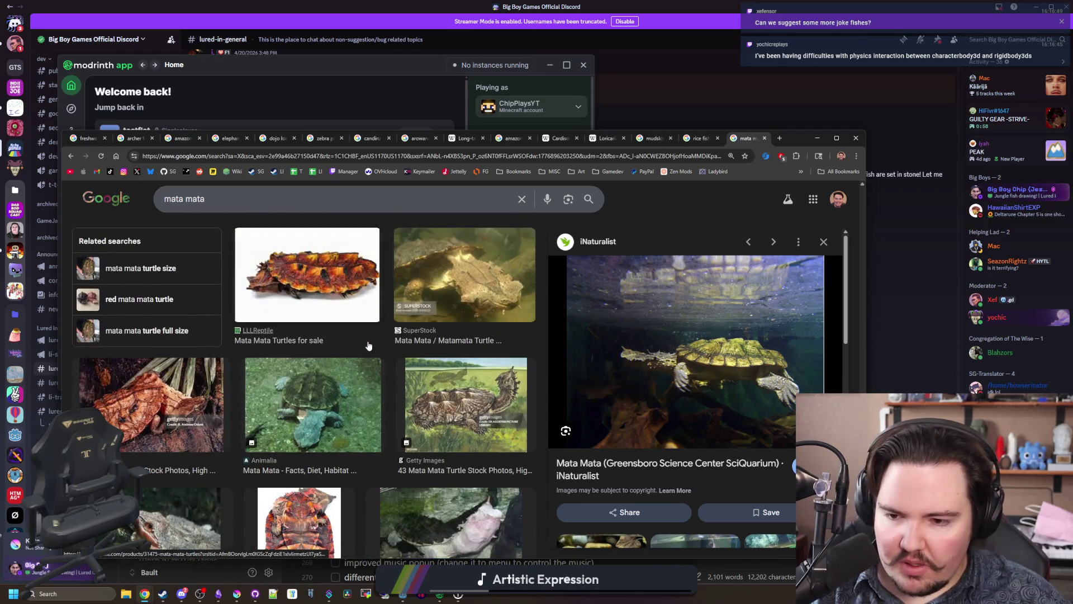
scroll(368, 346, down, 10)
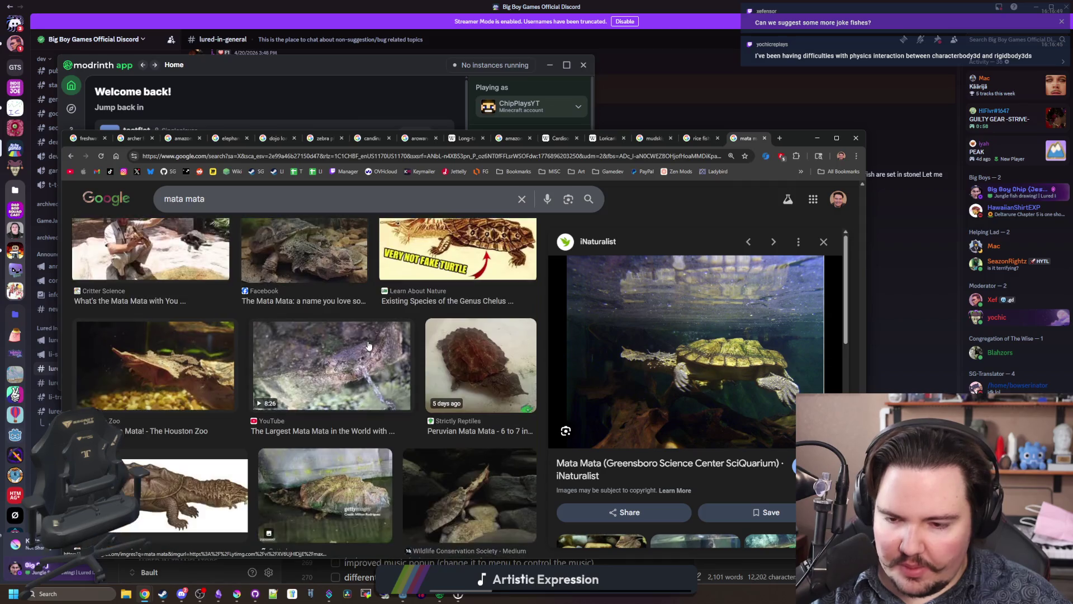
scroll(368, 346, down, 3)
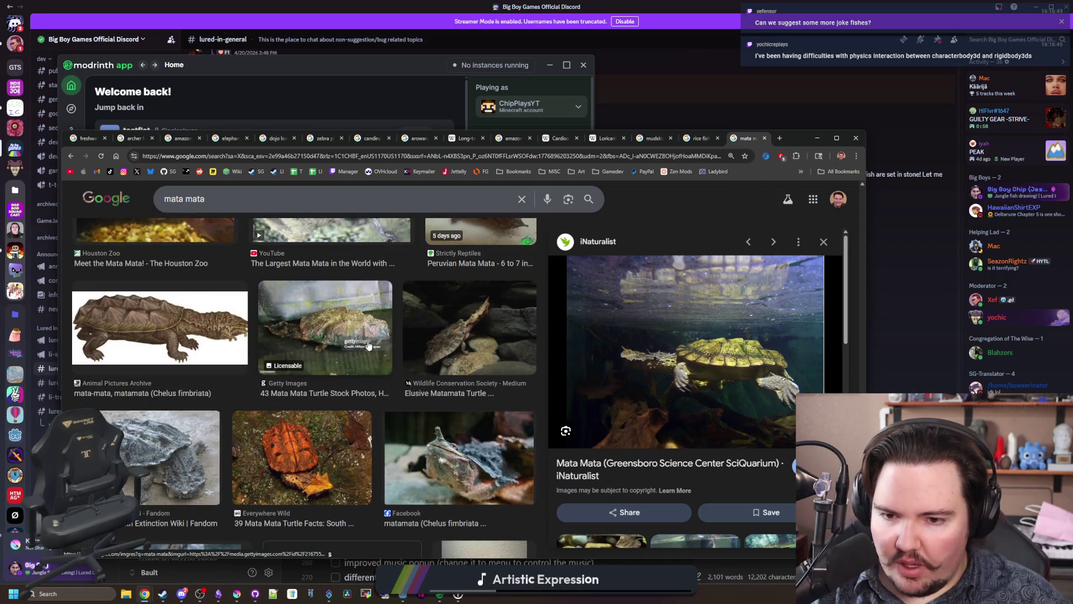
scroll(368, 346, down, 3)
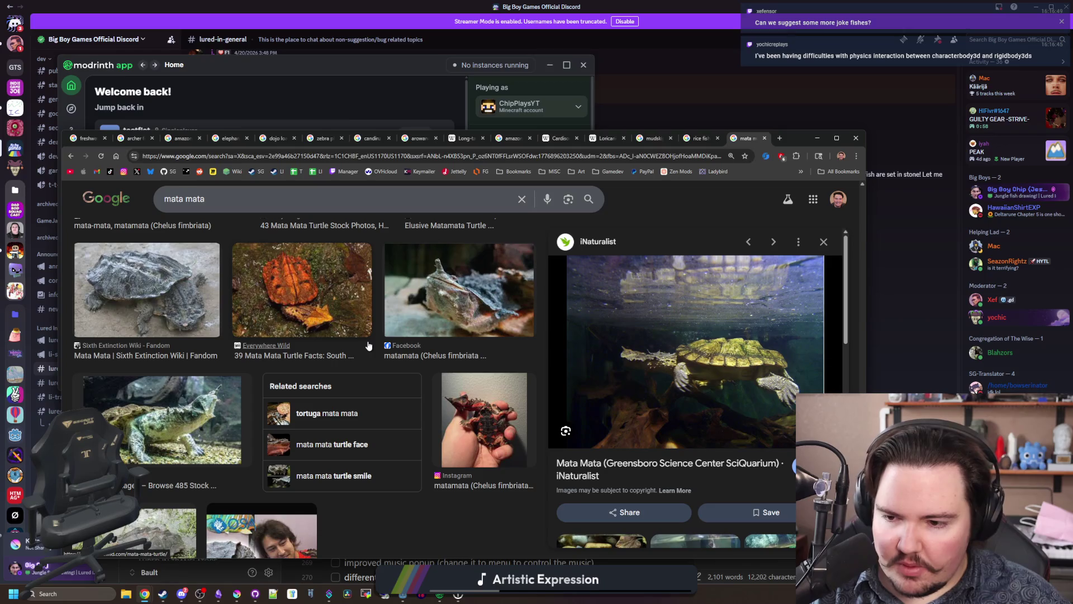
scroll(368, 346, up, 15)
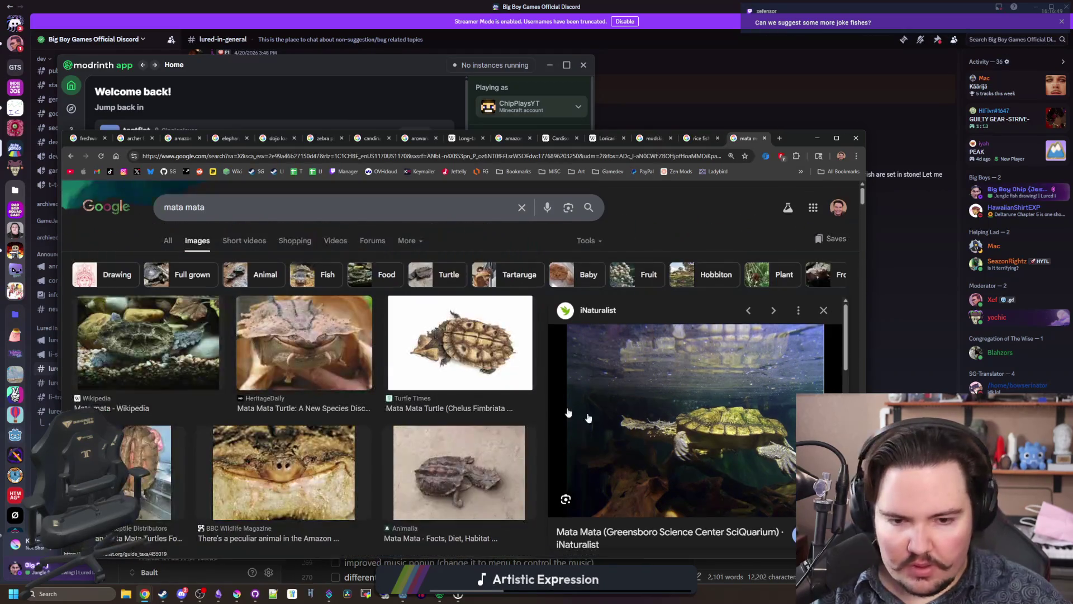
key(alt+Tab)
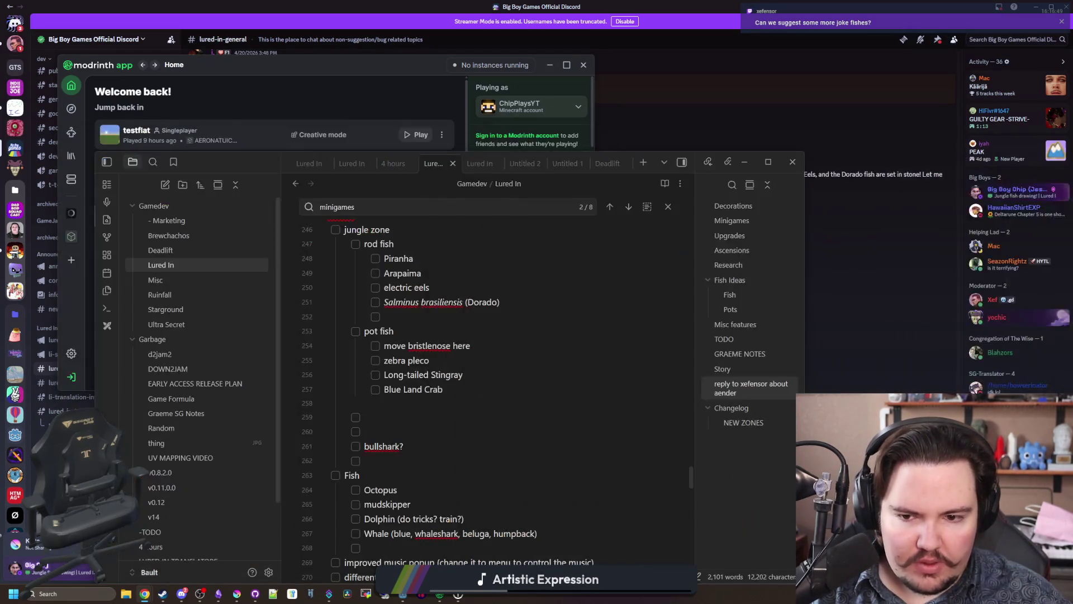
Step: Add 'matamata' as a checklist item below Blue Land Crab, followed by a blank line
click(495, 398)
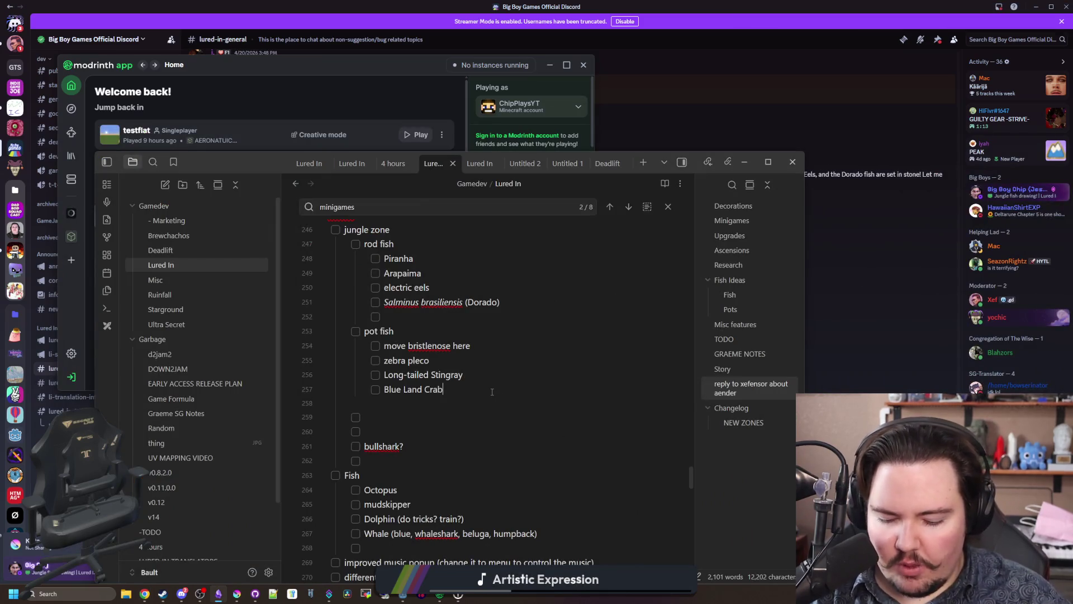
key(Return)
text(matamata)
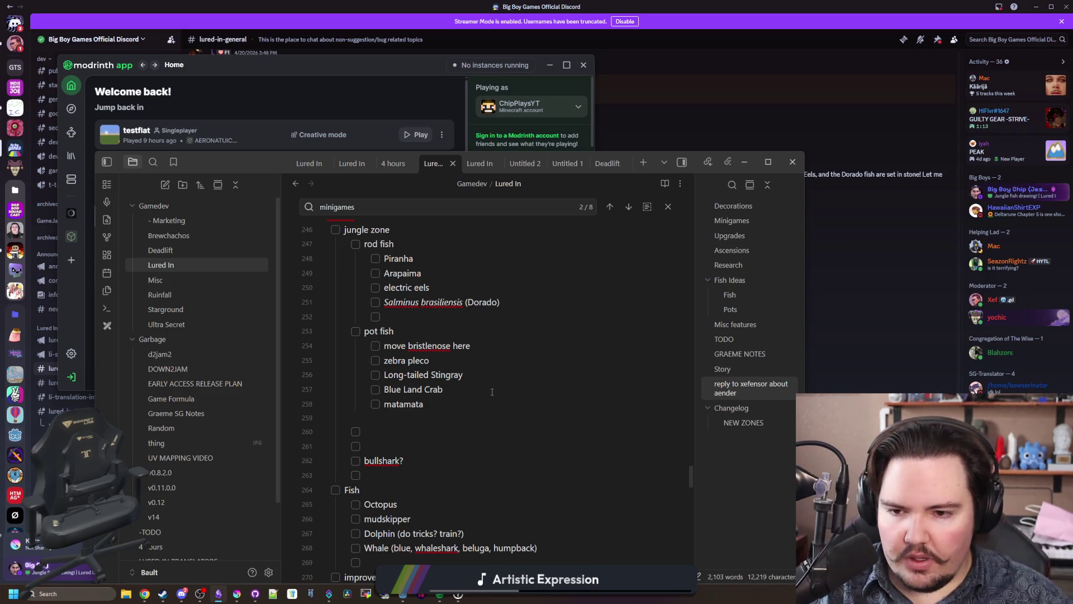
scroll(464, 416, up, 2)
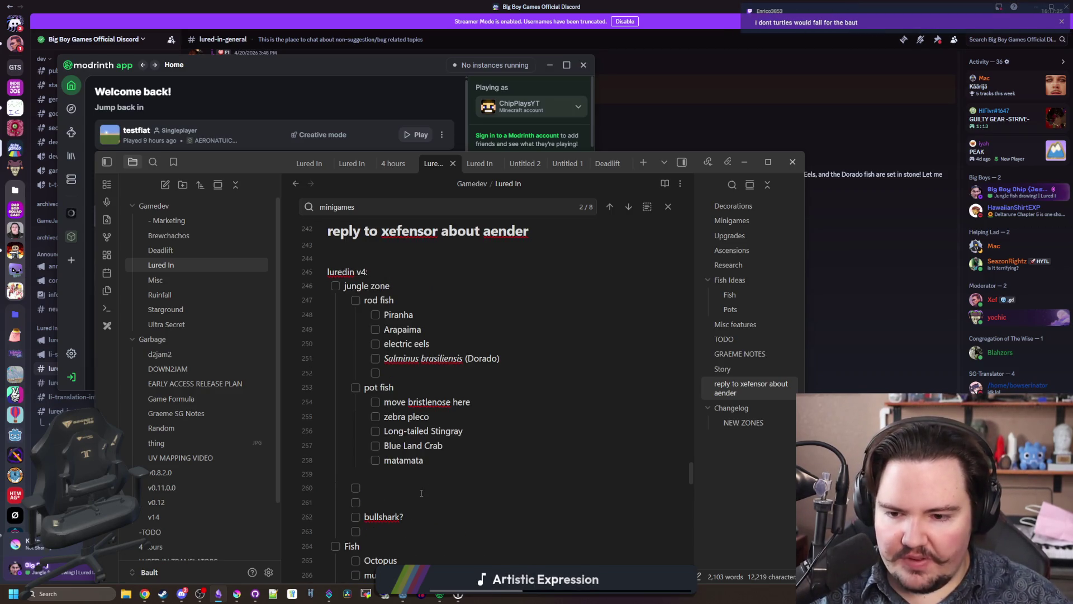
scroll(421, 493, down, 2)
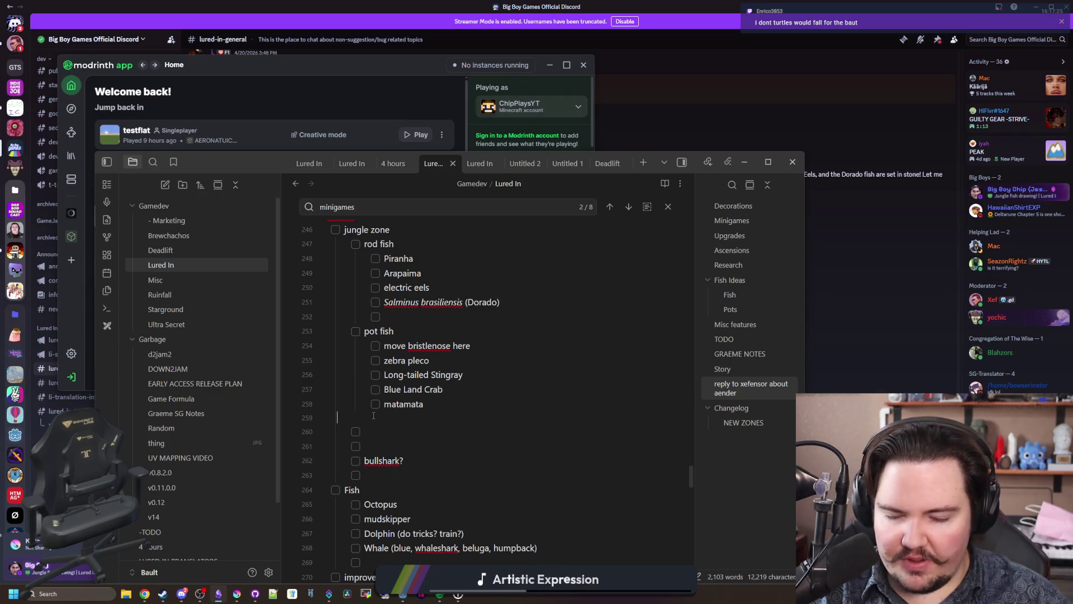
key(Return)
key(Return)
key(Return)
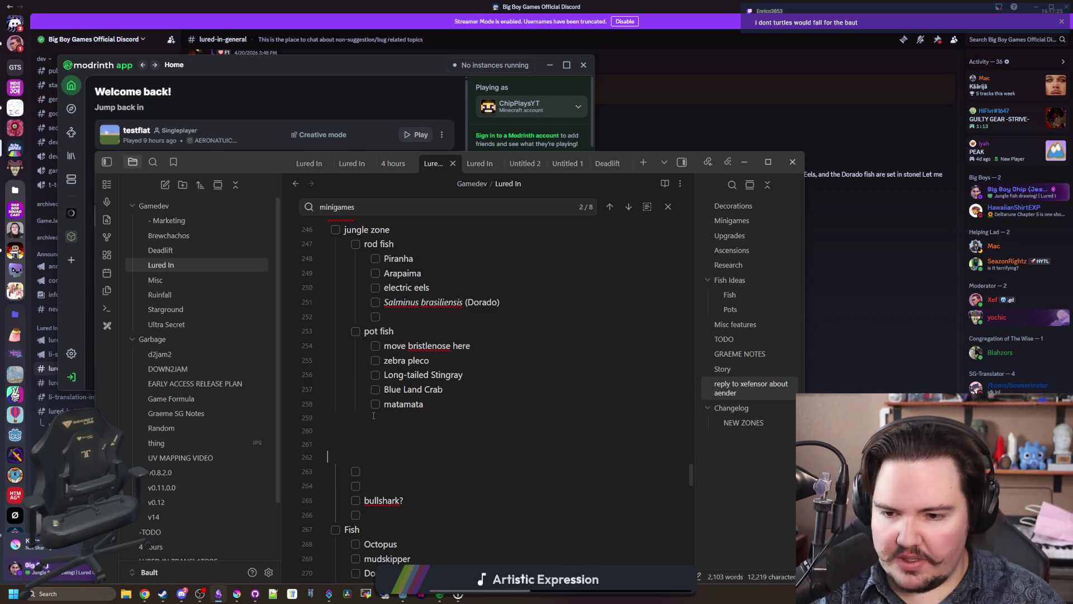
Step: Add 'armored catfish (florida?)' as a new item in the Fish checklist
key(Up)
key(Up)
text(armor)
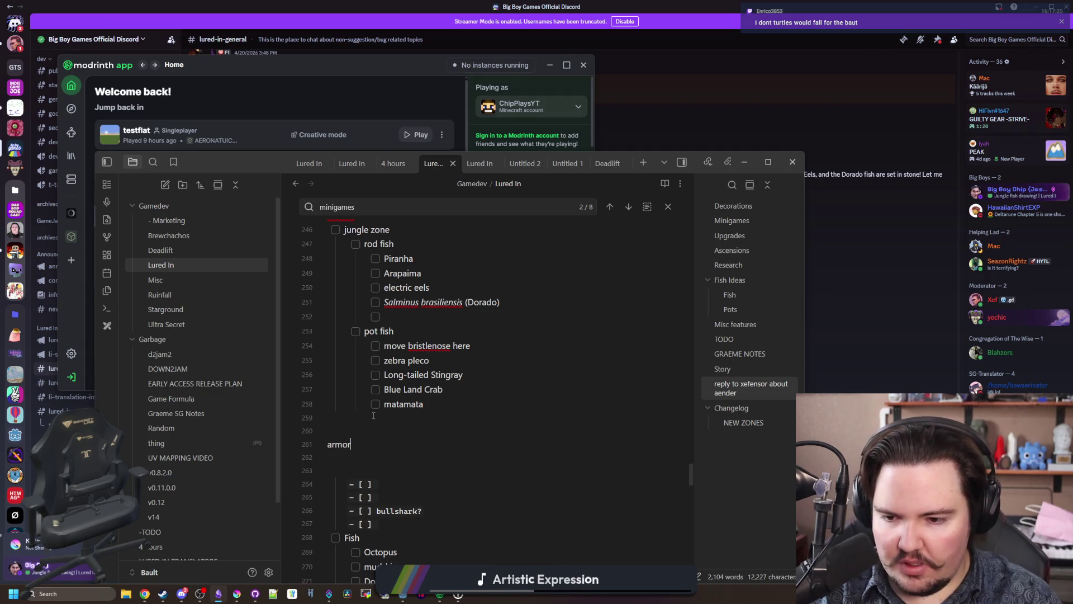
text(ed catfish)
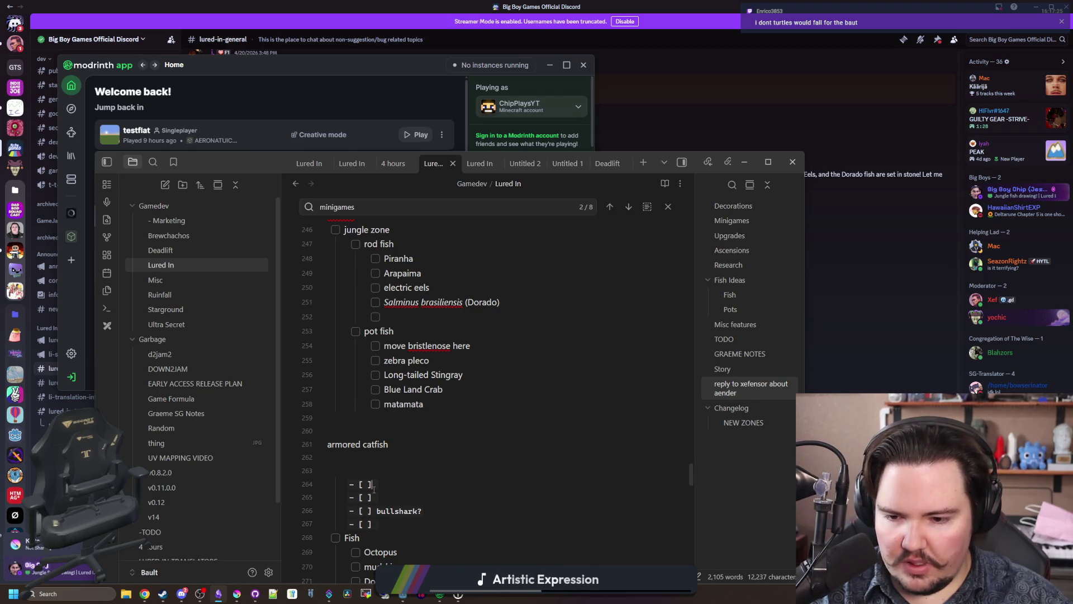
key(shift+Home)
key(ctrl+x)
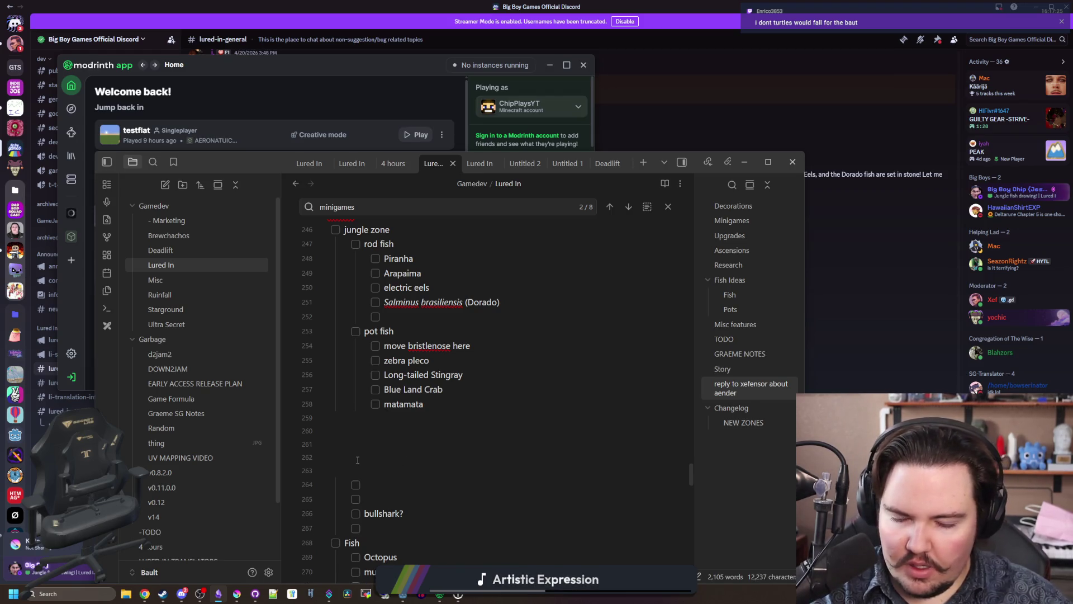
scroll(384, 462, down, 3)
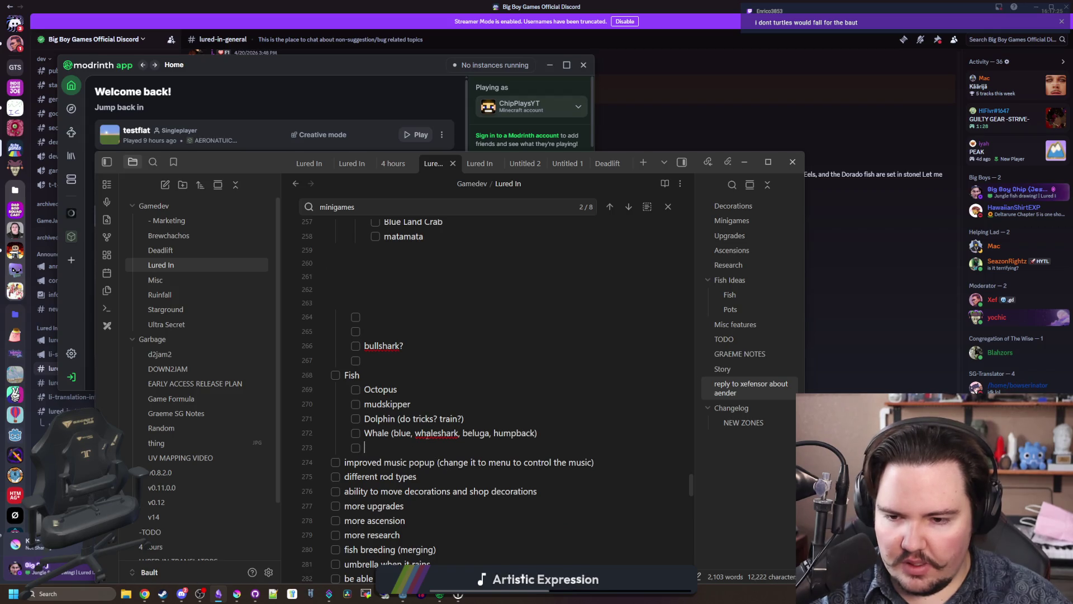
key(ctrl+v)
key(Return)
key(BackSpace)
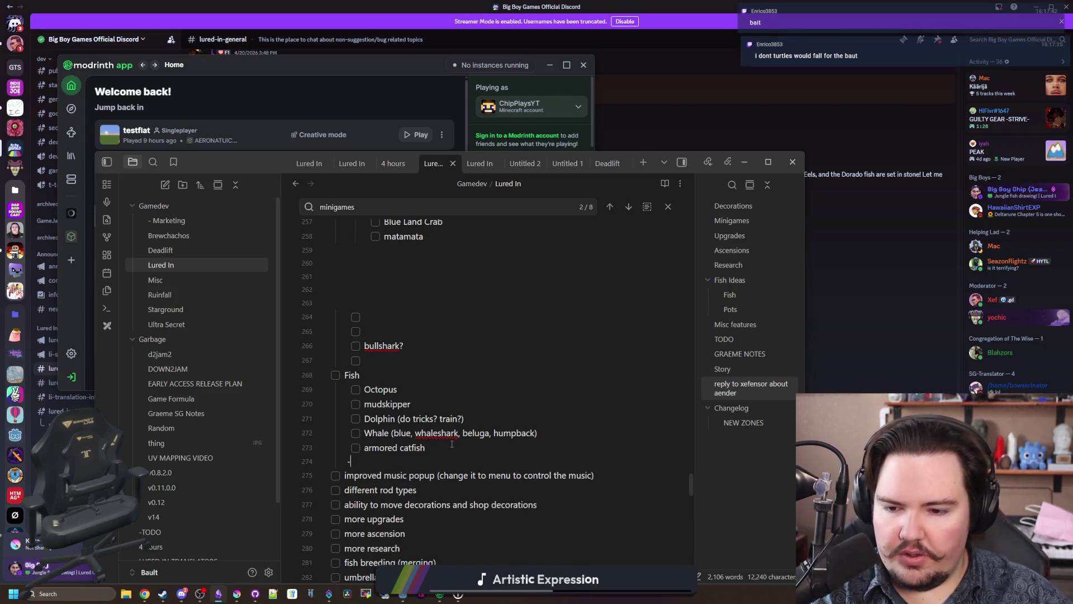
key(BackSpace)
key(Return)
click(441, 446)
text((florida))
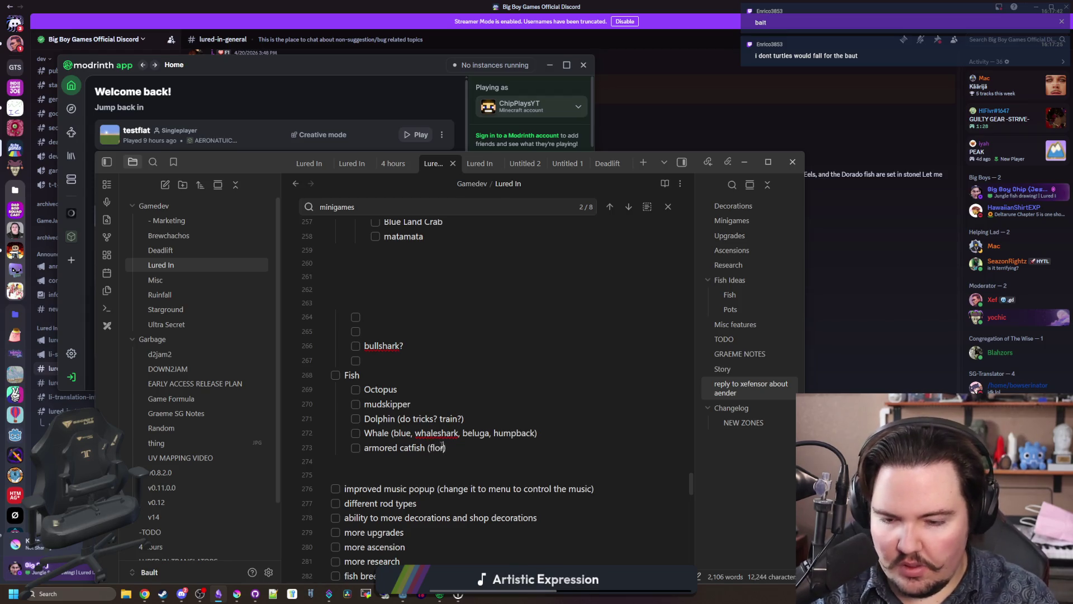
Step: Delete the empty checkbox lines above bullshark?
scroll(393, 507, up, 3)
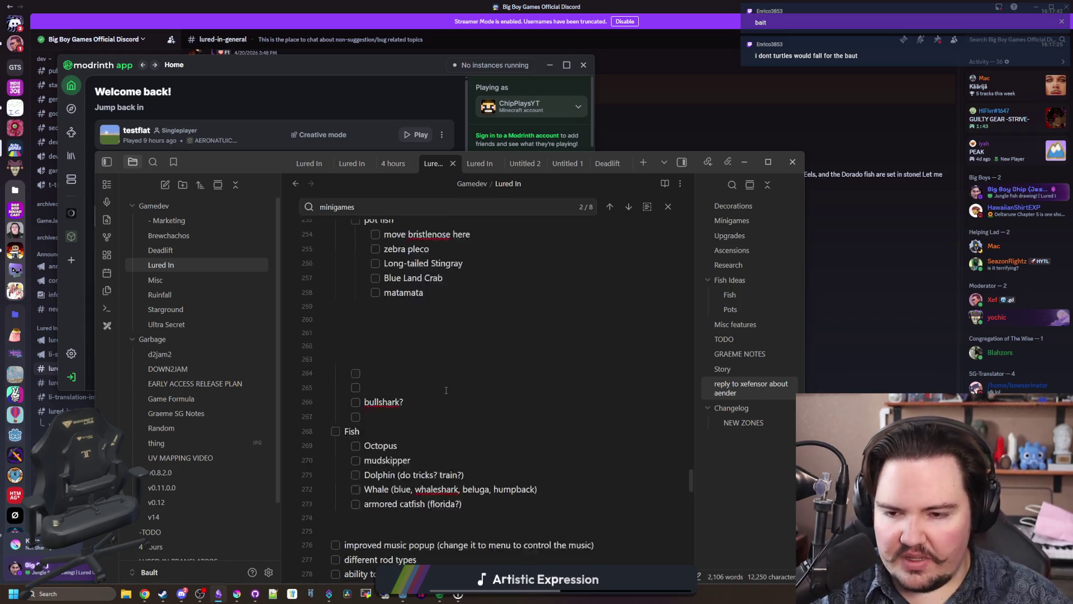
drag(388, 502, 322, 484)
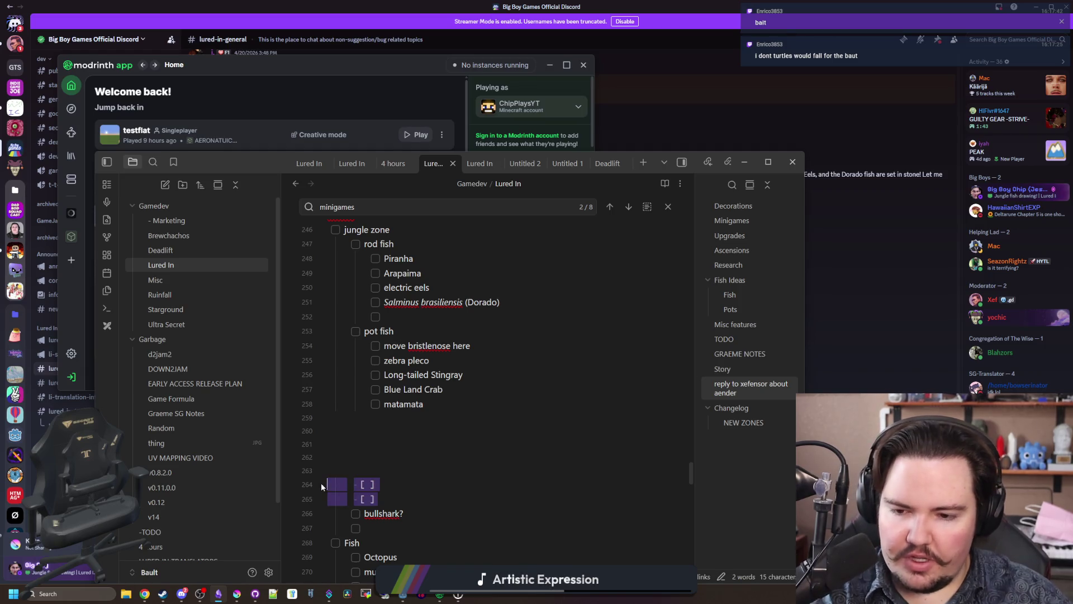
key(BackSpace)
key(BackSpace)
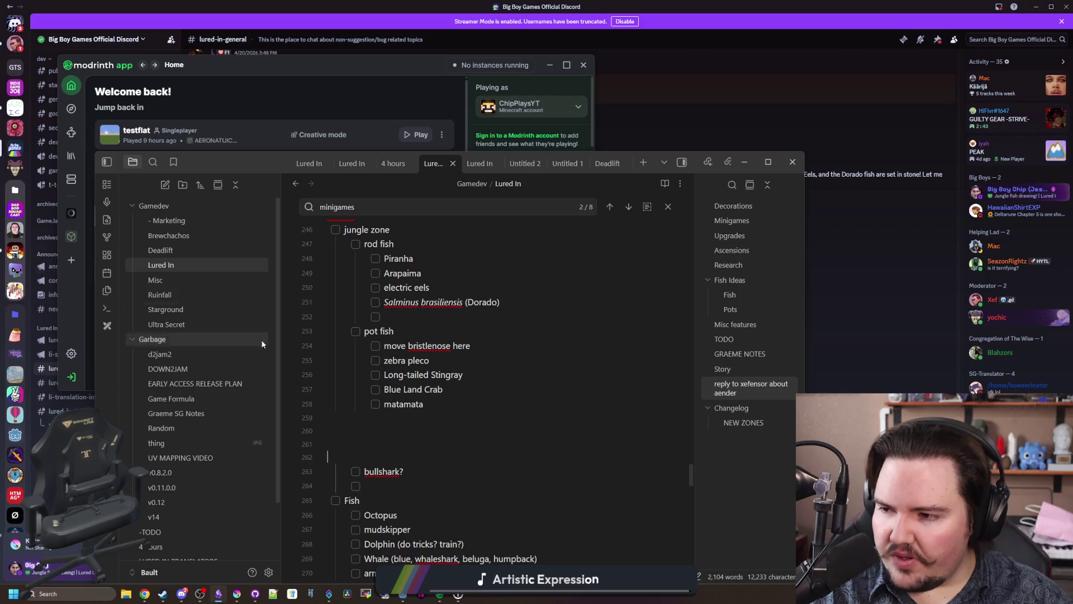
click(393, 443)
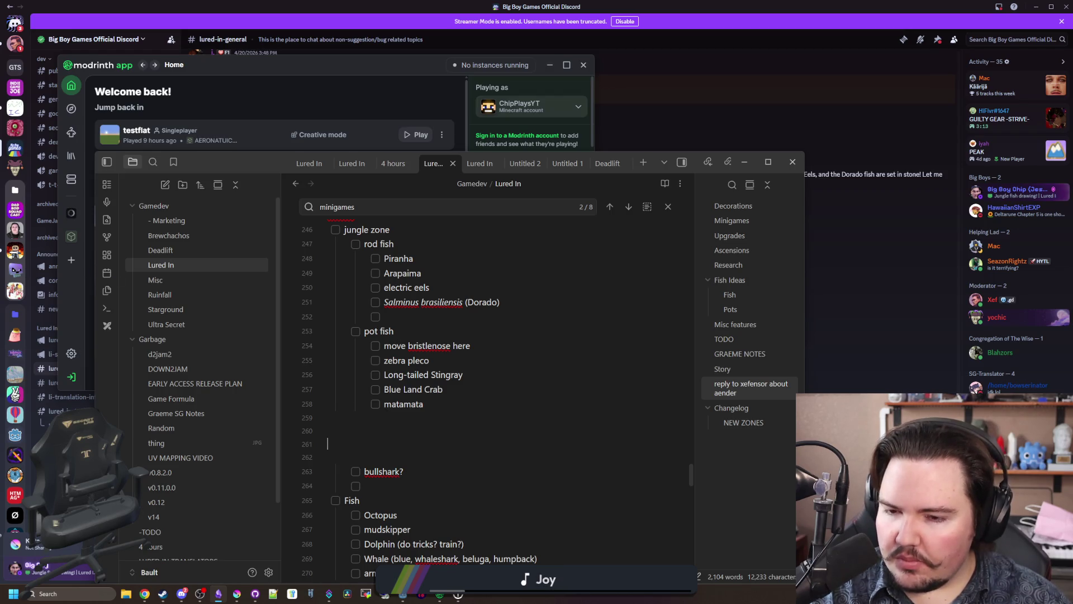
Step: Put the caret in the empty rod fish item, then bring up Chrome's elephant nose fish results
scroll(454, 417, up, 1)
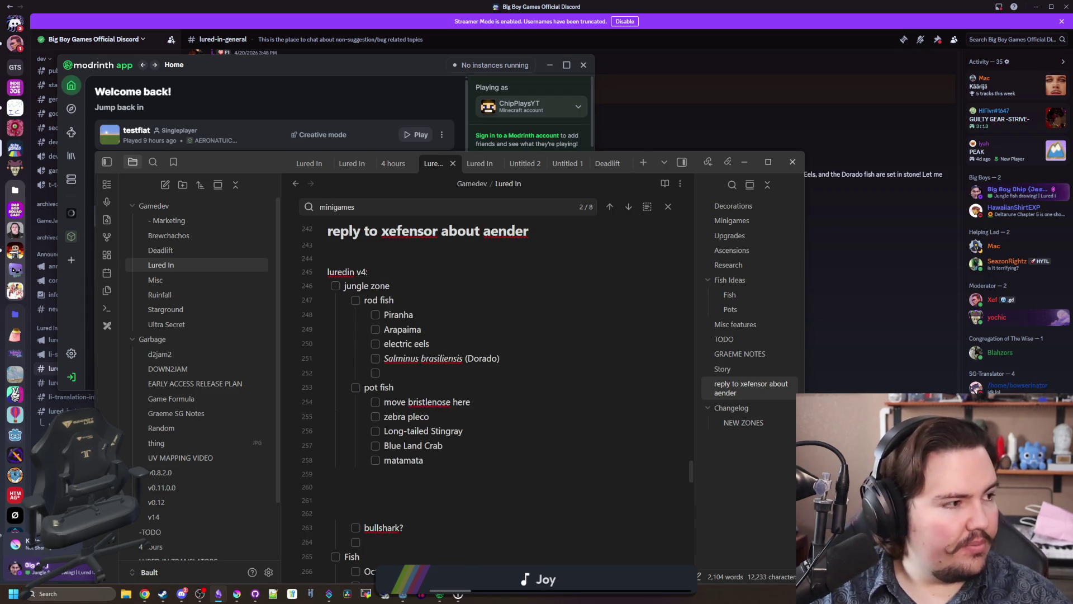
key(alt+Tab)
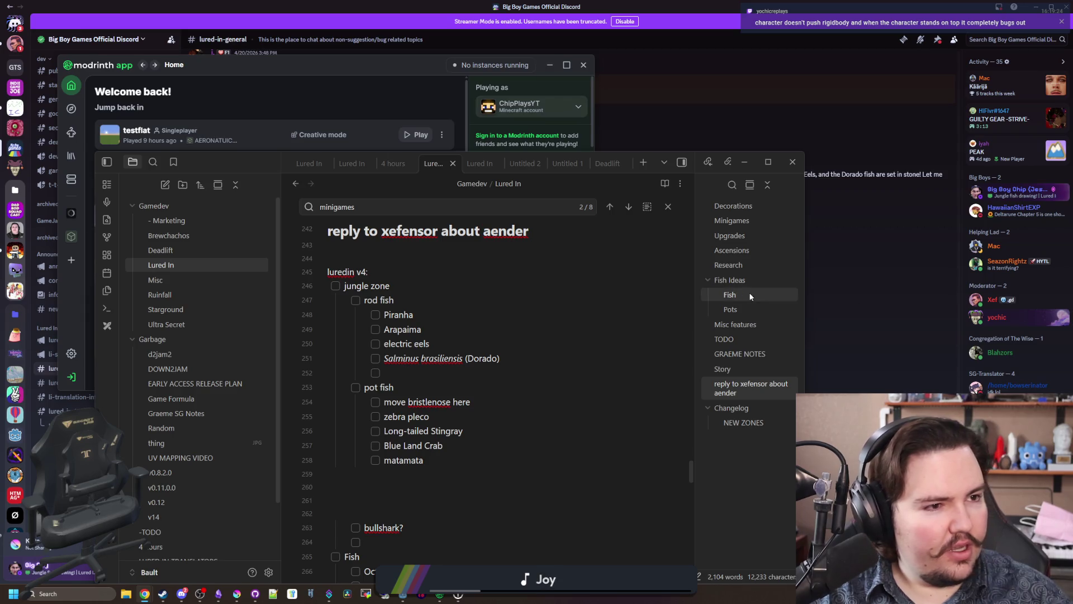
click(438, 370)
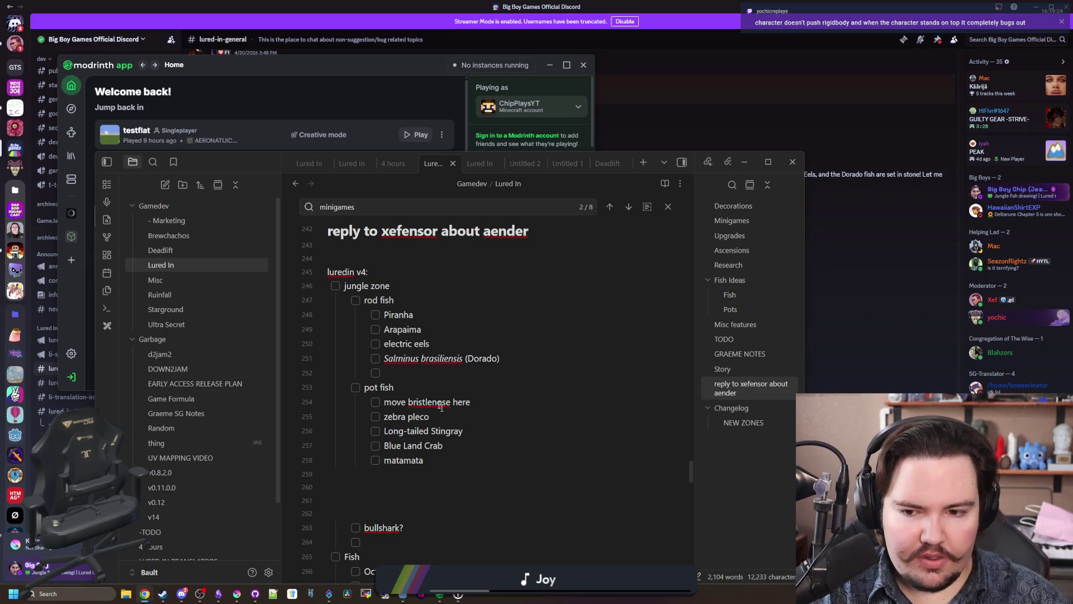
click(398, 373)
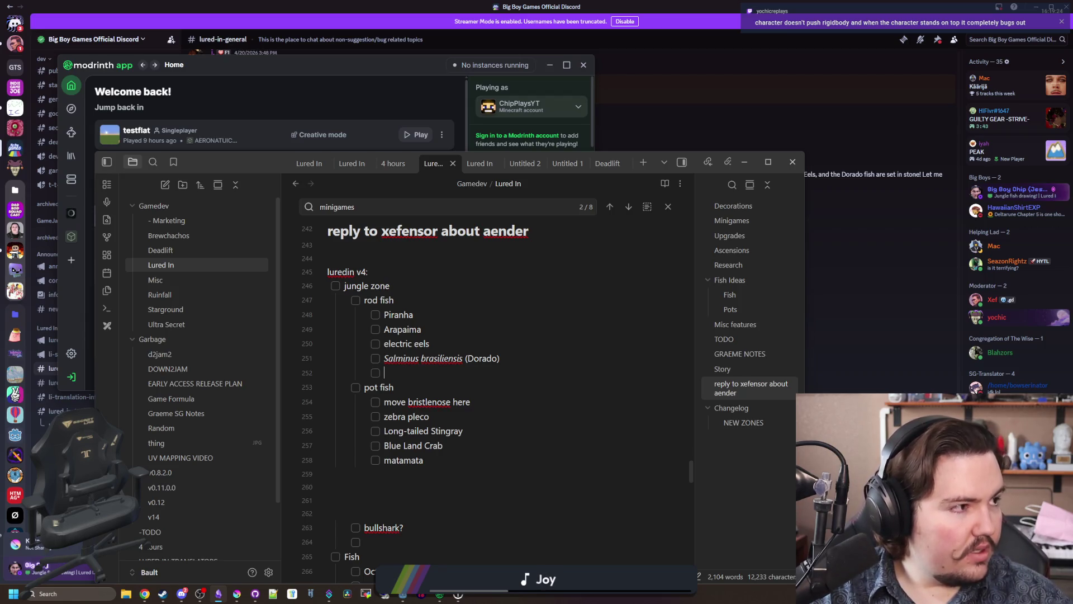
key(alt+Tab)
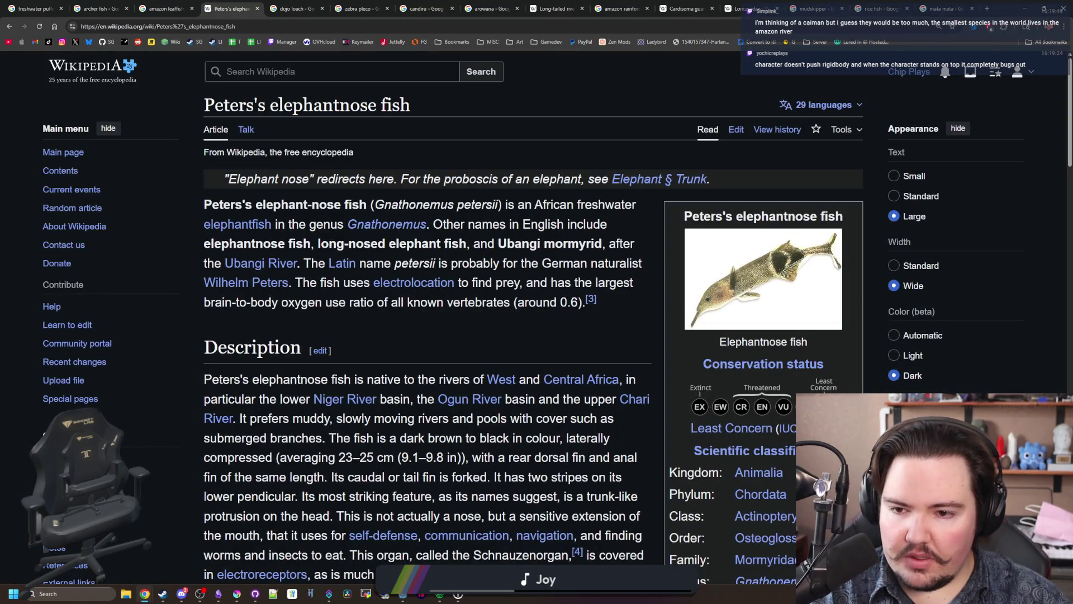
Step: Read Wikipedia's Peters's elephantnose fish article, then go back to the Lured In note
mouse_move(342, 264)
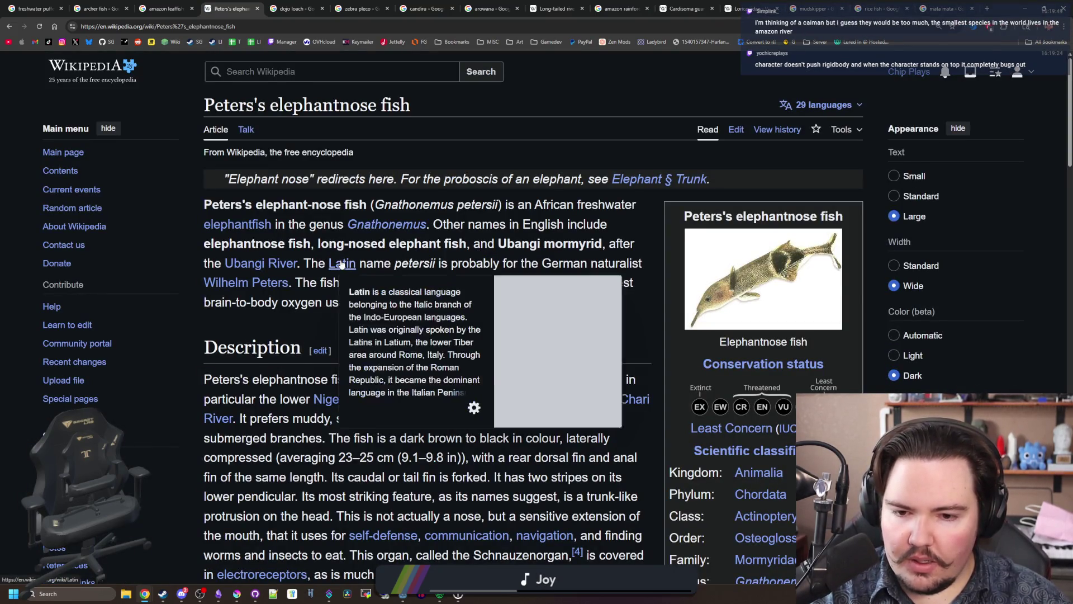
scroll(342, 263, down, 2)
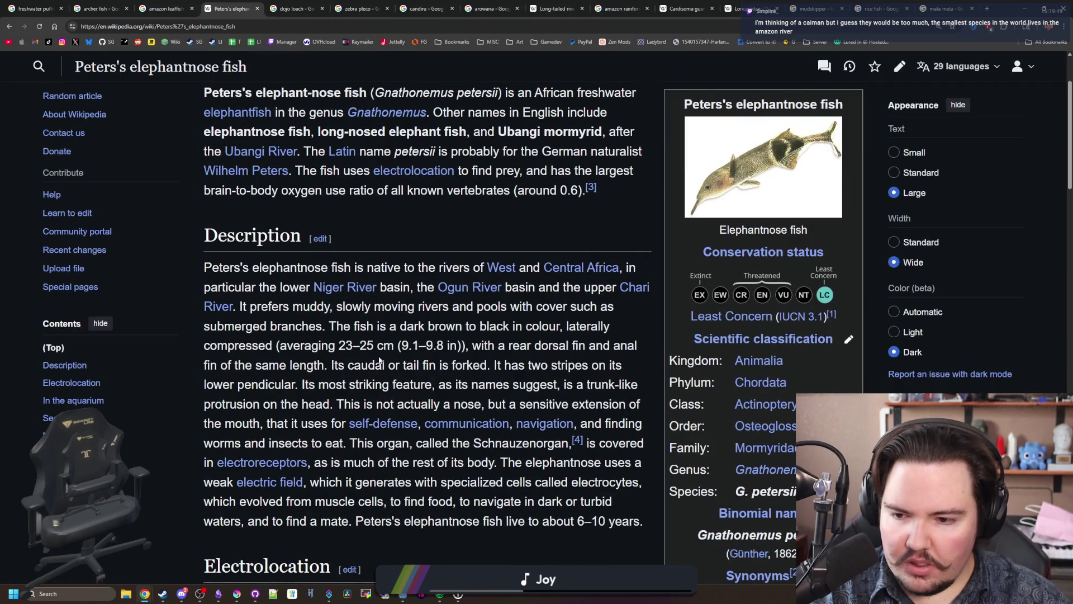
scroll(379, 359, down, 2)
scroll(515, 376, down, 3)
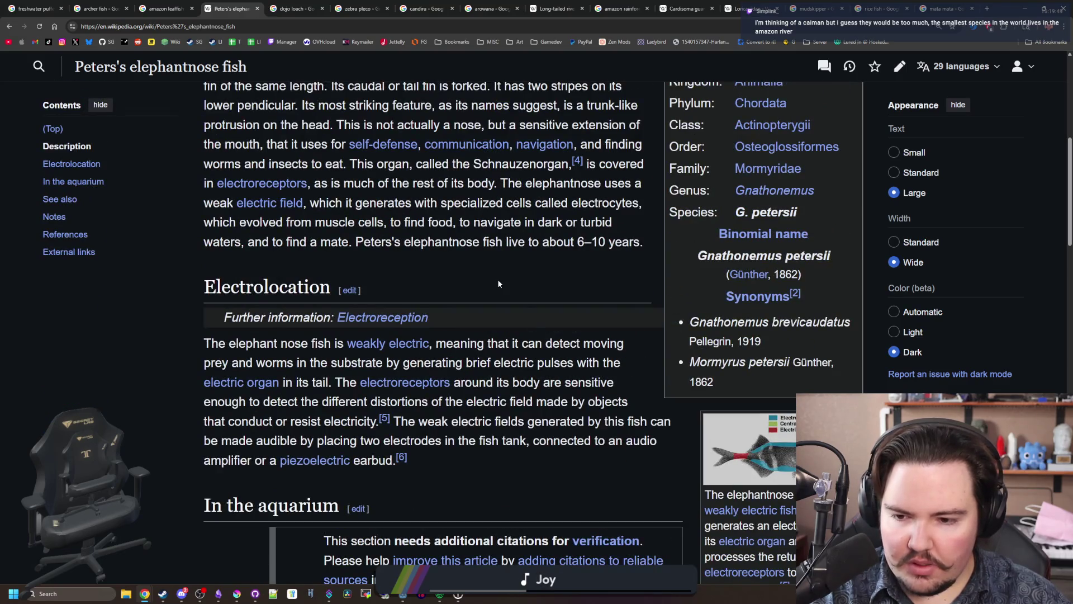
key(Home)
key(alt+Tab)
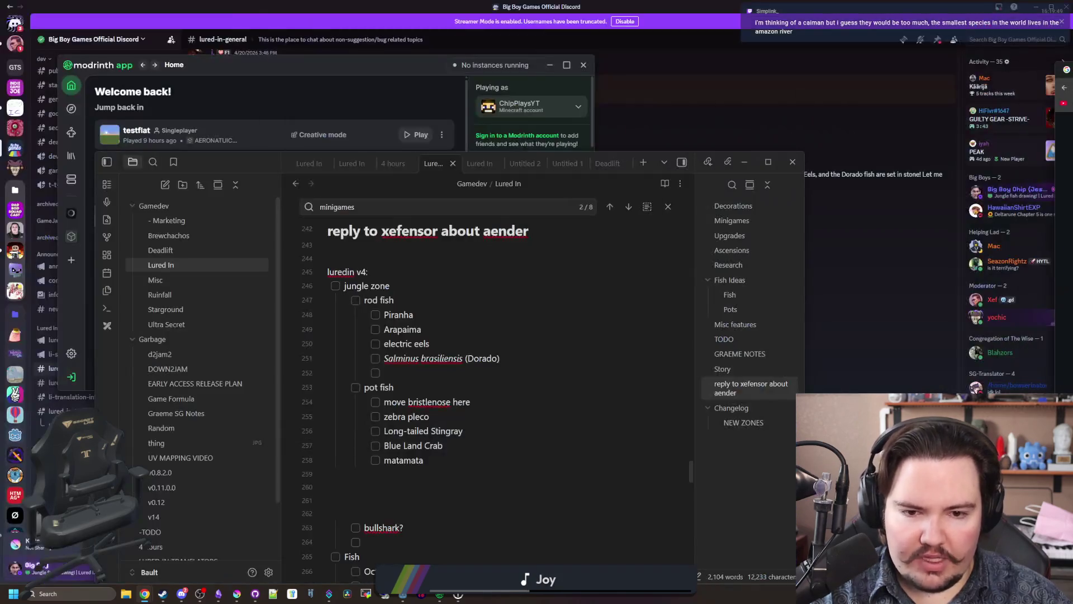
Step: Add 'elephantnose fish (africa)' below armored catfish (florida?) in the Fish list, then return to Chrome
scroll(604, 318, down, 2)
scroll(531, 380, down, 3)
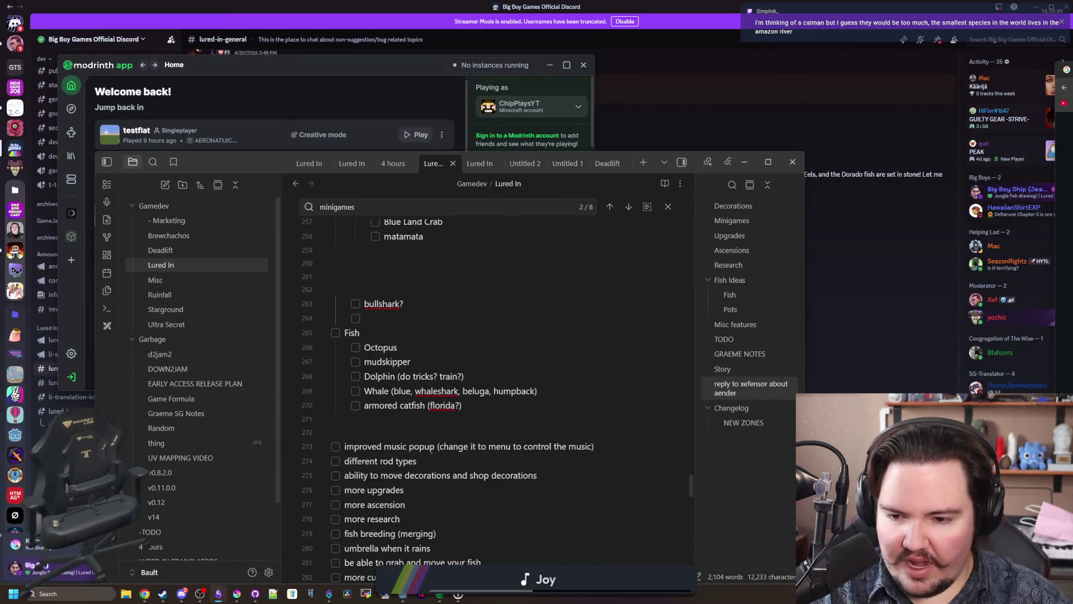
click(496, 405)
key(Return)
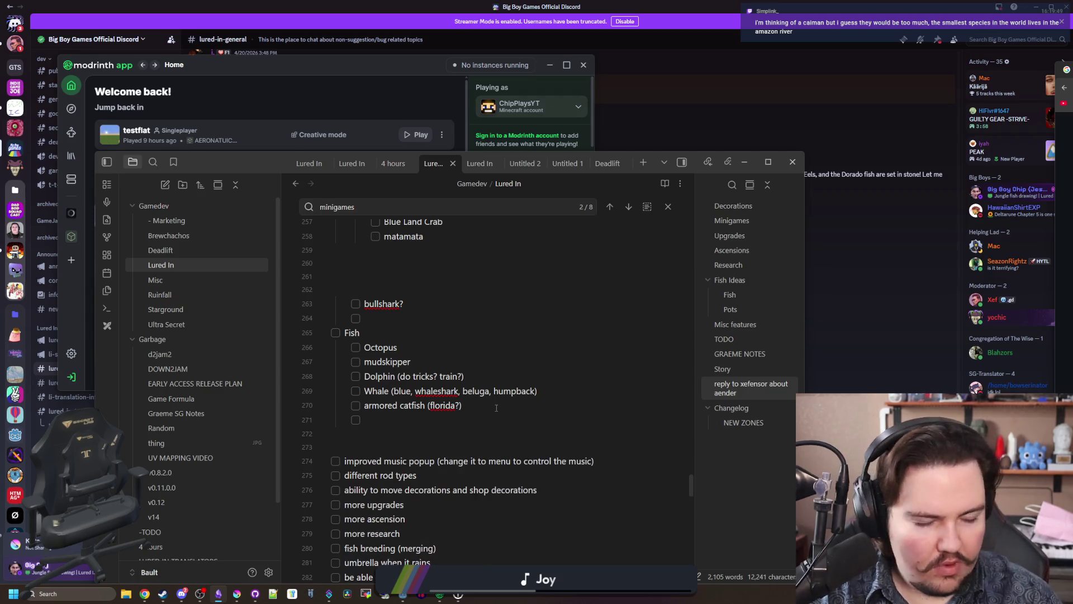
text(elephant n)
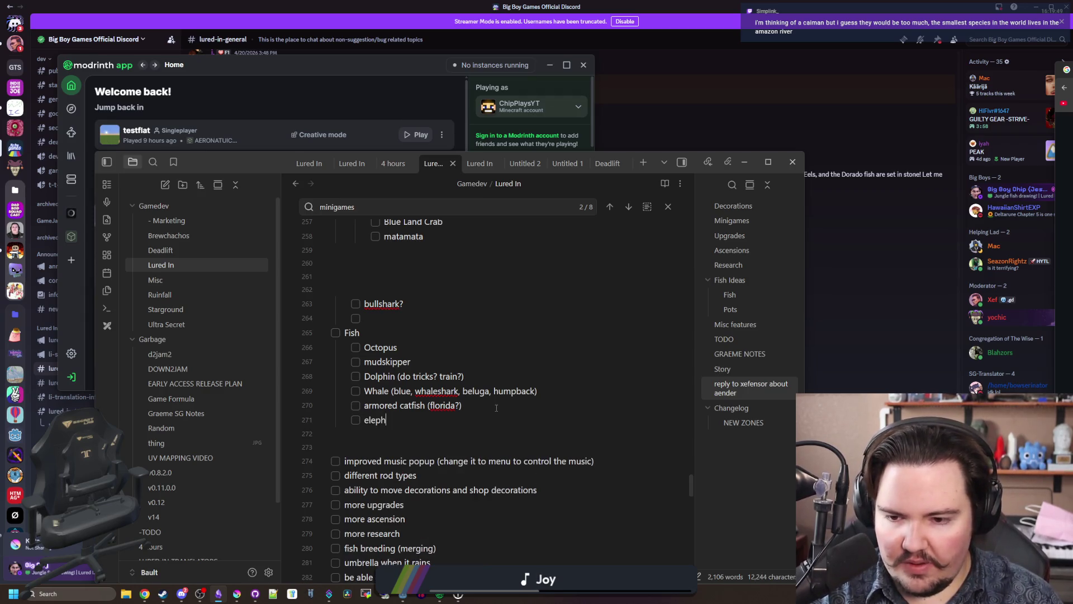
key(BackSpace)
key(BackSpace)
text(nose fish (afri)
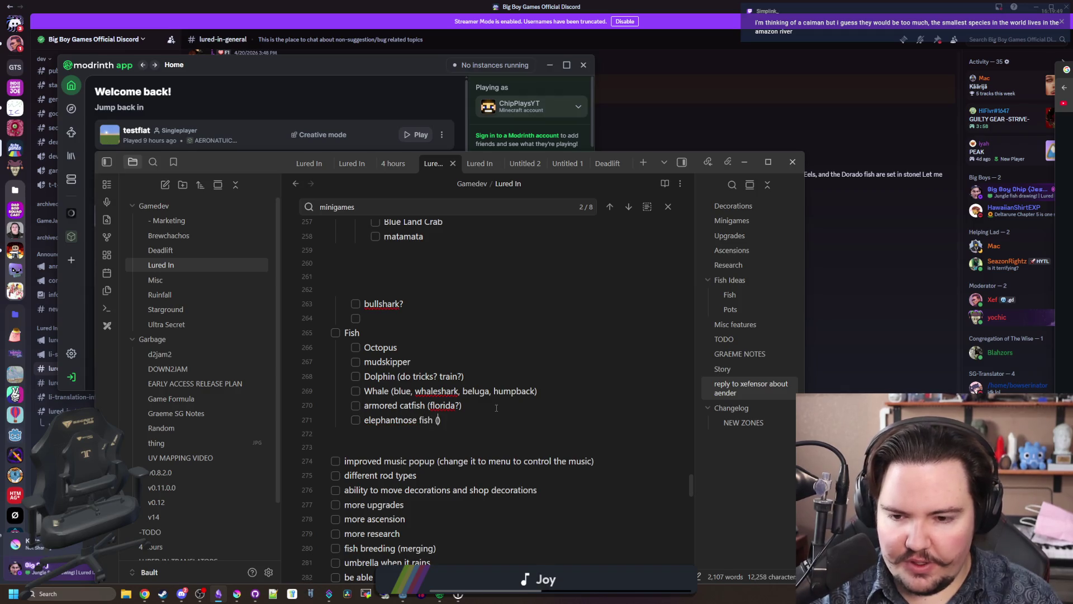
text(ca)
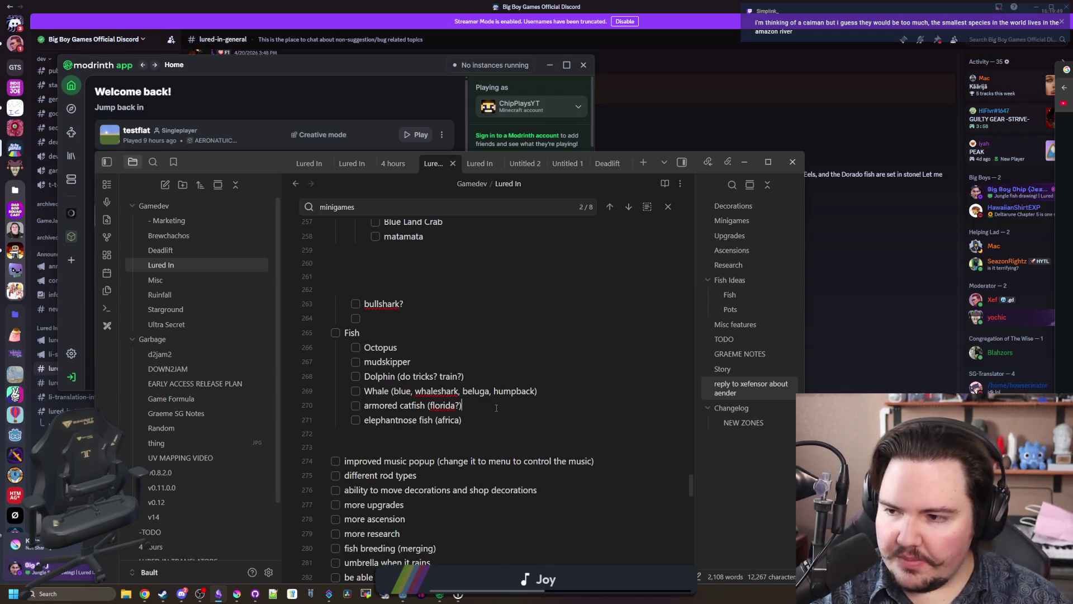
scroll(496, 408, up, 2)
key(alt+Tab)
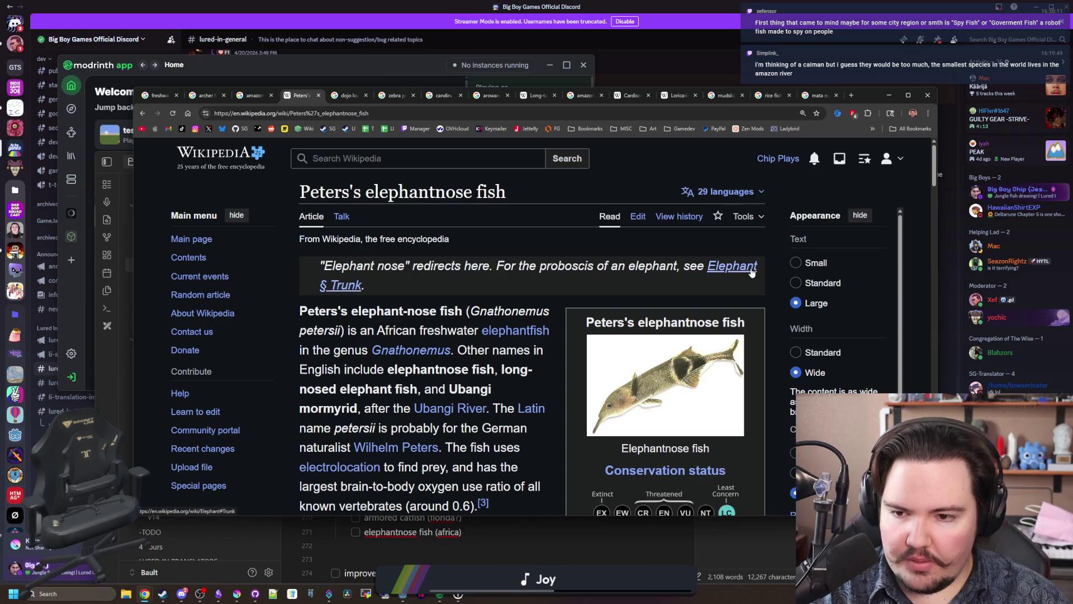
Step: Open the dojo loach results and expand the full pond loach habitat overview
click(344, 99)
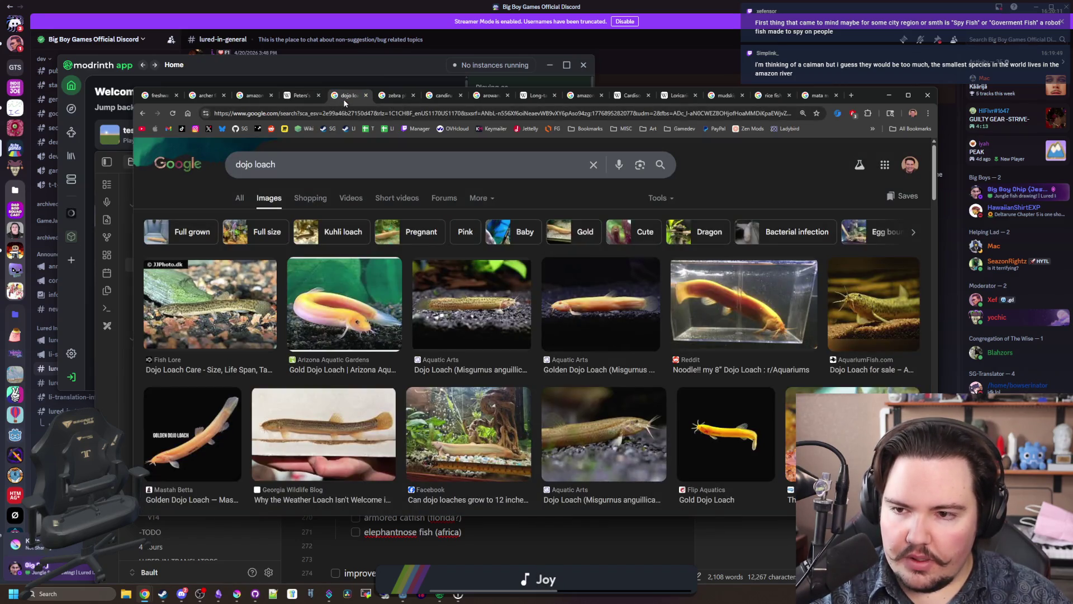
click(241, 197)
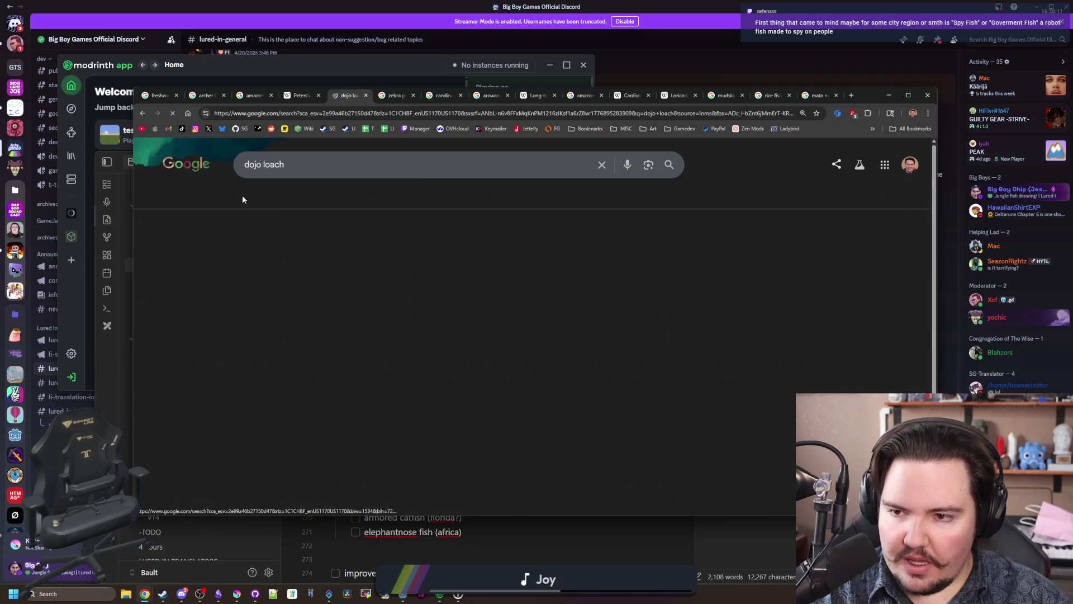
scroll(313, 350, down, 4)
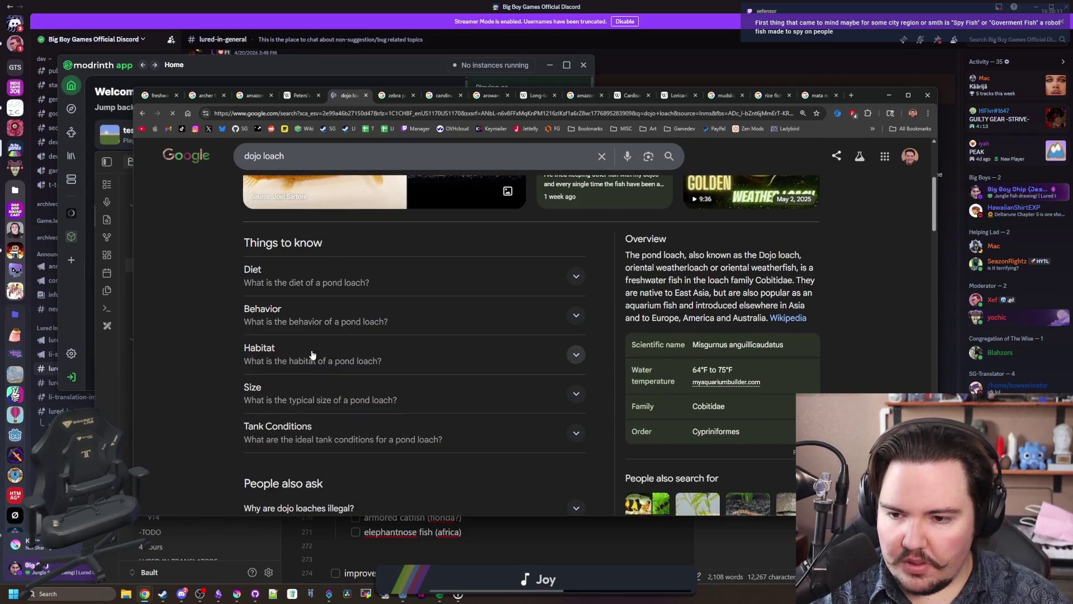
click(312, 352)
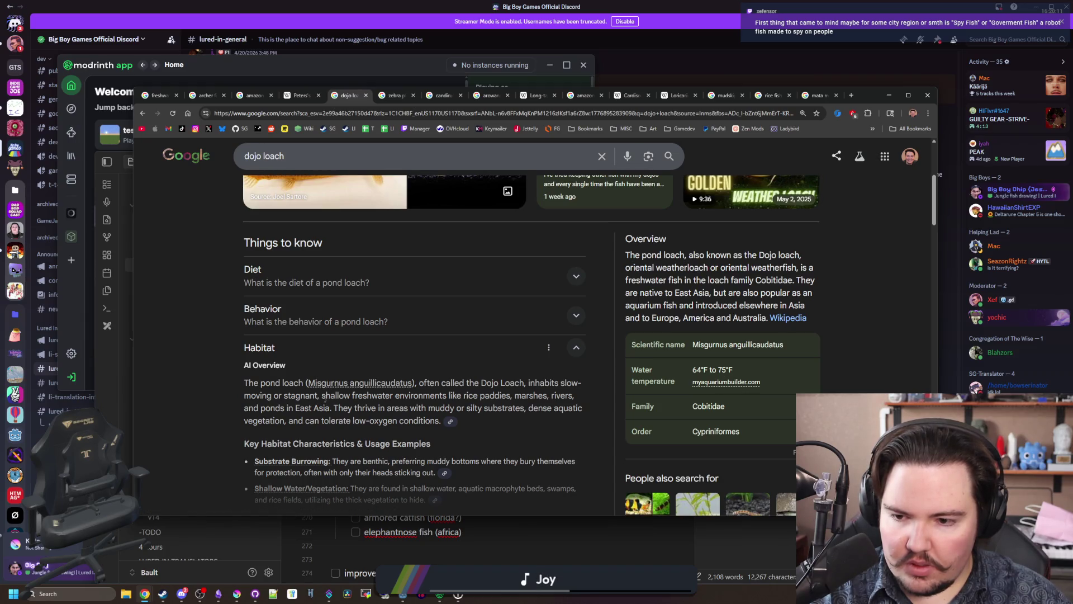
drag(267, 407, 436, 409)
click(436, 408)
scroll(425, 416, down, 2)
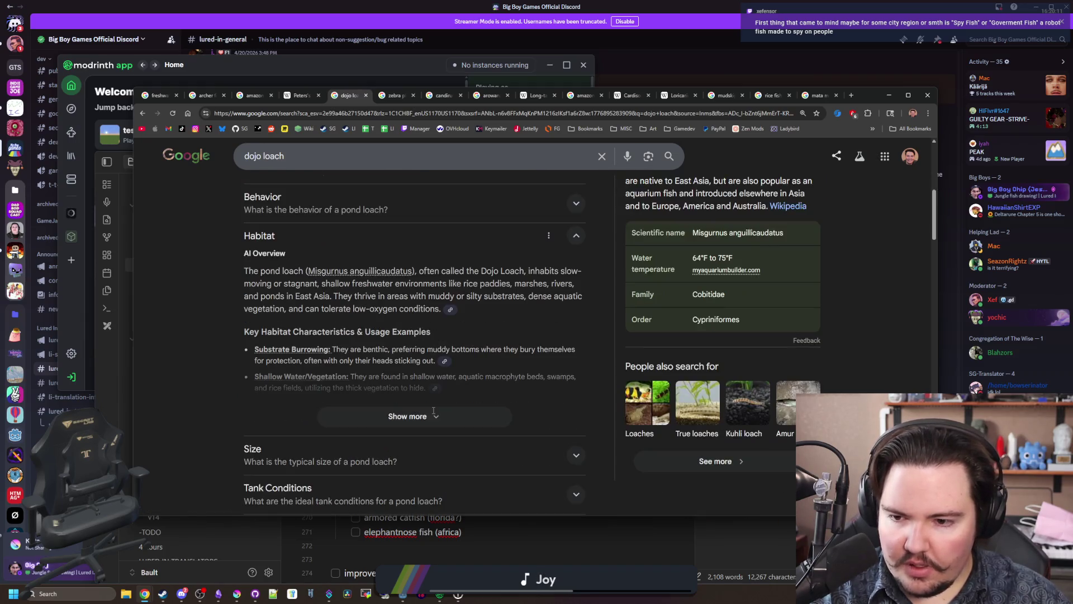
click(421, 427)
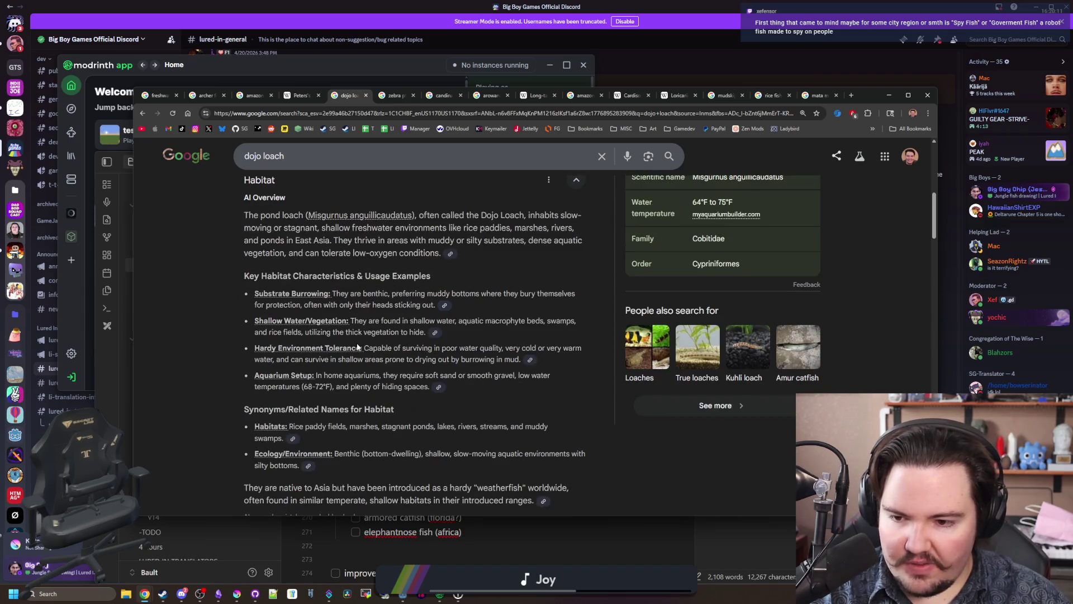
Step: Drag Chrome mostly off-screen to uncover the Lured In note and focus it
scroll(559, 280, up, 8)
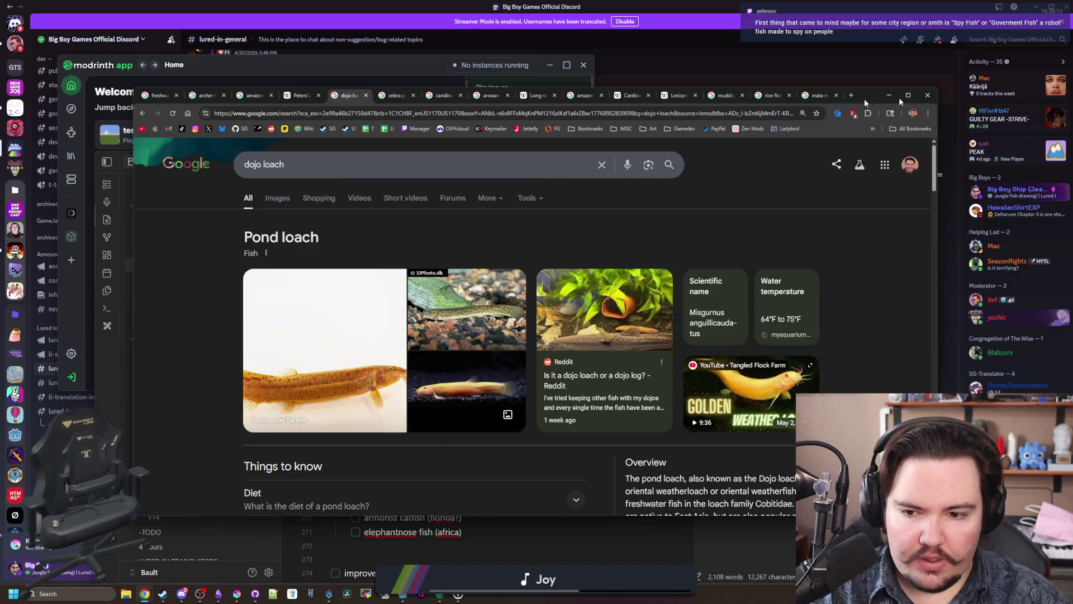
drag(865, 99, 1072, 69)
click(460, 427)
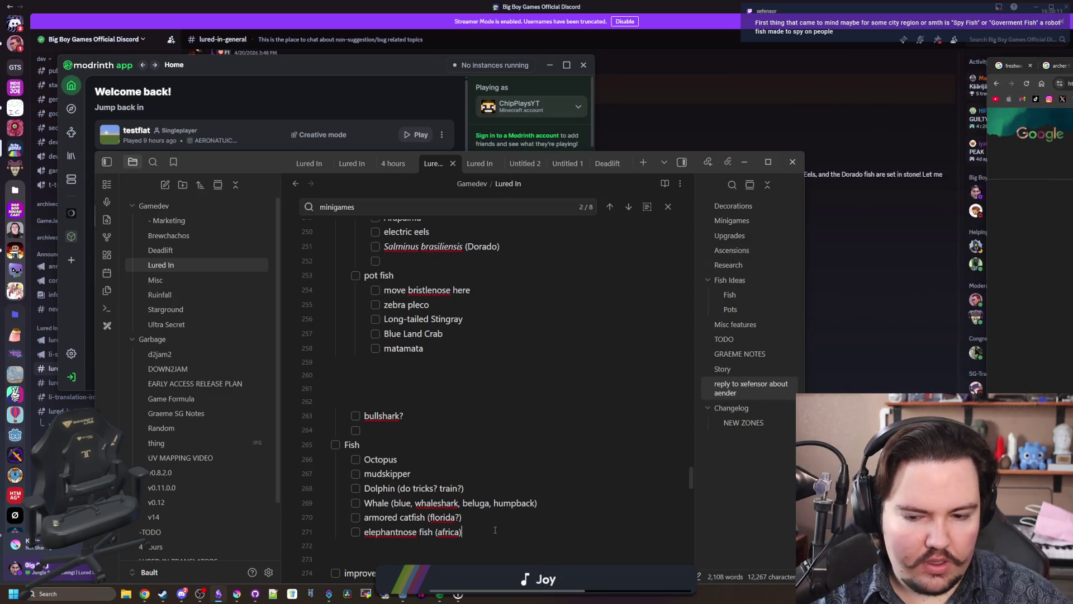
Step: Add 'dojo loach (asia)' below elephantnose fish (africa), correcting 'pond' to 'dojo', then switch to Chrome
key(Return)
text(pond loac)
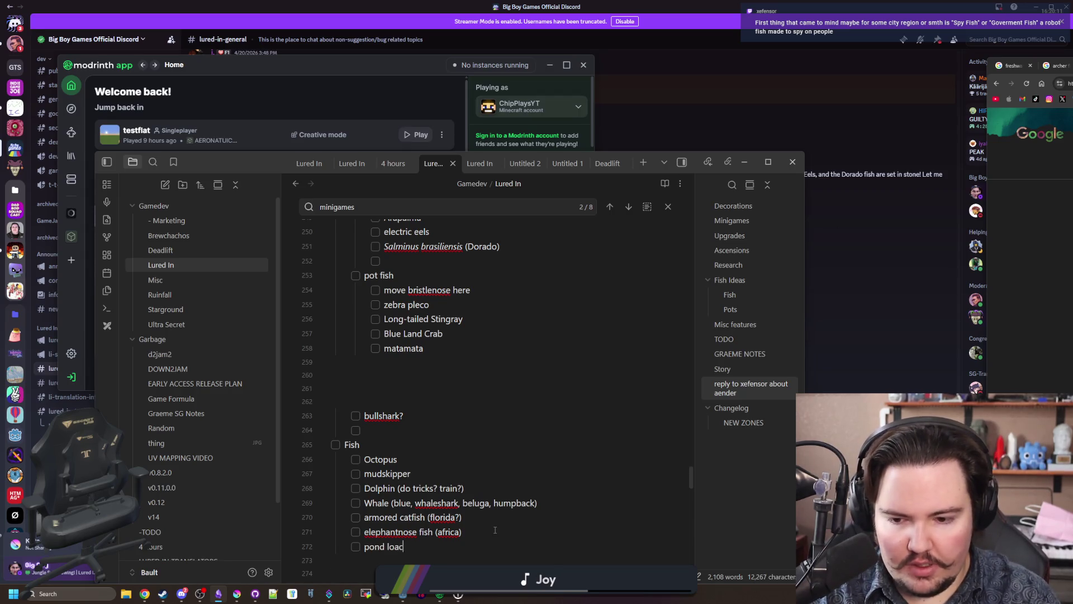
text(h (asia)
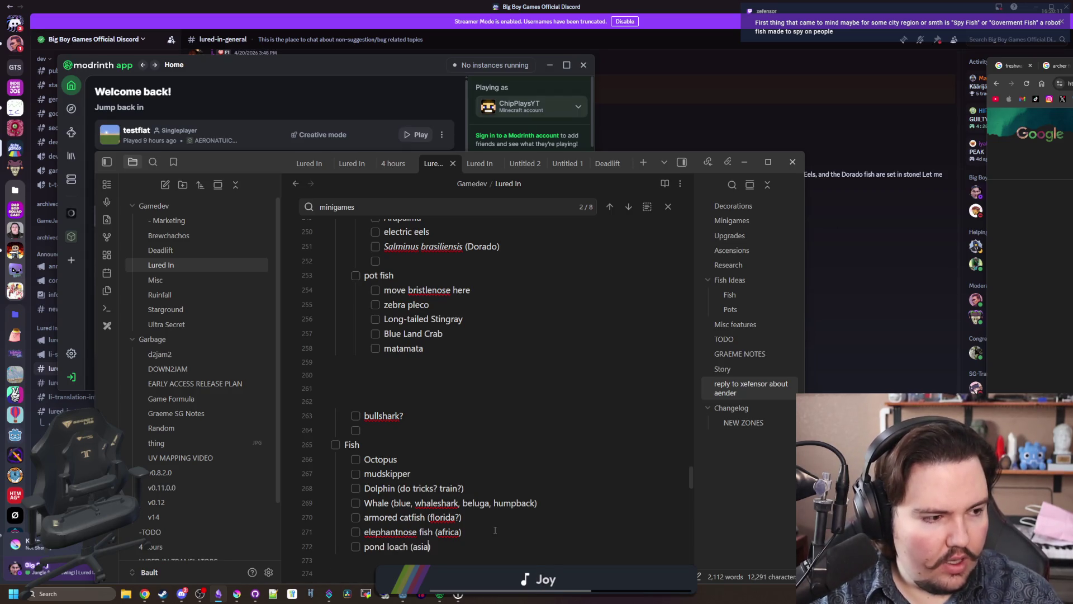
key(Left)
key(Left)
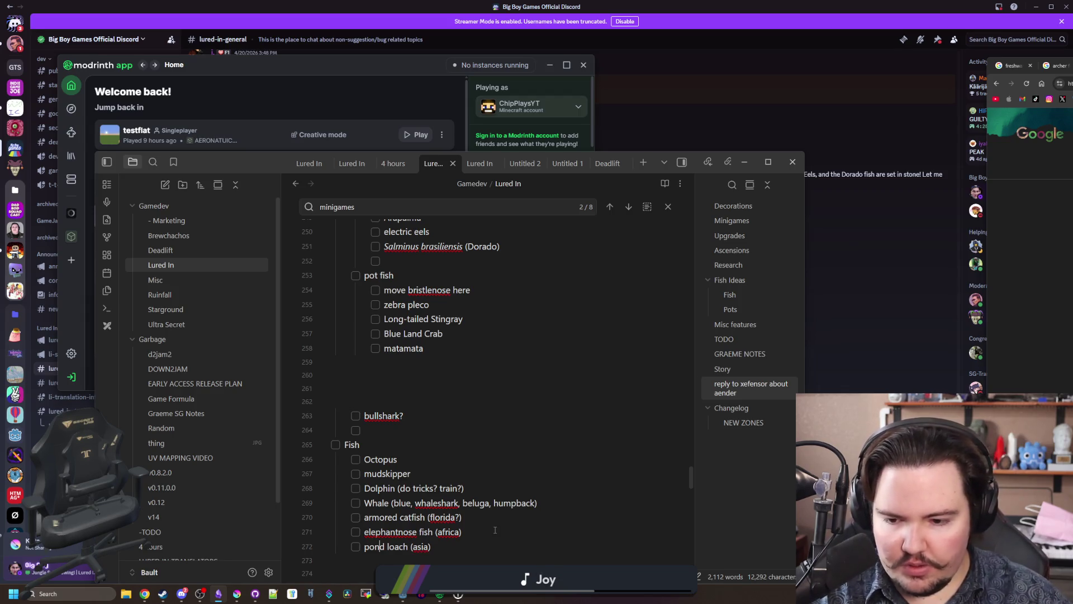
key(BackSpace)
key(BackSpace)
key(BackSpace)
key(Delete)
text(dojo)
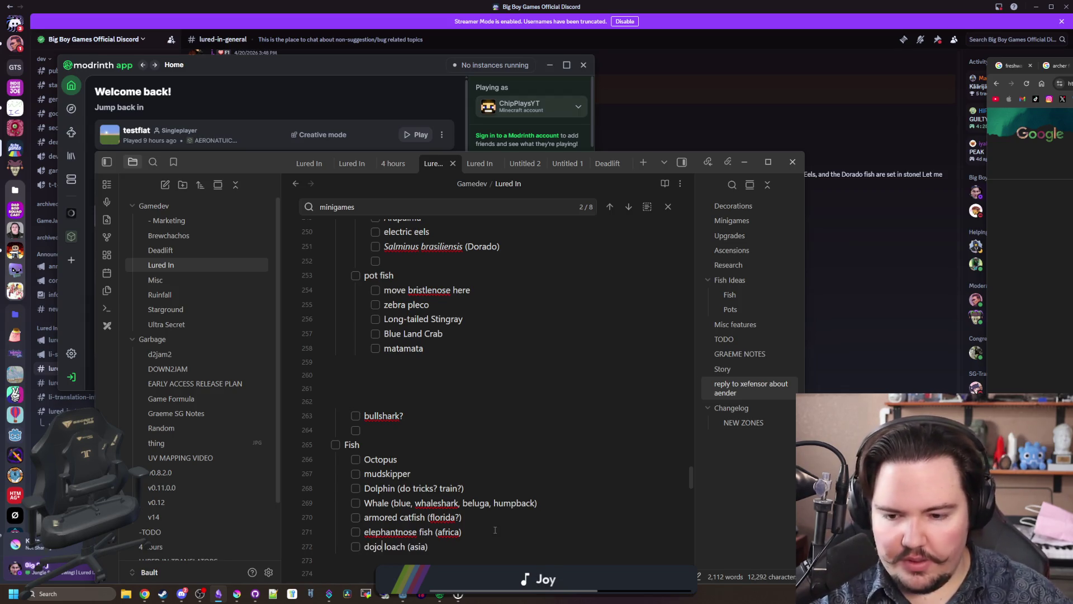
key(alt+Tab)
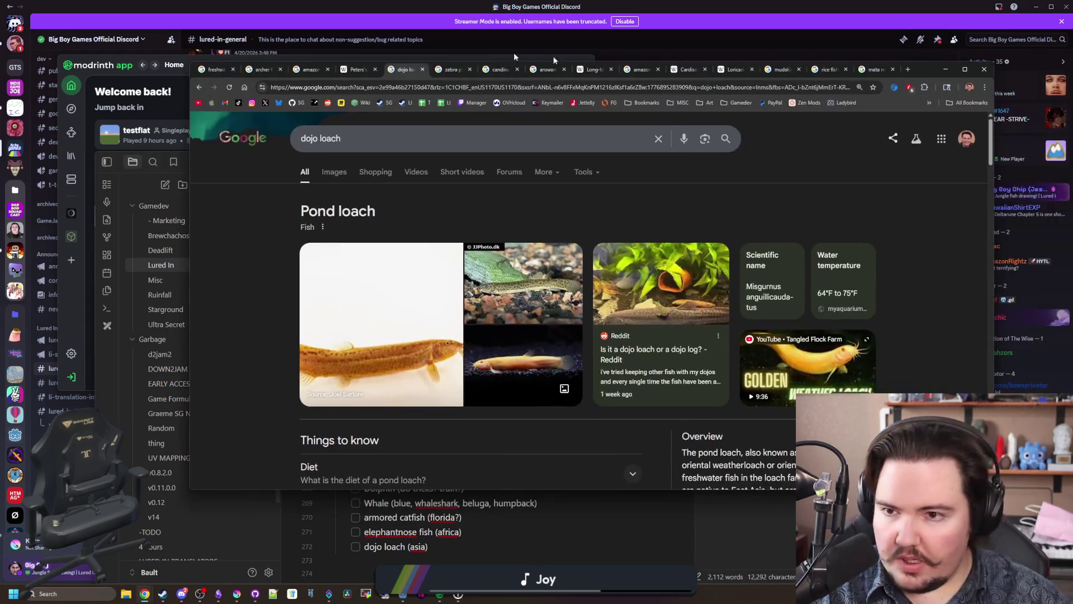
Step: Close the elephantnose, dojo loach and zebra pleco tabs, view the candiru results, and minimize Chrome
click(360, 69)
click(379, 70)
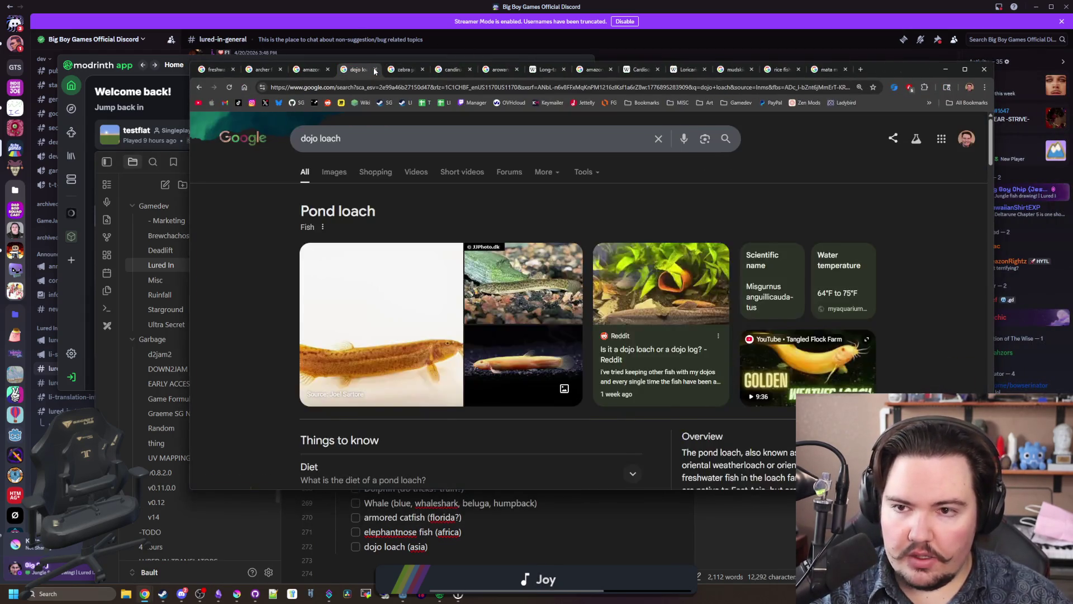
click(374, 70)
click(375, 71)
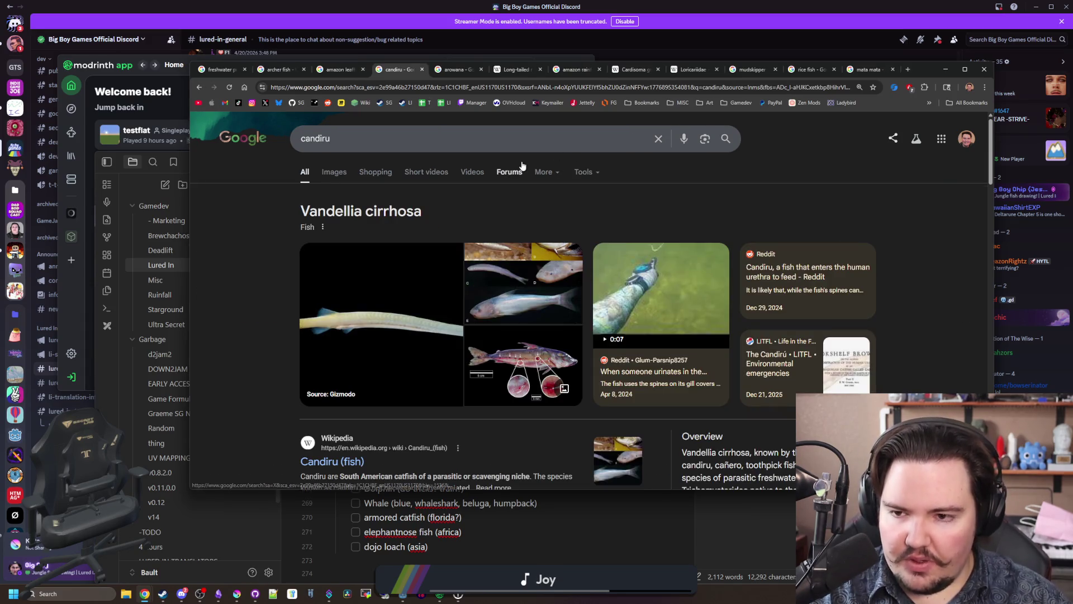
click(473, 76)
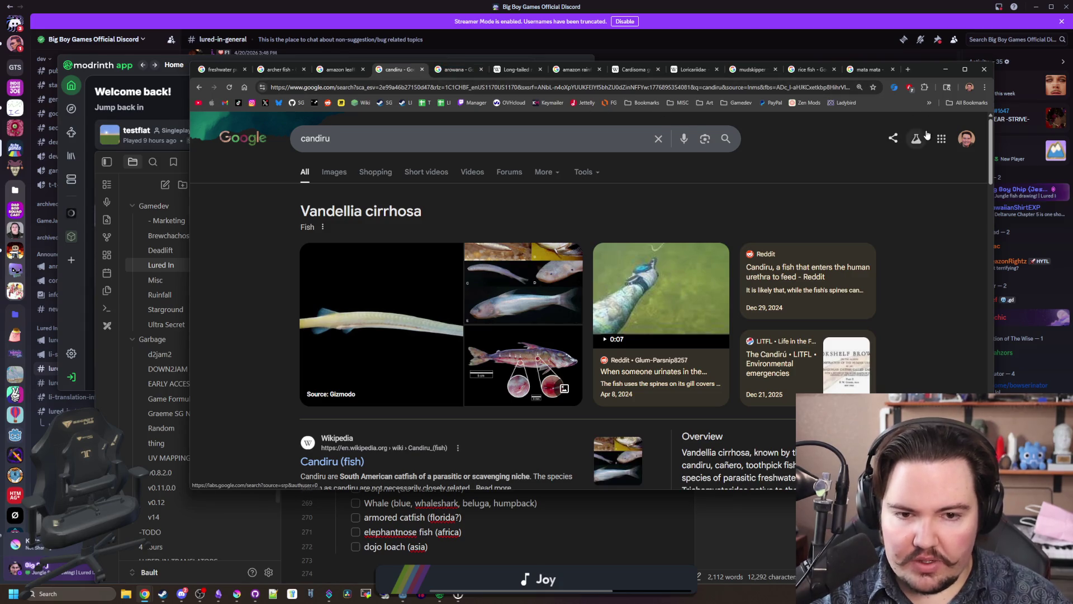
click(945, 68)
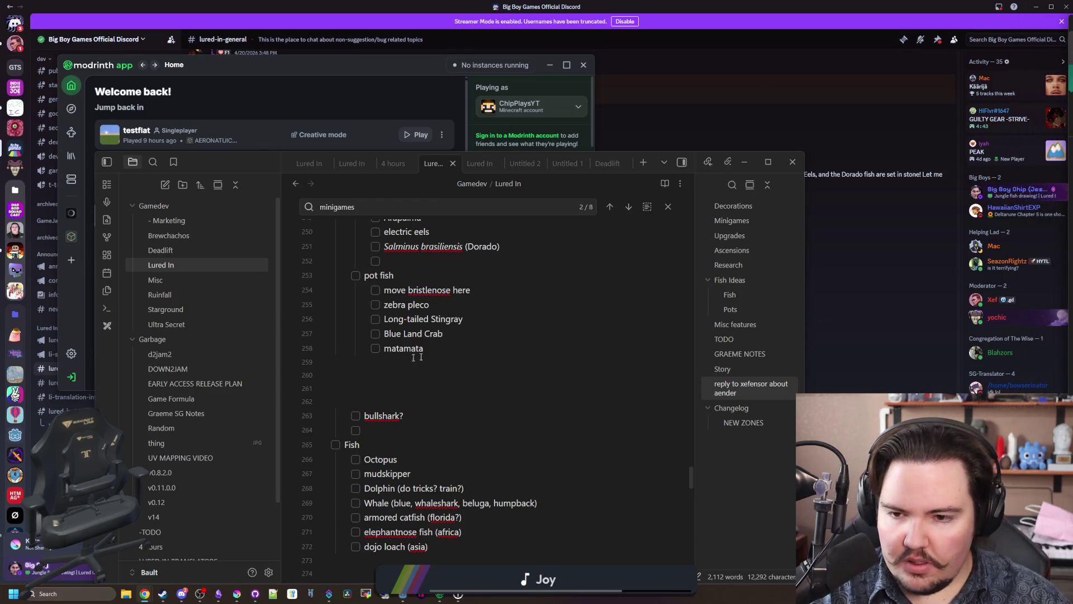
Step: Enter 'Candiru' in the empty jungle zone rod fish item, then return to Chrome's address bar
click(423, 429)
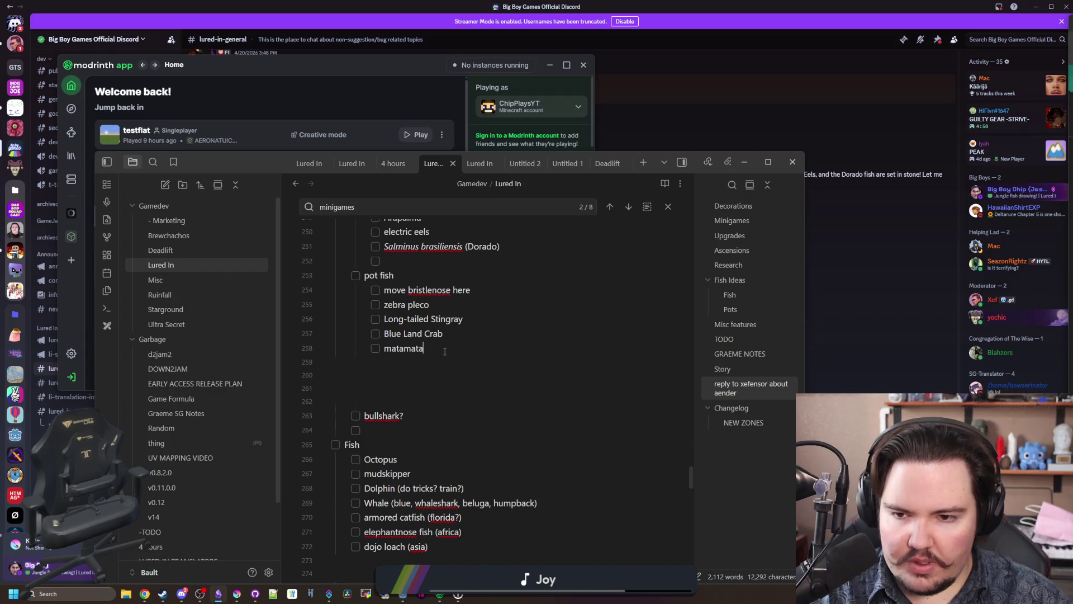
key(Up)
key(Up)
key(Up)
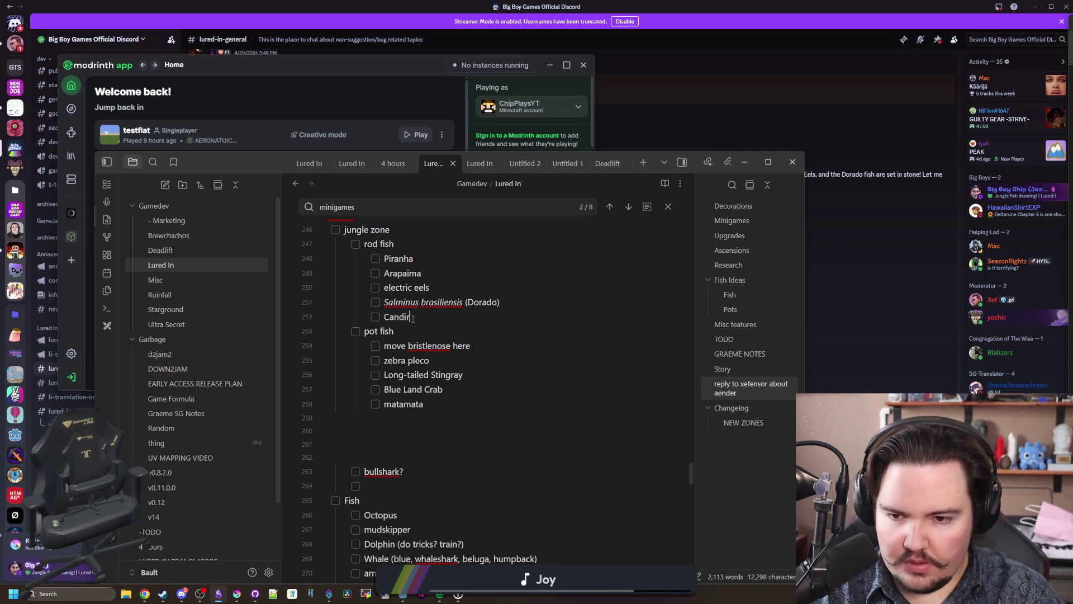
scroll(512, 309, up, 1)
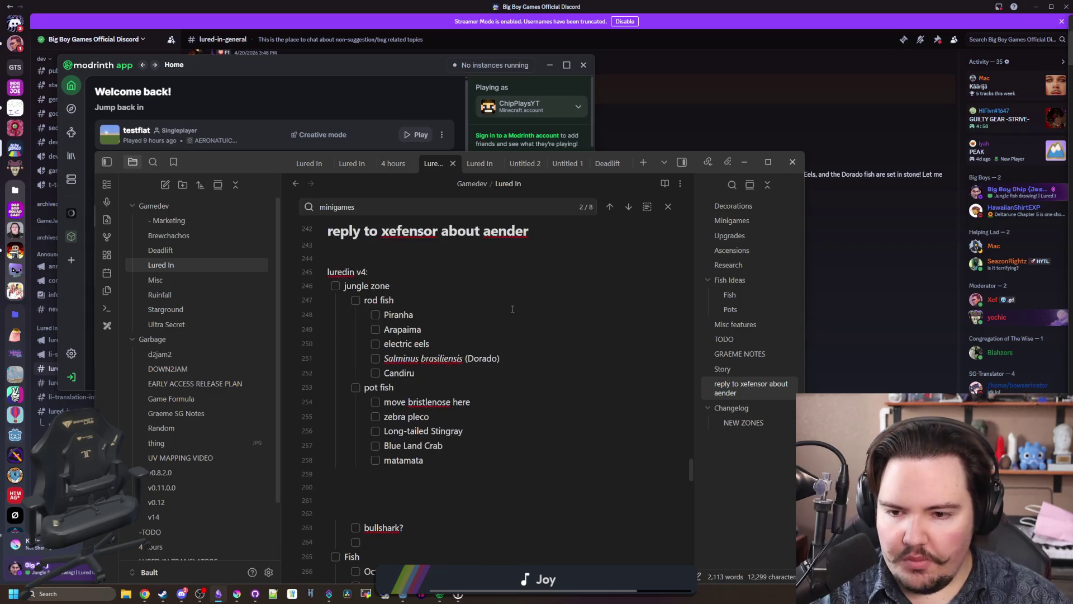
click(500, 304)
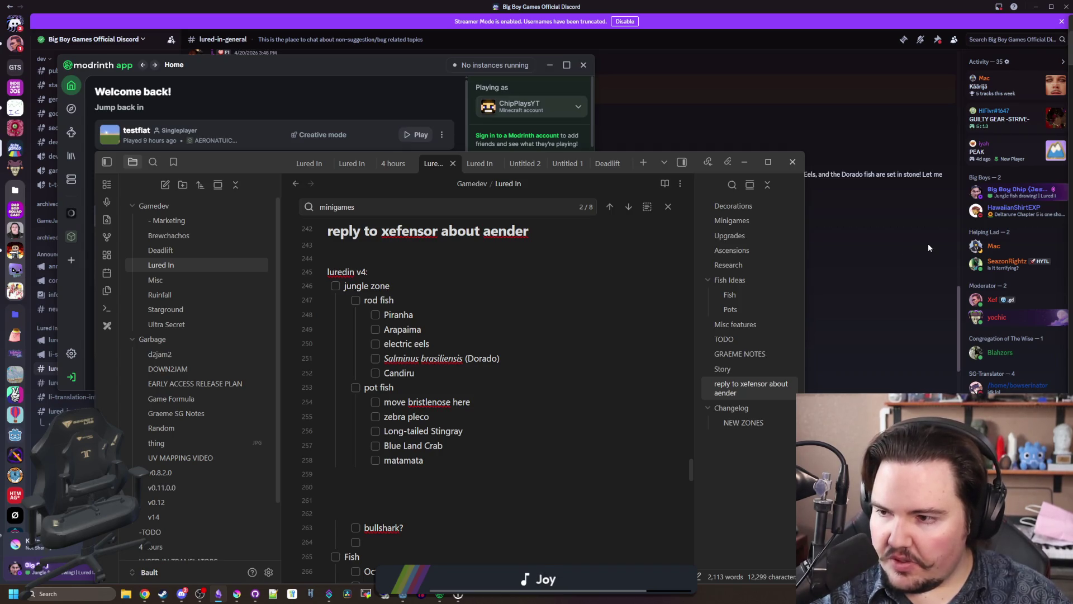
key(alt+Tab)
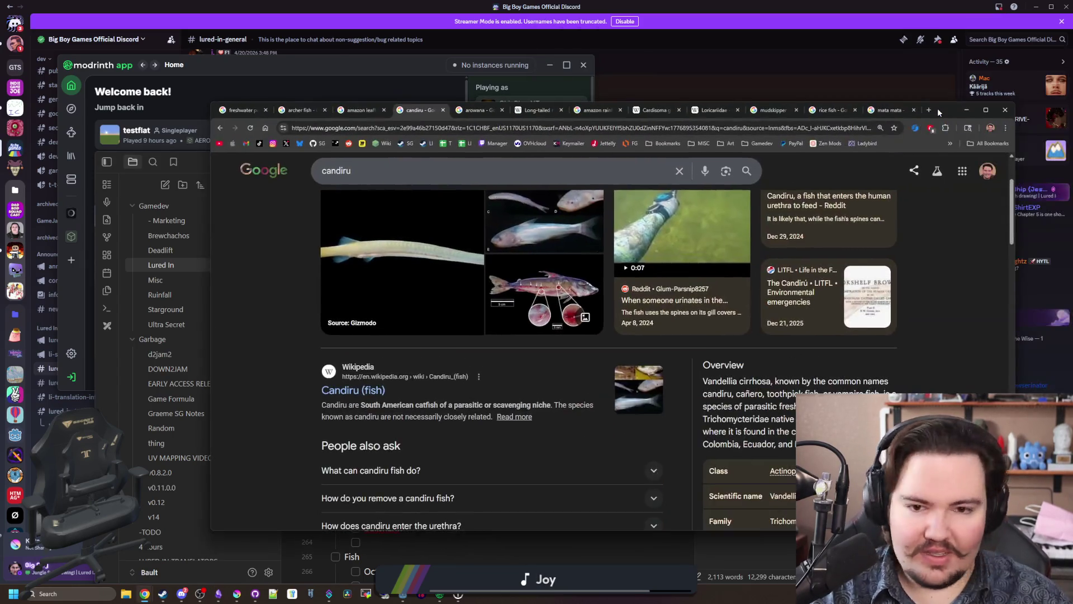
click(805, 128)
Step: Search Google for 'caiman fish' and preview the black caiman and alligator gar images
text(caiman fish)
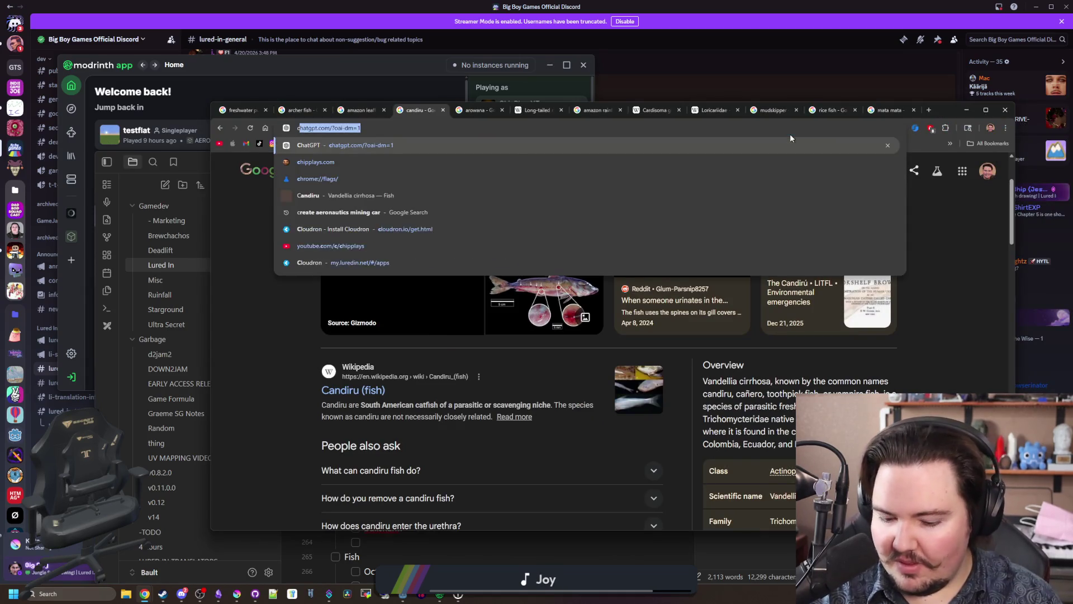
key(Return)
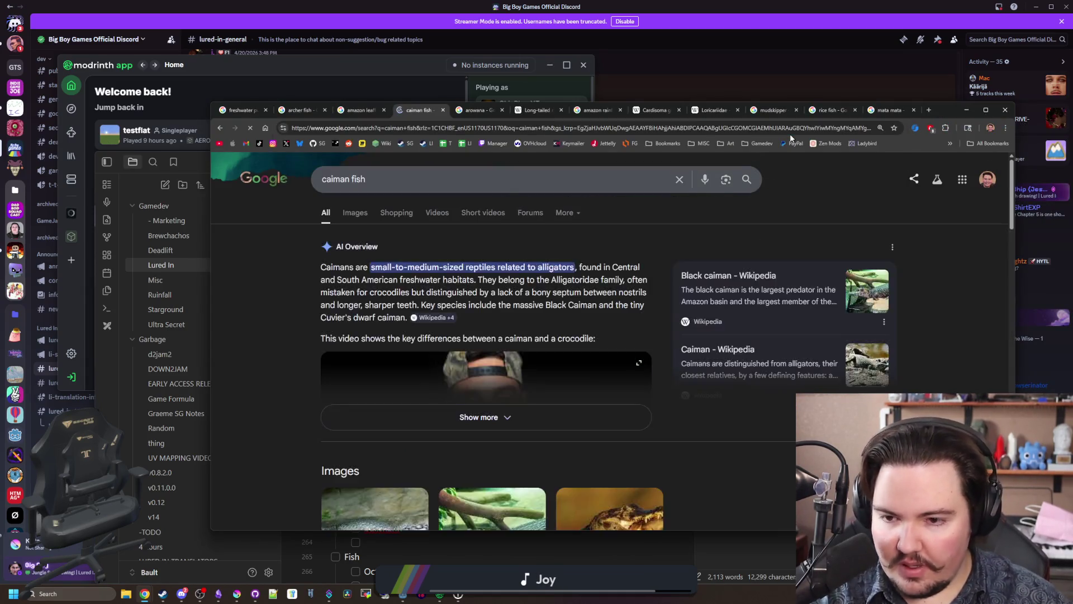
click(359, 217)
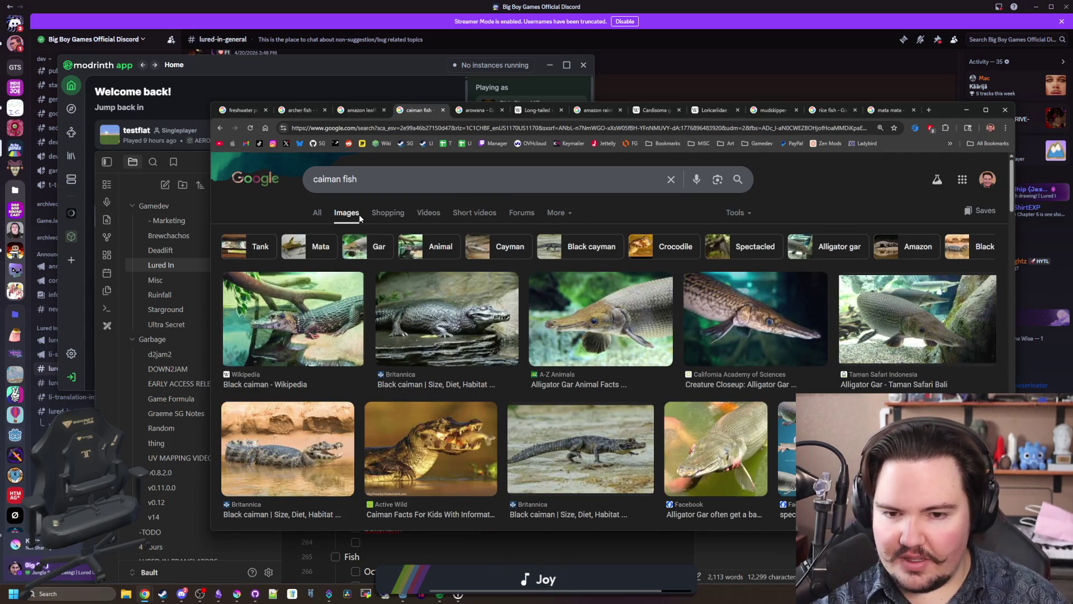
click(323, 299)
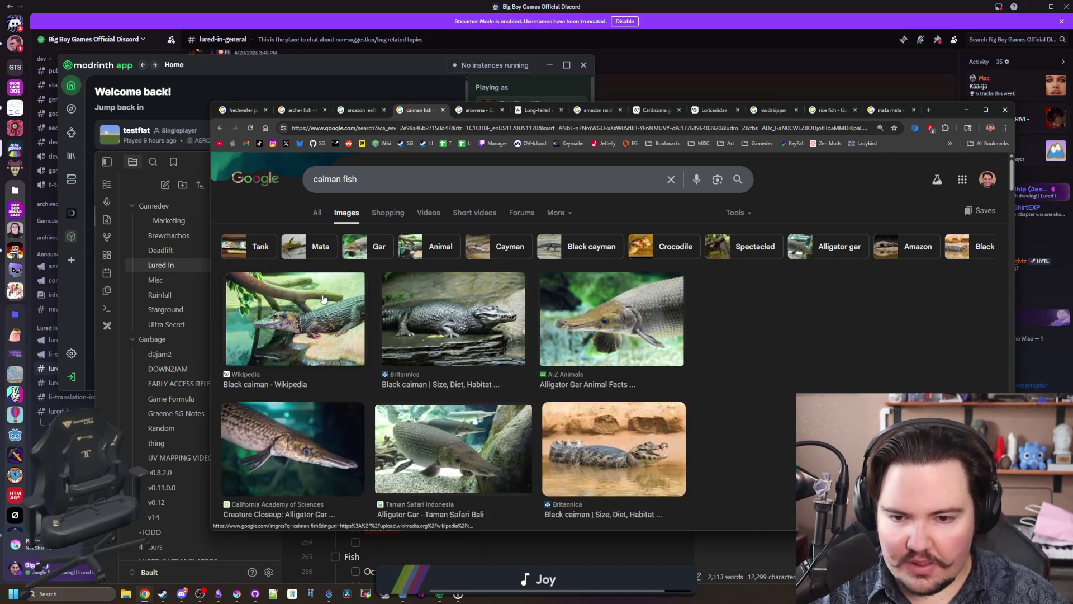
click(627, 315)
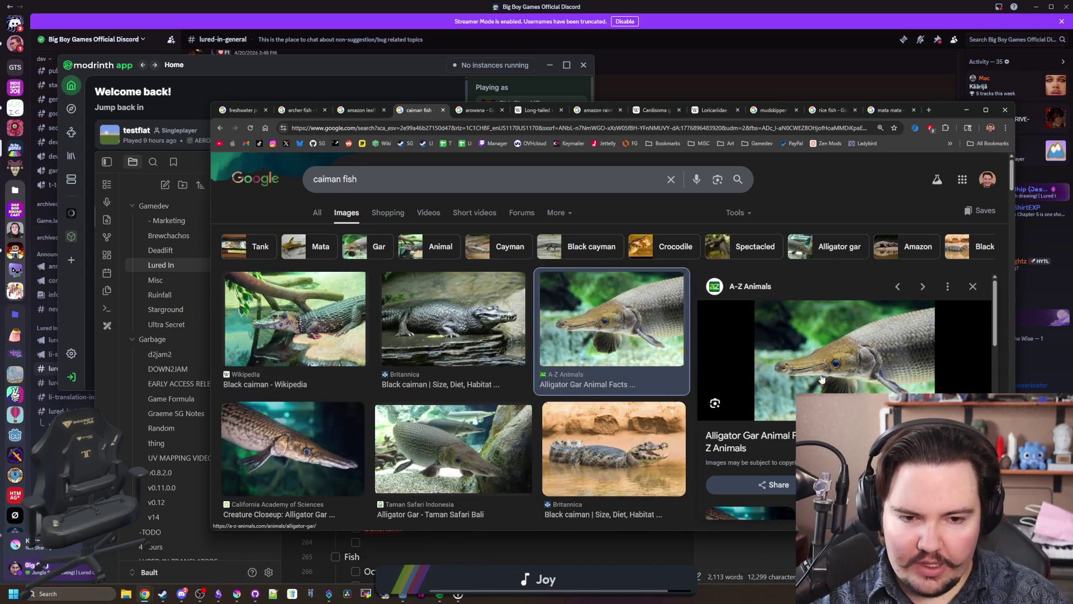
click(973, 287)
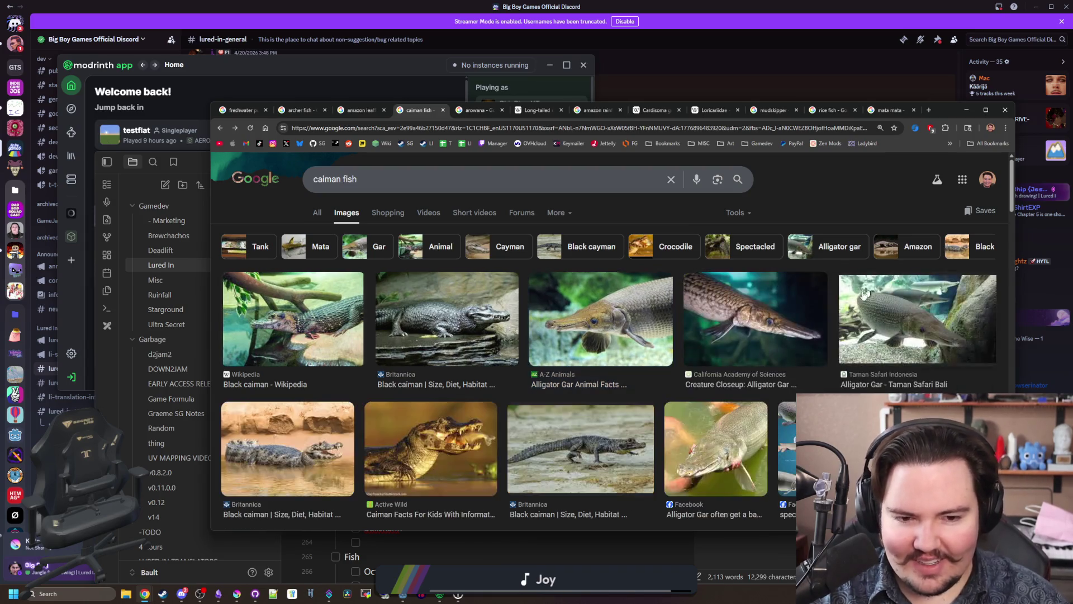
Step: Scroll further through the caiman fish images and view the black caiman eating a fish
scroll(782, 356, down, 2)
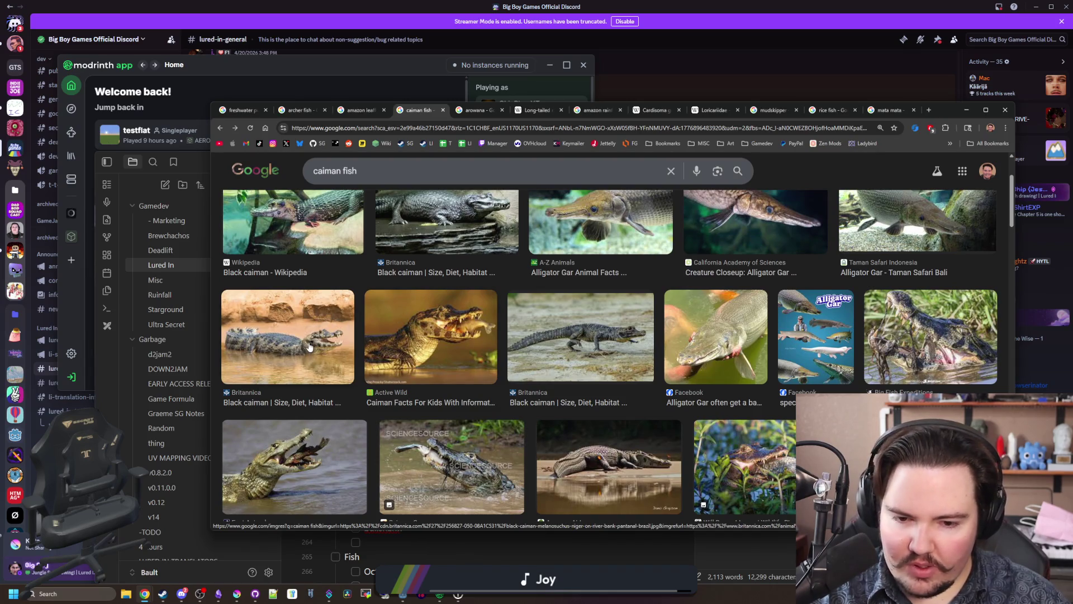
scroll(309, 347, down, 4)
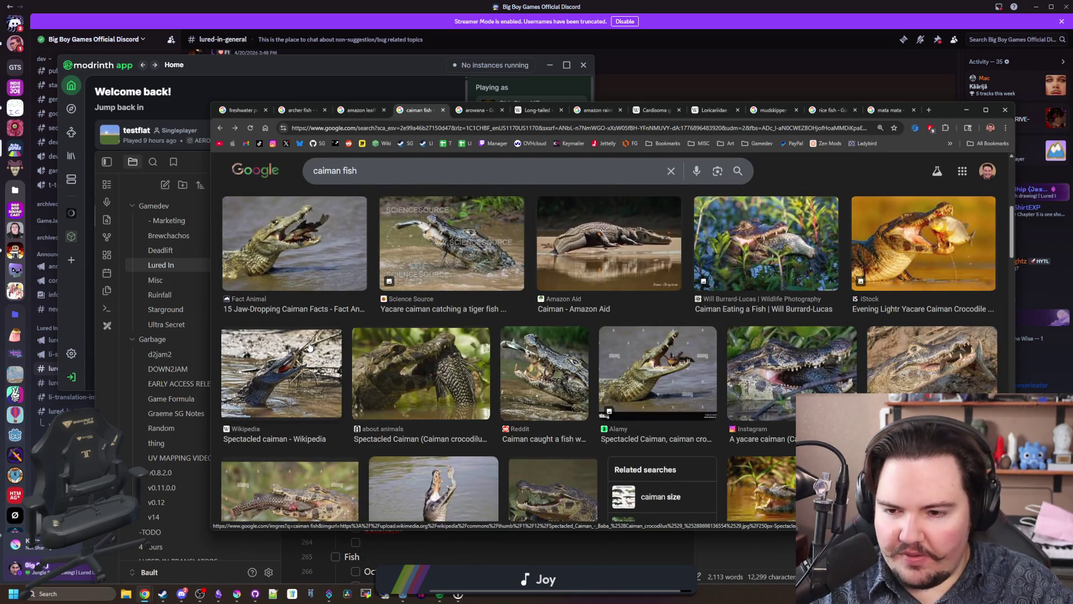
scroll(309, 347, down, 3)
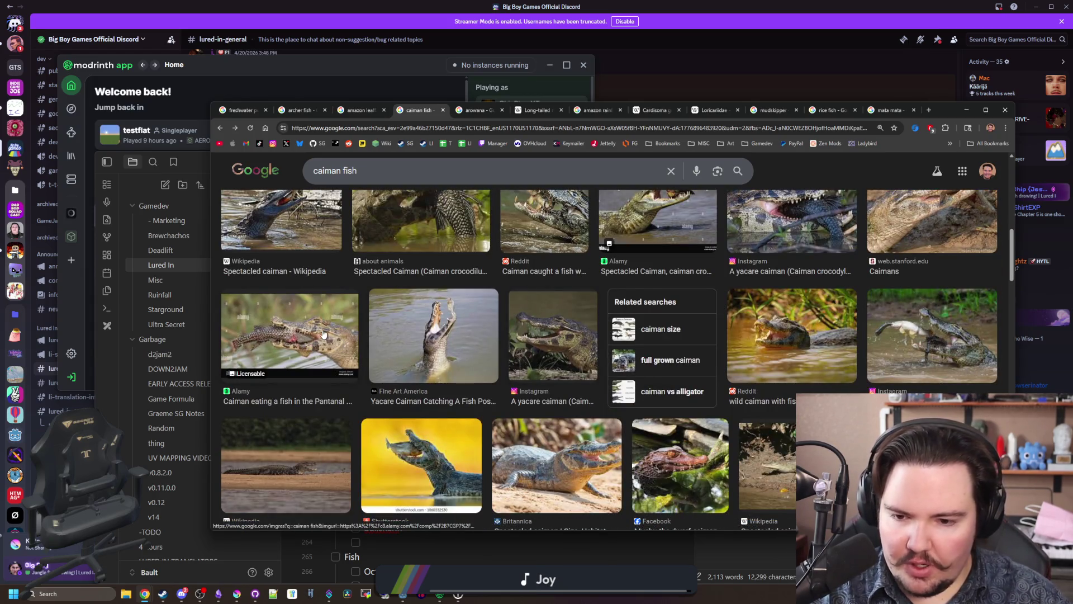
scroll(323, 334, down, 2)
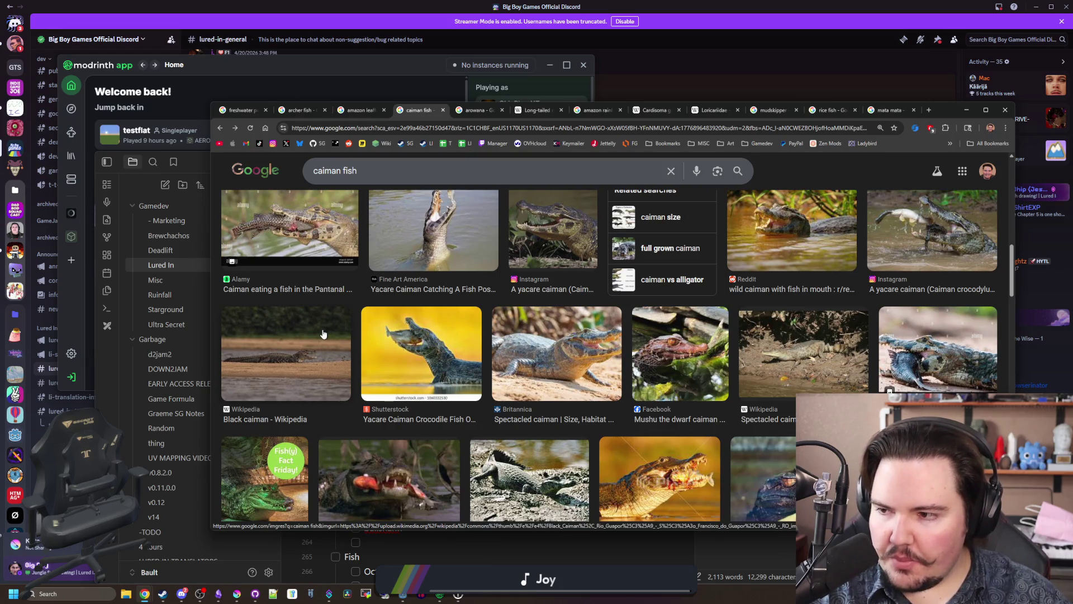
scroll(323, 334, down, 3)
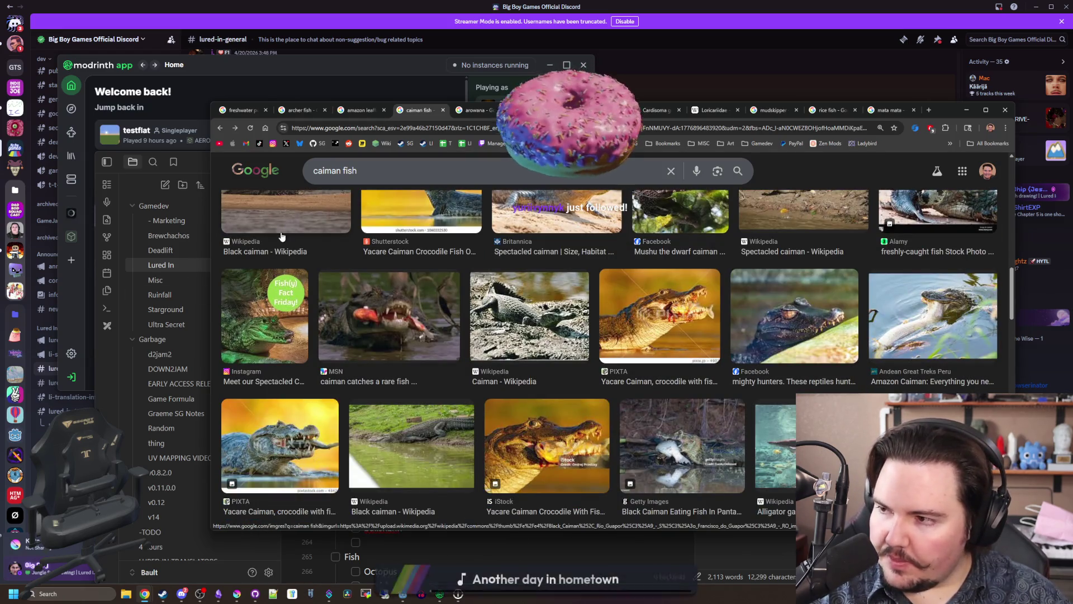
scroll(478, 299, down, 2)
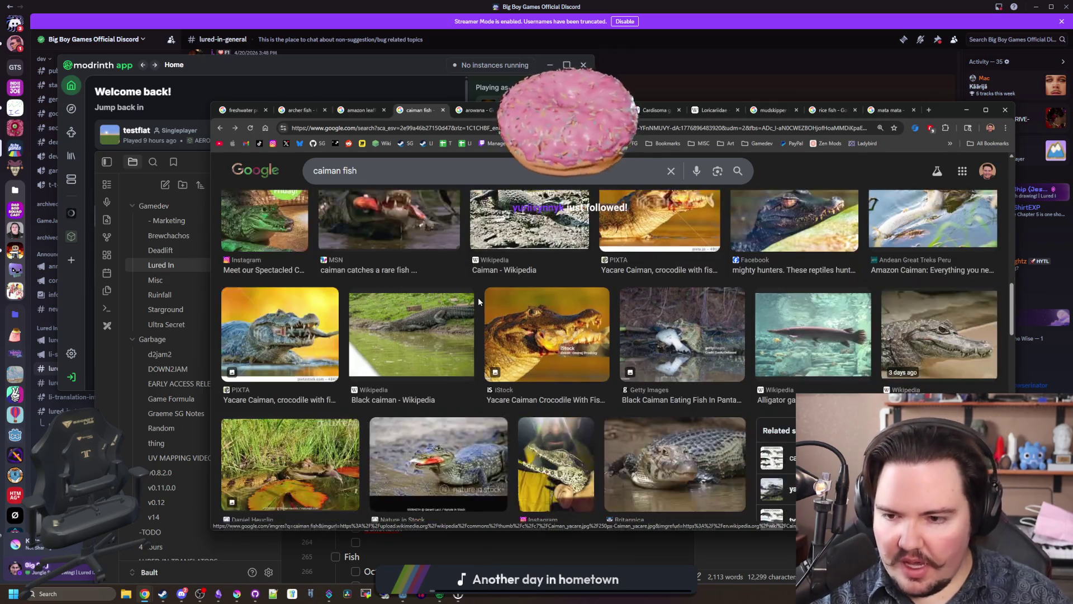
scroll(478, 302, up, 1)
scroll(501, 286, down, 2)
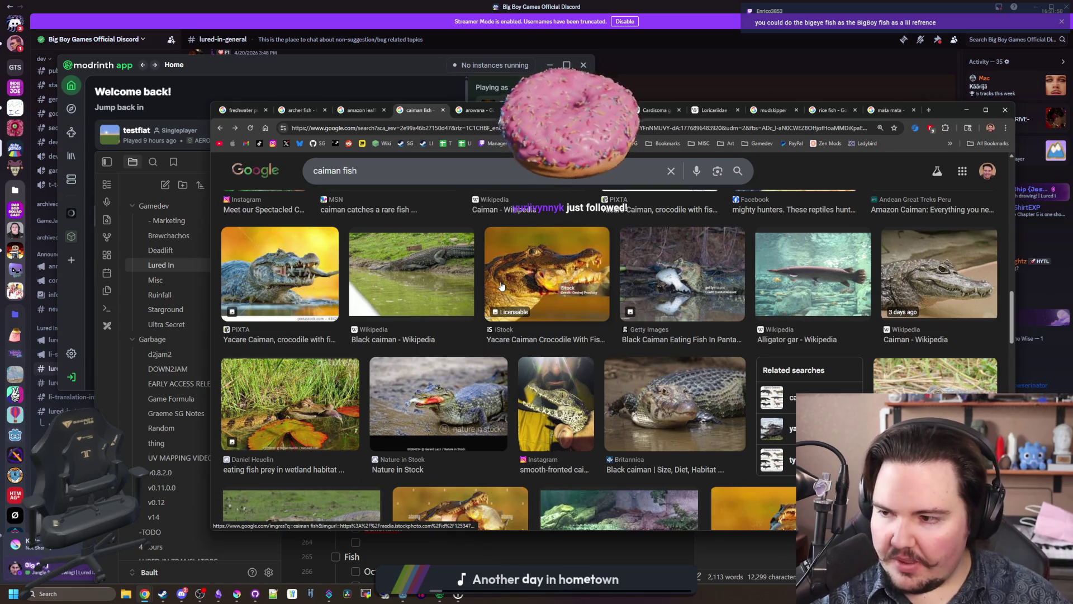
scroll(530, 373, down, 3)
scroll(530, 372, down, 3)
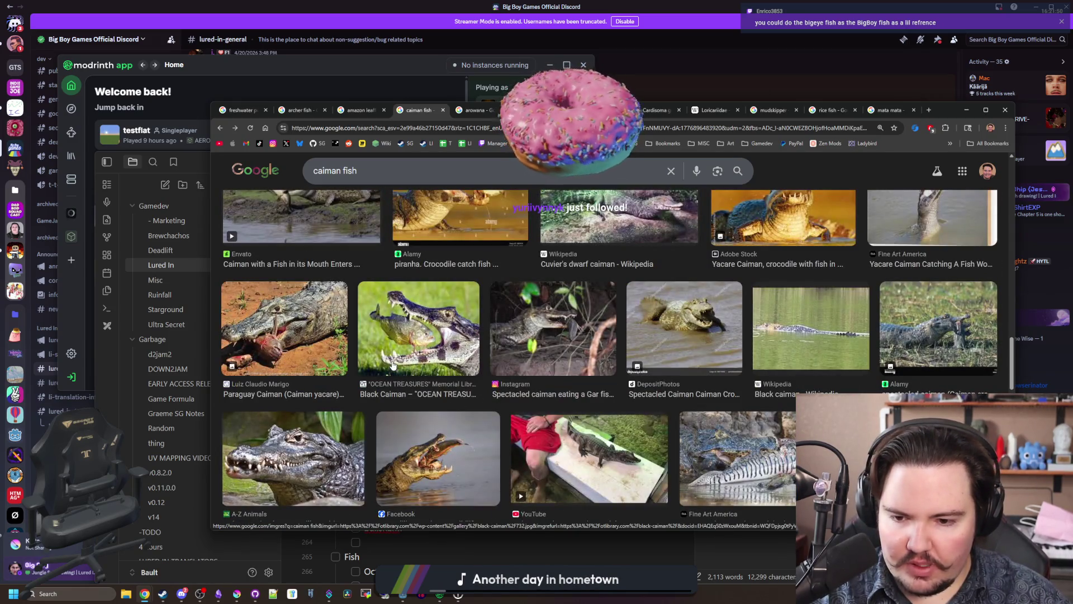
click(416, 346)
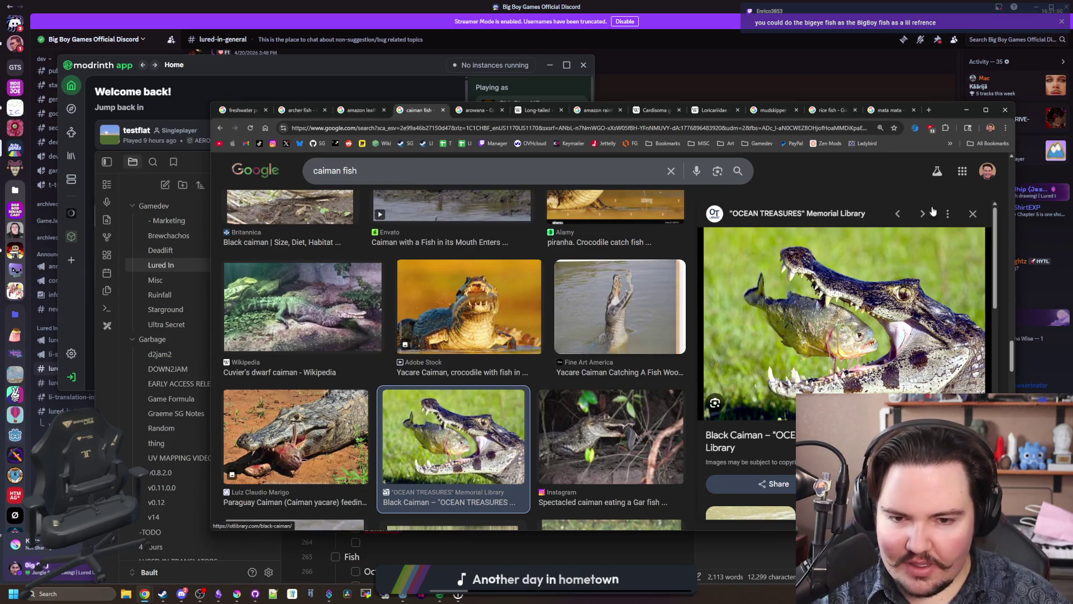
click(972, 213)
Step: Return to the general caiman fish results, then minimize Chrome to reveal the notes
scroll(434, 310, up, 5)
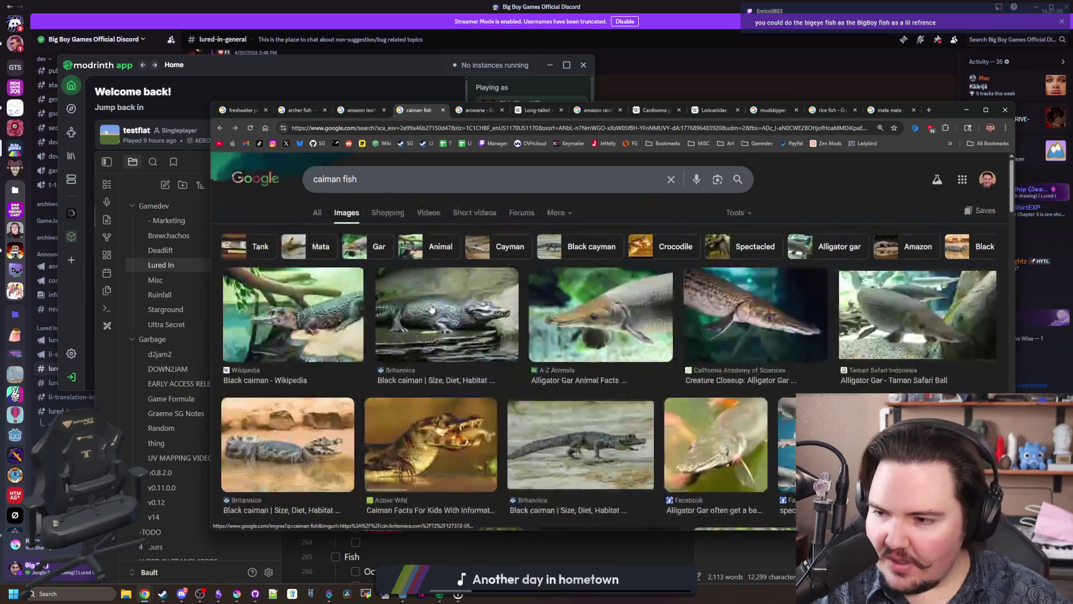
click(316, 211)
scroll(476, 383, down, 10)
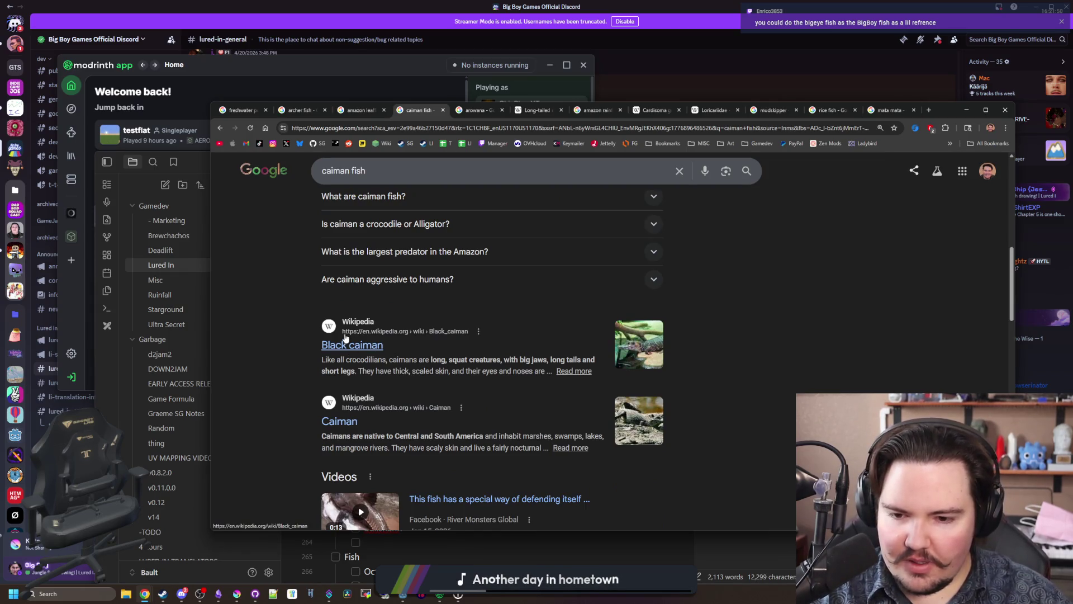
scroll(492, 174, up, 10)
click(966, 109)
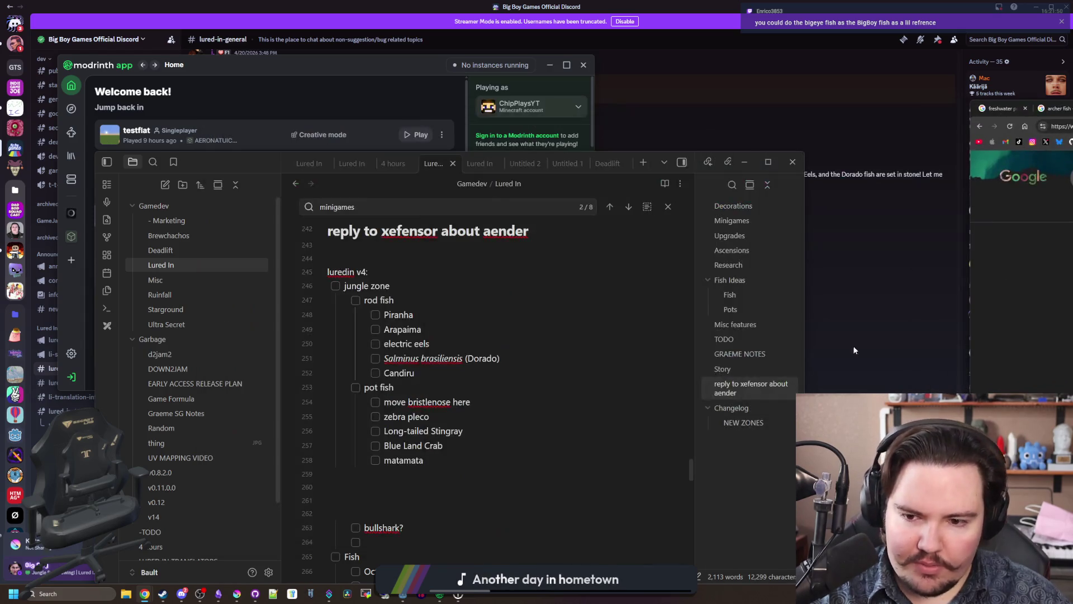
Step: Add a 'caiman' checkbox item below Candiru in the rod fish list
click(435, 378)
key(Return)
text(caiman)
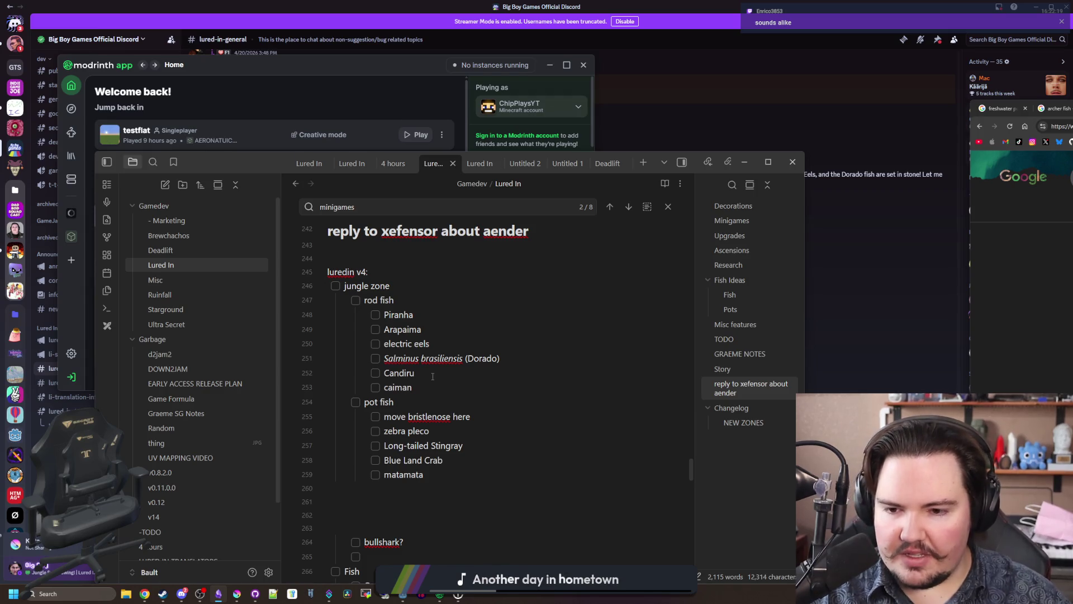
drag(433, 377, 391, 372)
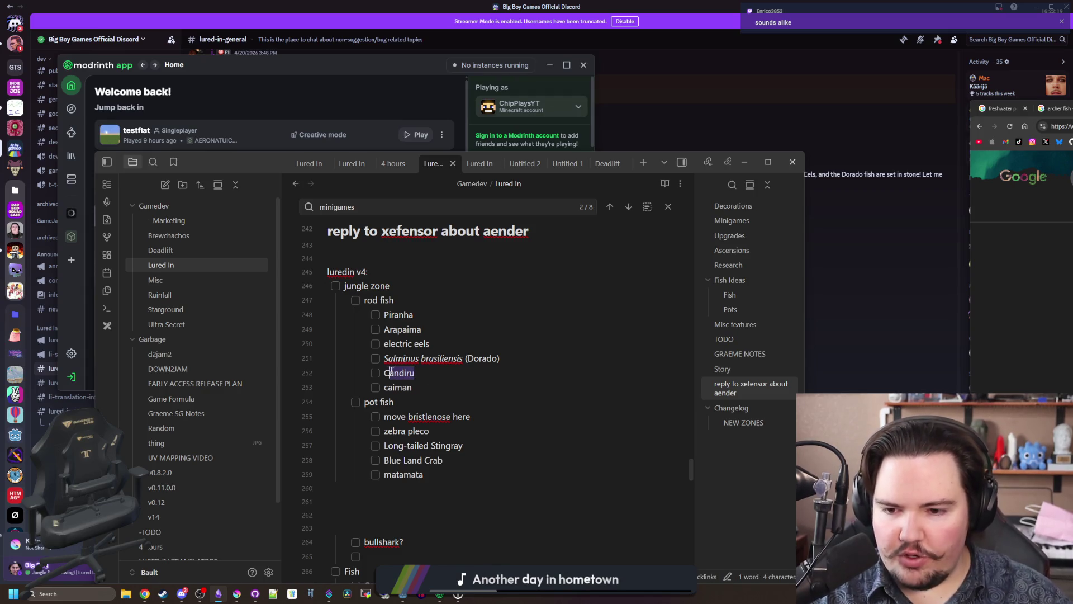
click(389, 373)
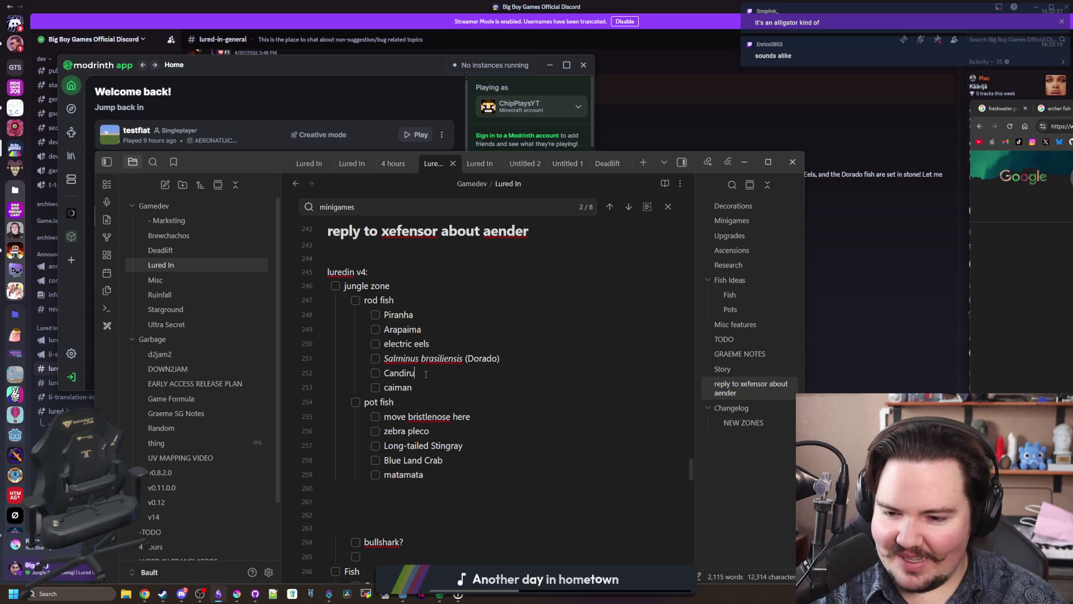
Step: Move the 'robot spy fish' line below 'dojo loach (asia)' in the Fish list, then return to Chrome
click(426, 374)
scroll(417, 403, down, 2)
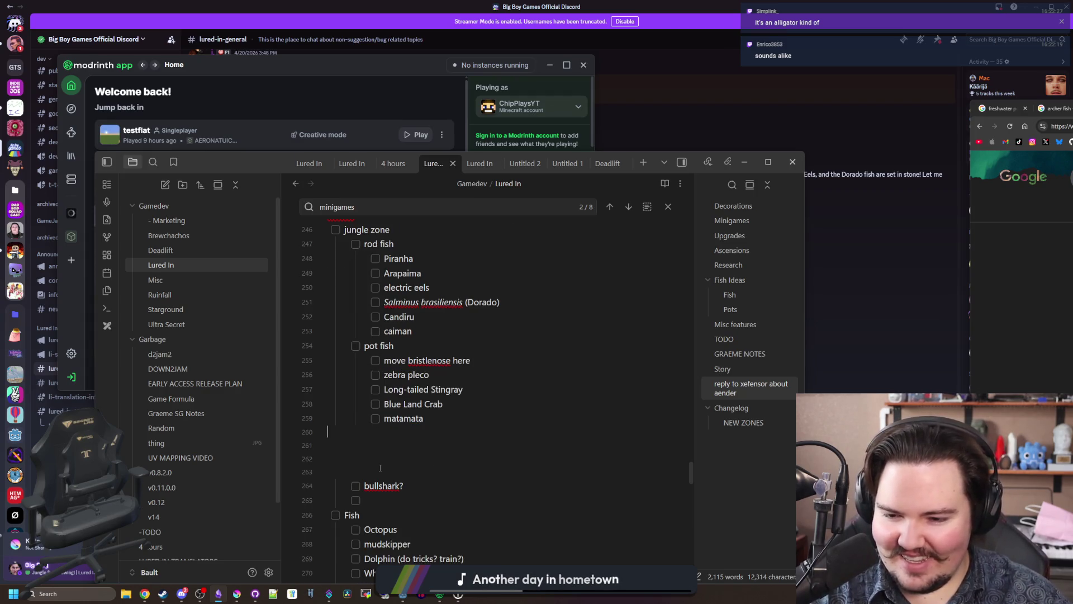
text(robot spy fish)
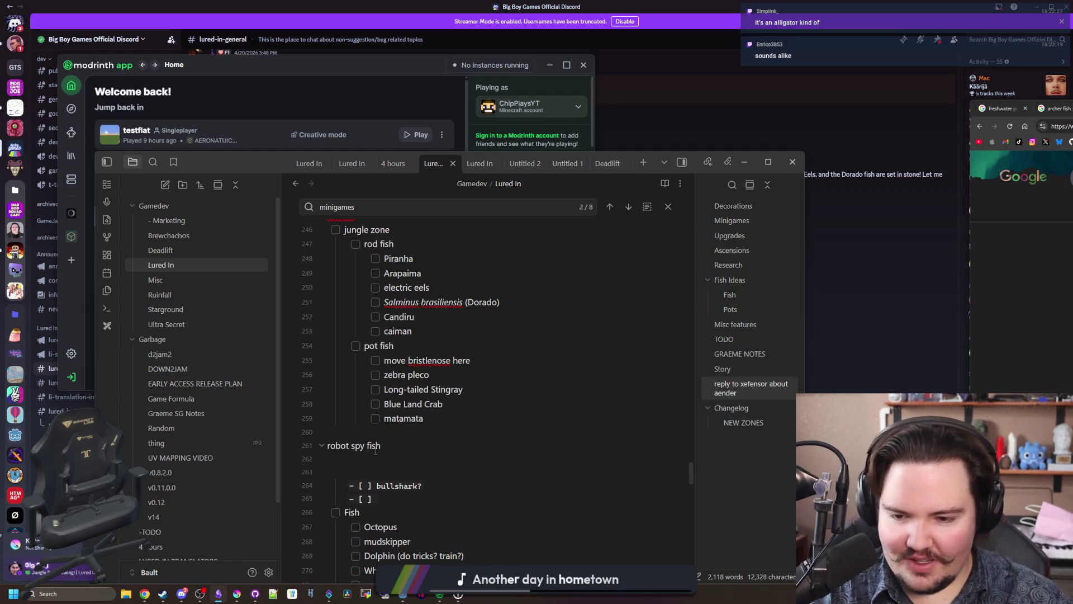
drag(380, 446, 330, 444)
key(ctrl+c)
key(BackSpace)
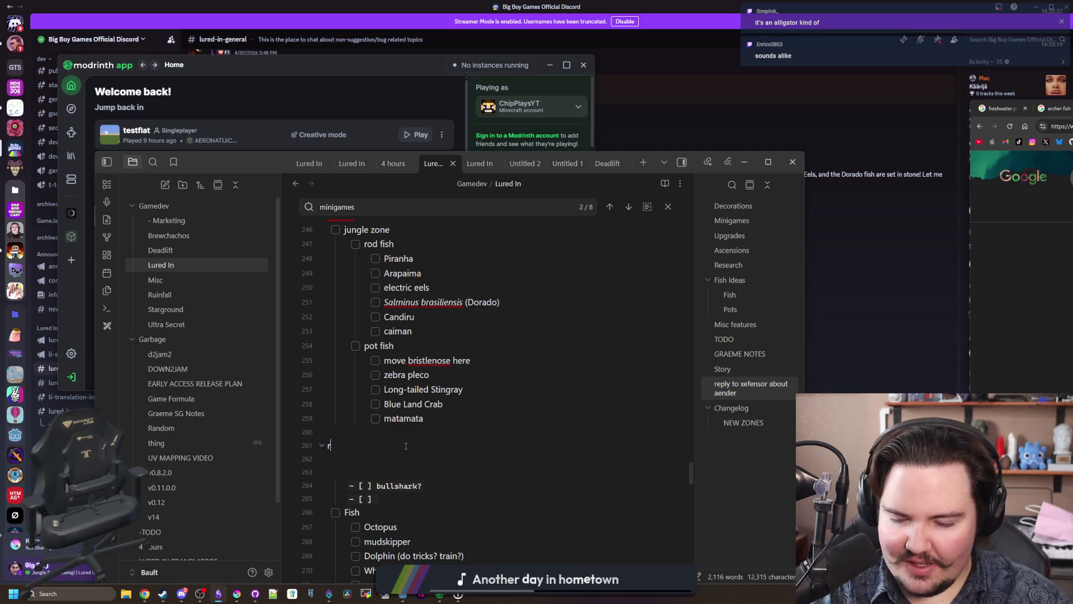
scroll(459, 505, down, 3)
key(Return)
key(ctrl+v)
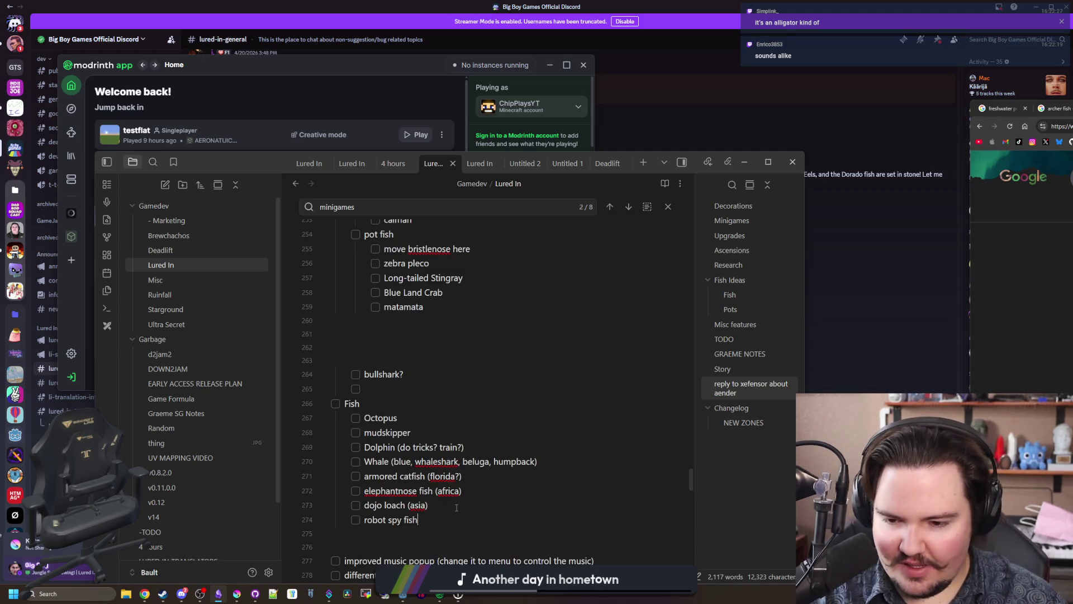
scroll(457, 507, up, 2)
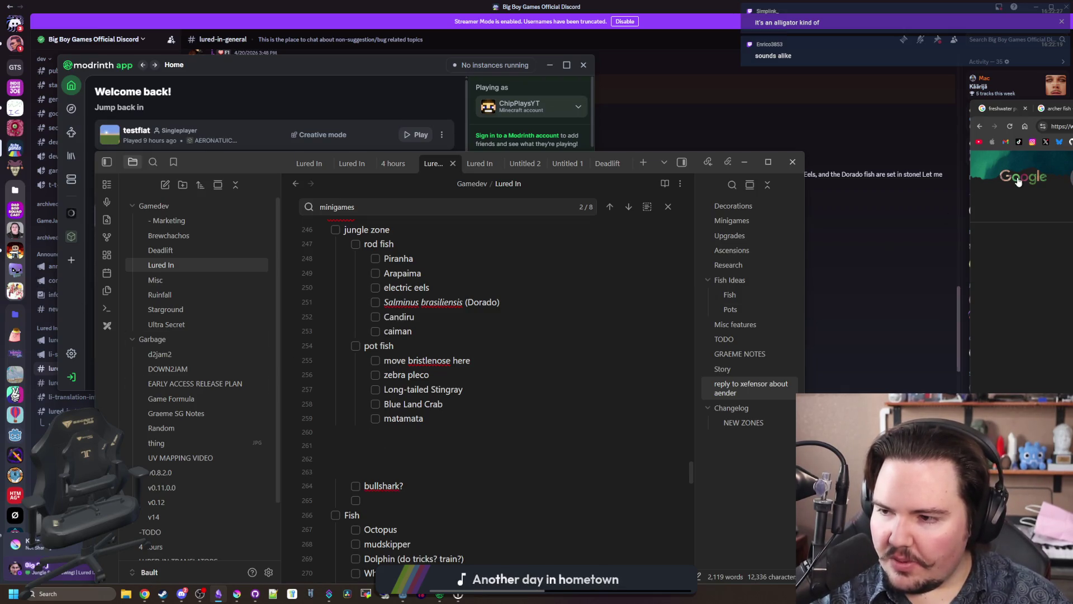
key(alt+Tab)
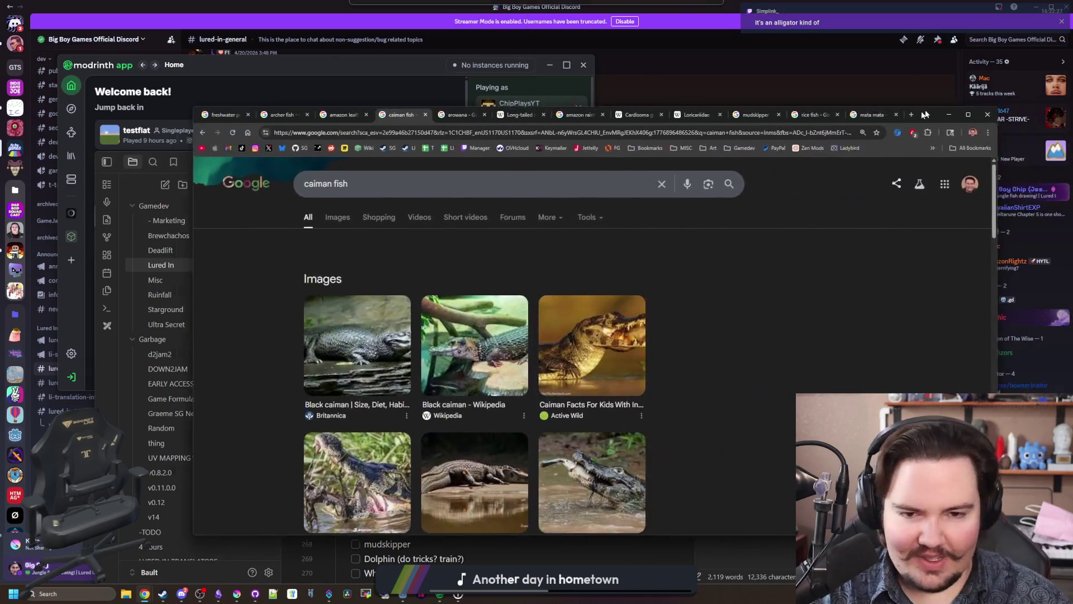
Step: Search Google for 'bigeye fish' and preview several image results, including Britannica and Pristigenys alta
click(819, 121)
text(bigeye fish)
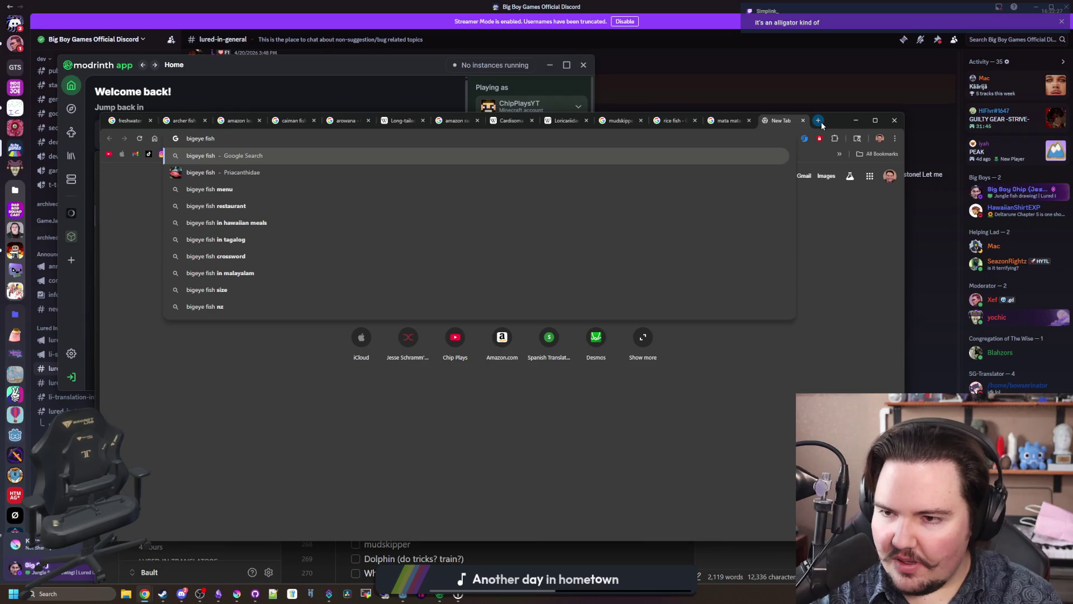
key(Return)
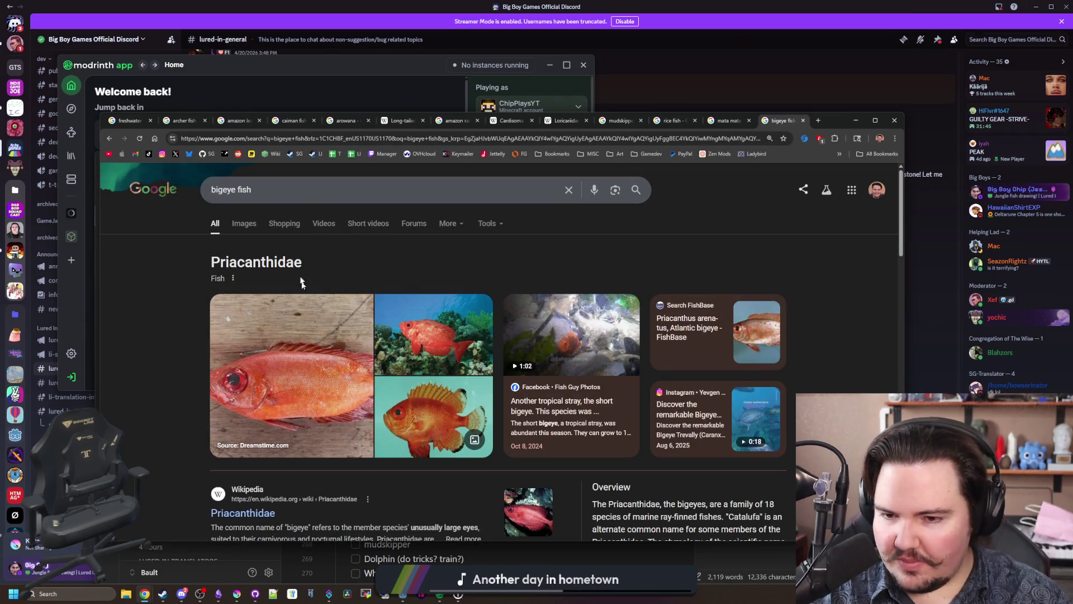
click(241, 225)
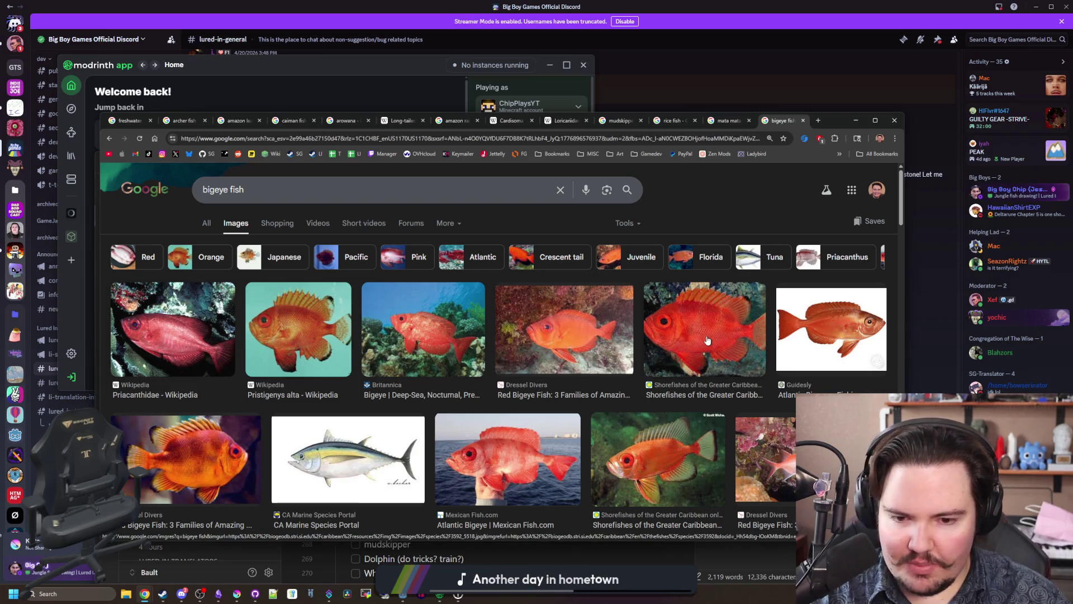
click(144, 330)
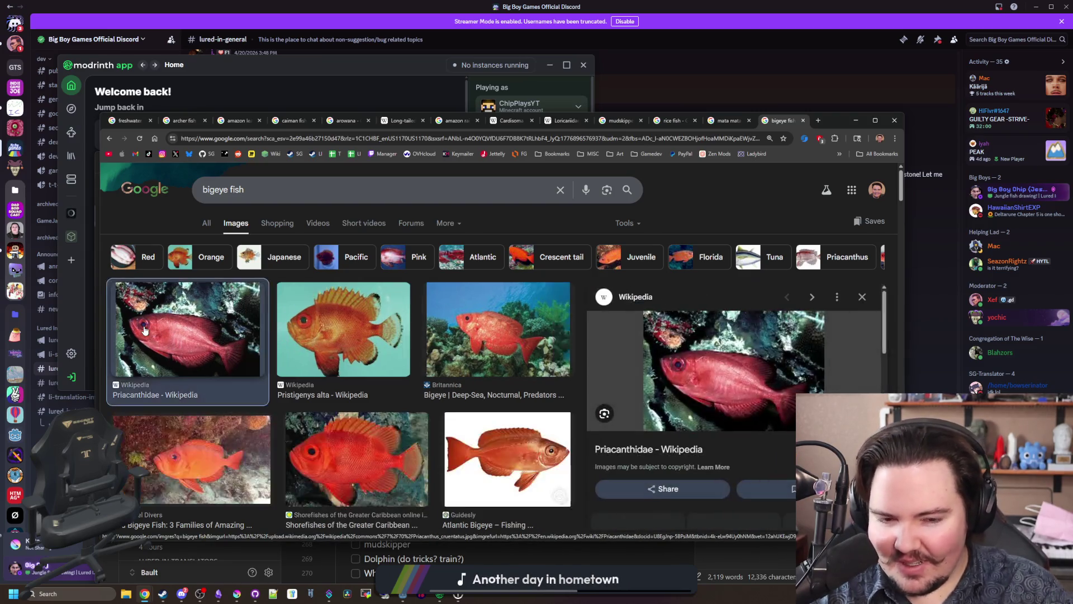
click(477, 327)
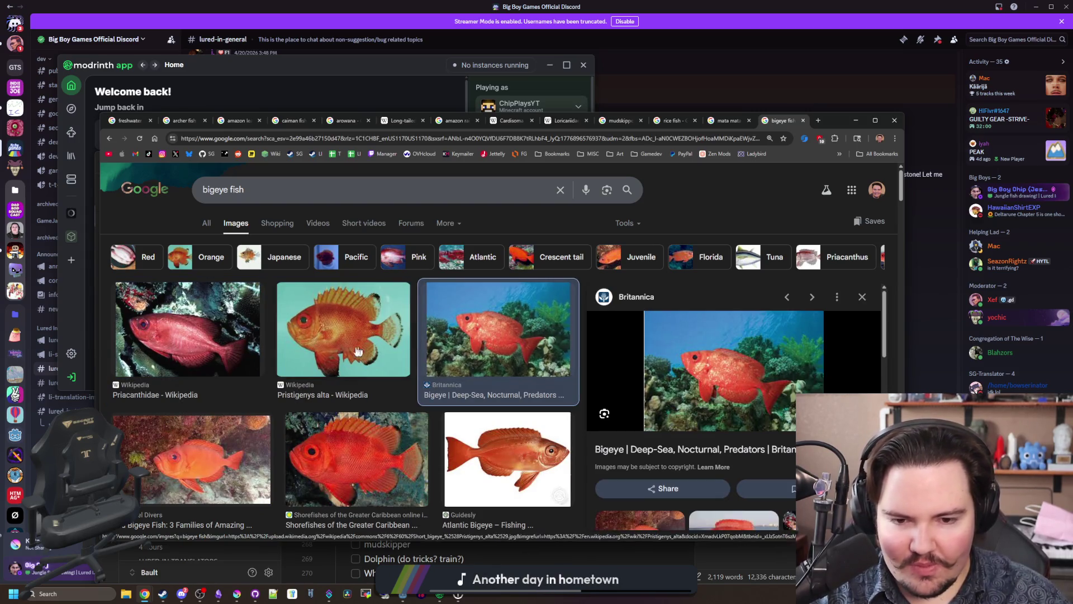
click(343, 330)
click(501, 476)
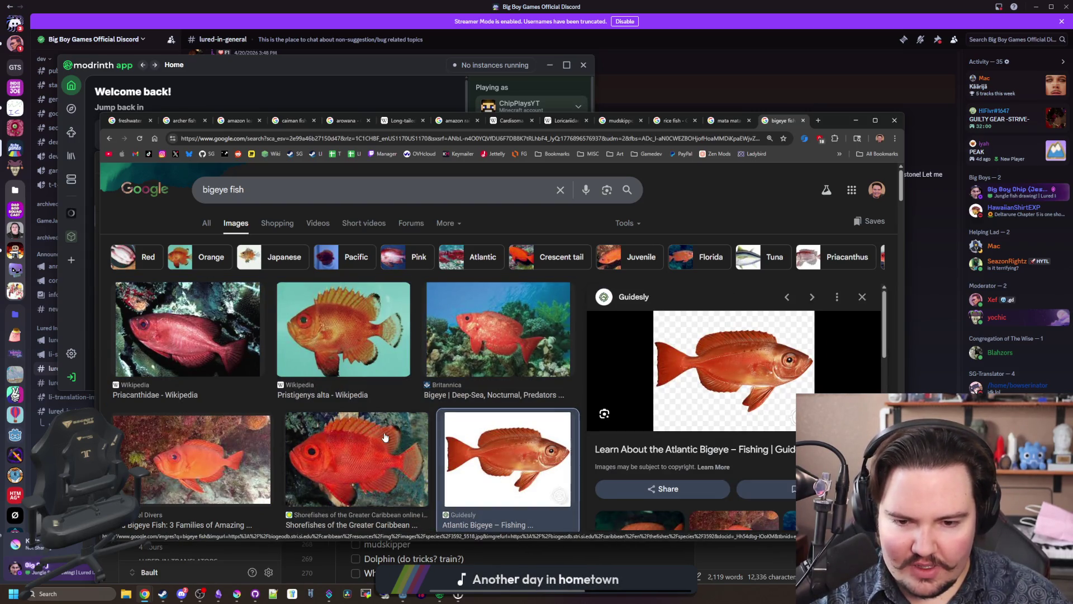
Step: Return to the All results for bigeye fish and scroll down to the Priacanthus arenatus Wikipedia result
scroll(385, 437, down, 4)
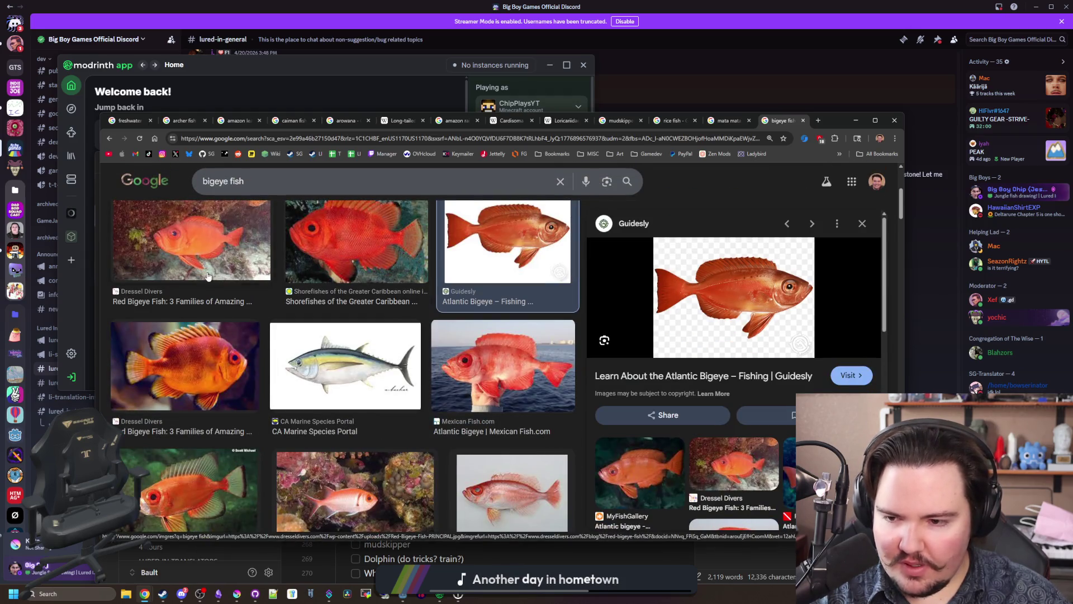
scroll(207, 239, up, 4)
click(206, 223)
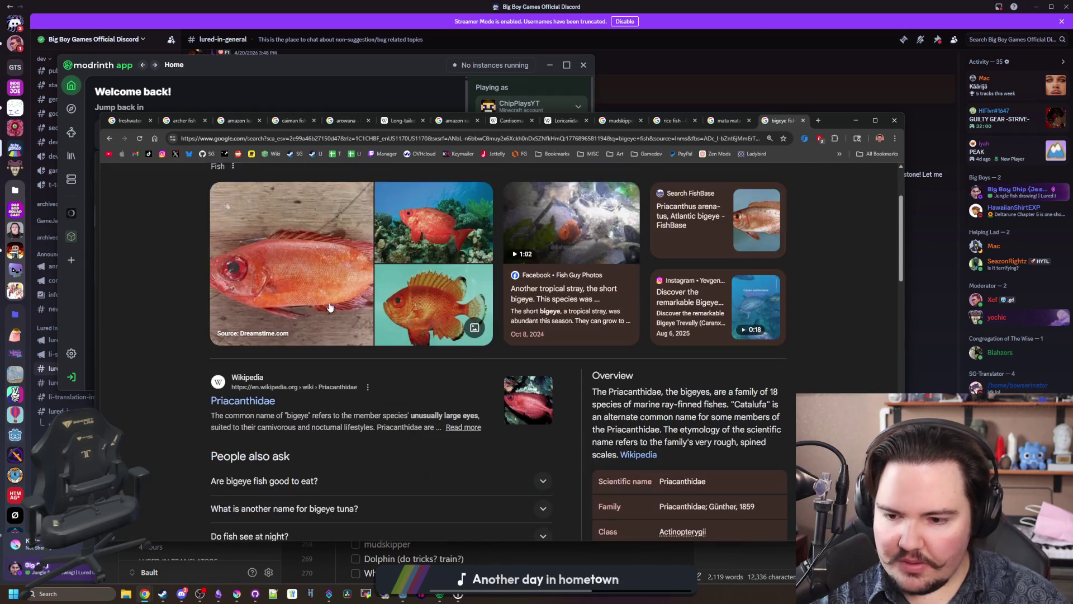
scroll(330, 308, down, 3)
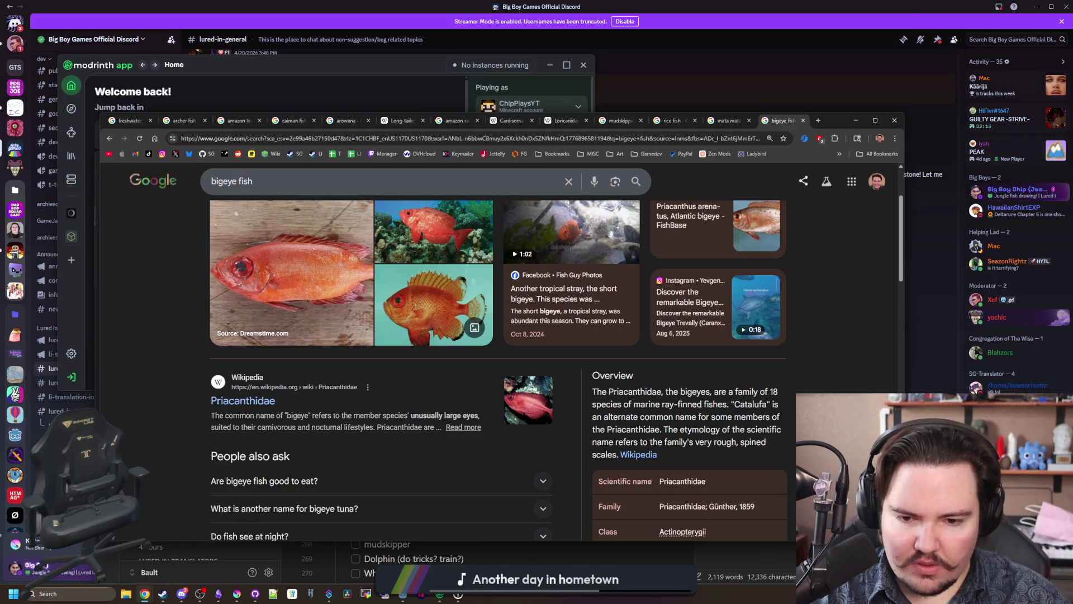
scroll(497, 394, down, 3)
scroll(336, 424, down, 1)
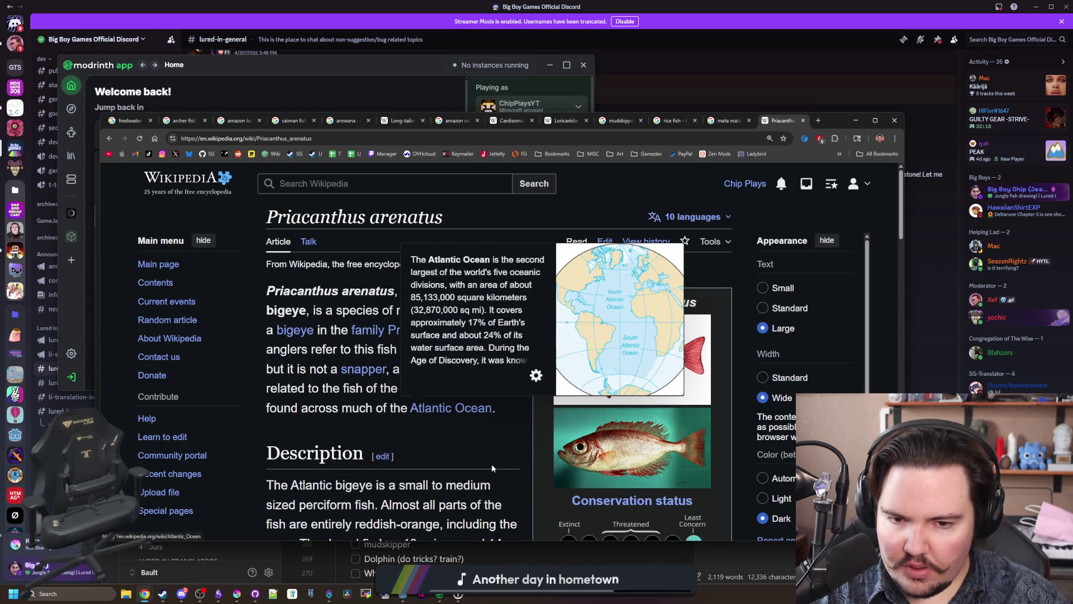
Step: Read the Atlantic bigeye article's Distribution, Habitat and Uses sections, then minimize Chrome to show Obsidian
scroll(489, 457, down, 3)
scroll(487, 422, up, 3)
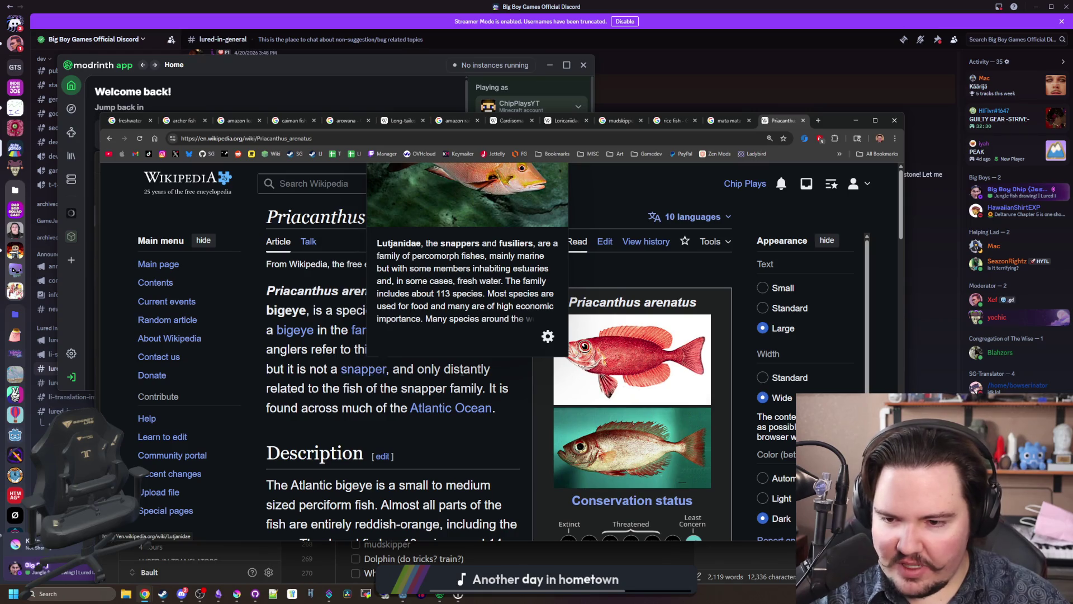
scroll(462, 371, down, 15)
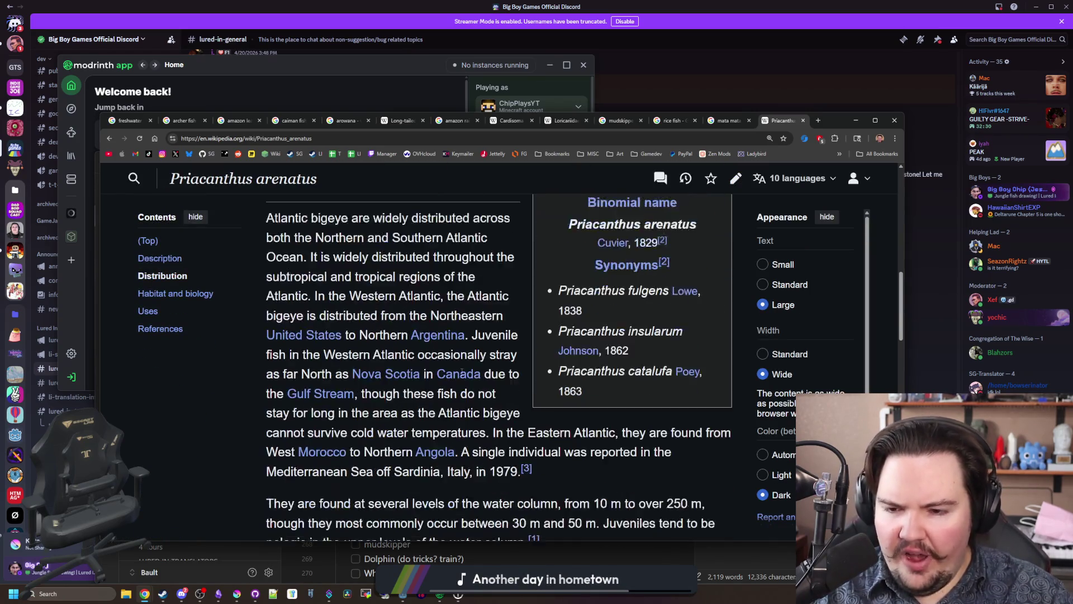
scroll(462, 371, up, 3)
scroll(461, 374, down, 4)
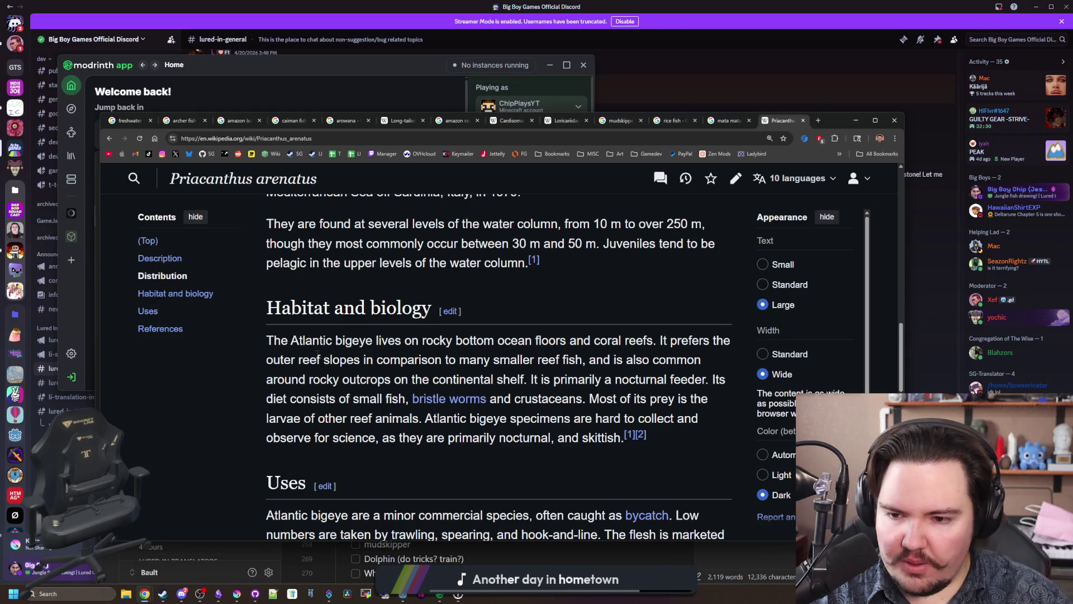
mouse_move(321, 357)
mouse_down()
mouse_move(678, 361)
mouse_move(391, 380)
mouse_up()
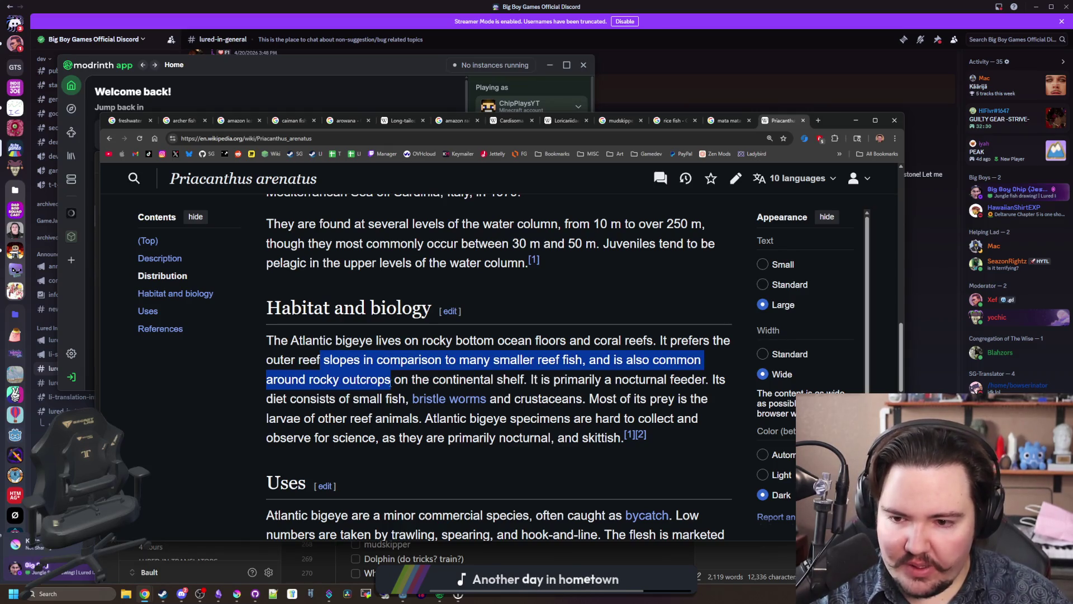
click(391, 381)
scroll(390, 382, down, 3)
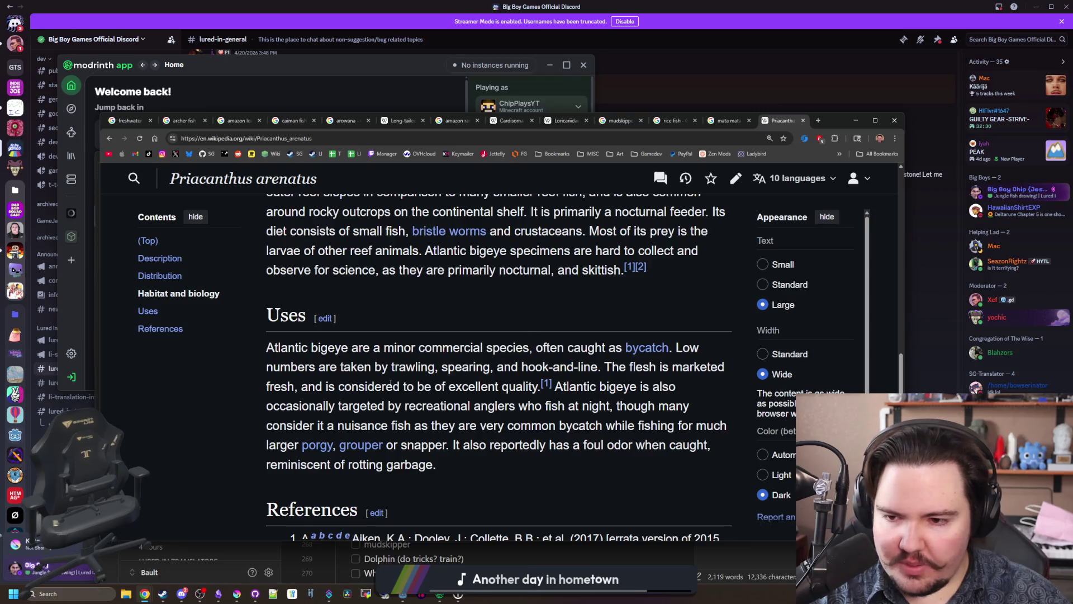
scroll(390, 383, down, 4)
scroll(390, 383, up, 15)
scroll(399, 350, up, 7)
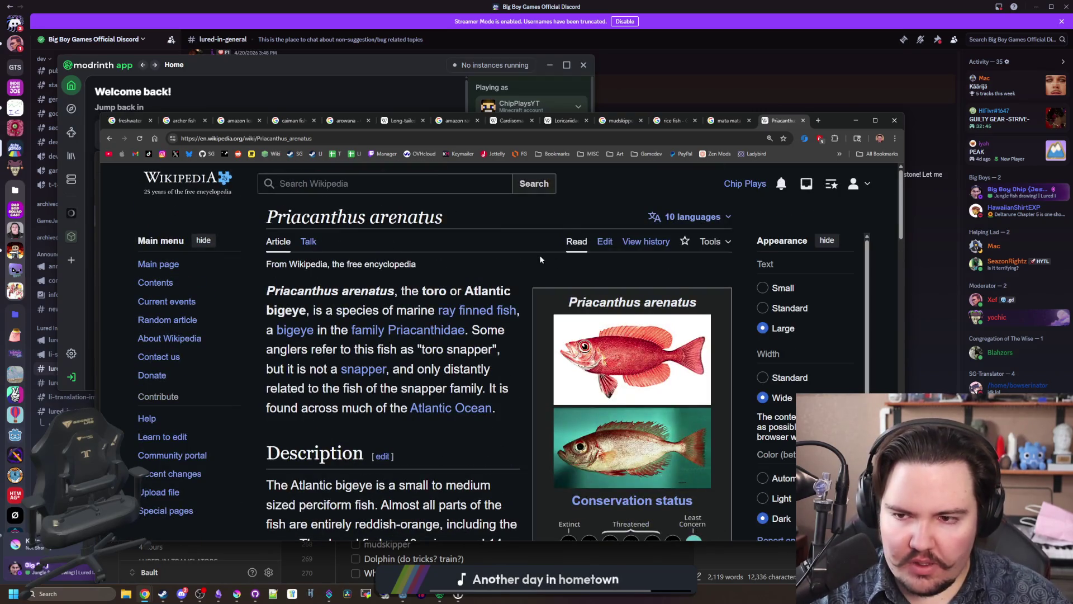
click(855, 120)
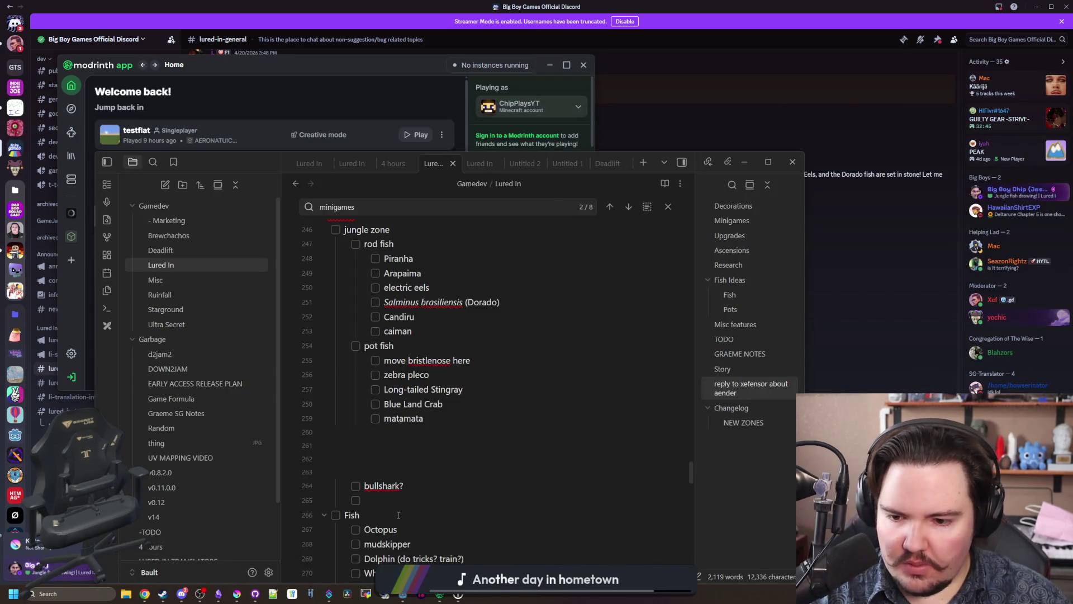
Step: Add 'bigeye fish' as a new checkbox after 'robot spy fish' at the end of the Fish list
scroll(399, 515, down, 2)
click(472, 520)
key(Return)
text(big)
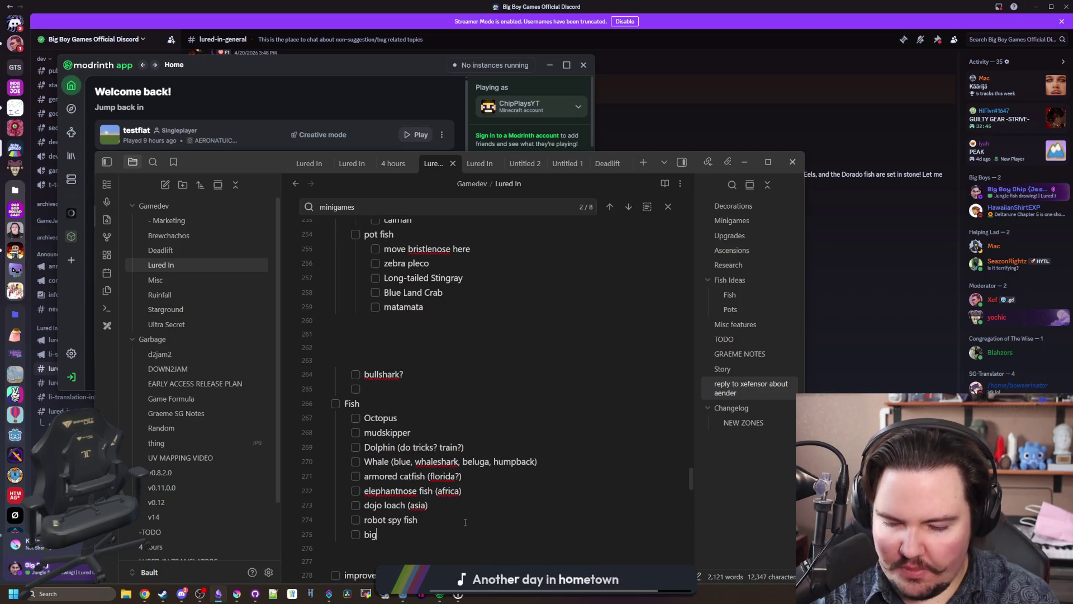
text(ete fish)
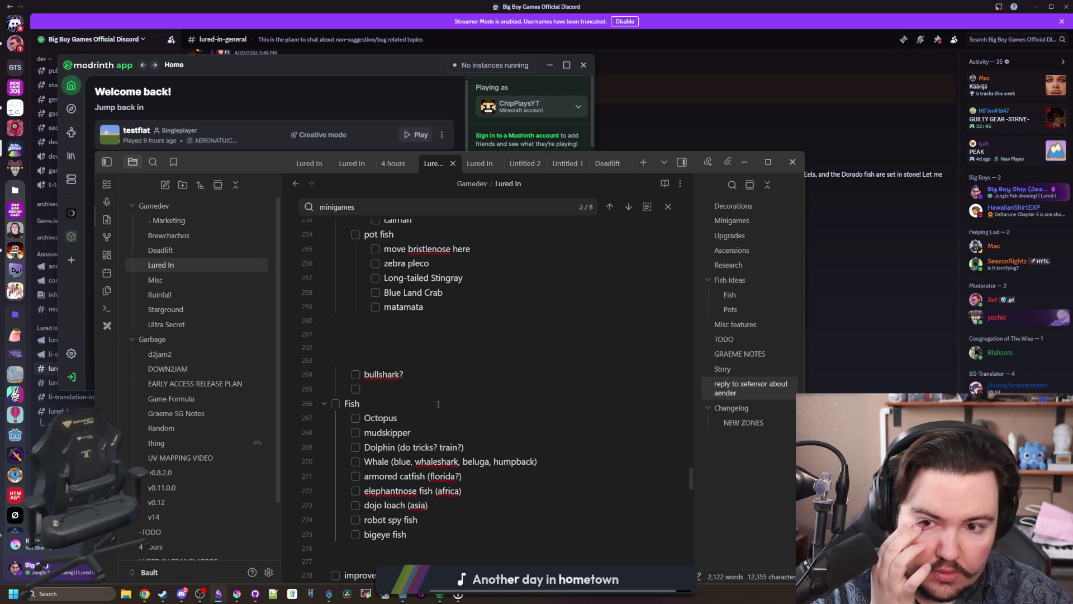
scroll(441, 386, up, 1)
scroll(453, 314, up, 1)
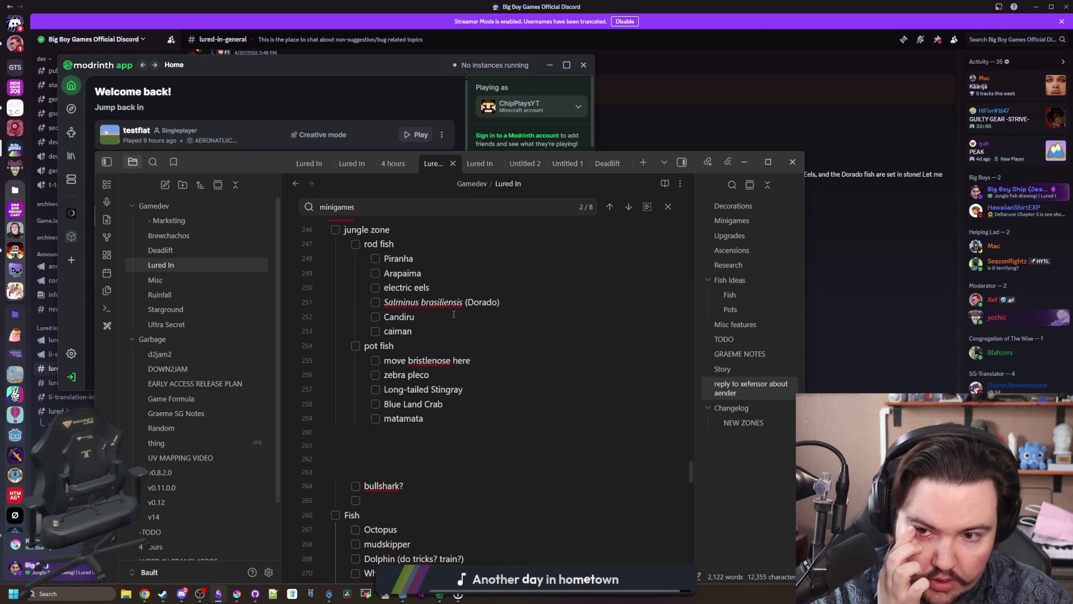
click(422, 331)
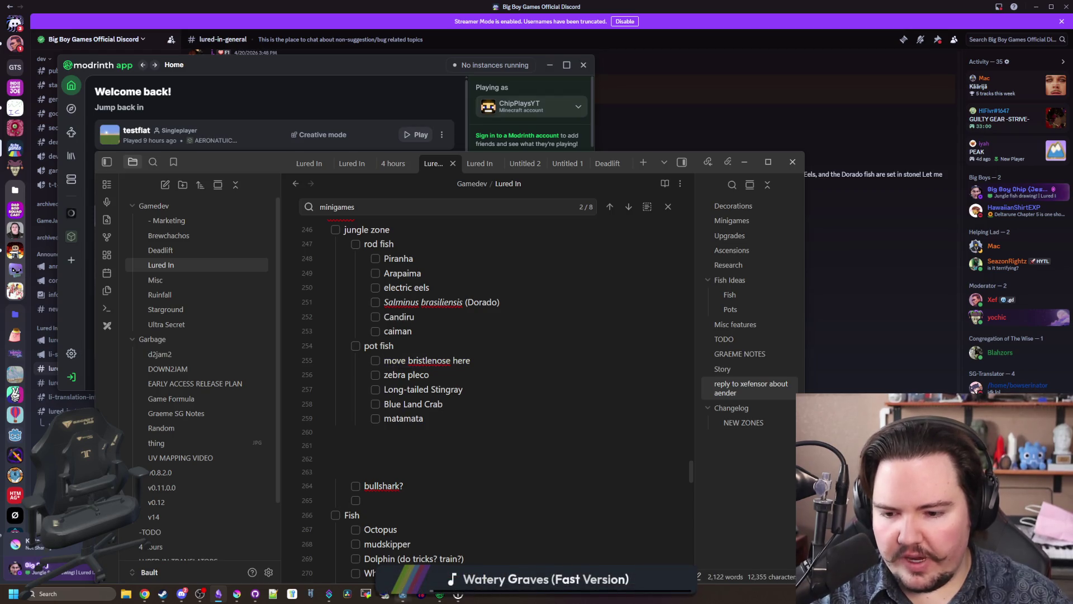
Step: In Godot, filter the FileSystem for 'region' and open regions_table.gd
mouse_move(403, 594)
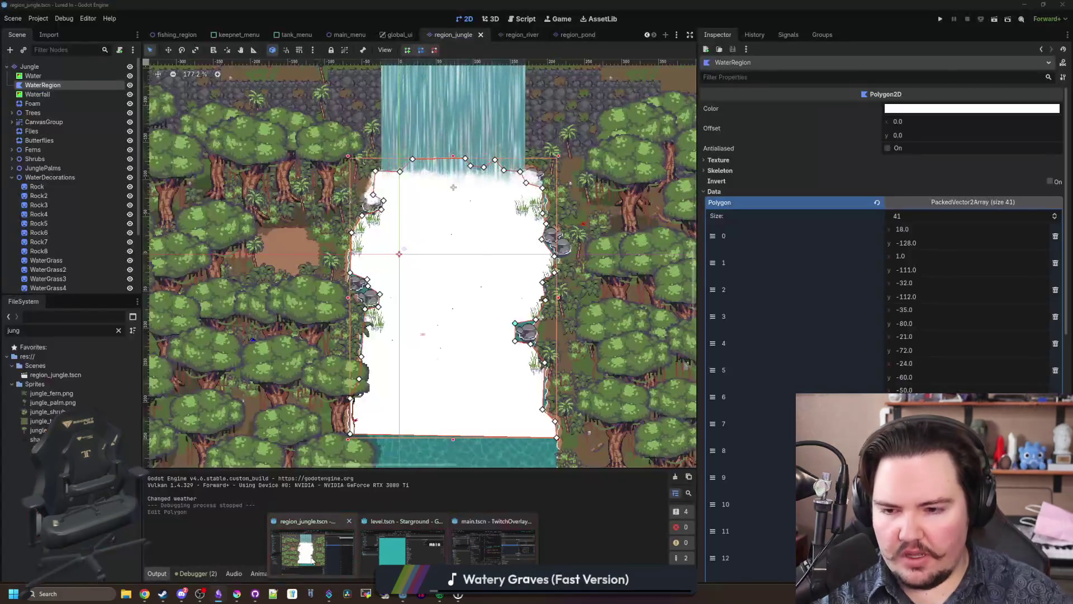
click(311, 559)
double_click(87, 331)
text(l)
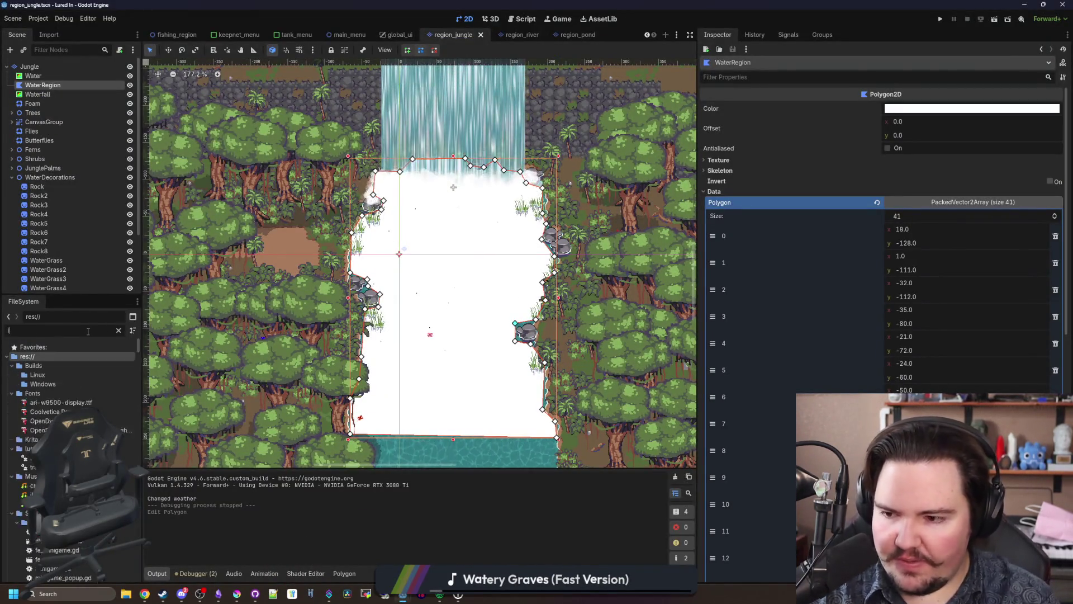
text(tem)
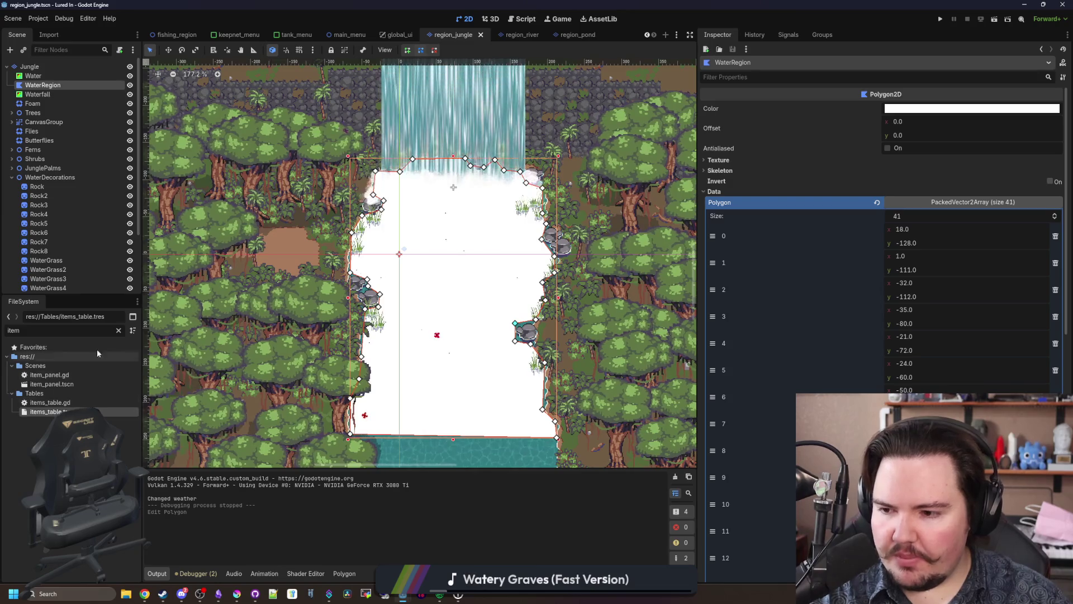
click(118, 330)
text(region)
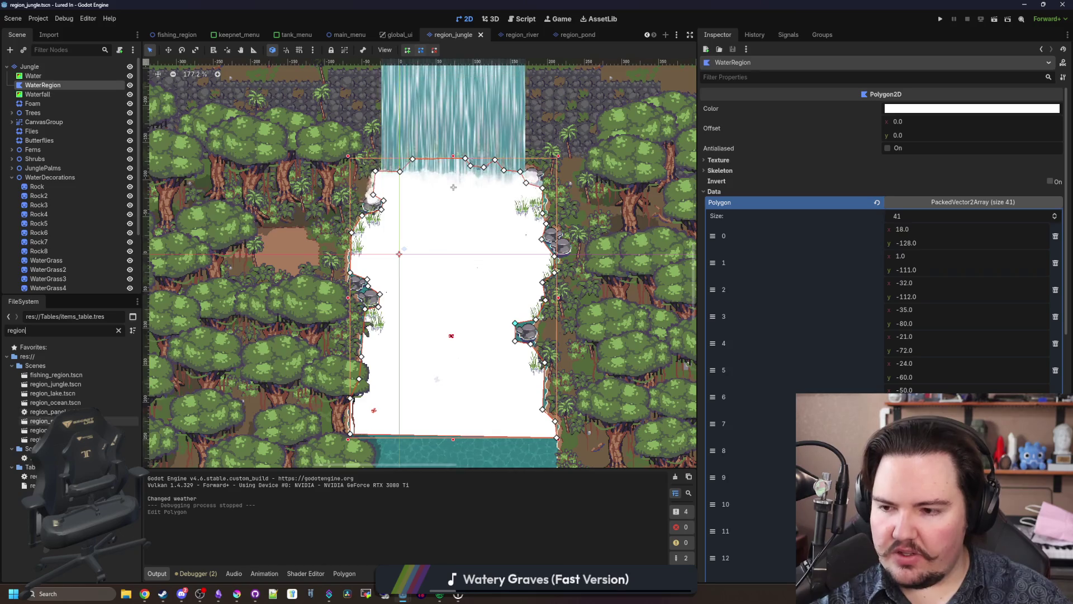
click(67, 457)
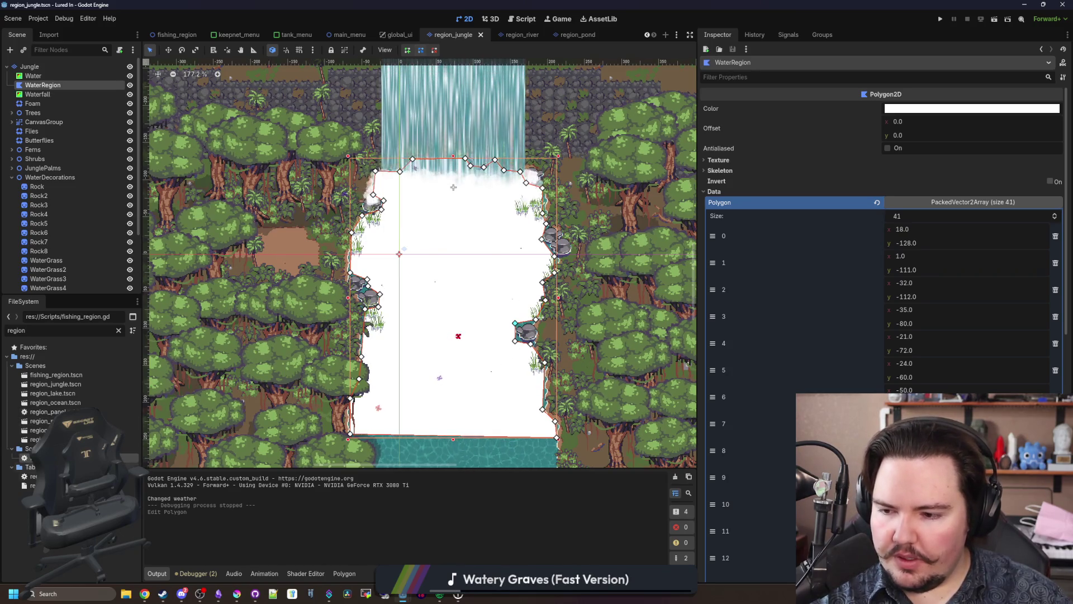
double_click(44, 476)
Step: Find 'bristle' to locate the Lake PotFish list ending with bristlenose_pleco, then bring Chrome back over
key(ctrl+f)
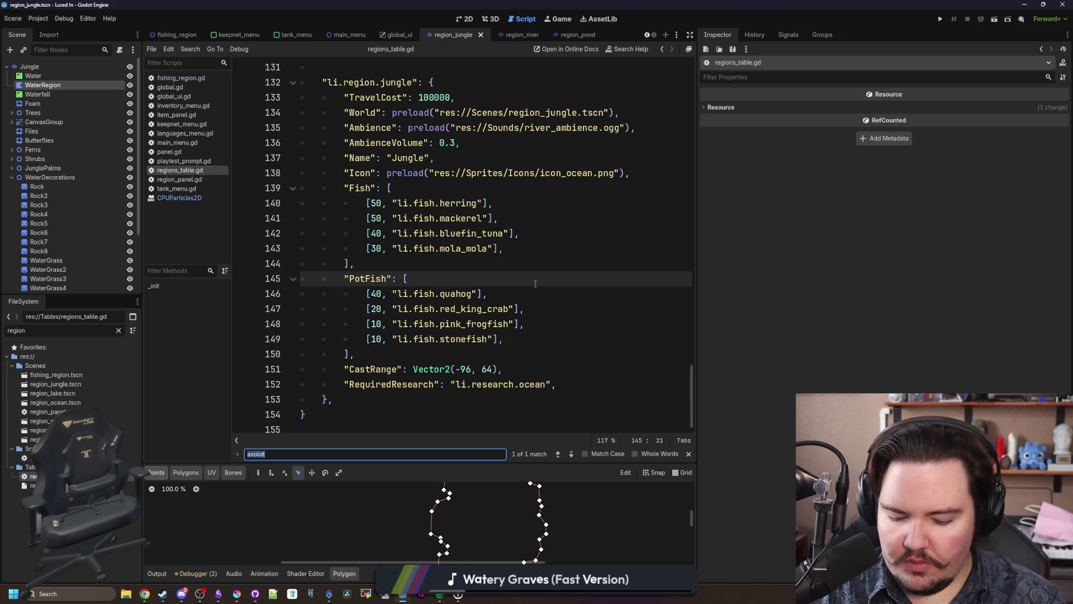
text(bristle)
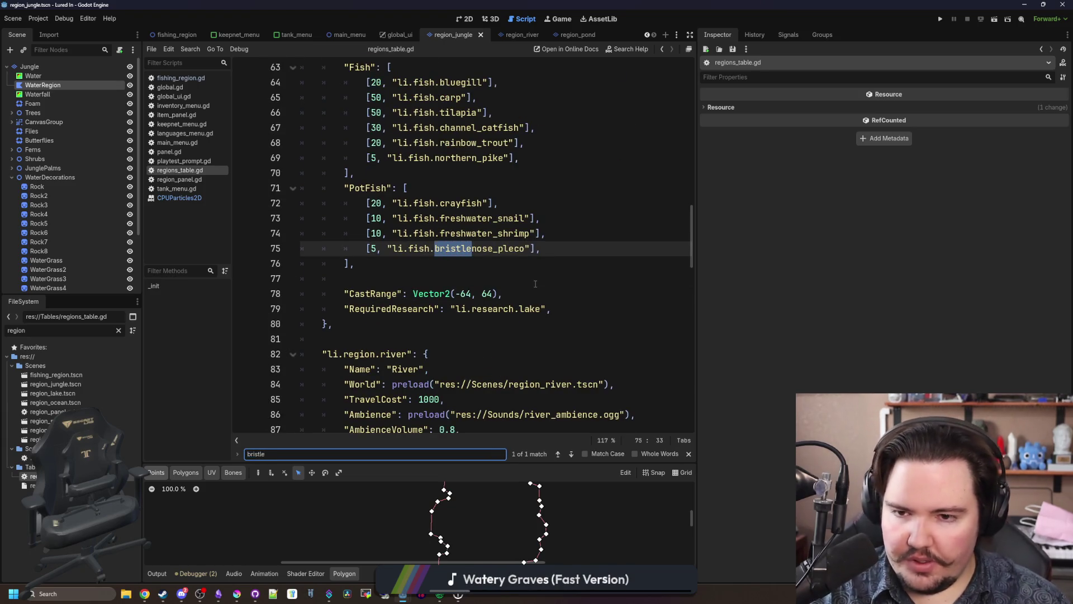
scroll(535, 284, up, 3)
scroll(535, 284, down, 3)
drag(540, 339, 372, 340)
click(381, 354)
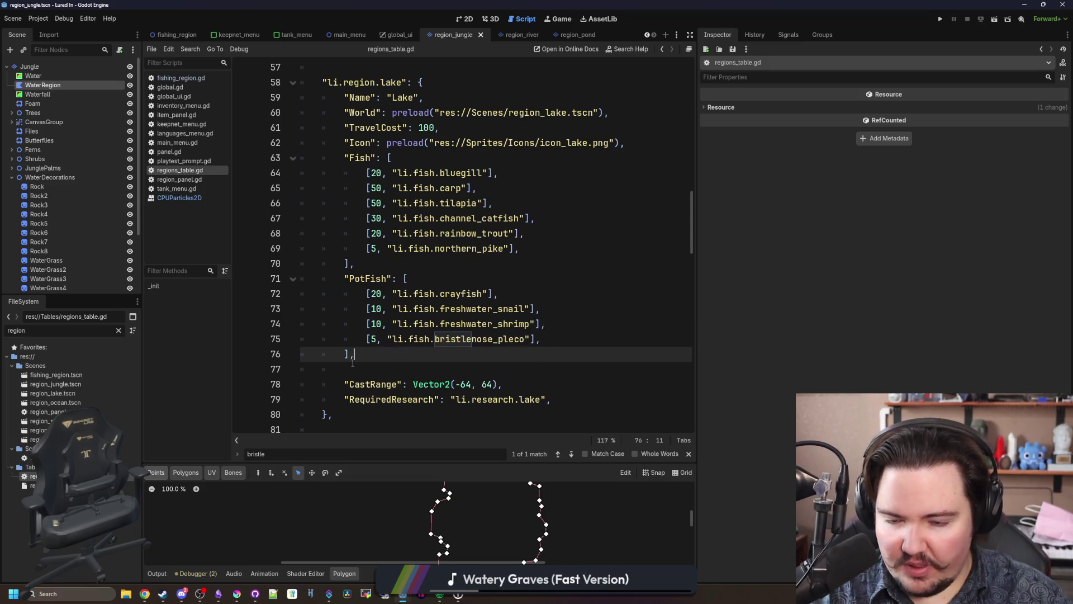
mouse_move(1072, 123)
mouse_down()
mouse_move(734, 140)
mouse_move(306, 102)
mouse_move(349, 120)
mouse_up()
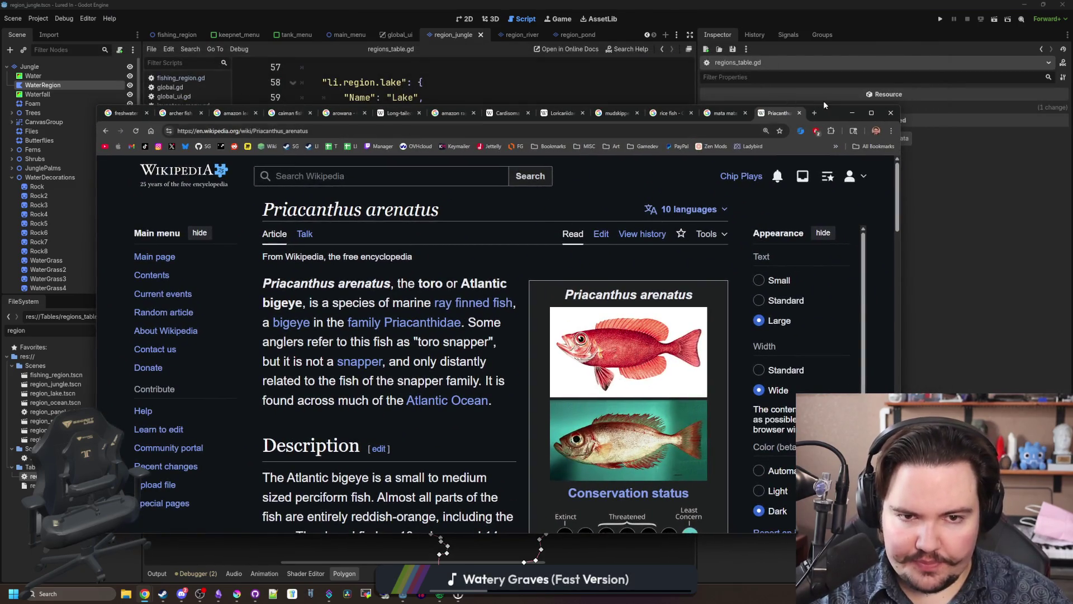
click(816, 114)
Step: Search Google for 'lake bottom-dwellers'
text(lake bott)
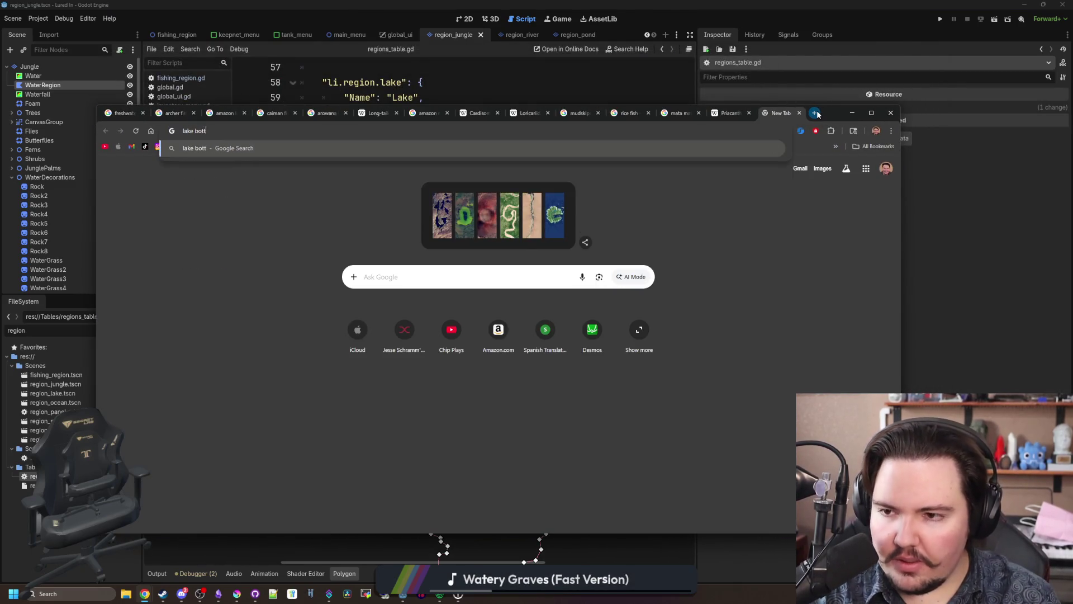
text(om-dwellers)
key(Return)
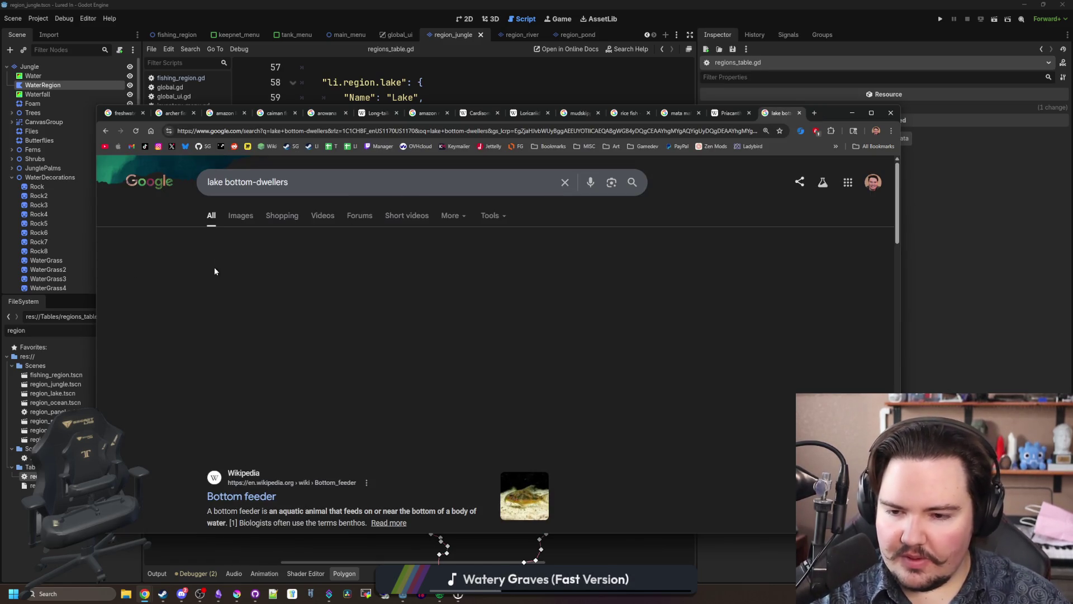
scroll(260, 234, down, 1)
scroll(260, 234, up, 1)
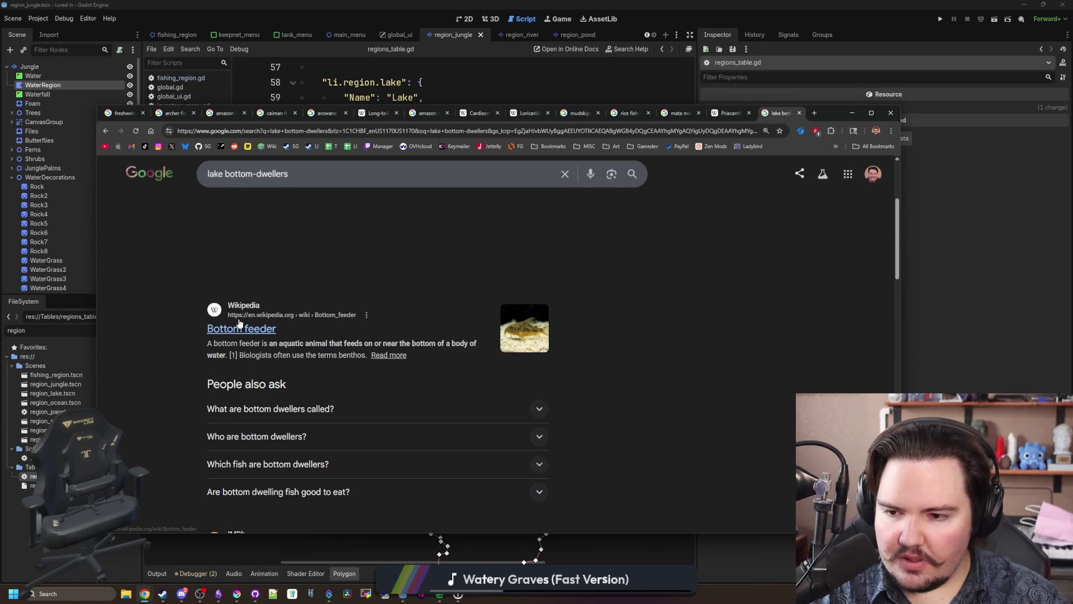
Step: Browse the image results, preview the Great Lakes Fishes image, then return to the All results
click(240, 216)
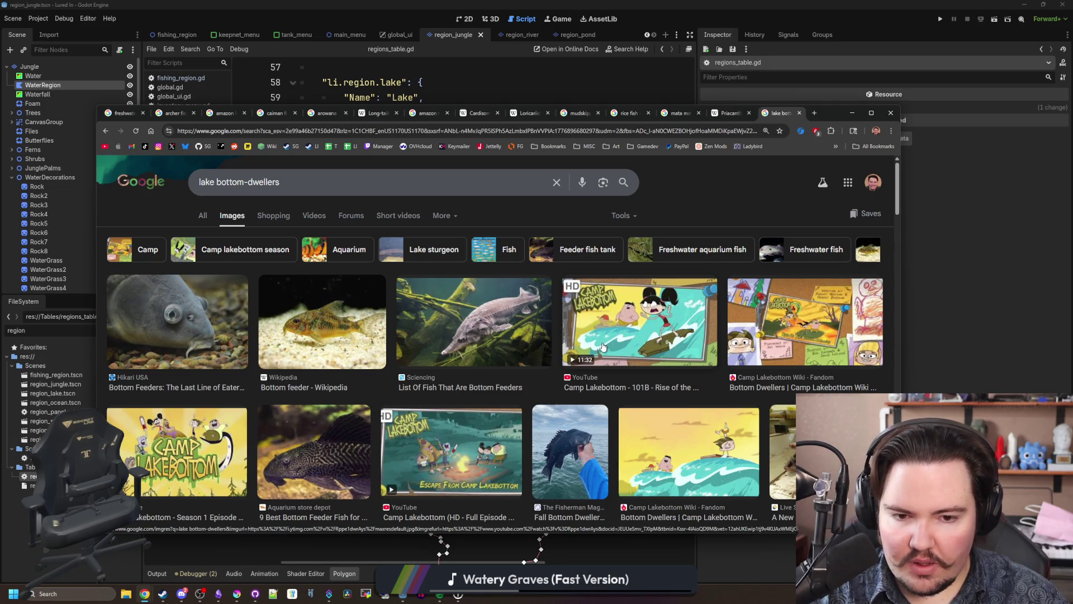
scroll(603, 347, down, 2)
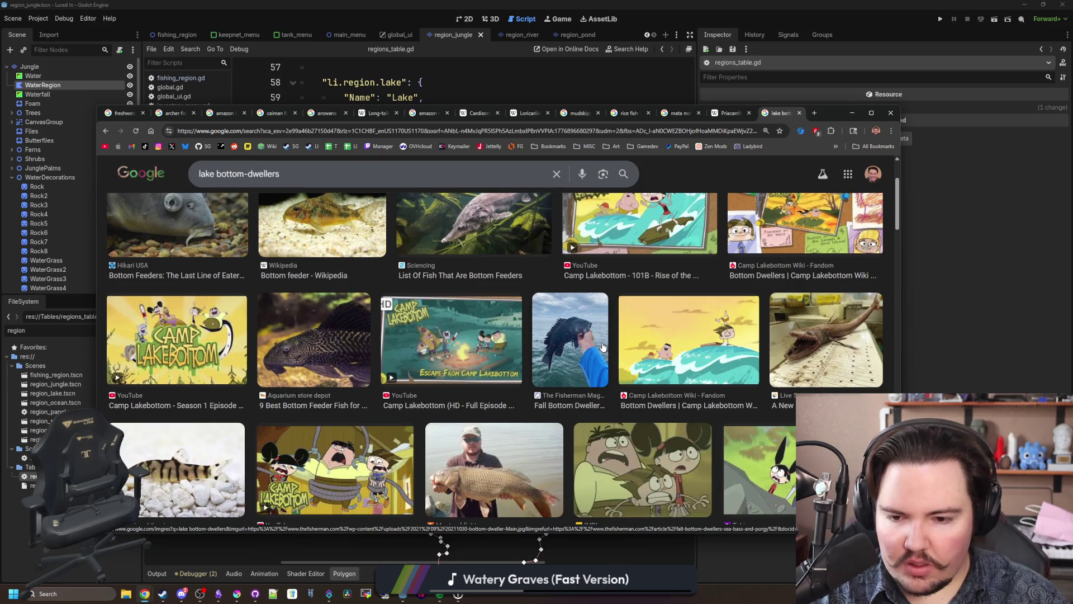
scroll(603, 347, down, 8)
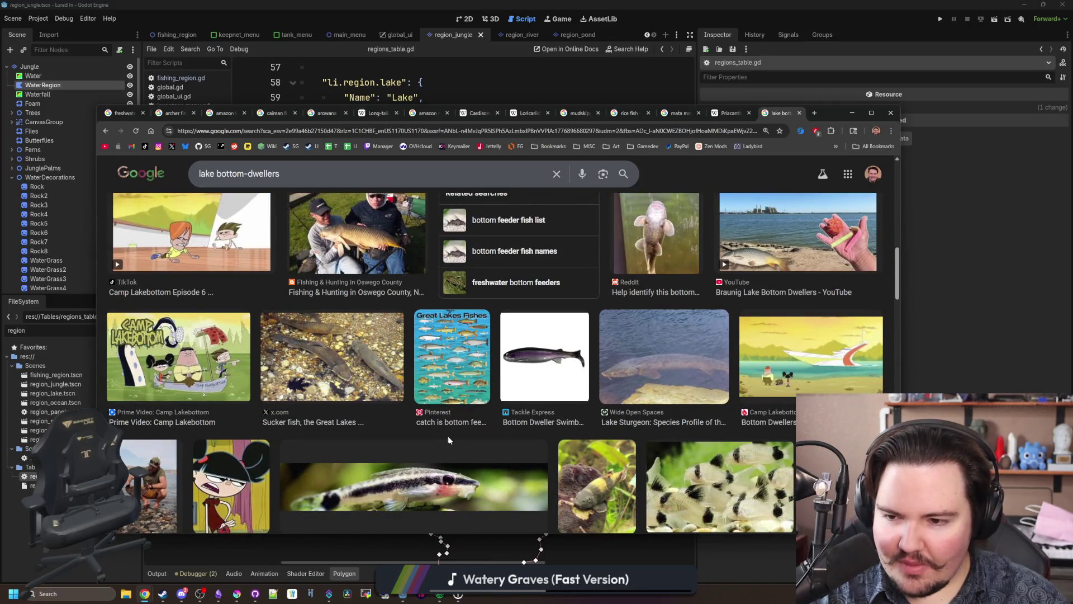
click(479, 383)
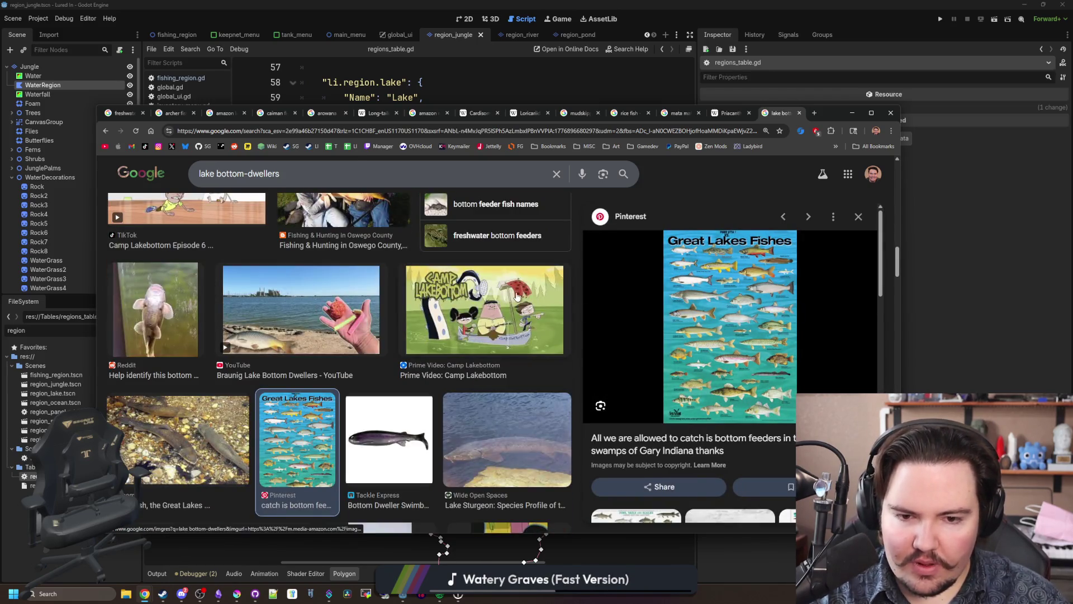
scroll(516, 296, up, 8)
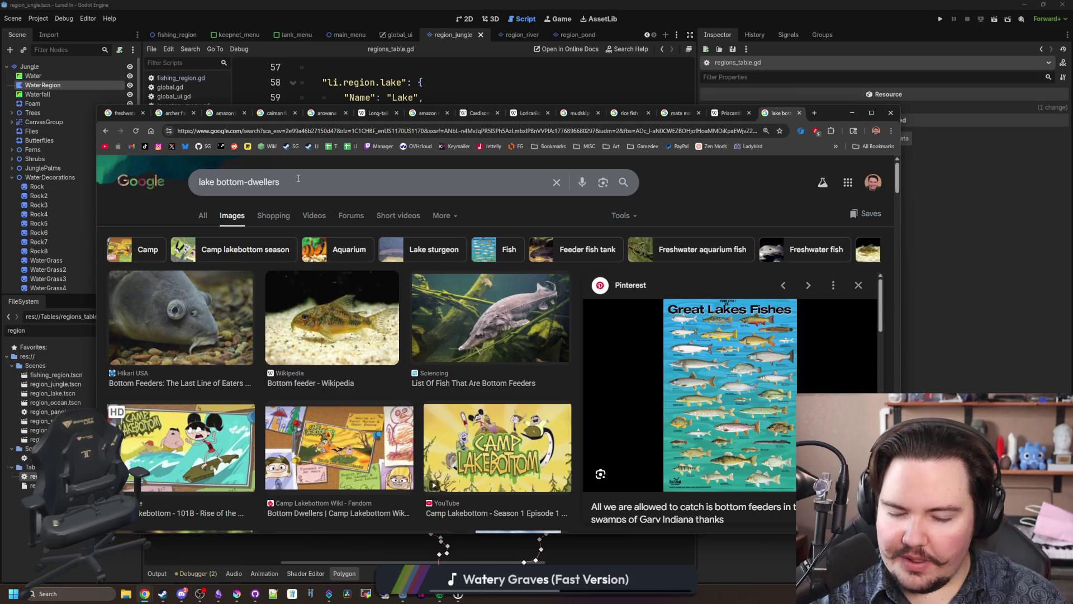
scroll(298, 185, down, 5)
key(Return)
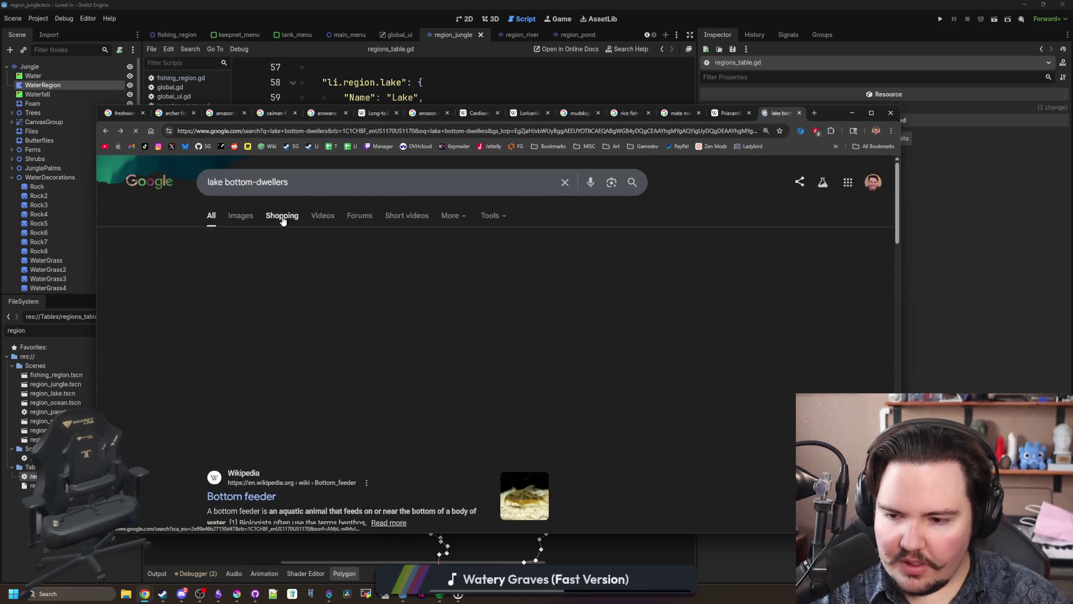
scroll(304, 279, down, 4)
scroll(304, 285, down, 6)
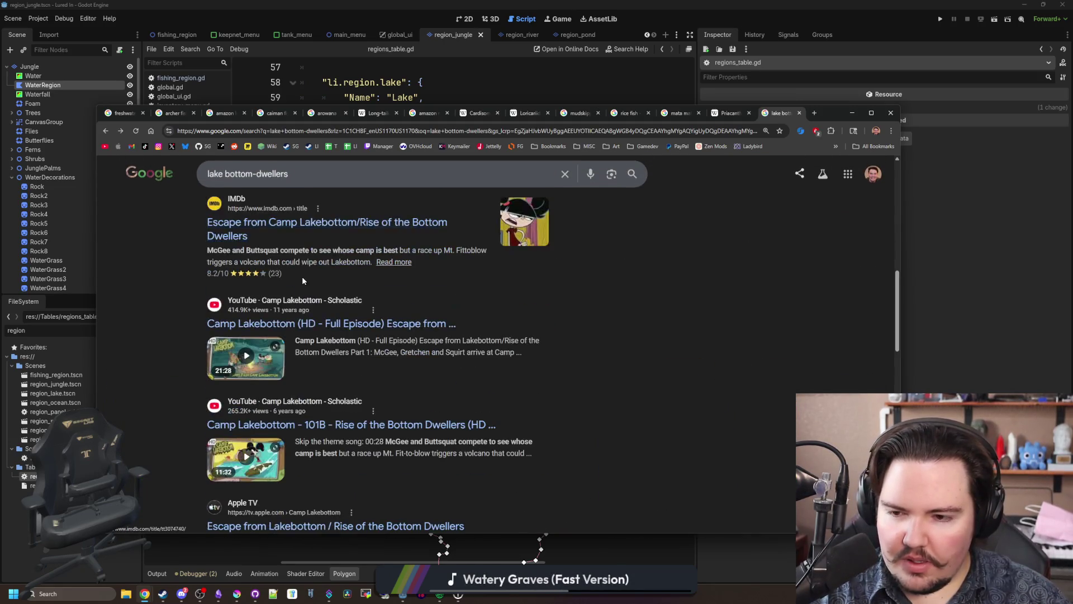
scroll(301, 241, up, 9)
drag(302, 183, 203, 171)
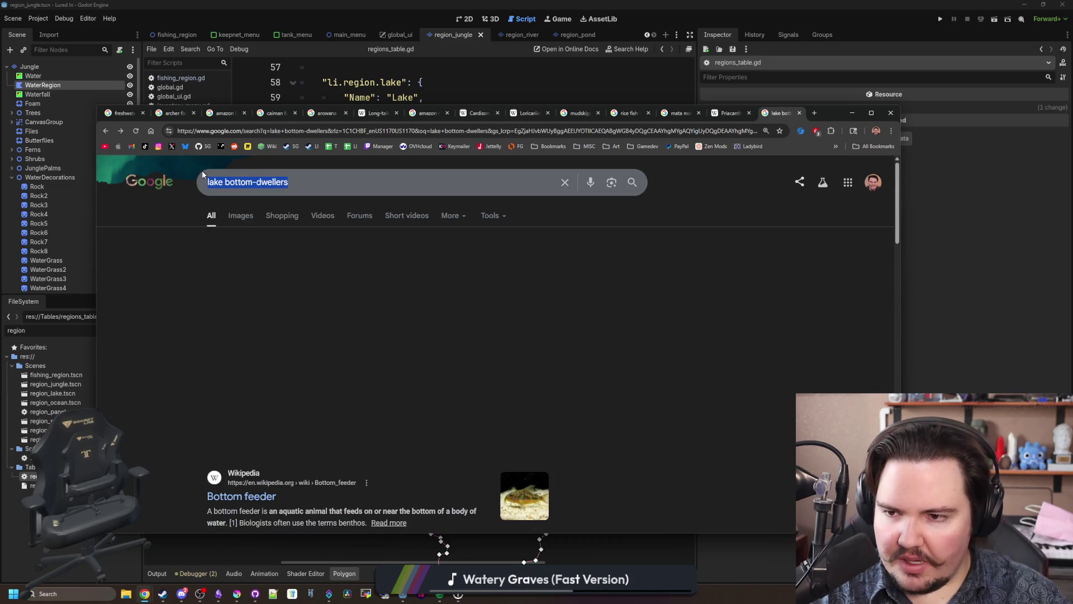
Step: Replace the query with 'lake crawling fish' and skim its results
key(BackSpace)
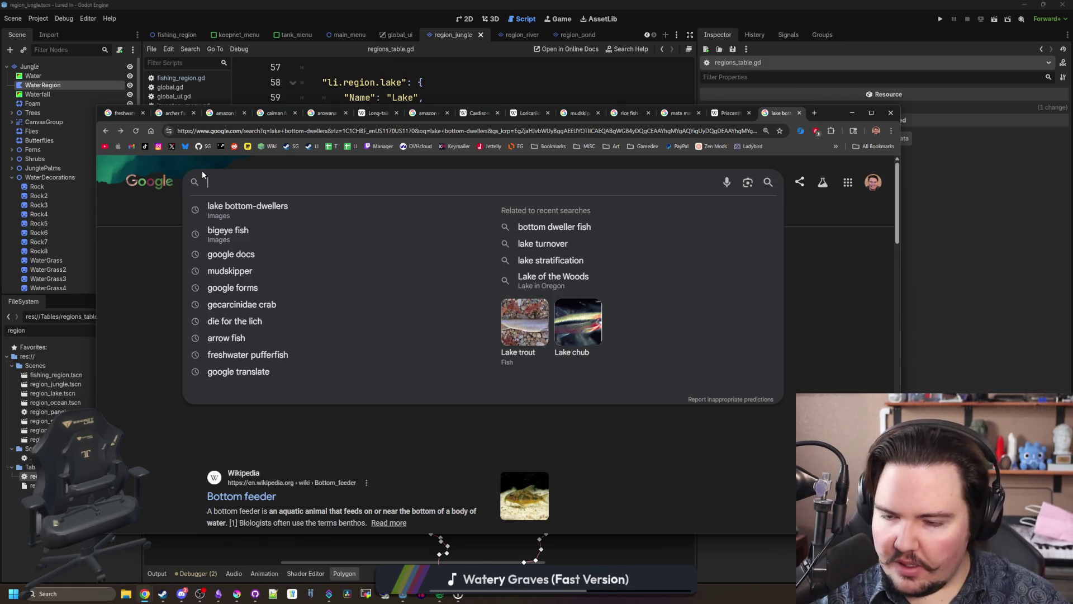
text(d)
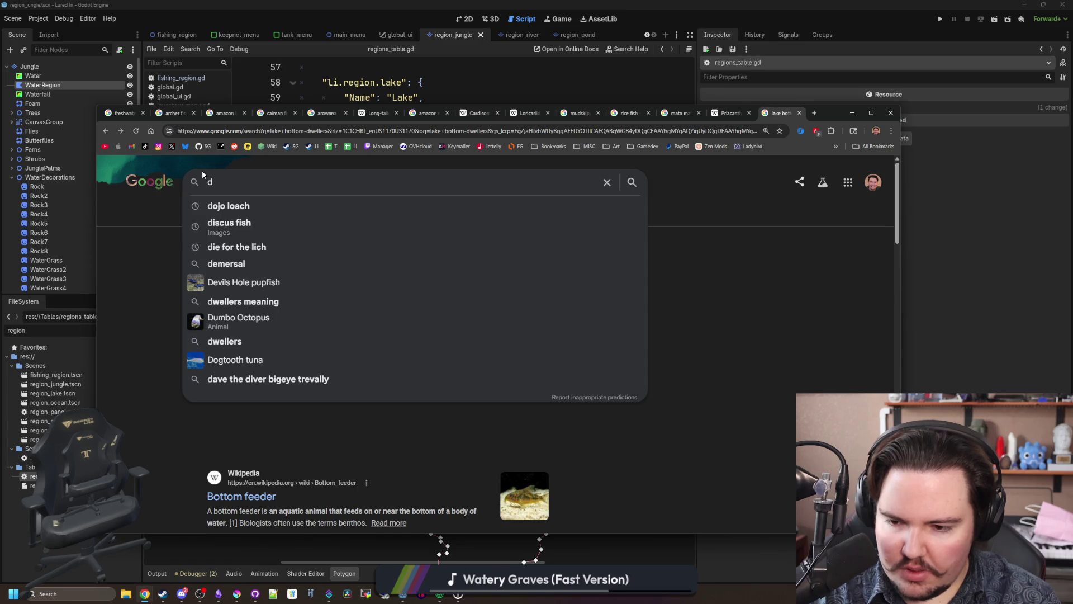
key(BackSpace)
text(lake )
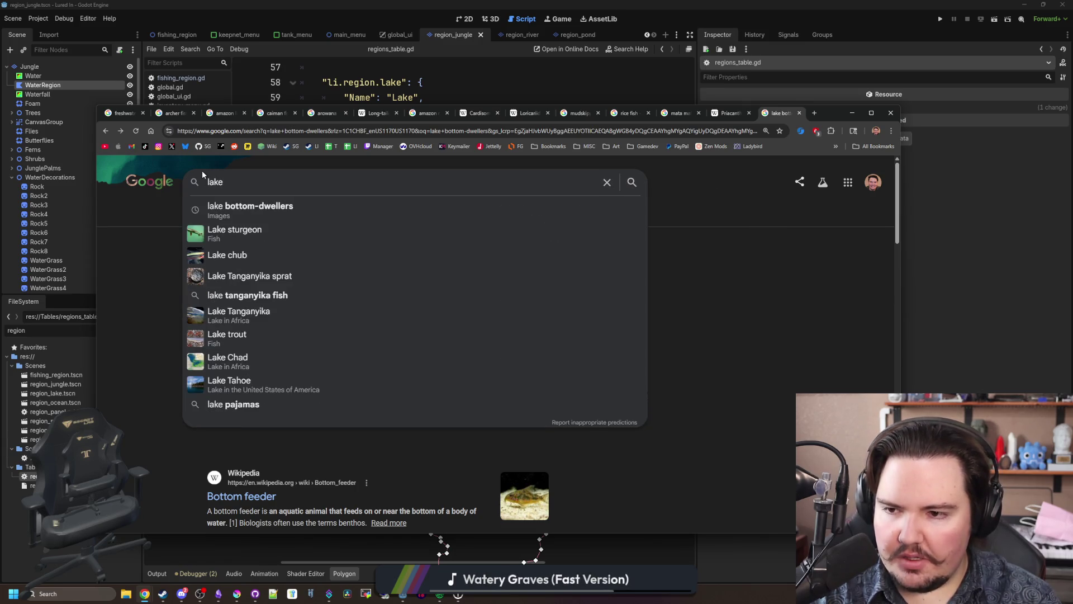
text(crawling fish)
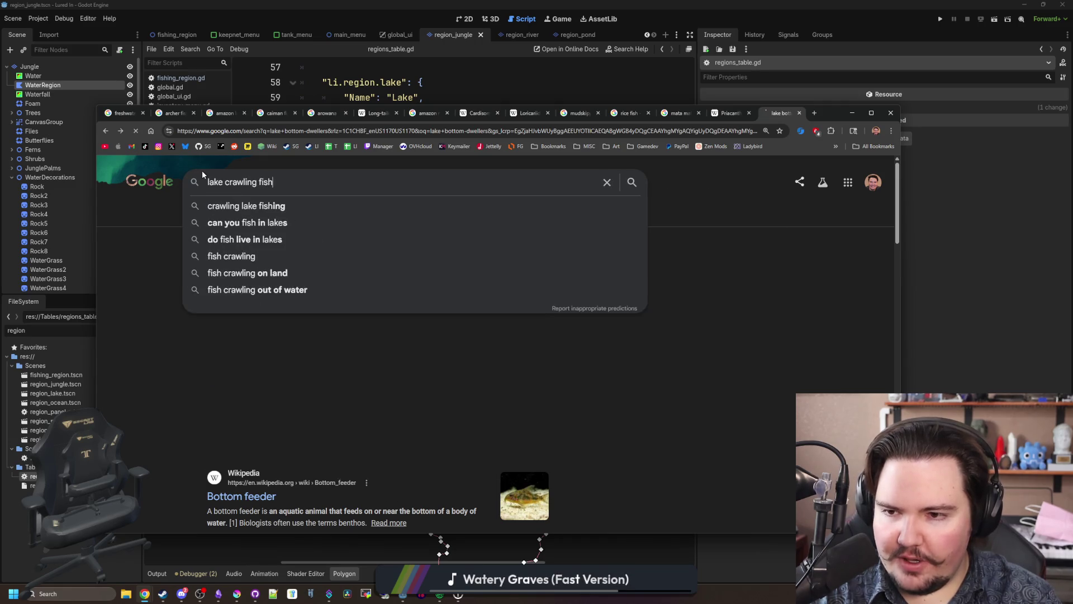
key(Return)
scroll(226, 373, down, 1)
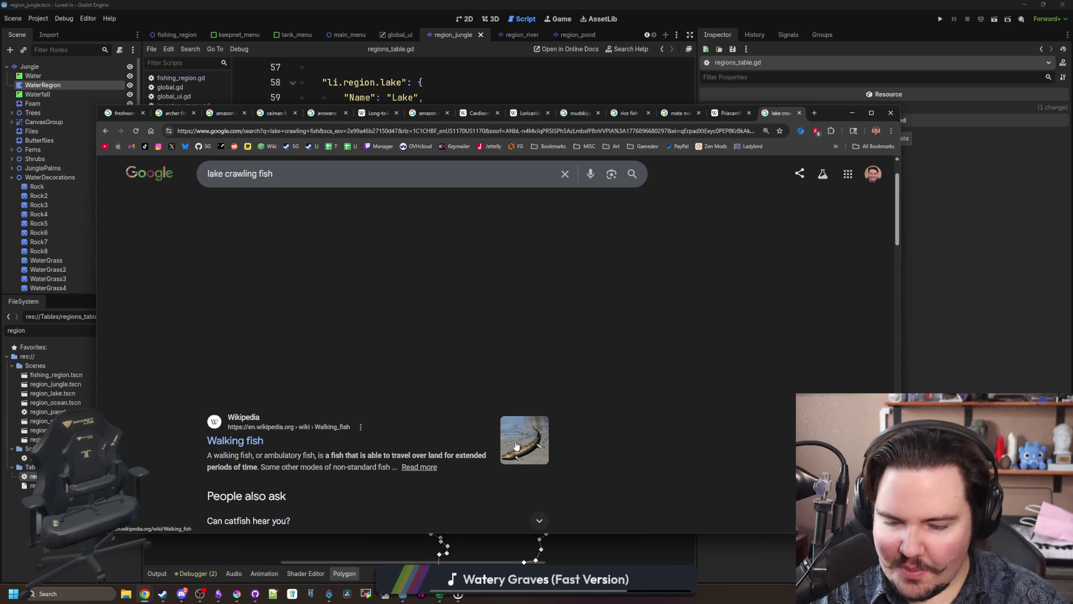
scroll(528, 449, down, 7)
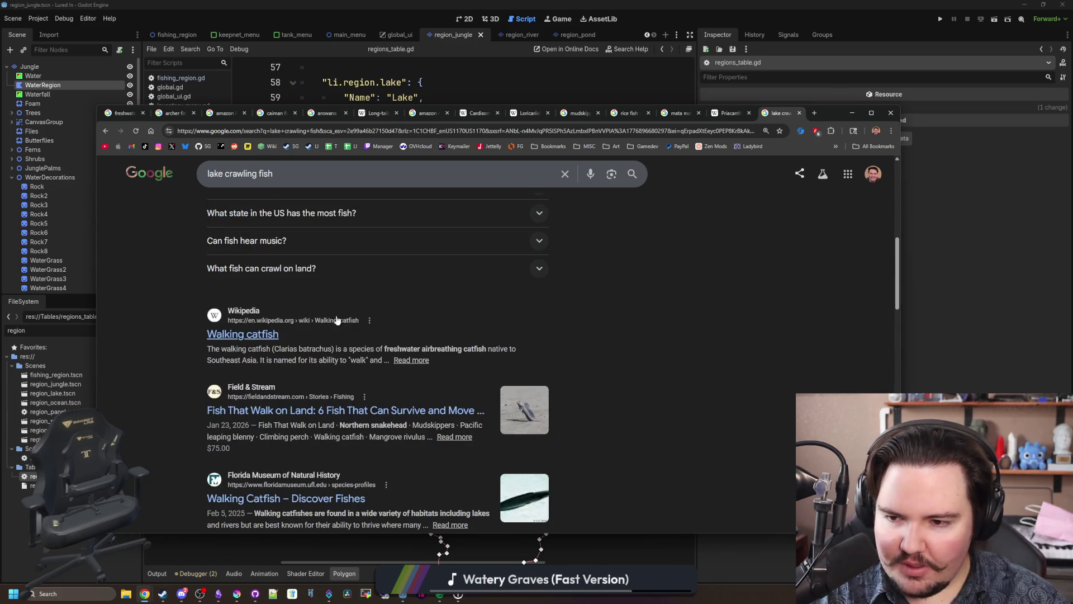
scroll(341, 318, down, 2)
scroll(302, 263, up, 9)
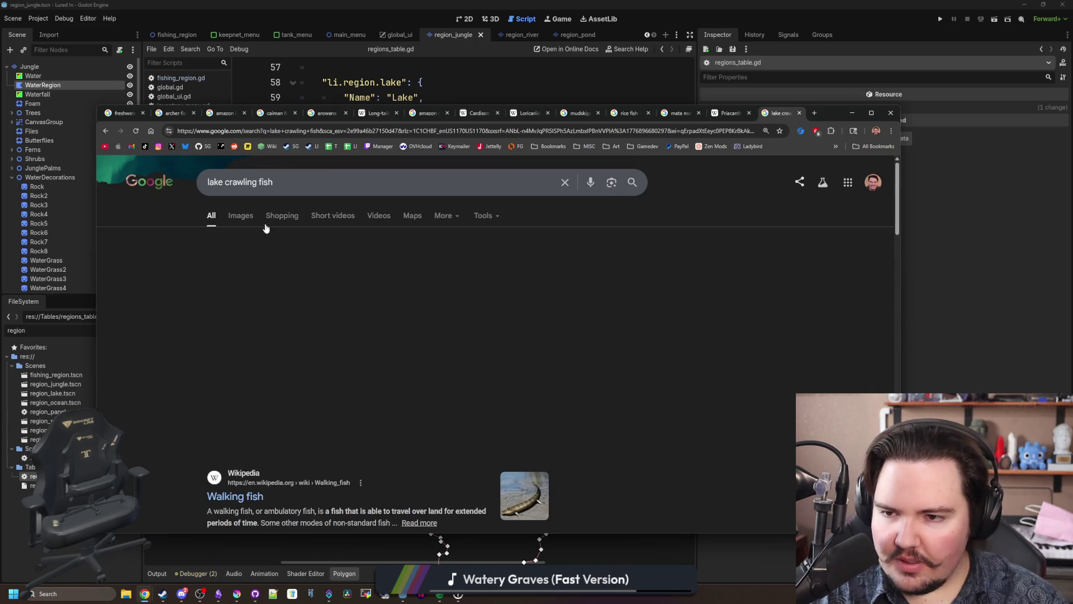
Step: Search 'freshwater crabs' instead and open the Wikipedia Freshwater crab article
triple_click(280, 183)
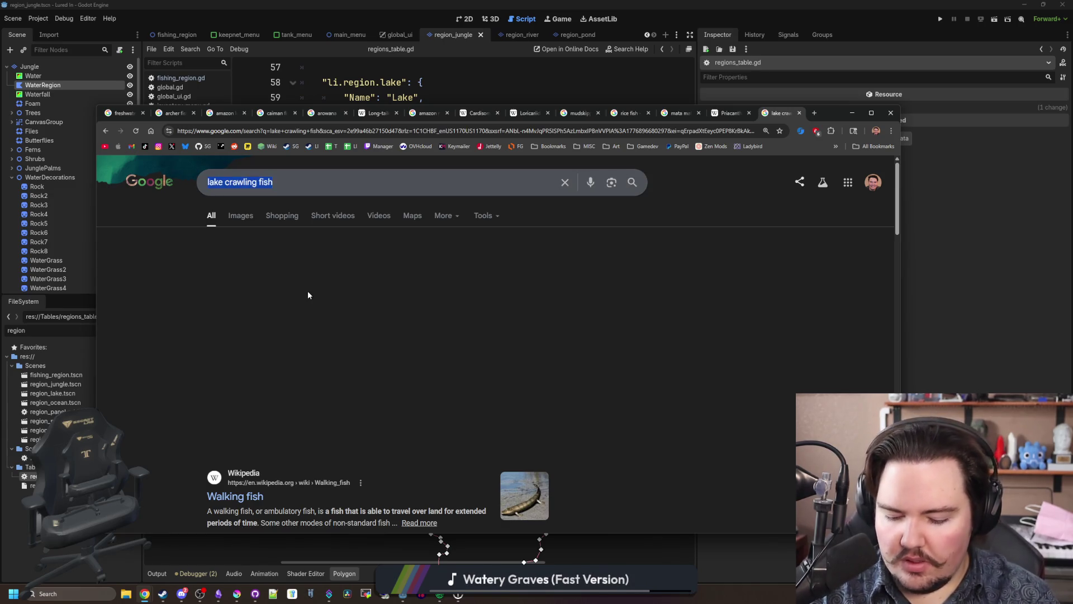
text(freshwater crabs)
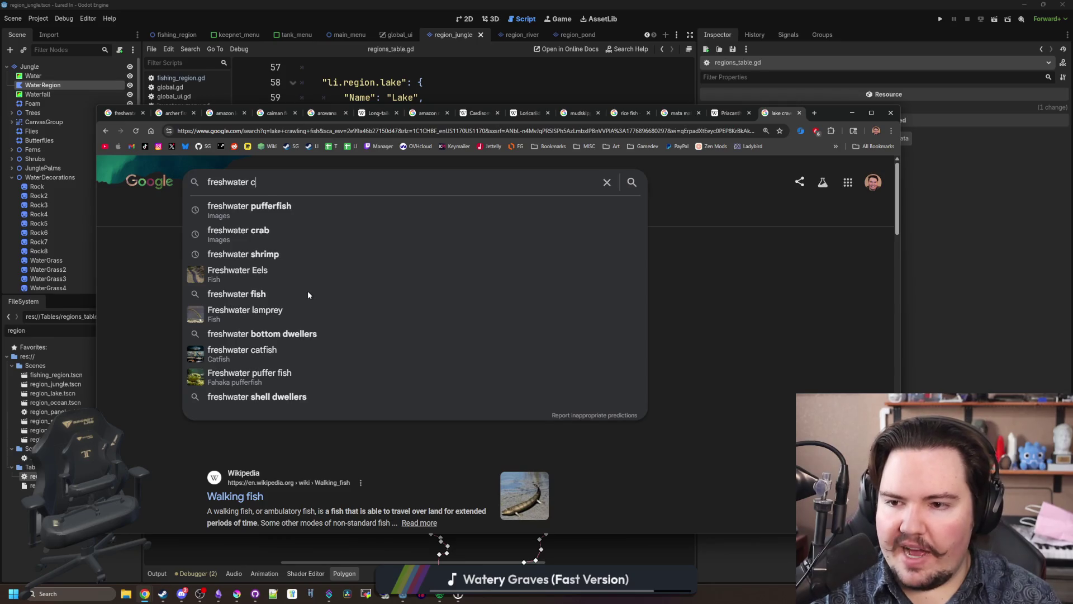
key(Return)
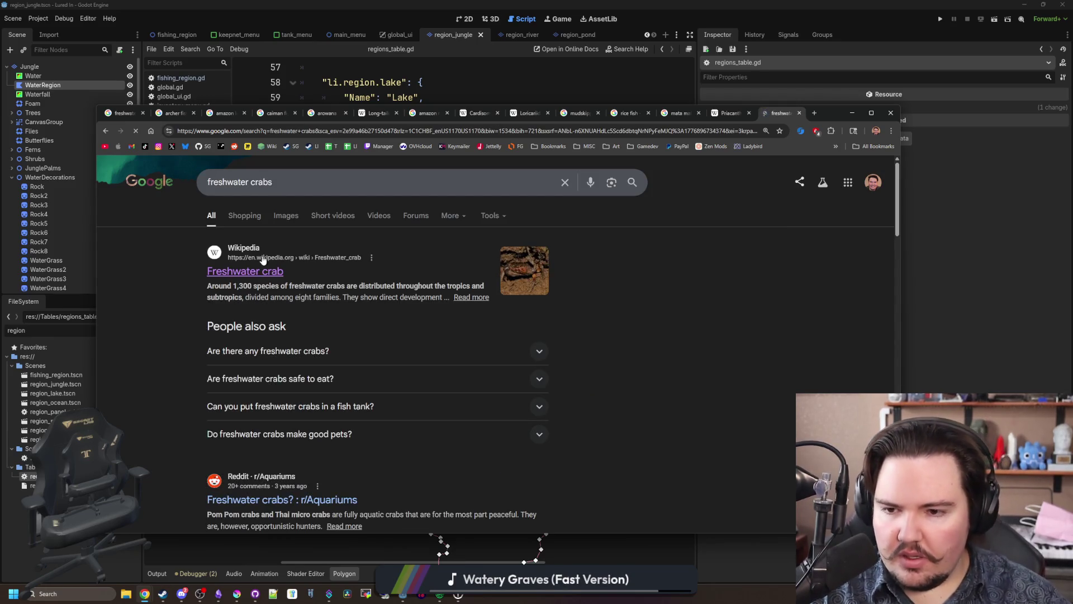
click(258, 271)
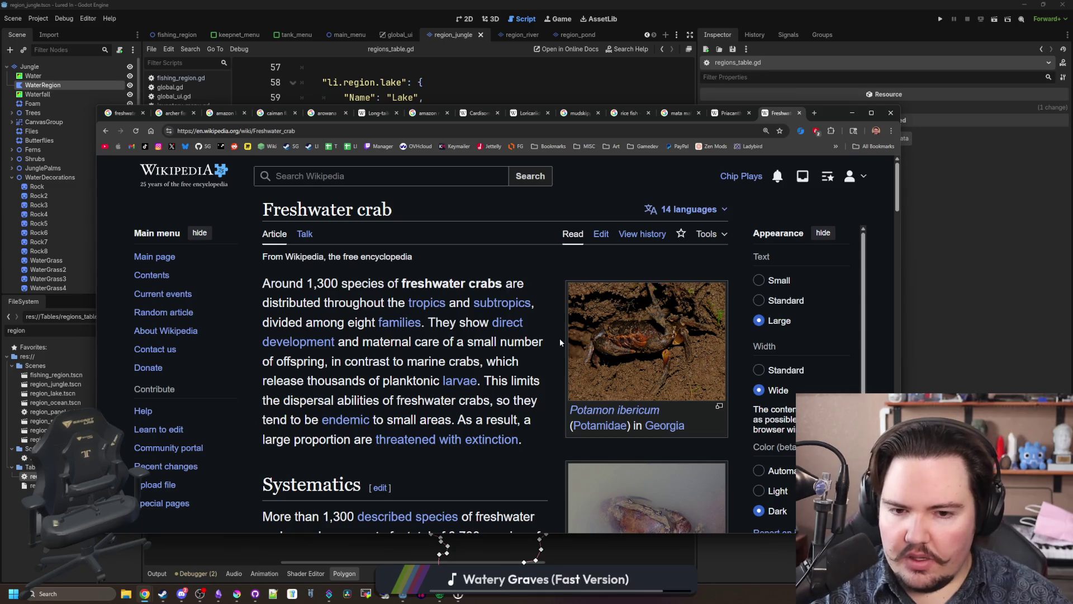
Step: Read the Freshwater crab article down to its Systematics family list, then go back and open a blank tab
scroll(560, 342, down, 2)
scroll(659, 381, up, 1)
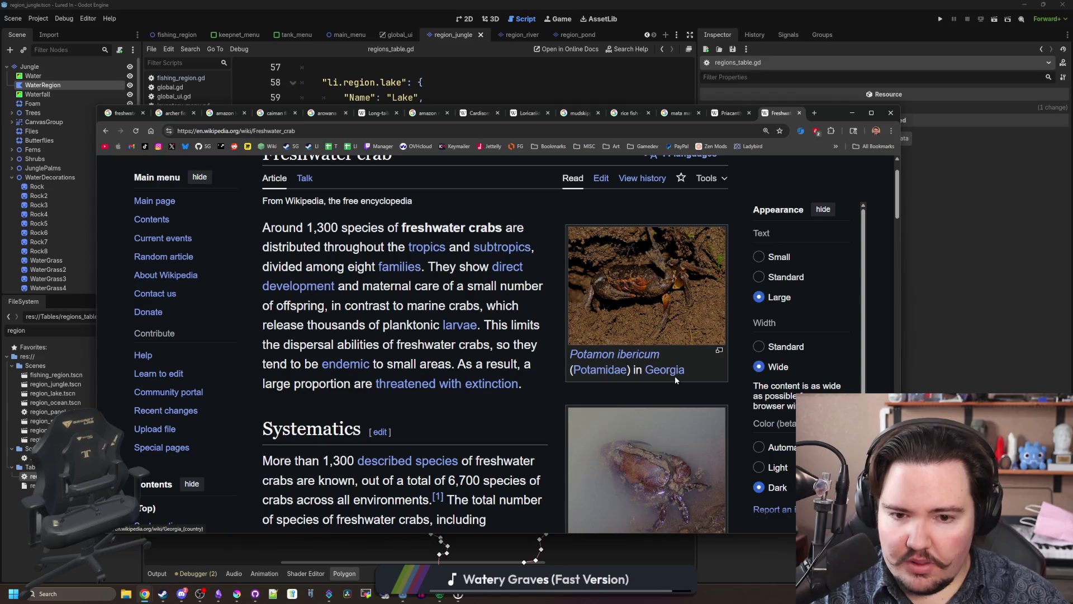
mouse_move(675, 375)
scroll(470, 408, down, 2)
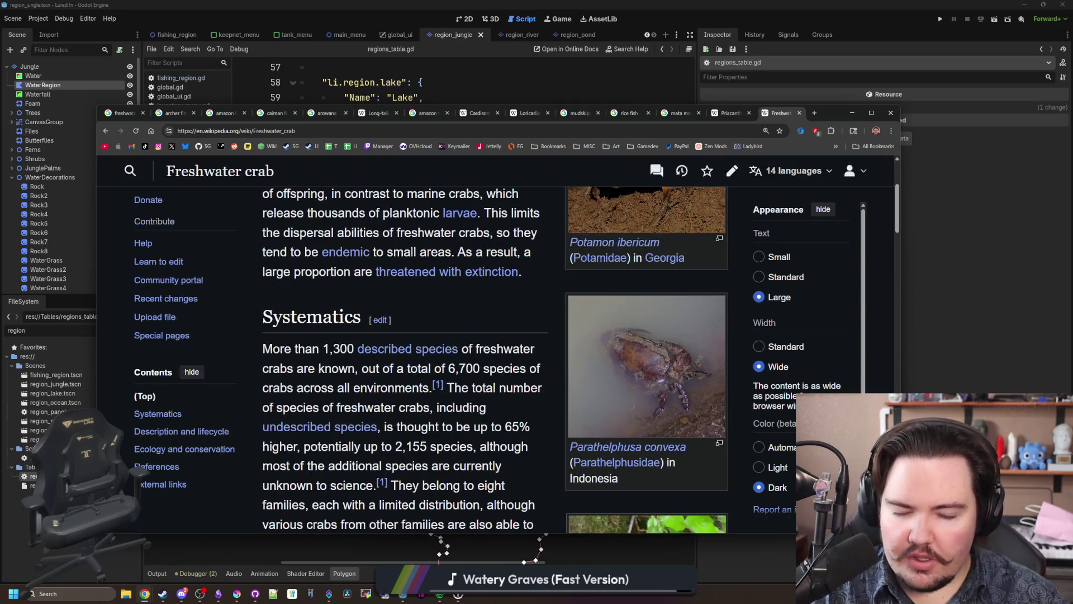
scroll(545, 385, down, 5)
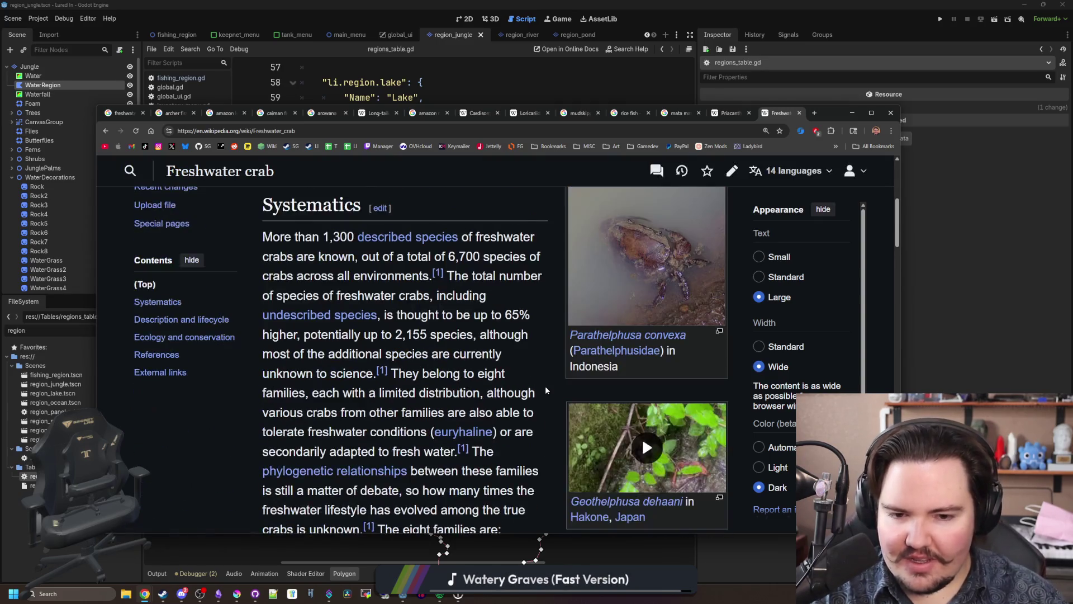
scroll(546, 389, down, 8)
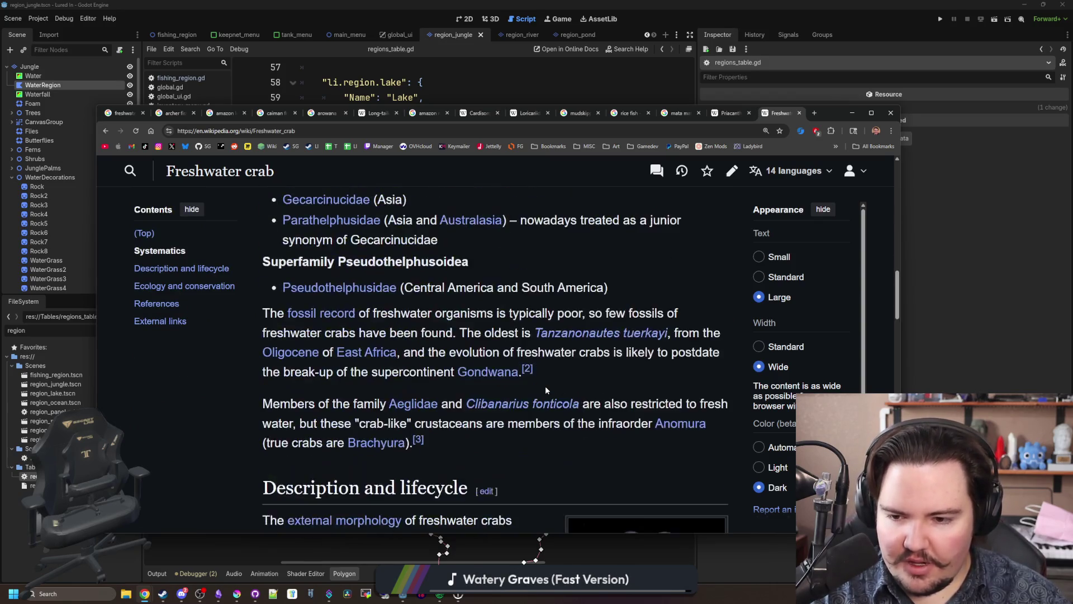
scroll(546, 390, down, 13)
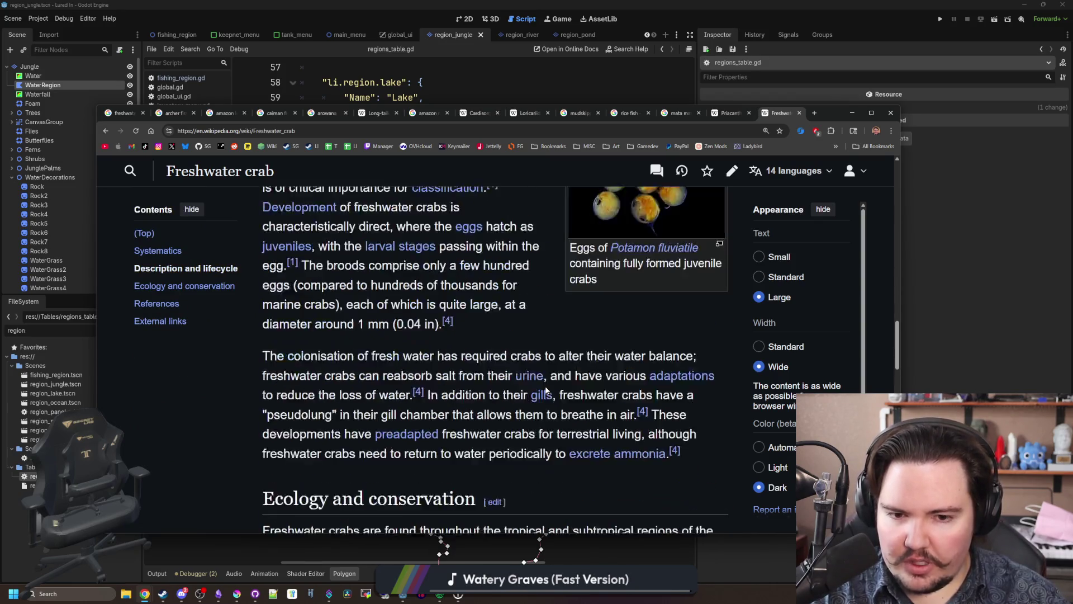
scroll(543, 385, up, 20)
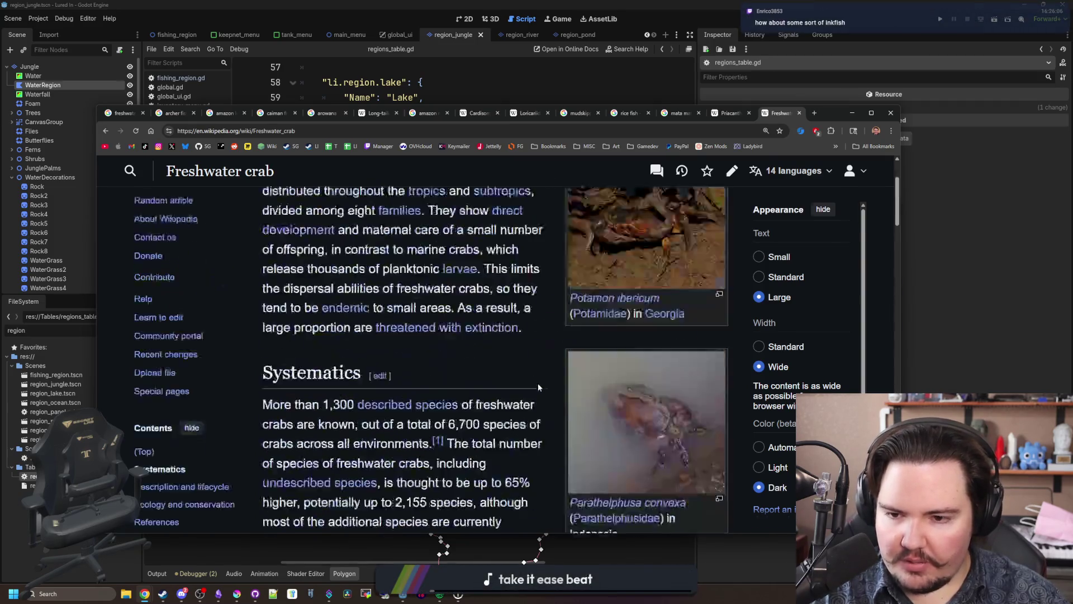
scroll(656, 438, down, 4)
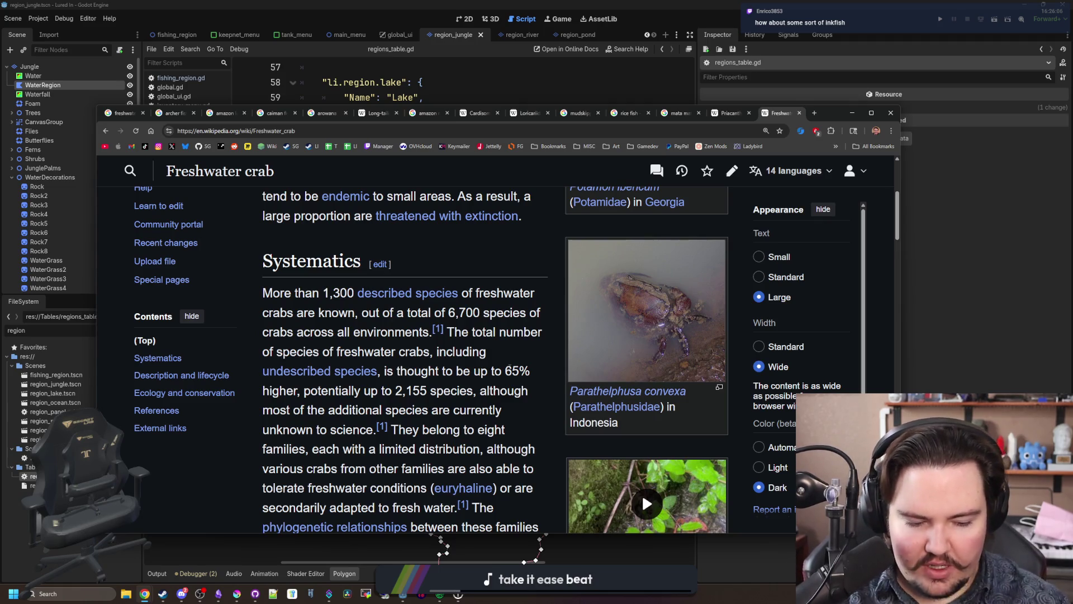
scroll(452, 343, down, 3)
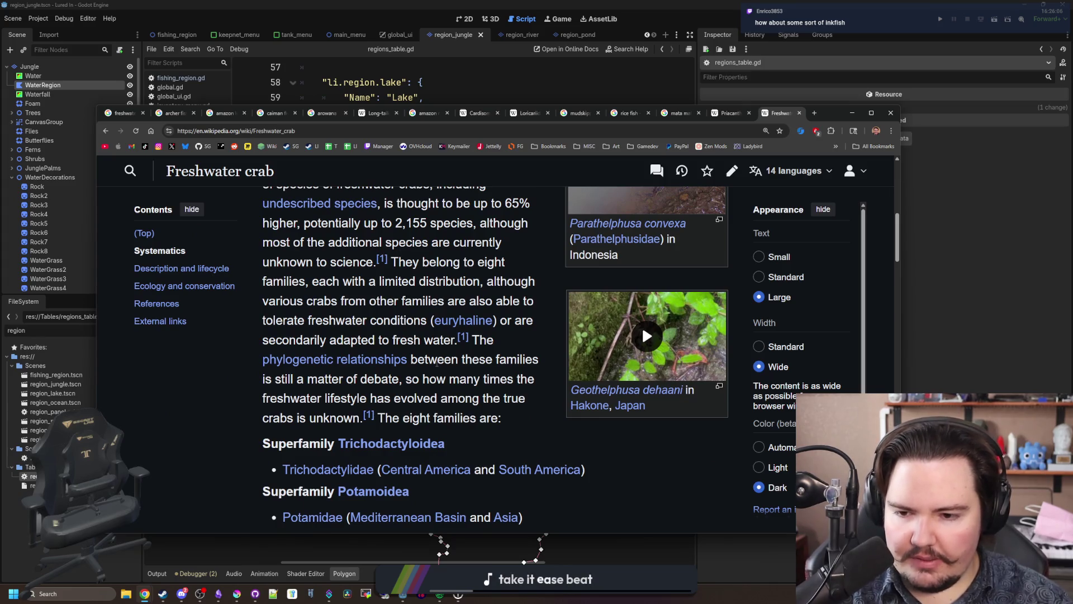
scroll(433, 360, down, 2)
scroll(437, 367, up, 2)
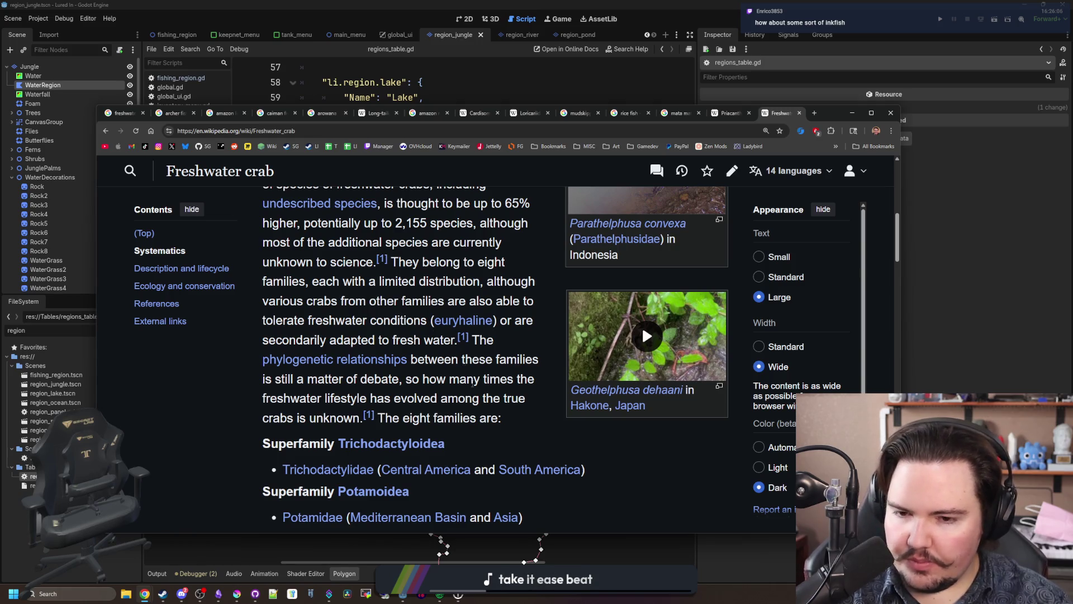
key(alt+Left)
click(815, 112)
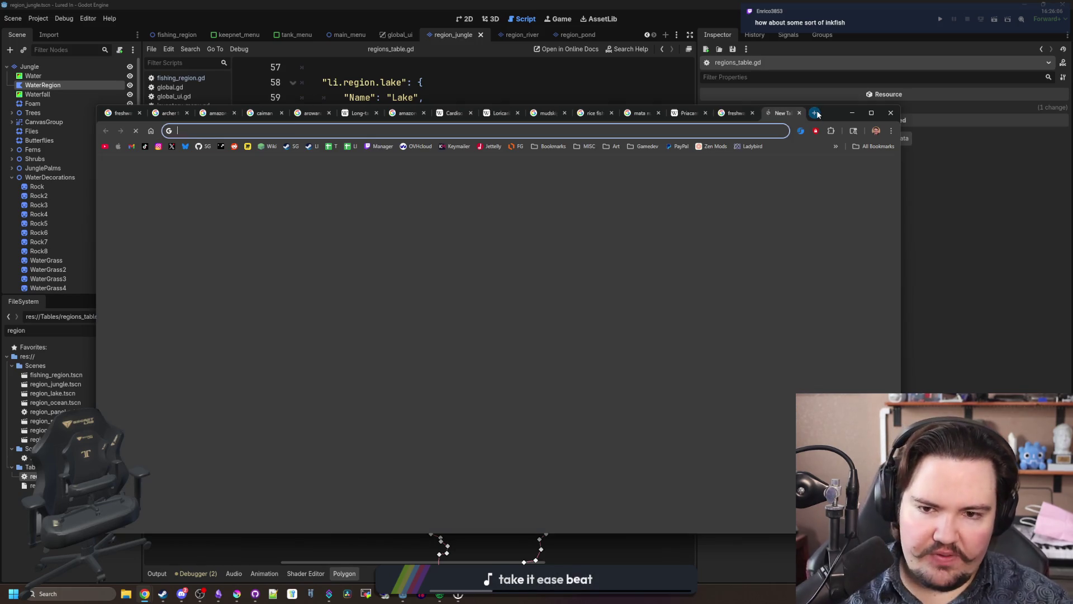
Step: Search 'inkfish' and look over its Shopping and Image results, enlarging the BeachExplorer cephalopod photo
text(inkfish)
key(Return)
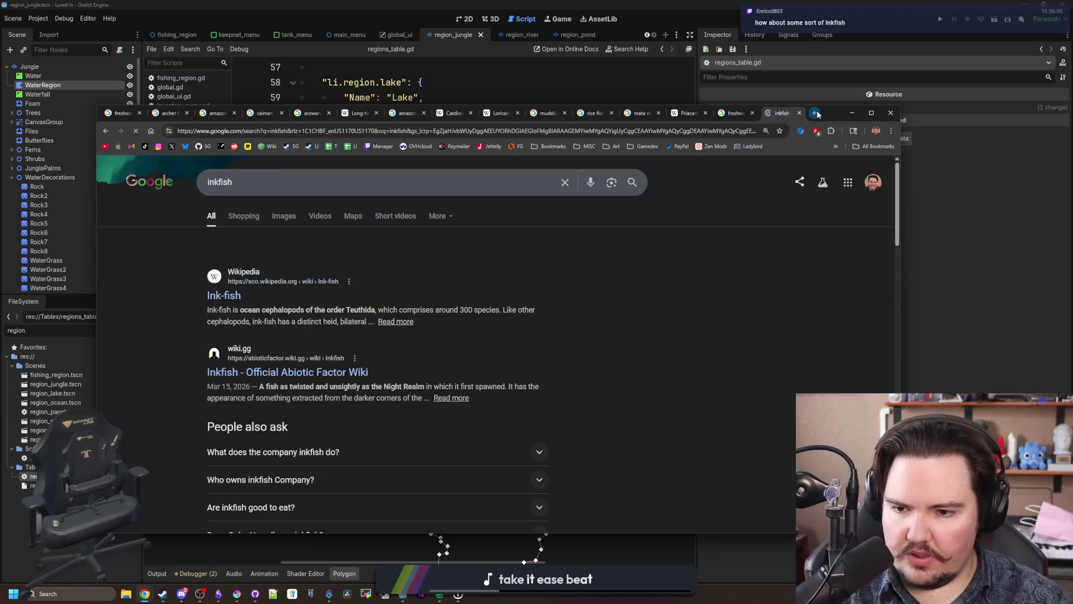
click(244, 216)
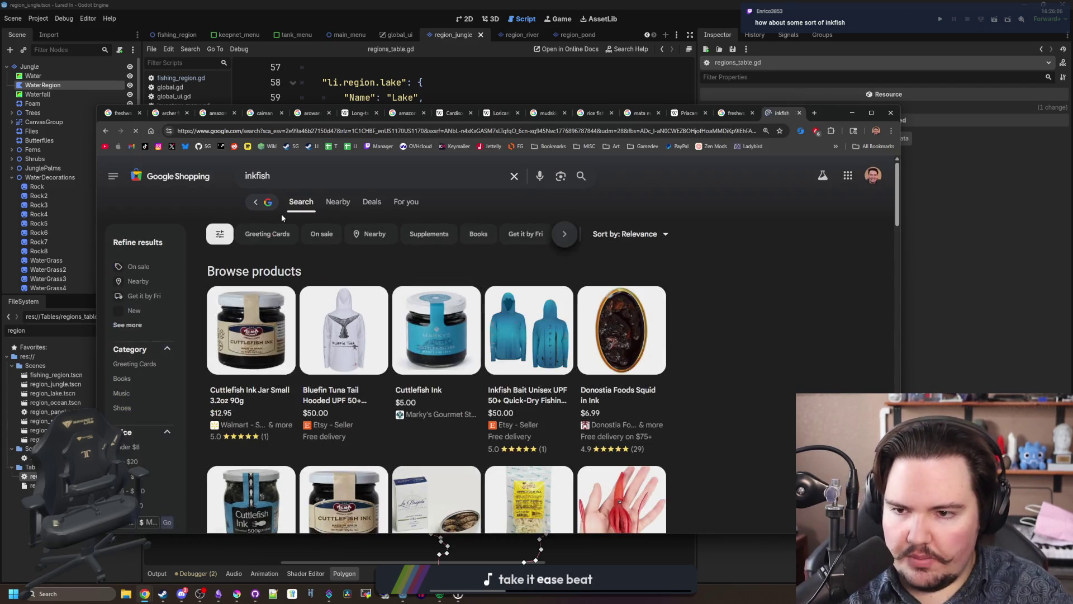
key(alt+Left)
click(296, 213)
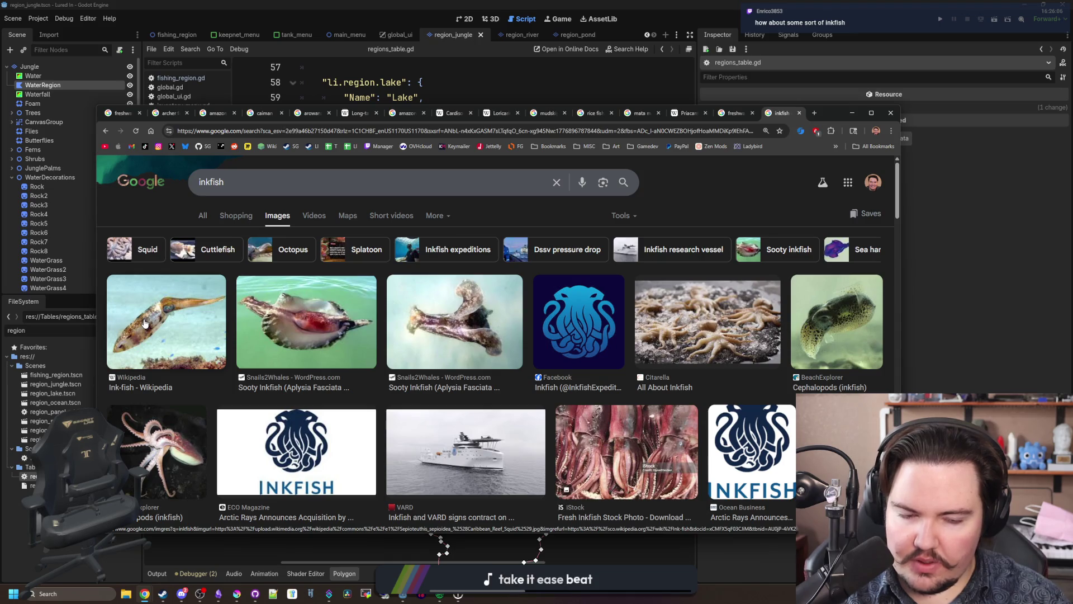
click(837, 321)
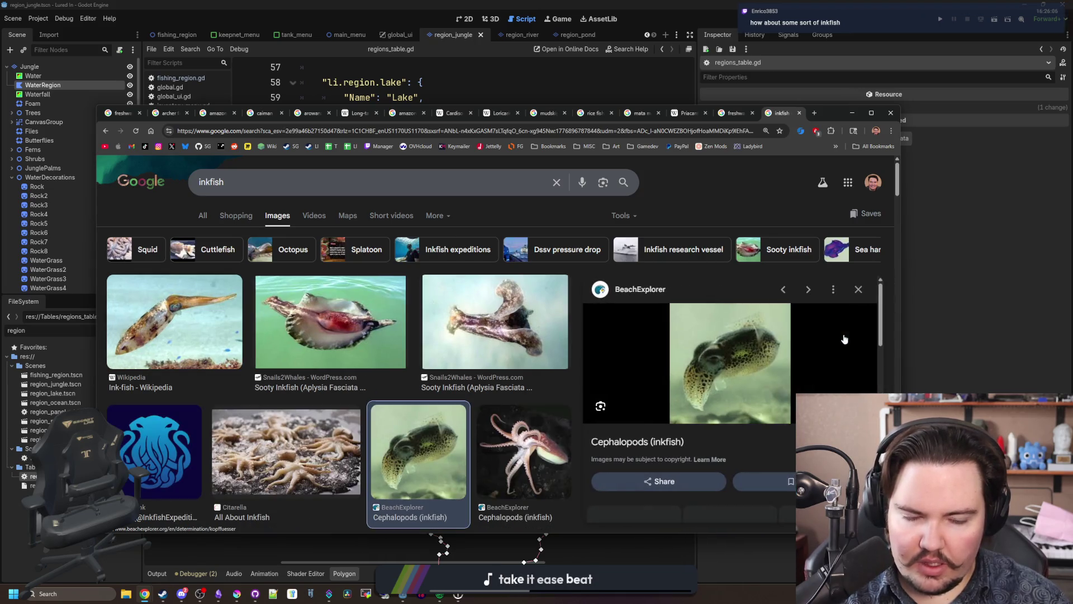
click(858, 289)
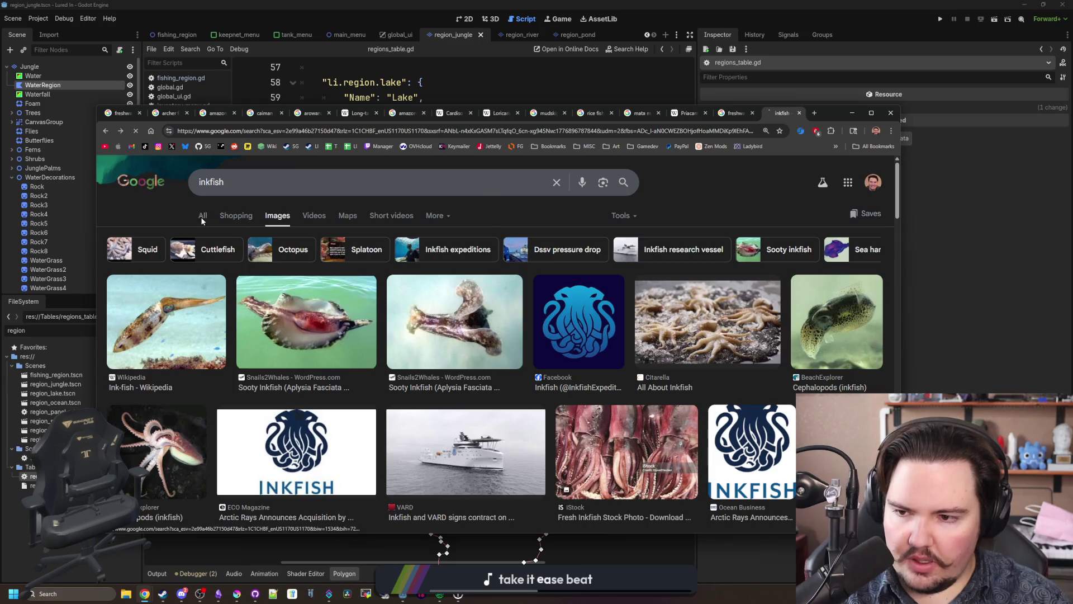
click(205, 218)
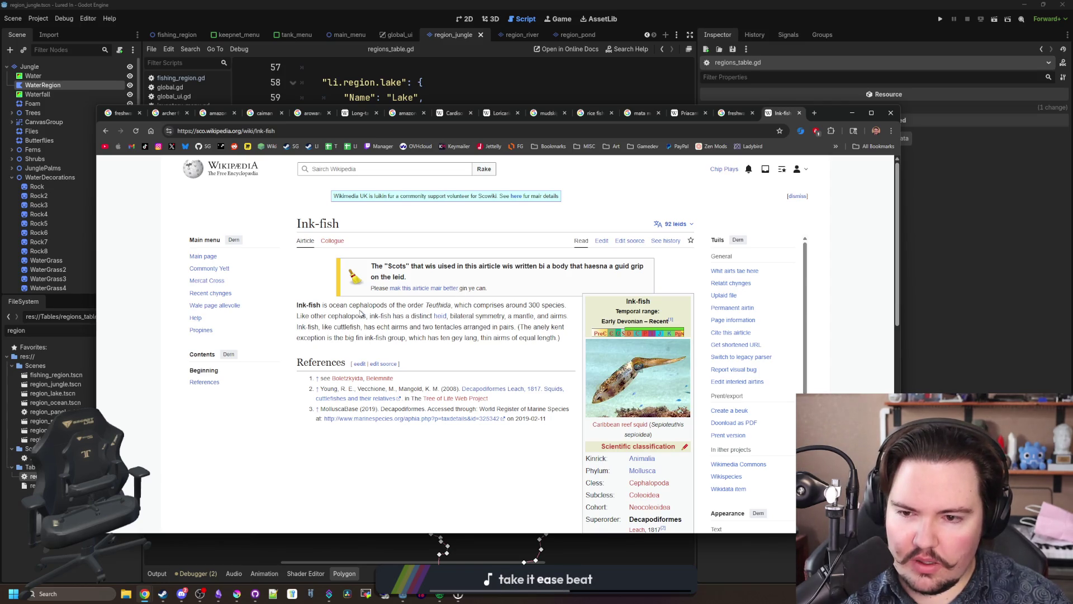
Step: Back from the Ink-fish article, preview a cuttlefish photo, then search 'cuttlefish' and skim the results
key(alt+Left)
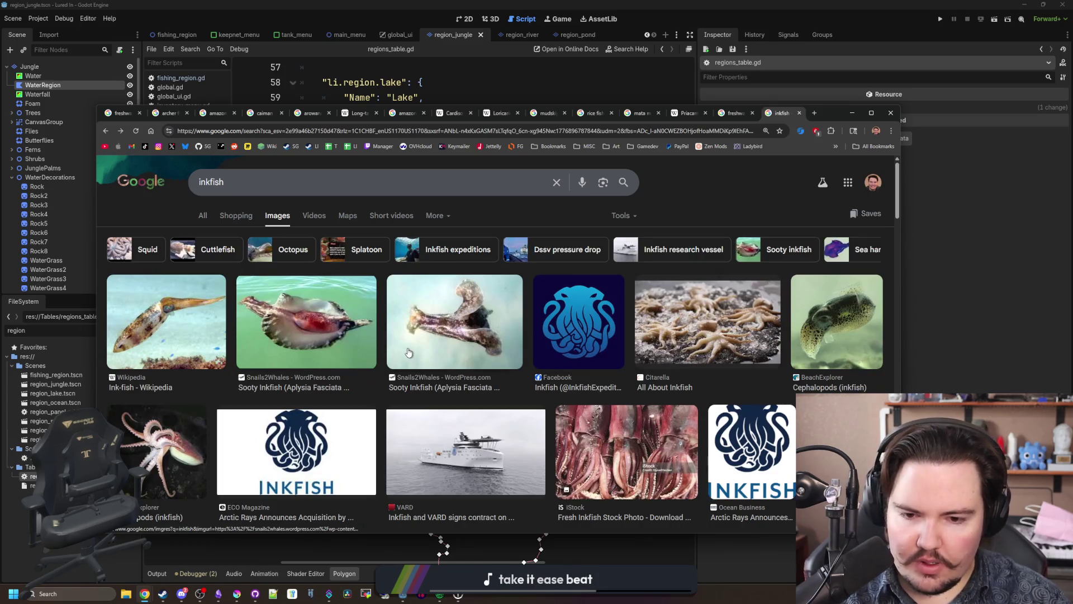
scroll(408, 352, down, 4)
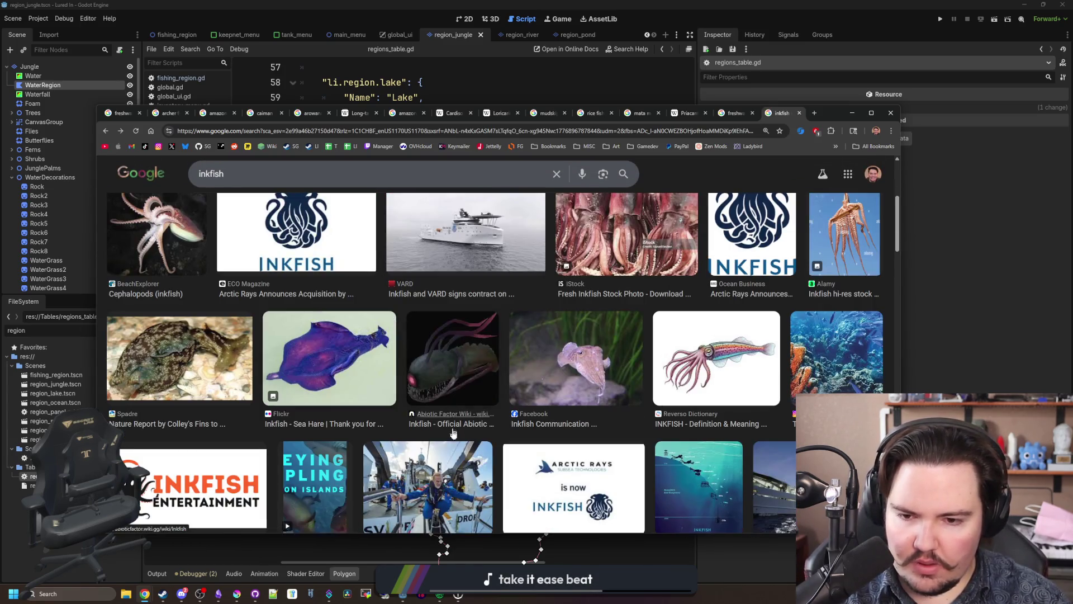
click(575, 357)
scroll(348, 163, up, 5)
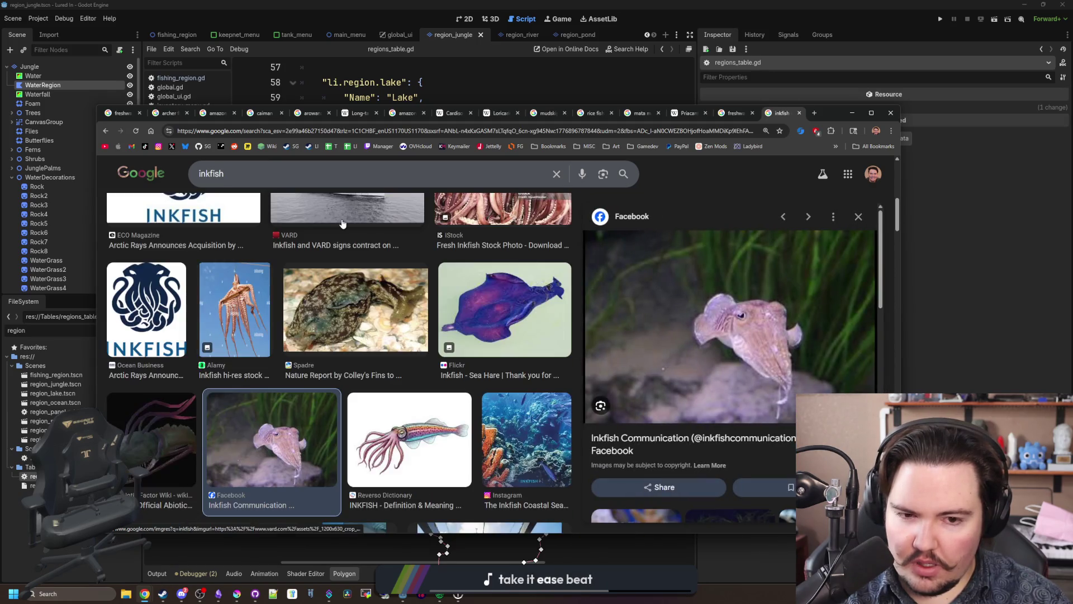
click(371, 130)
text(cuttlefish)
key(Return)
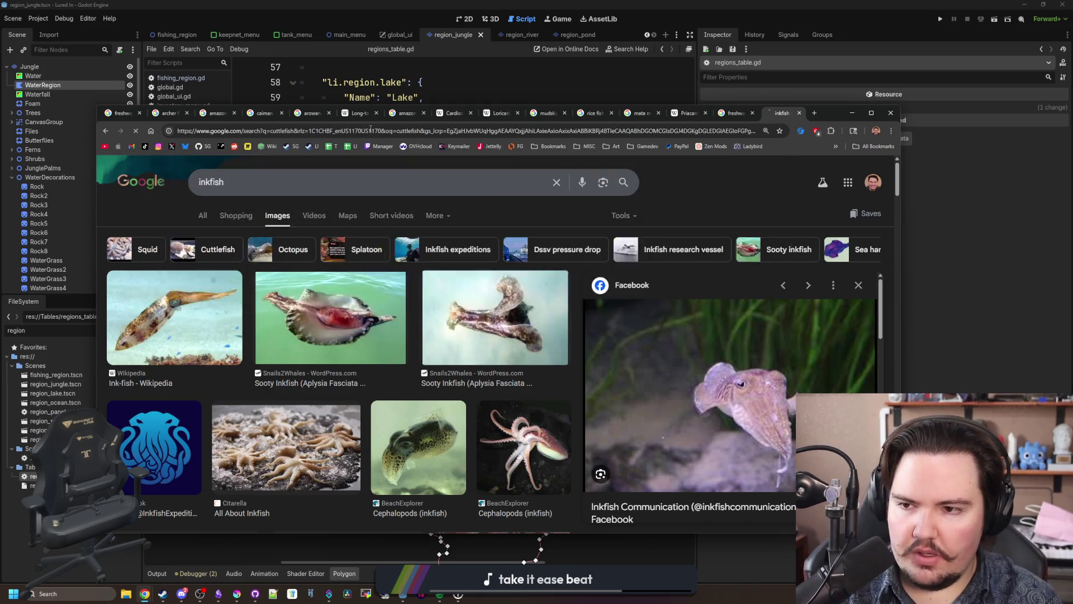
scroll(306, 327, down, 1)
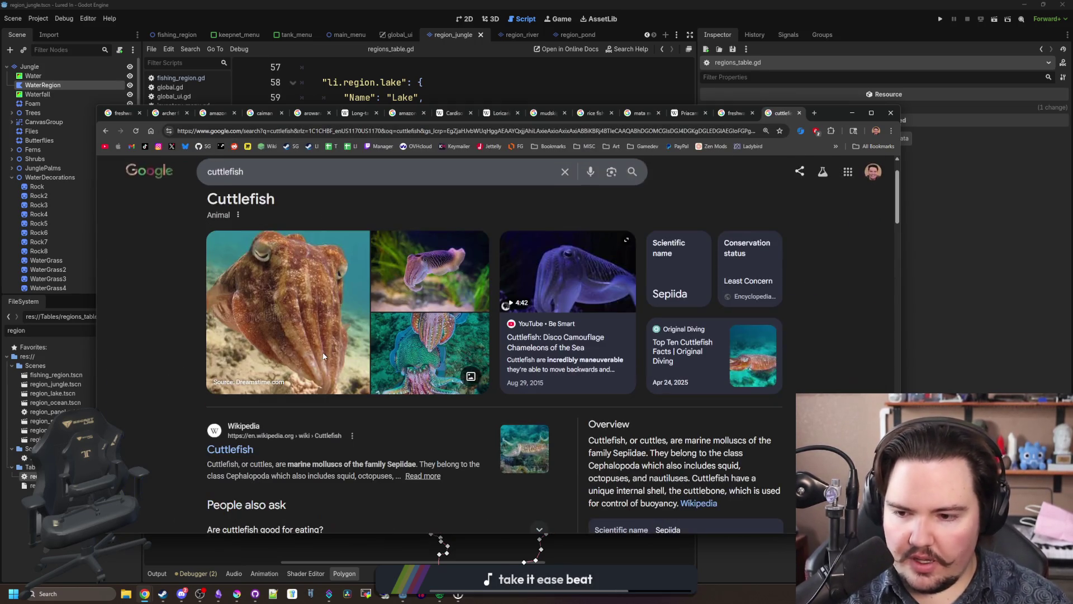
scroll(306, 327, up, 1)
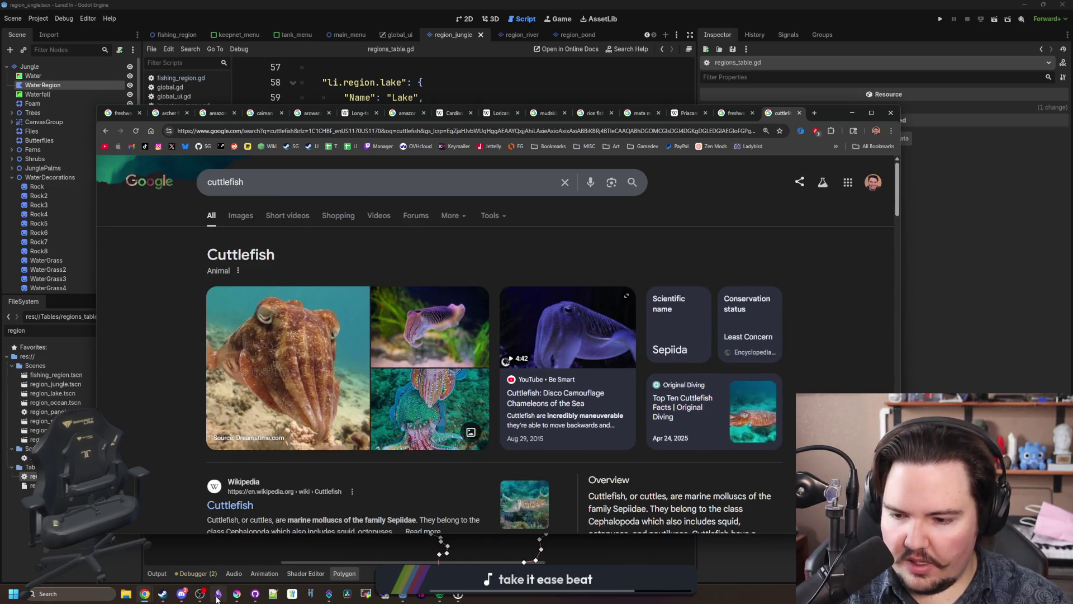
mouse_move(218, 593)
click(226, 564)
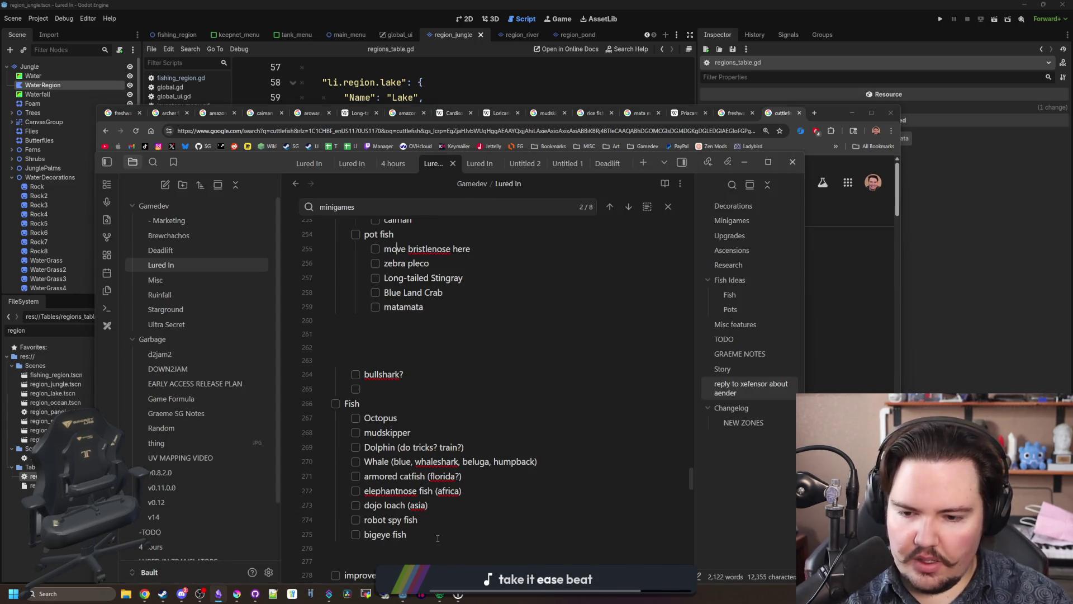
Step: Add 'cuttlefish' as a checklist item below 'bigeye fish', then return to the cuttlefish search results
click(437, 538)
key(Return)
text(cuttlefish)
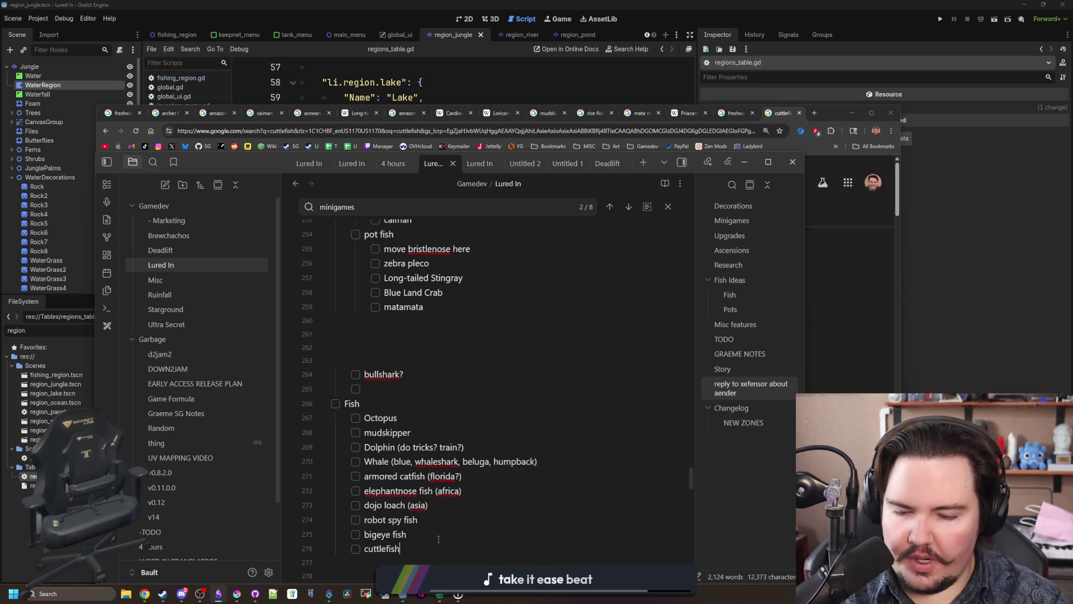
click(892, 347)
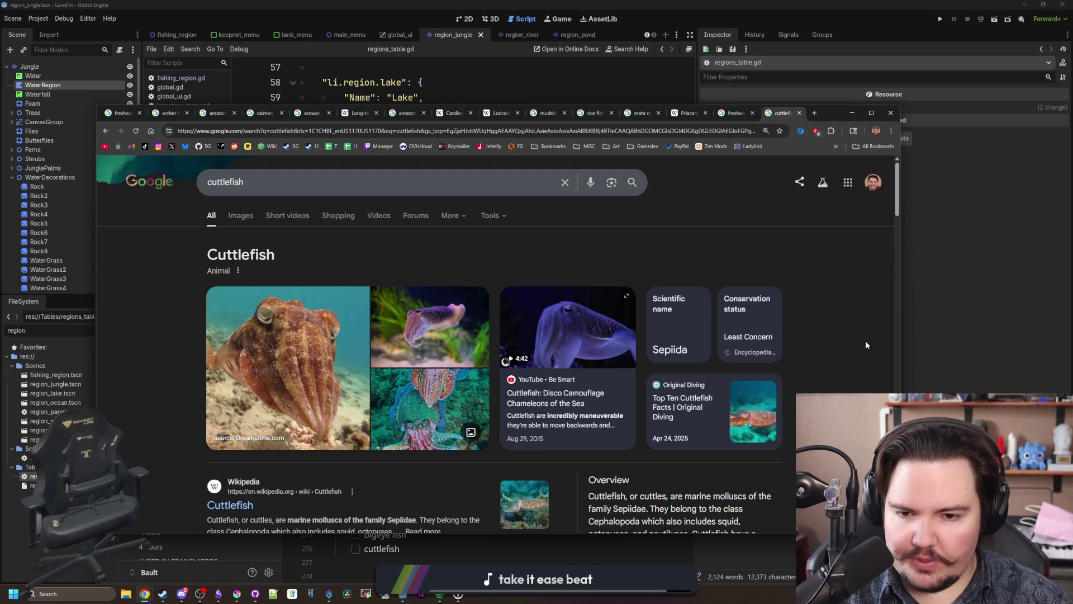
scroll(865, 345, down, 20)
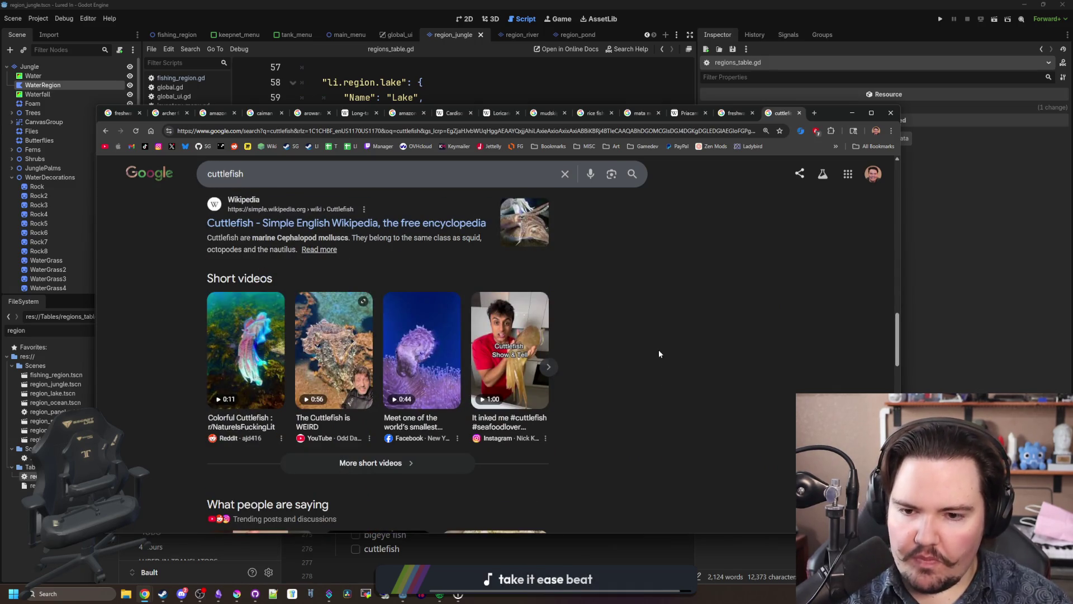
scroll(659, 350, up, 15)
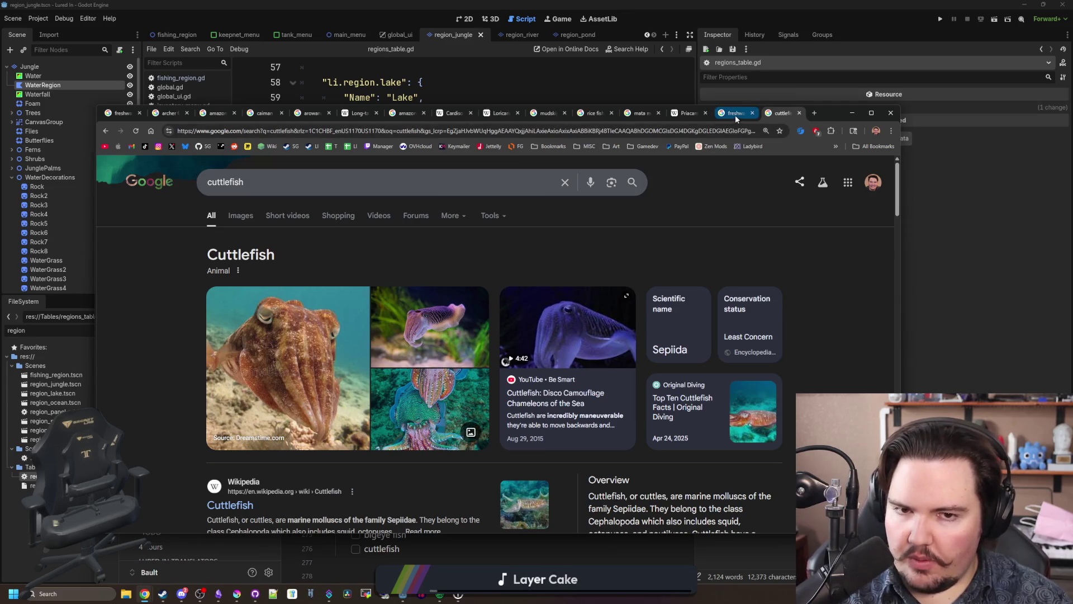
click(700, 129)
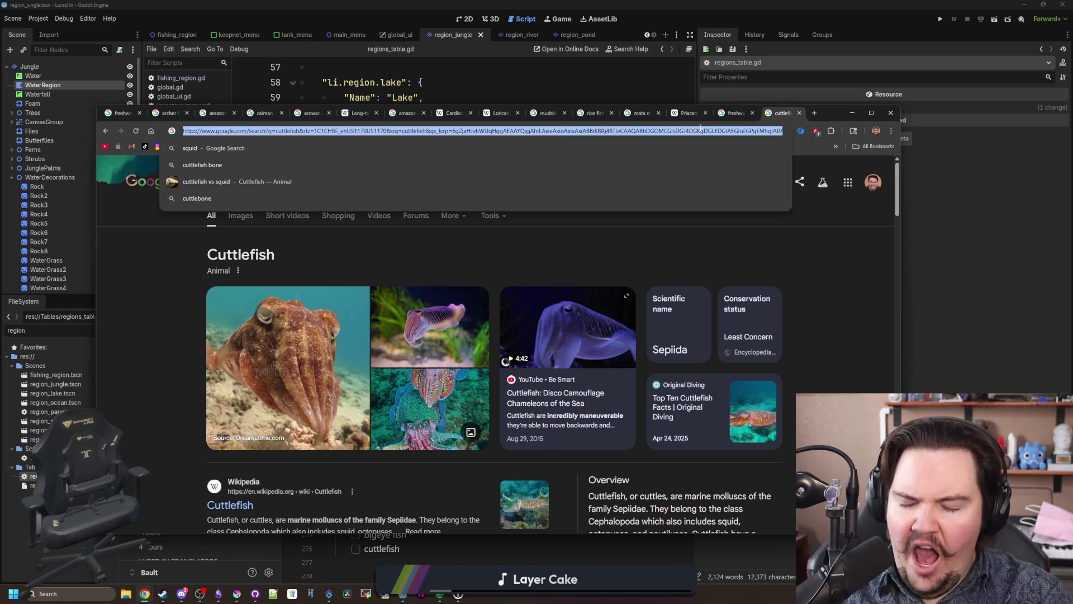
text(lake)
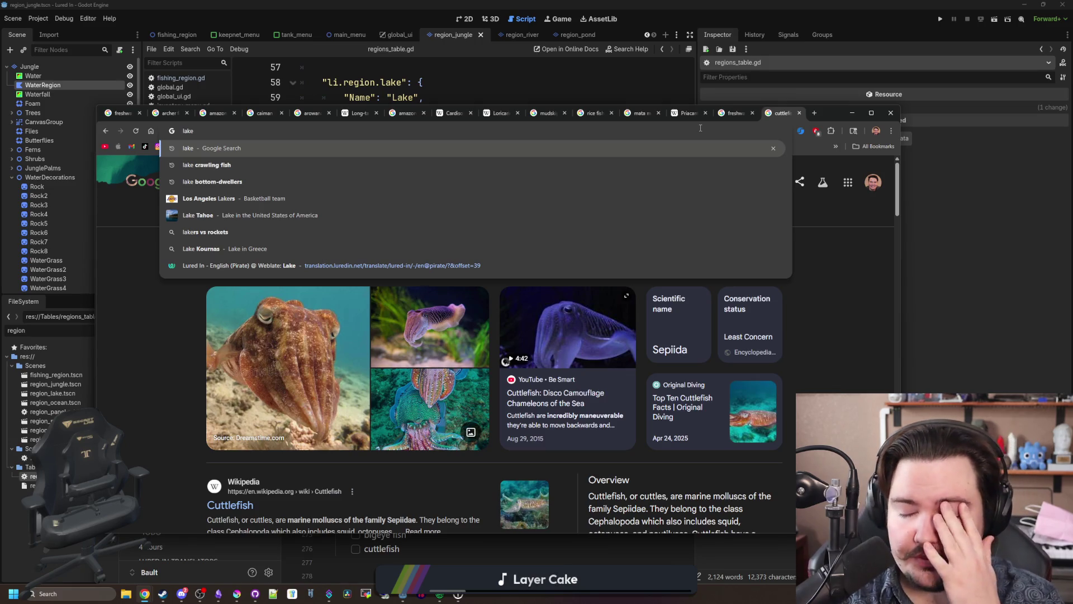
key(BackSpace)
key(BackSpace)
key(BackSpace)
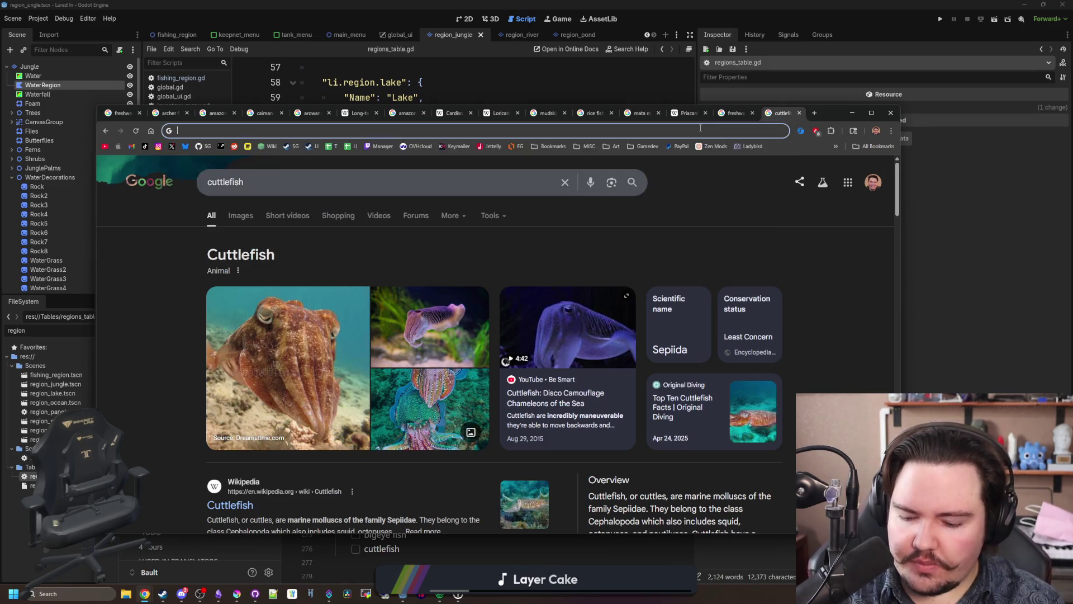
Step: Search 'what fish are found at the bottom of lakes', dismiss the Google Lens popup, and scroll the answers
text(what fish are f)
text(ound)
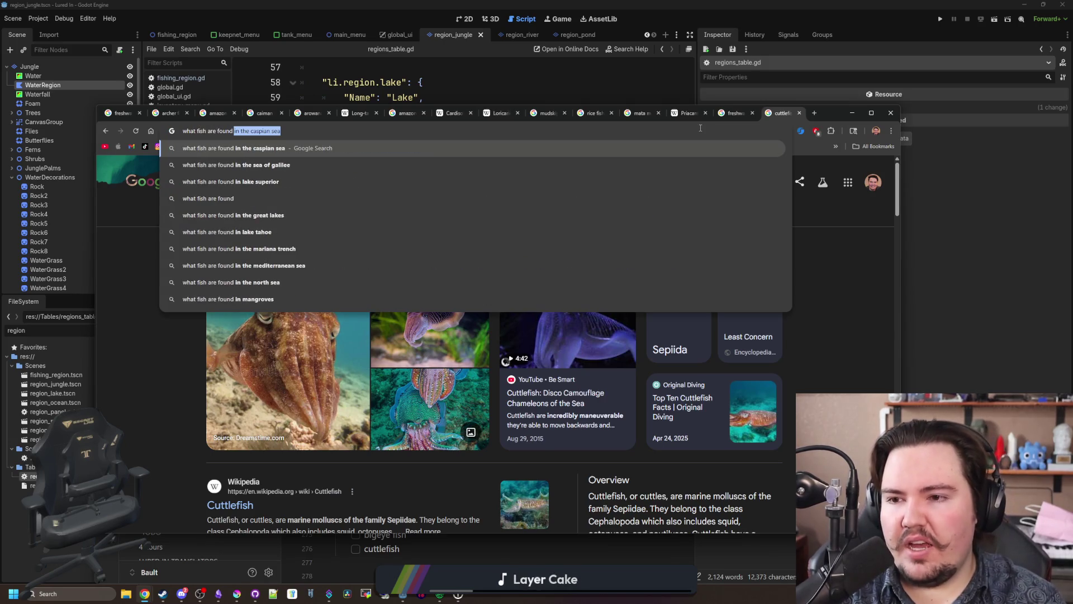
text( at the bottom of lakes)
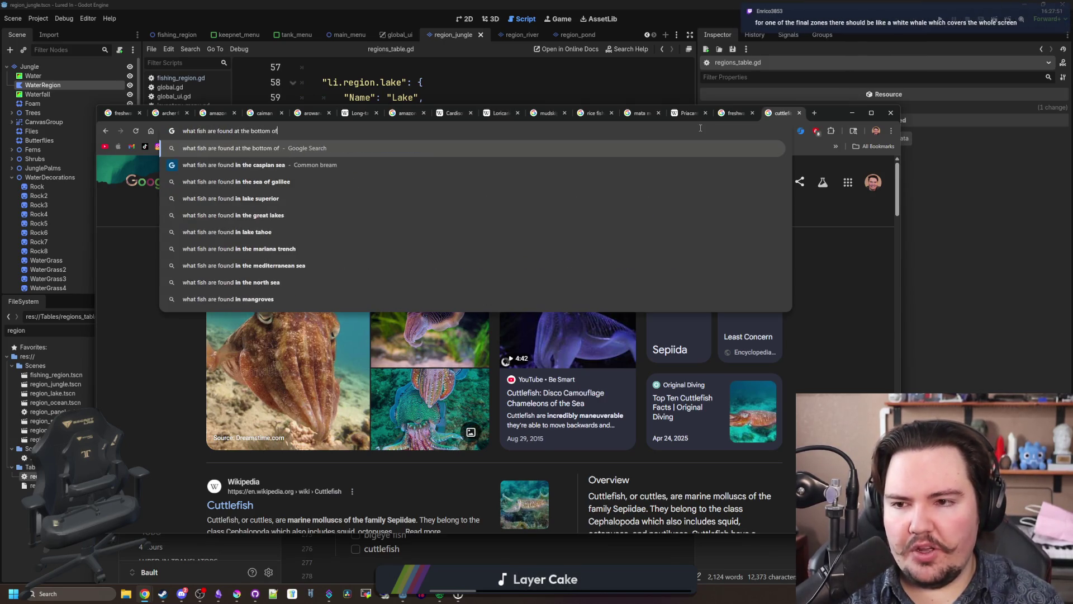
key(Return)
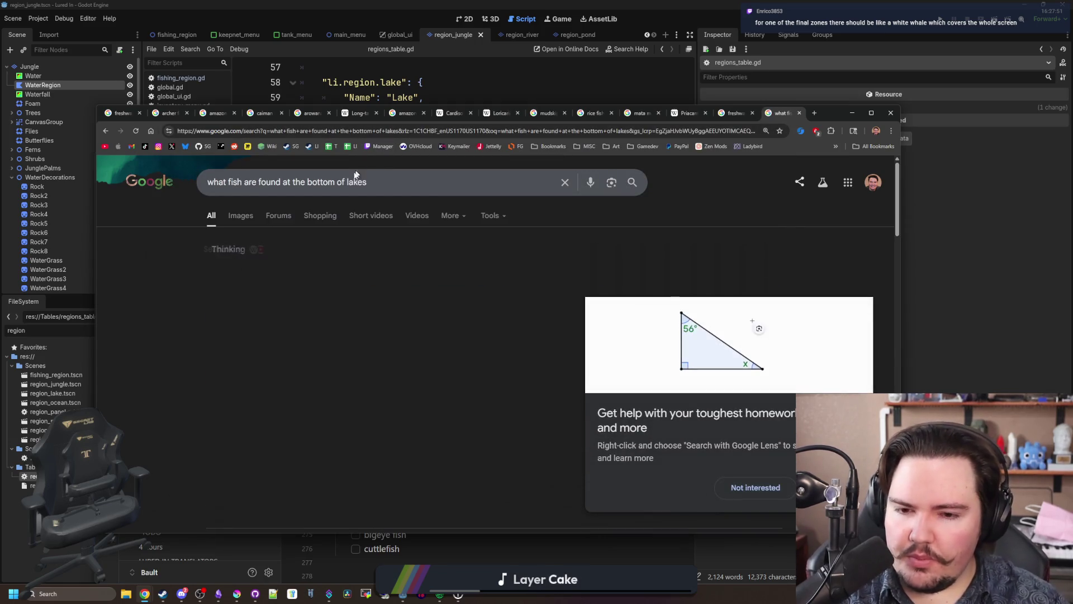
click(753, 489)
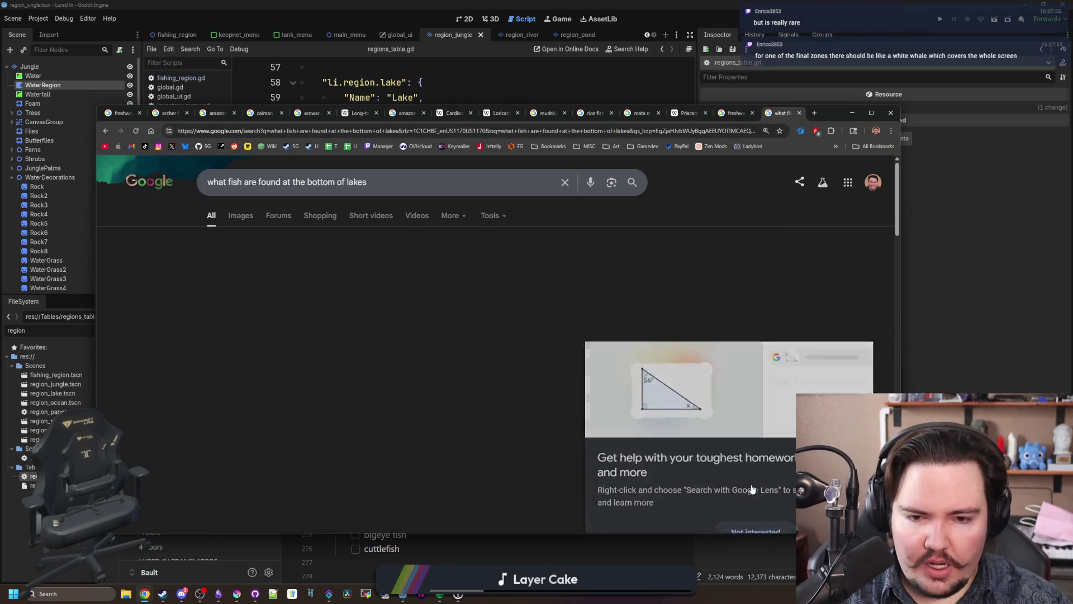
scroll(532, 386, down, 5)
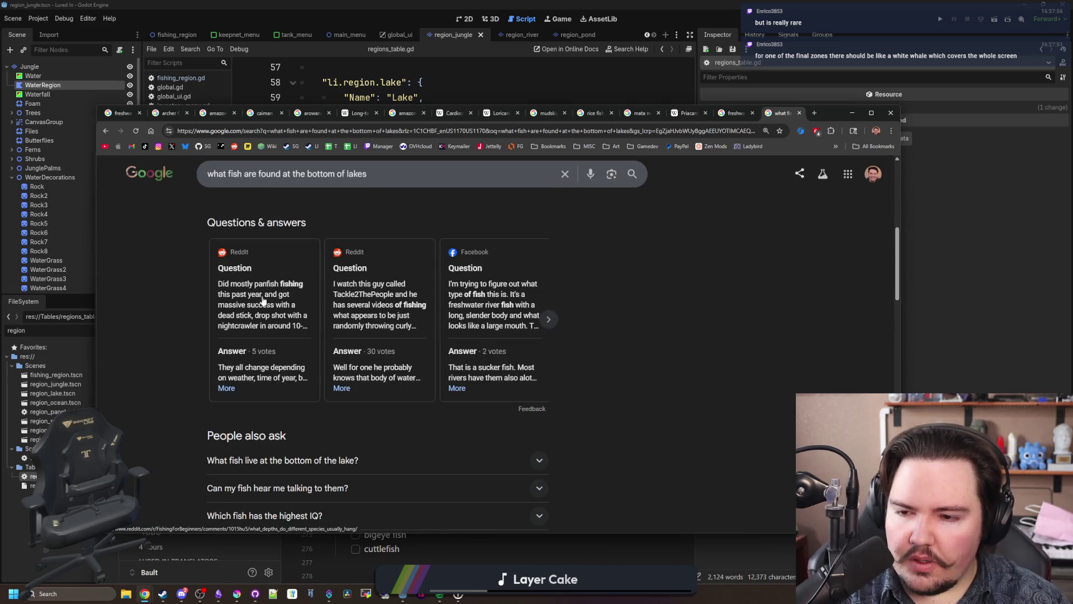
scroll(231, 356, down, 2)
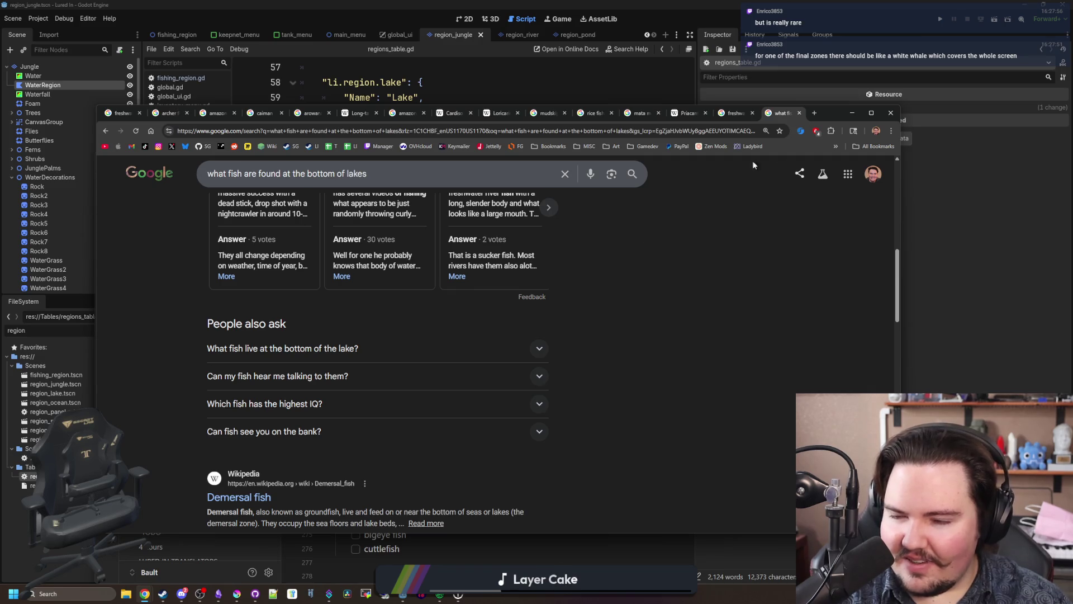
Step: Search Google for 'white whale' in a new tab and reload the results
click(815, 112)
text(white wh)
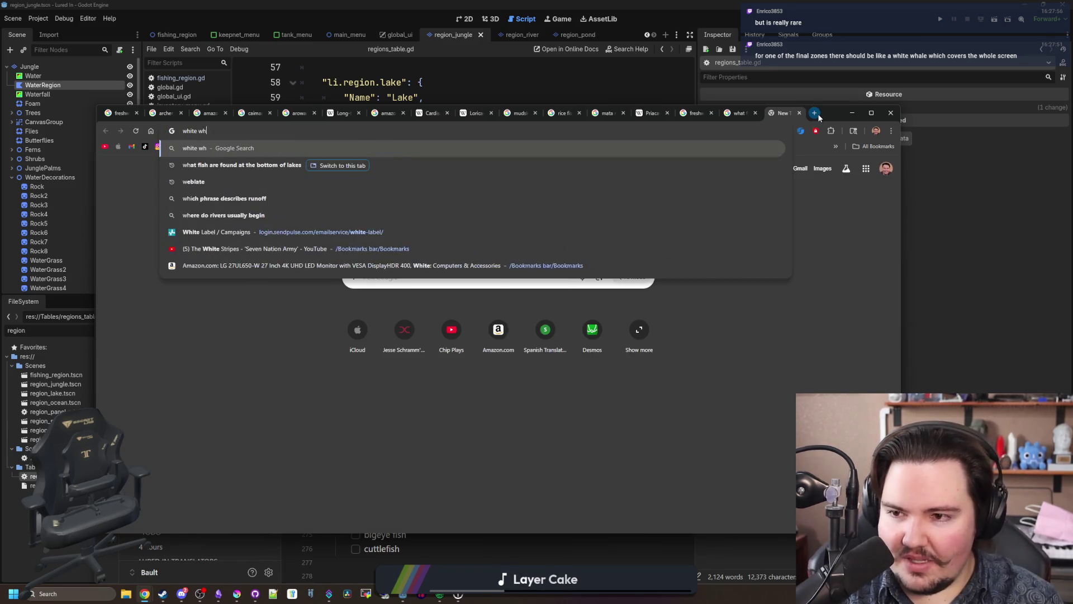
text(ale)
key(Return)
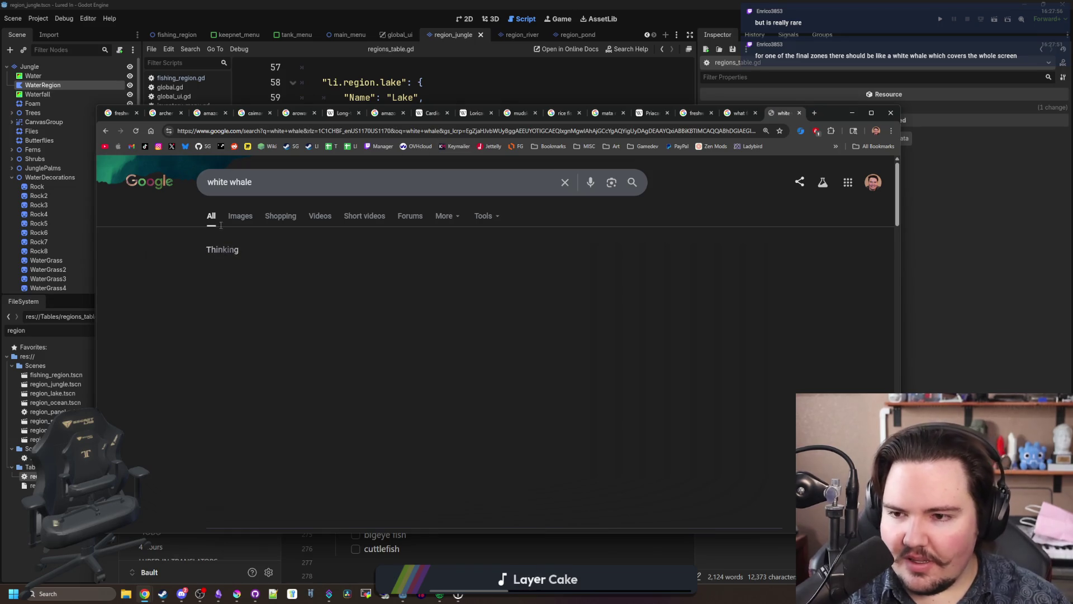
scroll(230, 240, down, 3)
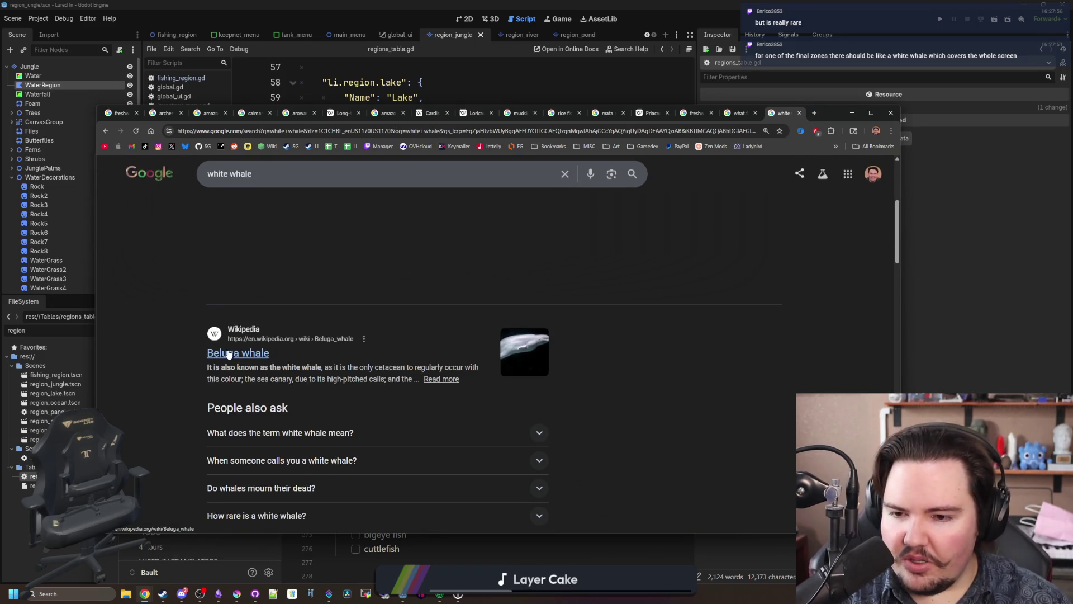
key(F5)
Step: Switch to white whale image results and preview the albino humpback whale picture
click(238, 218)
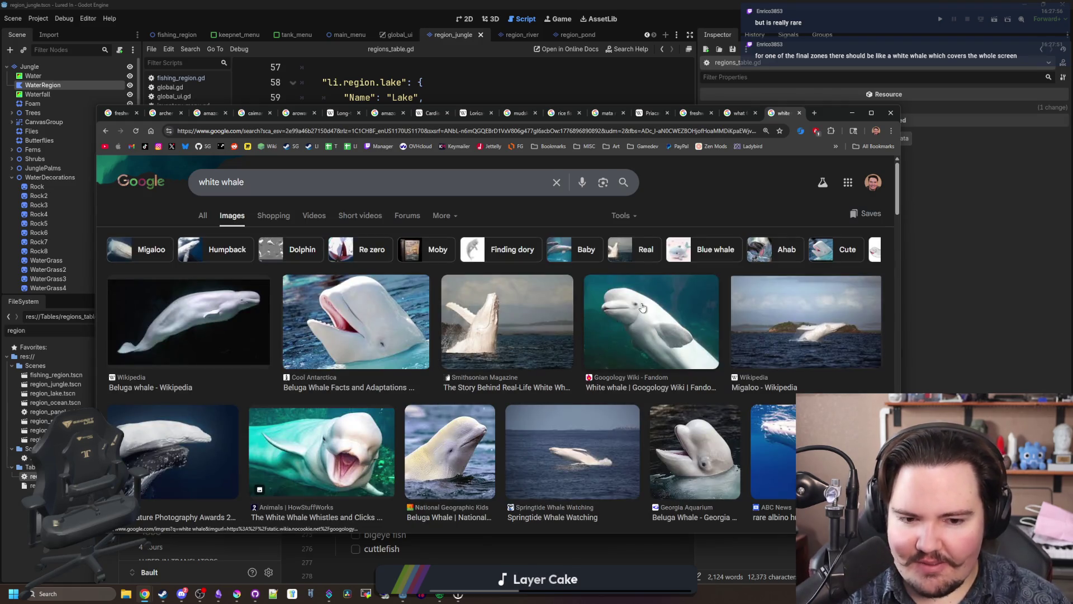
scroll(766, 372, down, 1)
click(769, 374)
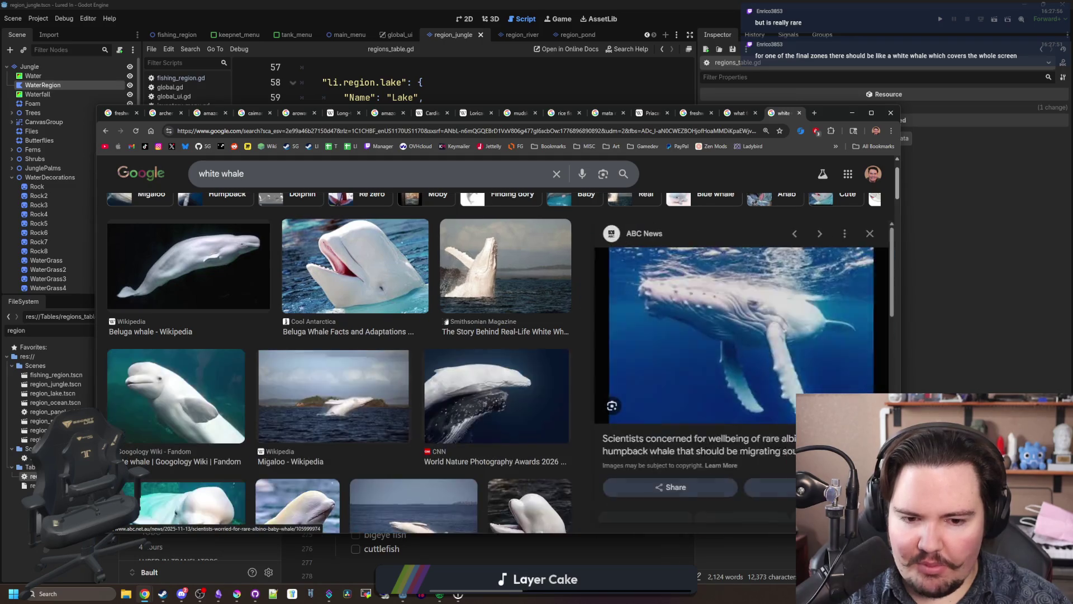
scroll(827, 257, down, 3)
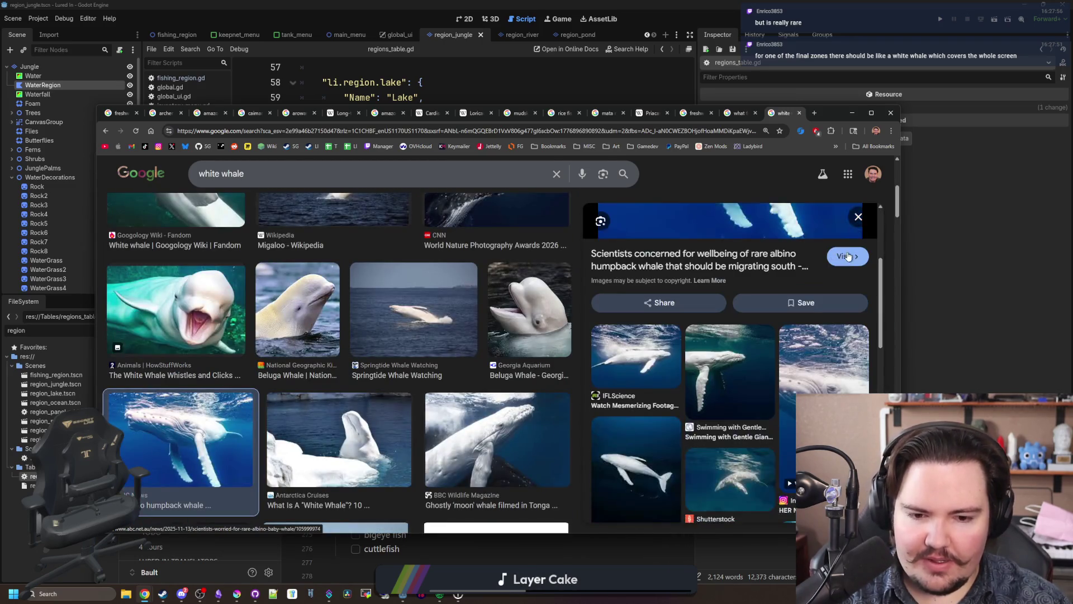
scroll(855, 246, up, 5)
click(858, 250)
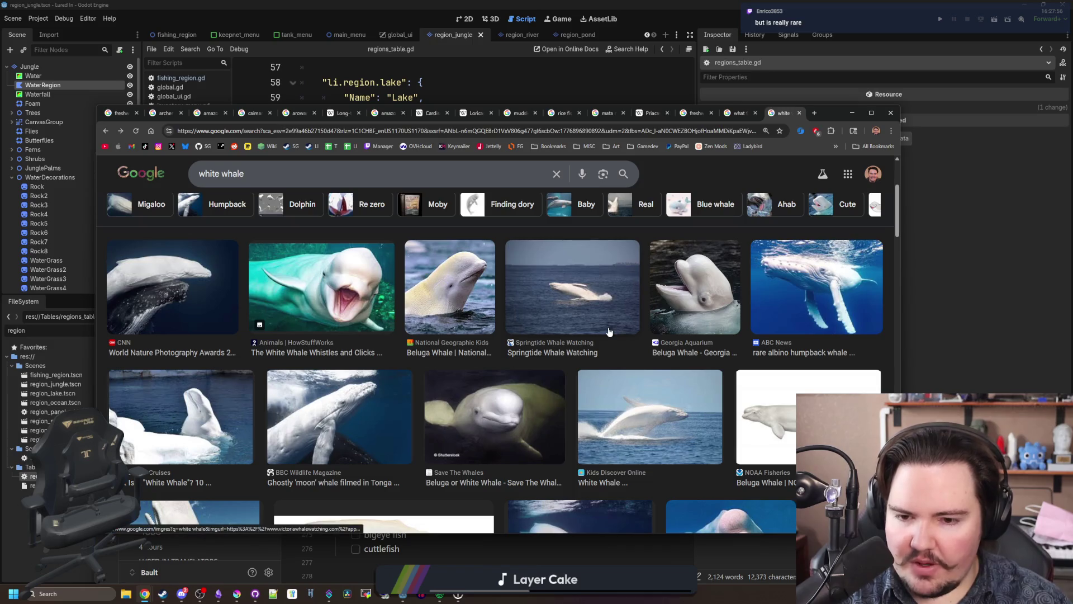
Step: Preview the National Geographic and Live Science beluga pictures
scroll(609, 331, down, 5)
scroll(609, 330, down, 1)
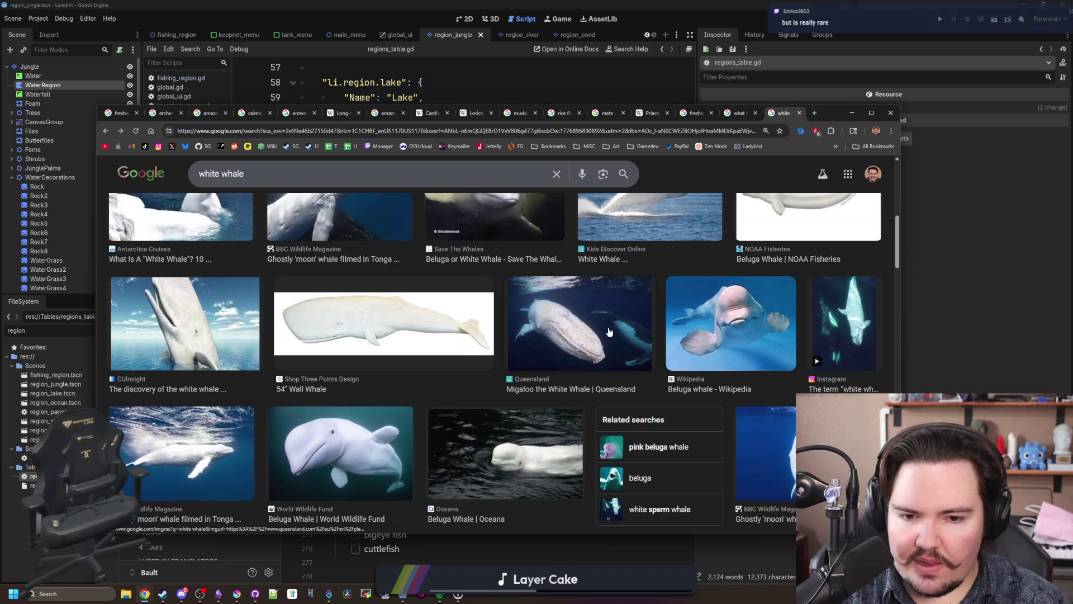
scroll(356, 342, down, 4)
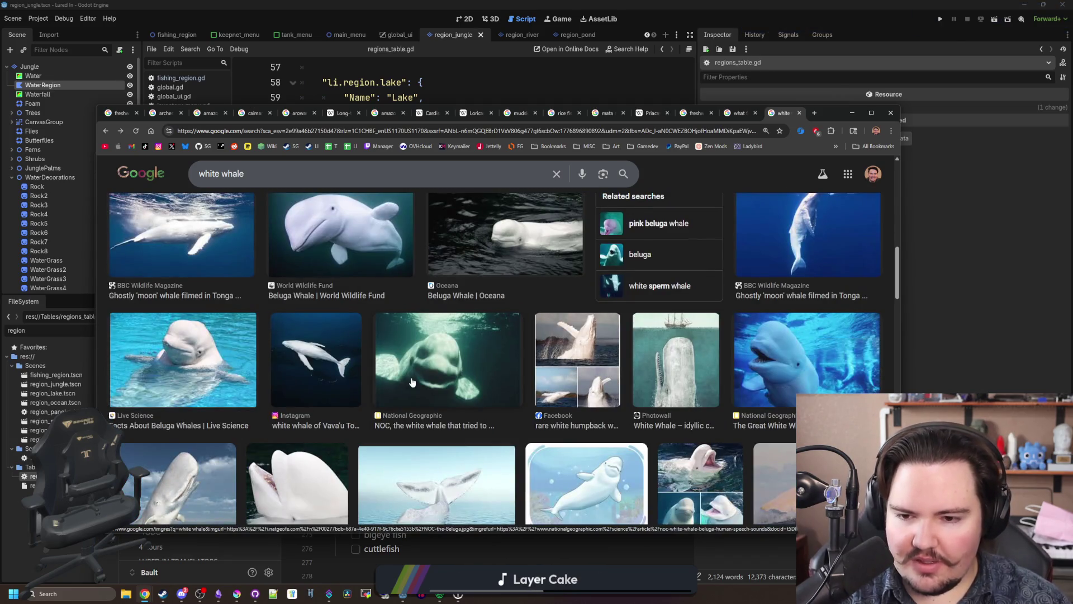
click(411, 382)
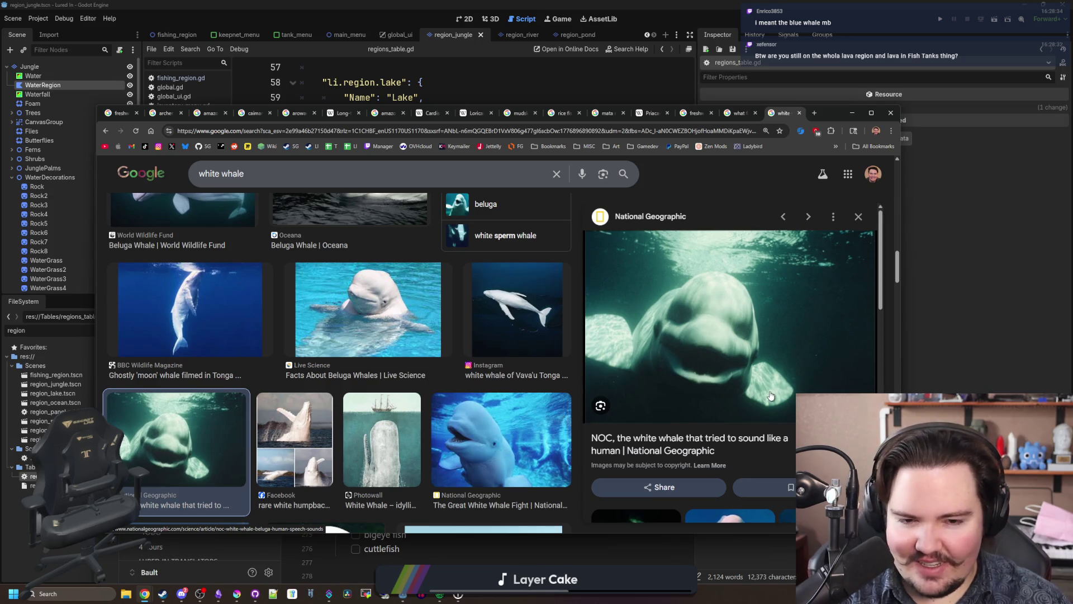
click(364, 317)
scroll(380, 307, down, 3)
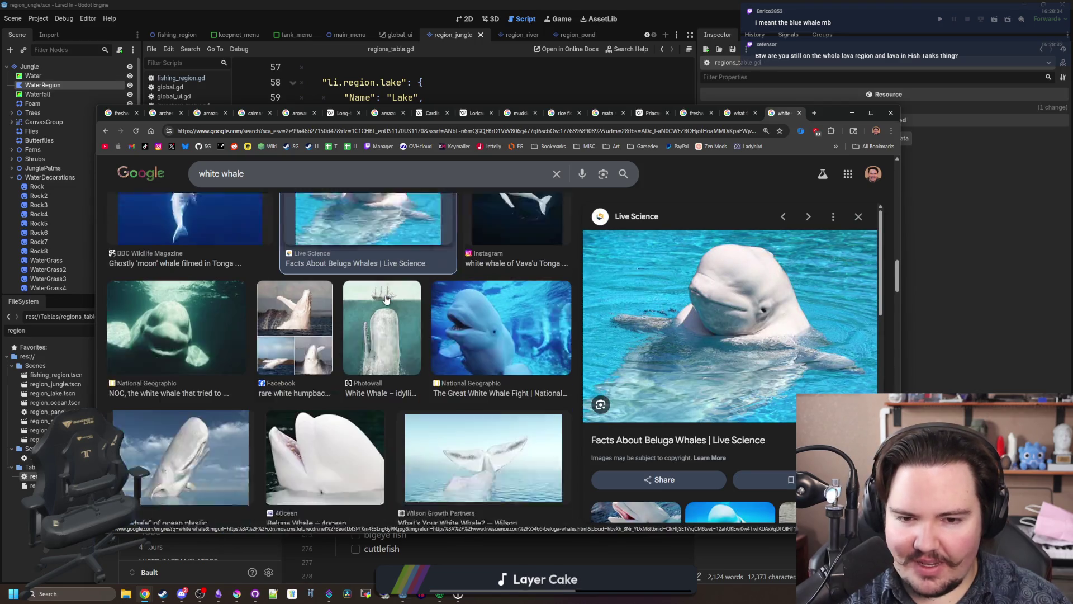
scroll(386, 300, up, 5)
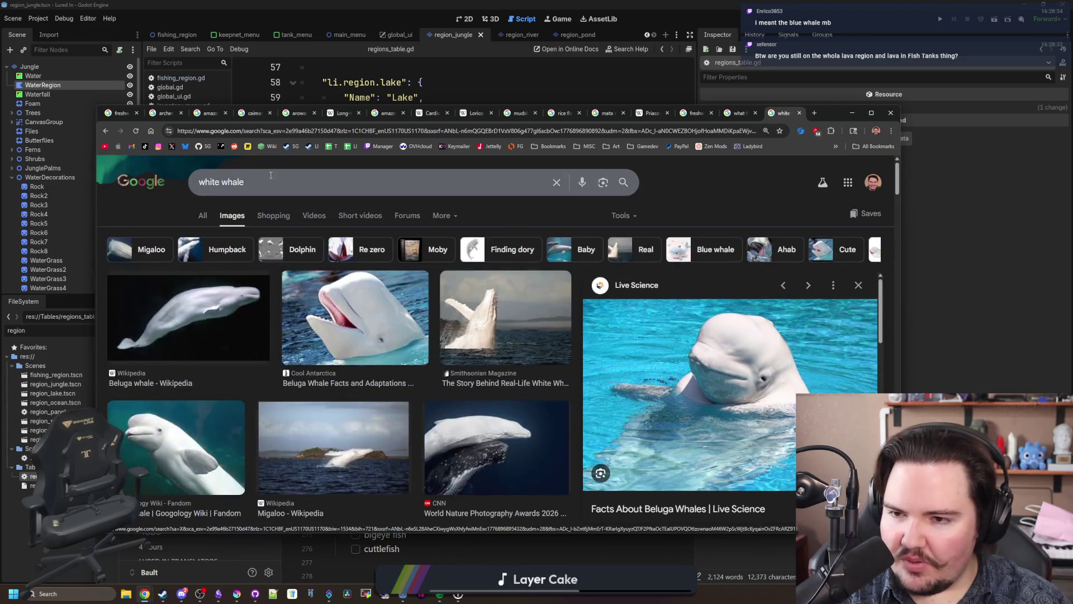
Step: Search for 'blue whale' and browse the resulting images
text(blue whale)
key(Return)
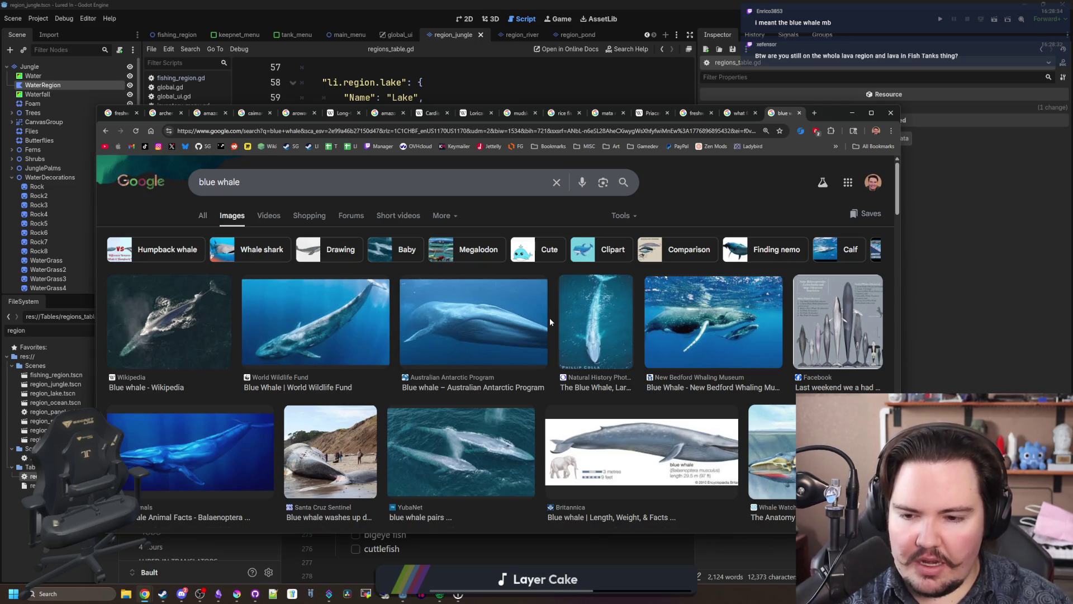
scroll(549, 318, down, 3)
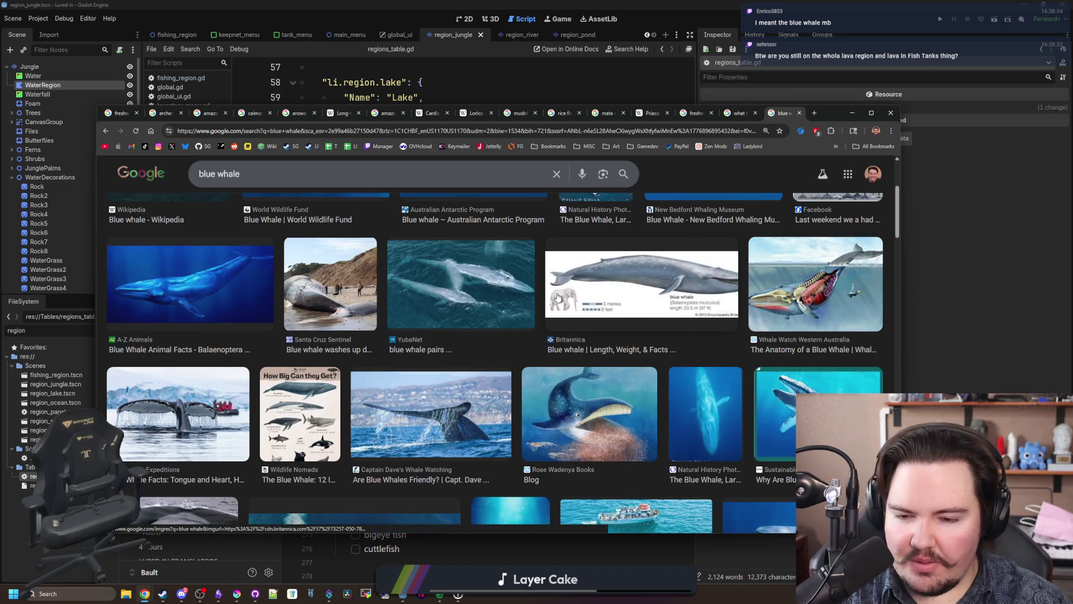
scroll(271, 270, down, 5)
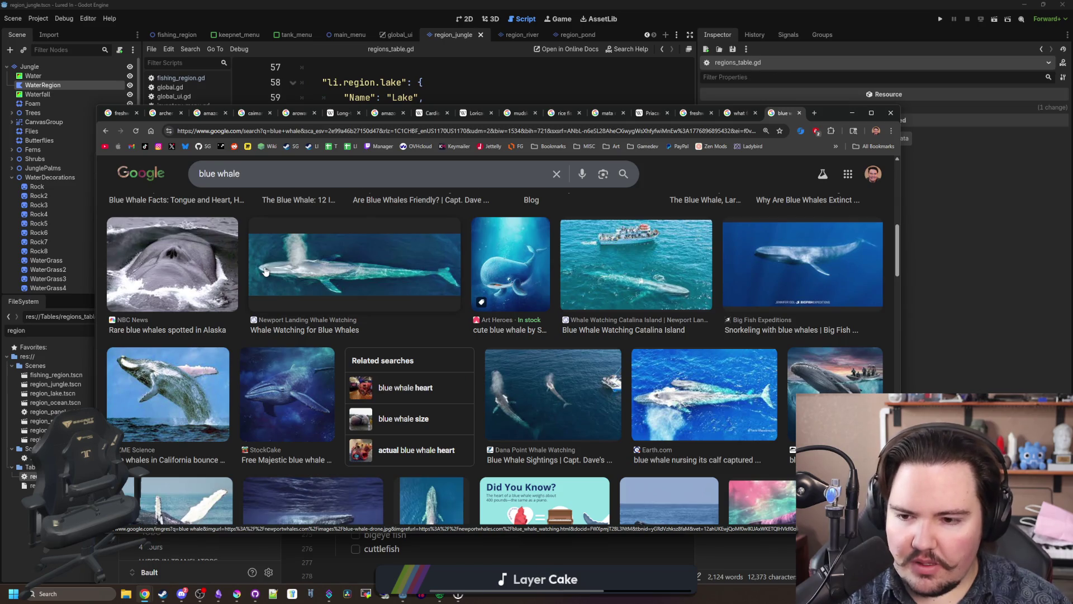
scroll(266, 271, down, 4)
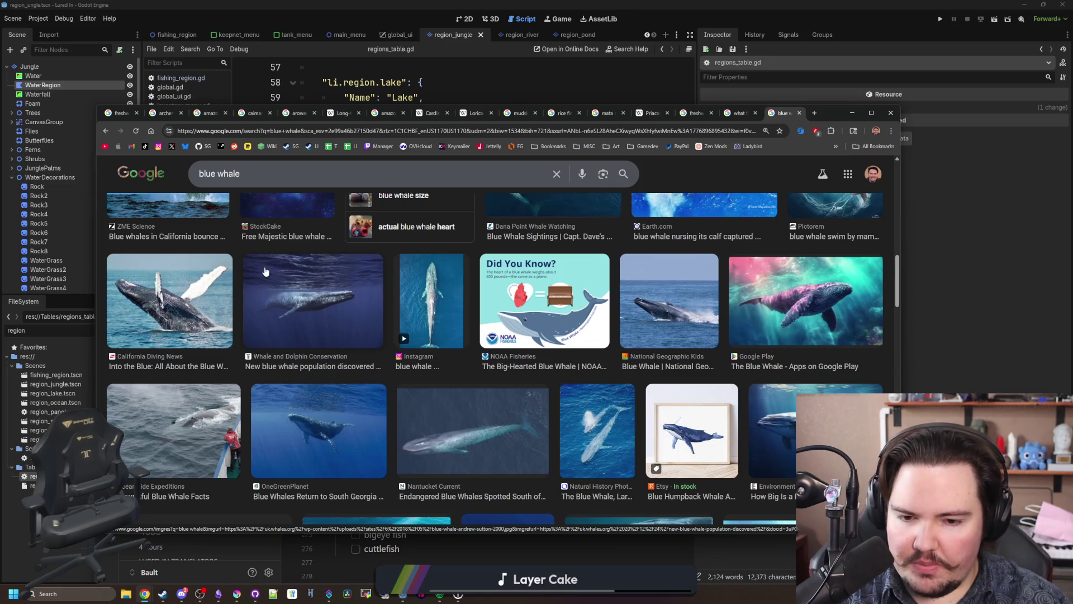
scroll(265, 271, up, 8)
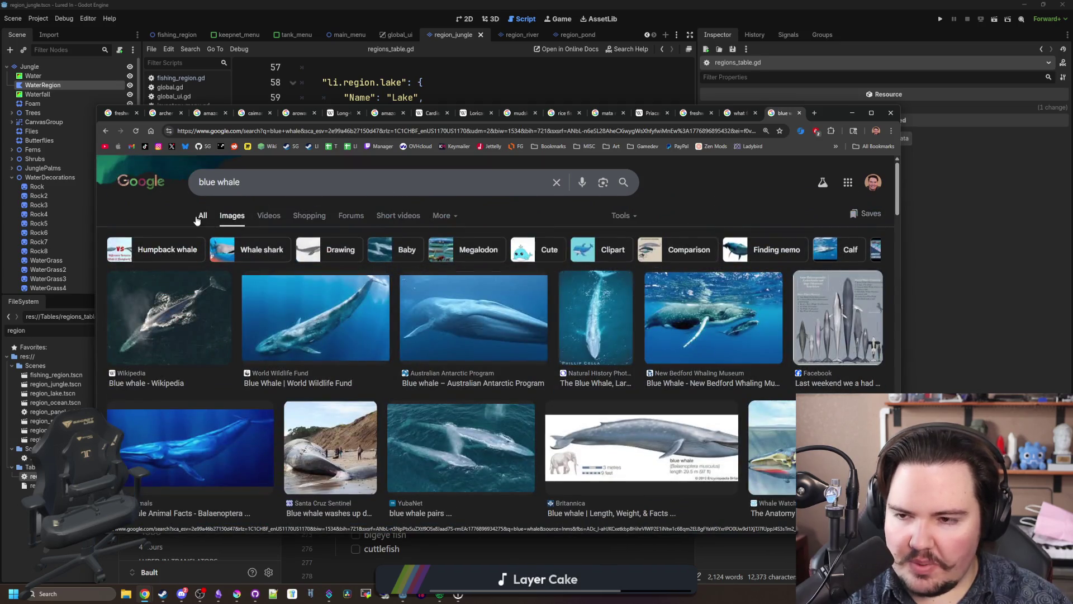
Step: Read through the All results for blue whale, then return to the top
click(197, 217)
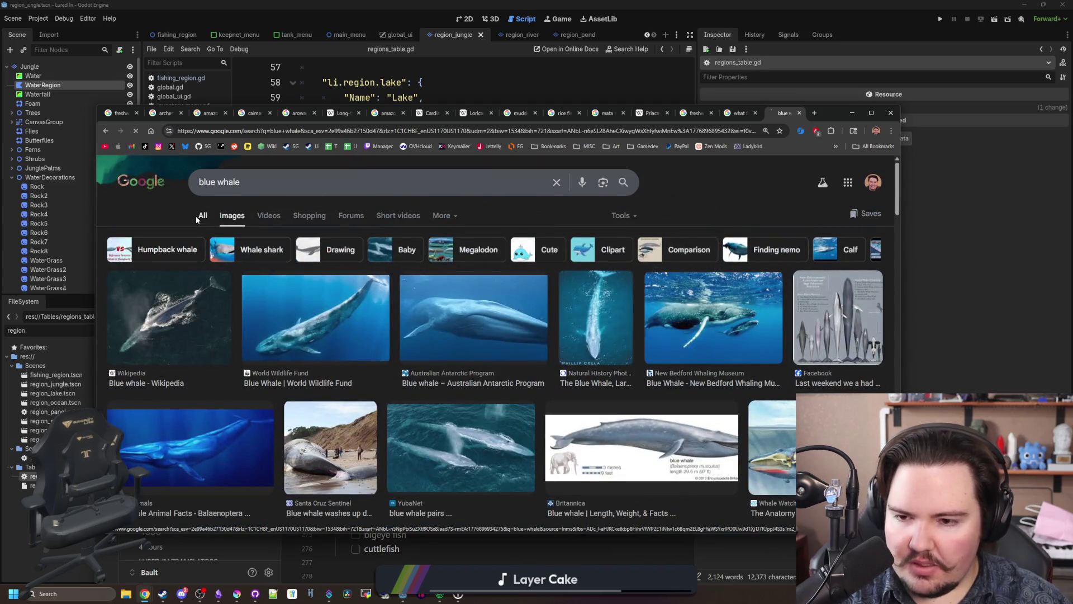
scroll(333, 303, down, 4)
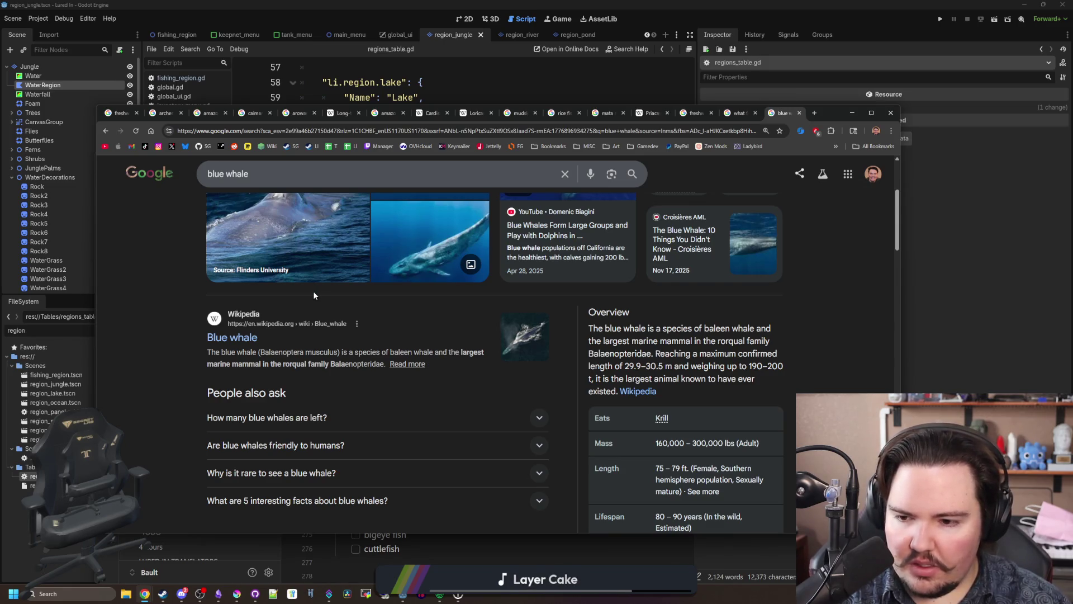
scroll(313, 295, down, 8)
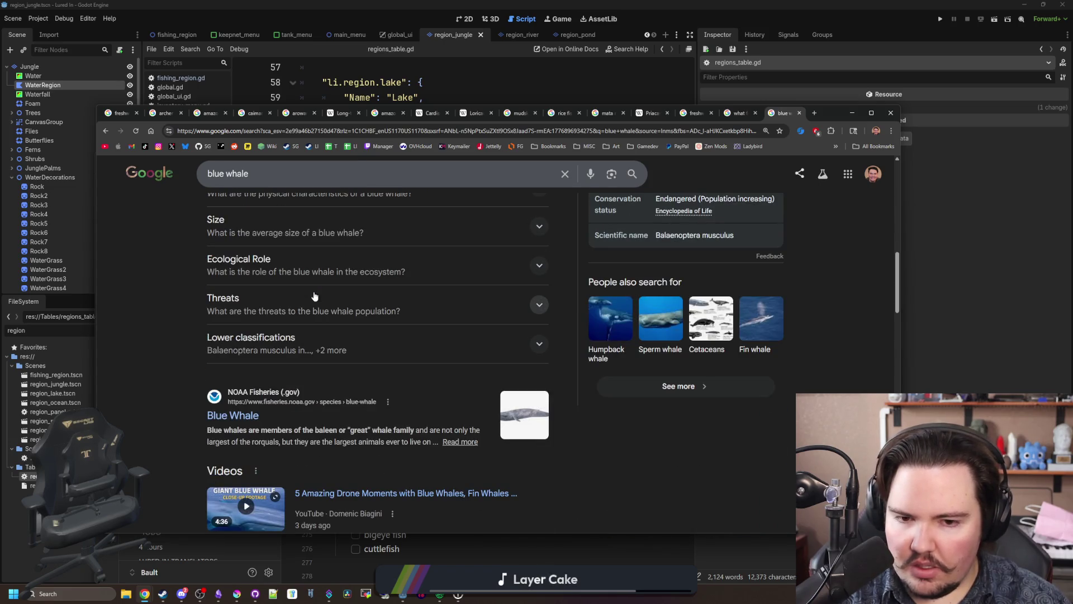
scroll(314, 295, down, 10)
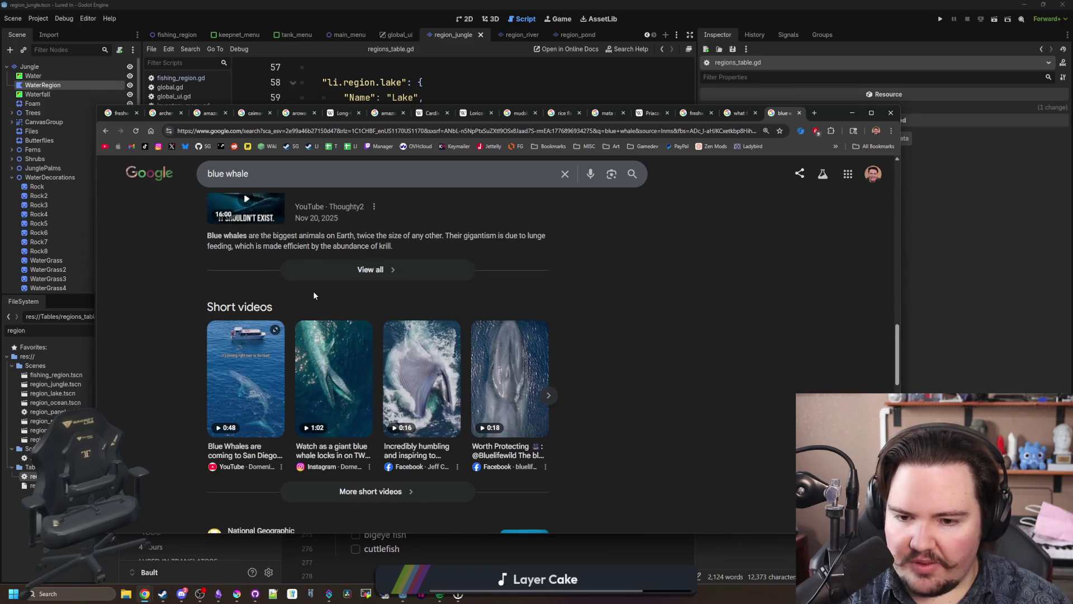
scroll(314, 295, down, 7)
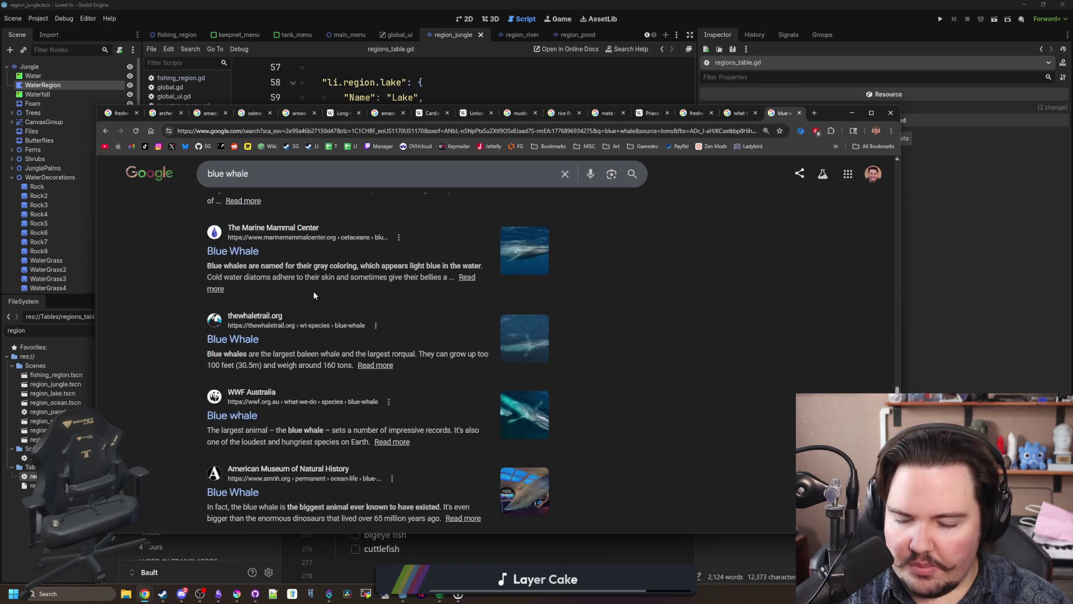
scroll(313, 295, down, 7)
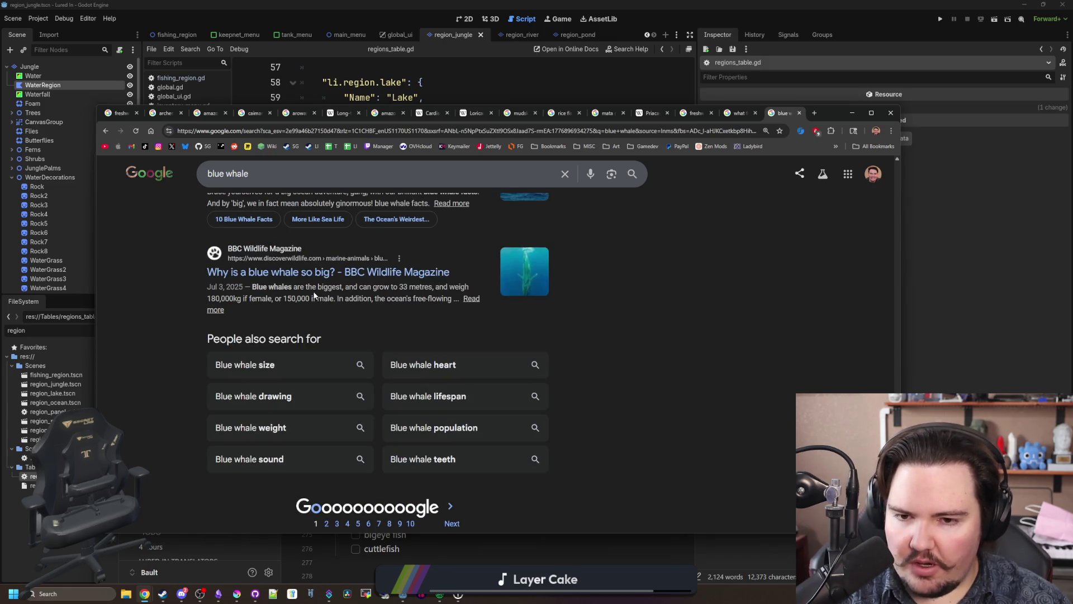
key(Home)
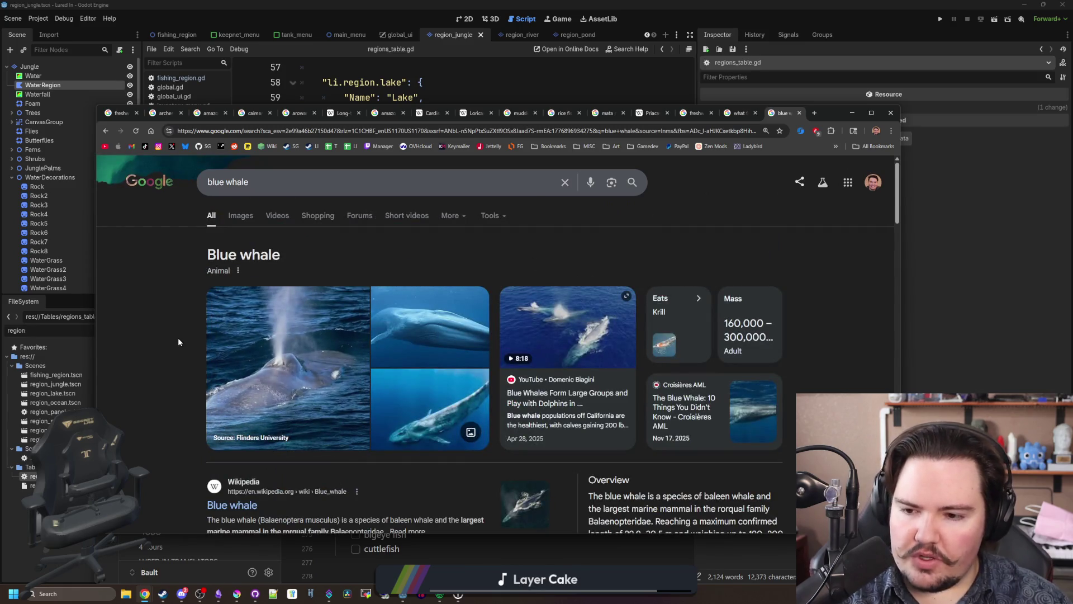
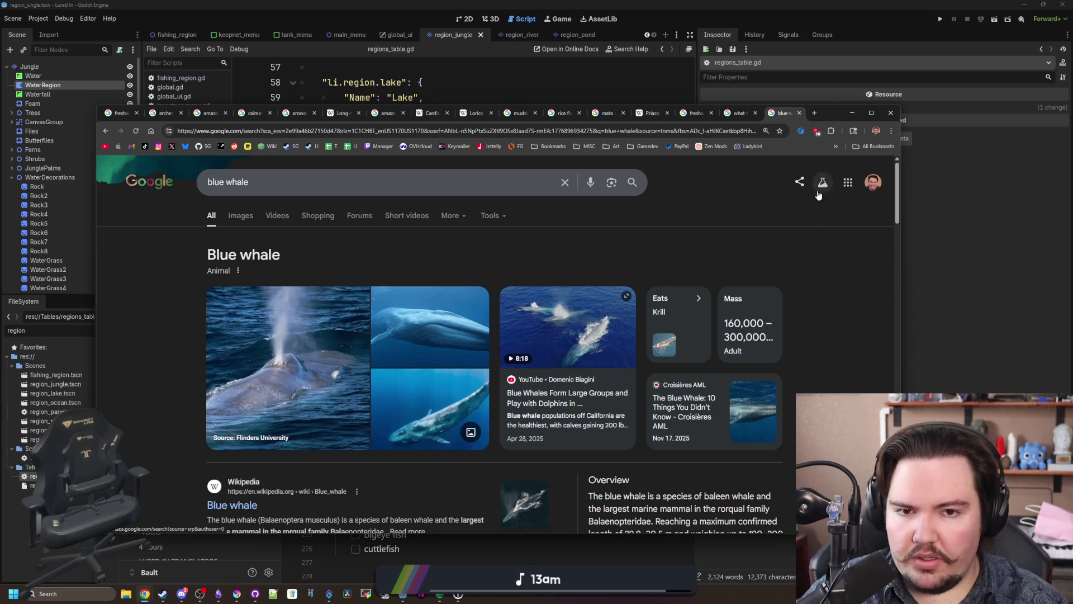
Step: Look over the open search tabs, settling on the freshwater crabs results
click(740, 114)
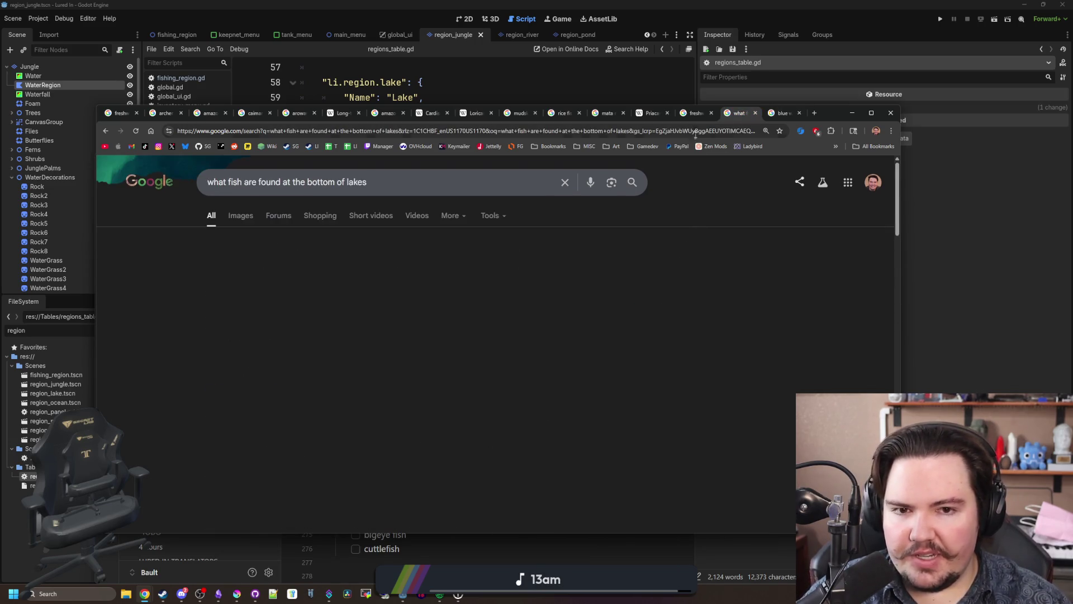
click(694, 114)
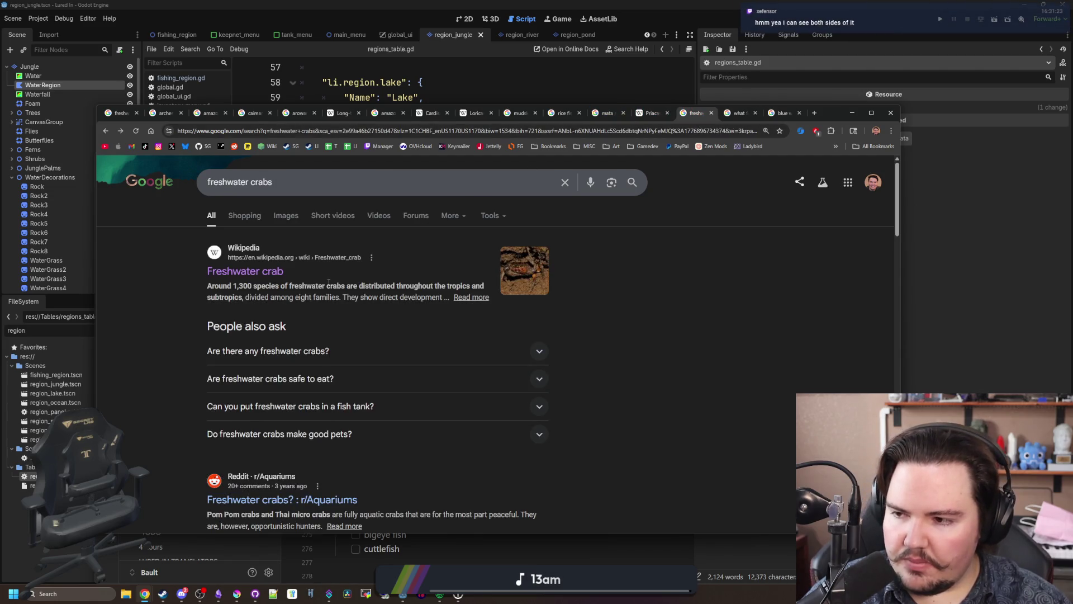
scroll(328, 282, down, 2)
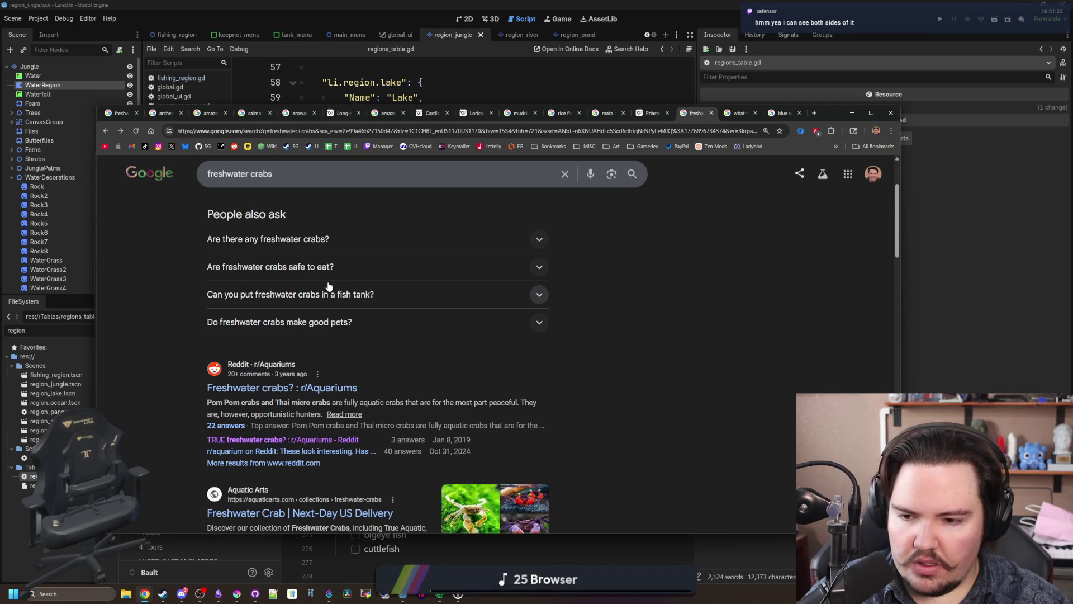
scroll(330, 286, down, 2)
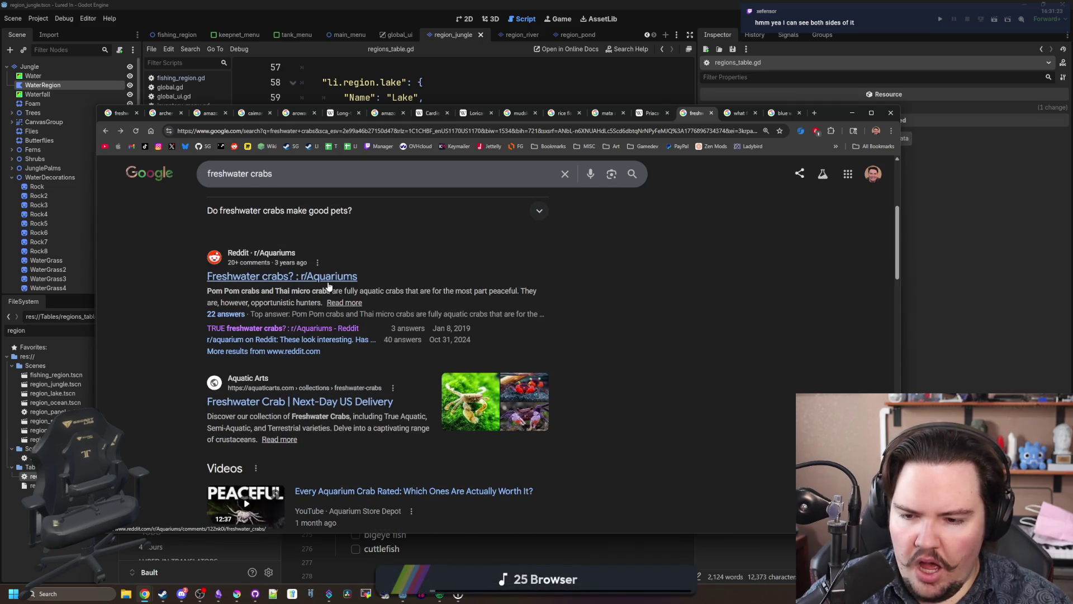
scroll(329, 284, up, 4)
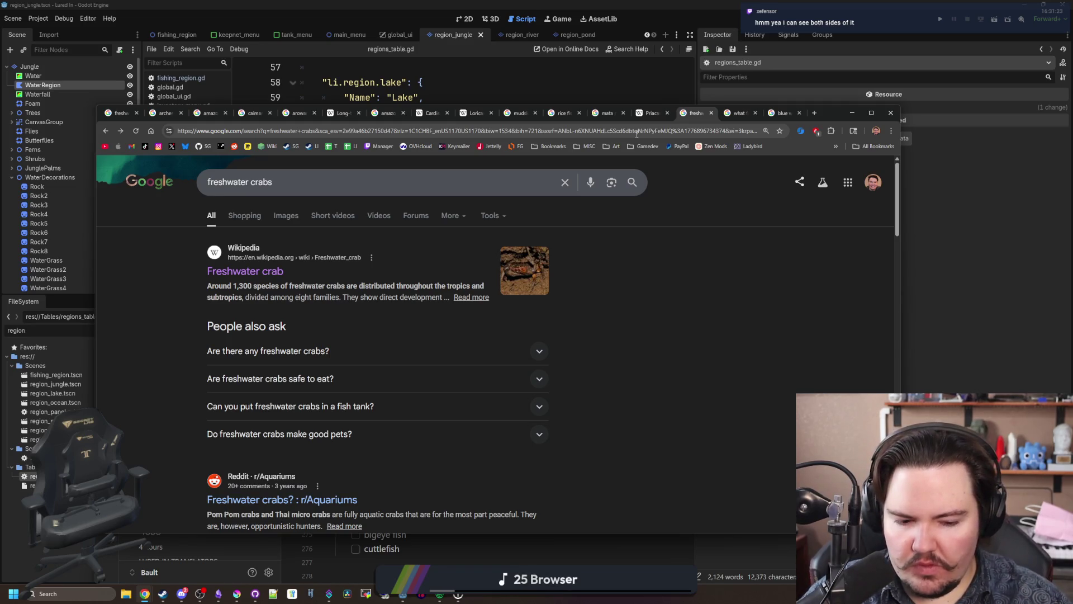
Step: Search Google for 'diving beetle'
click(637, 133)
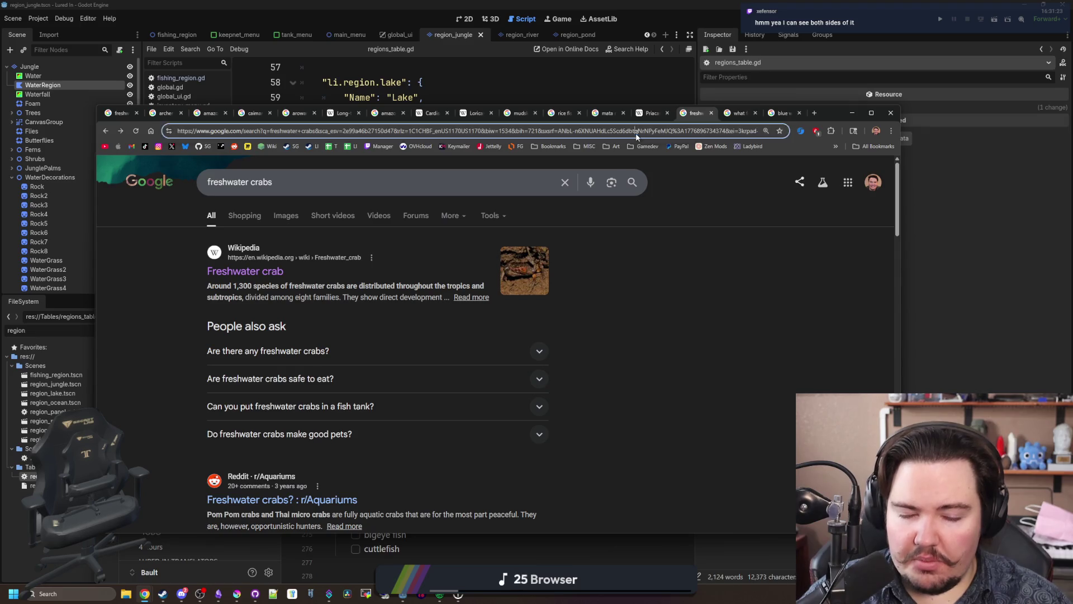
text(di)
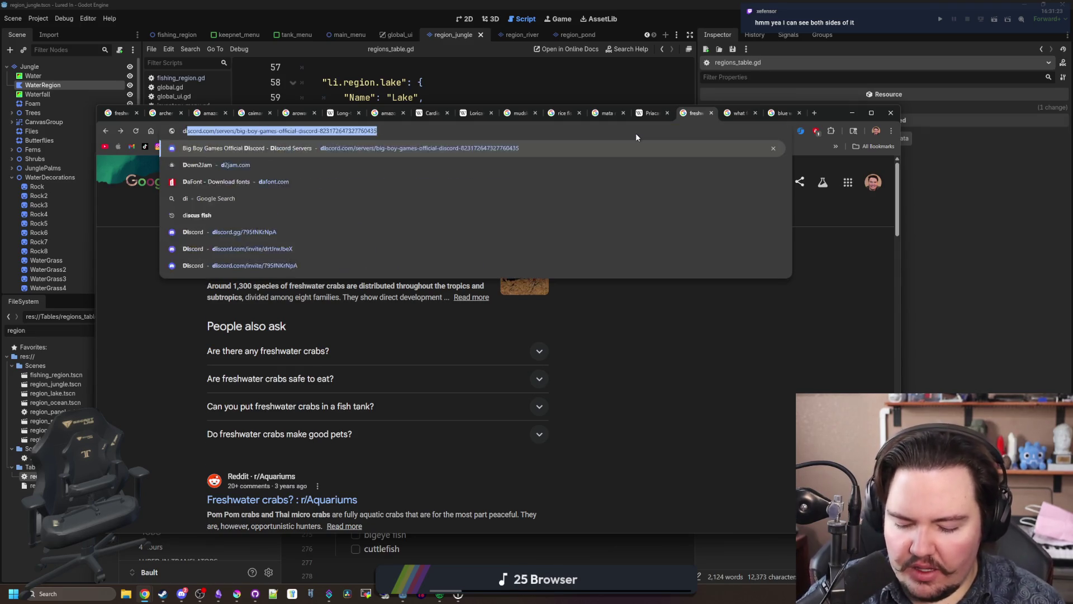
text(ving beetle)
key(Return)
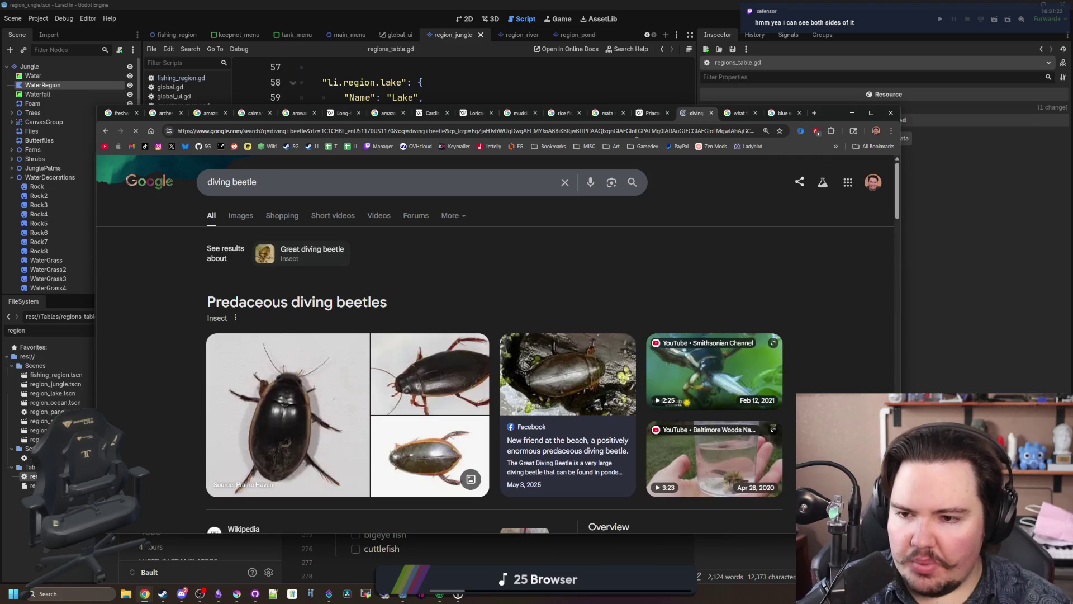
Step: Switch the diving beetle results to image results only
scroll(375, 374, down, 4)
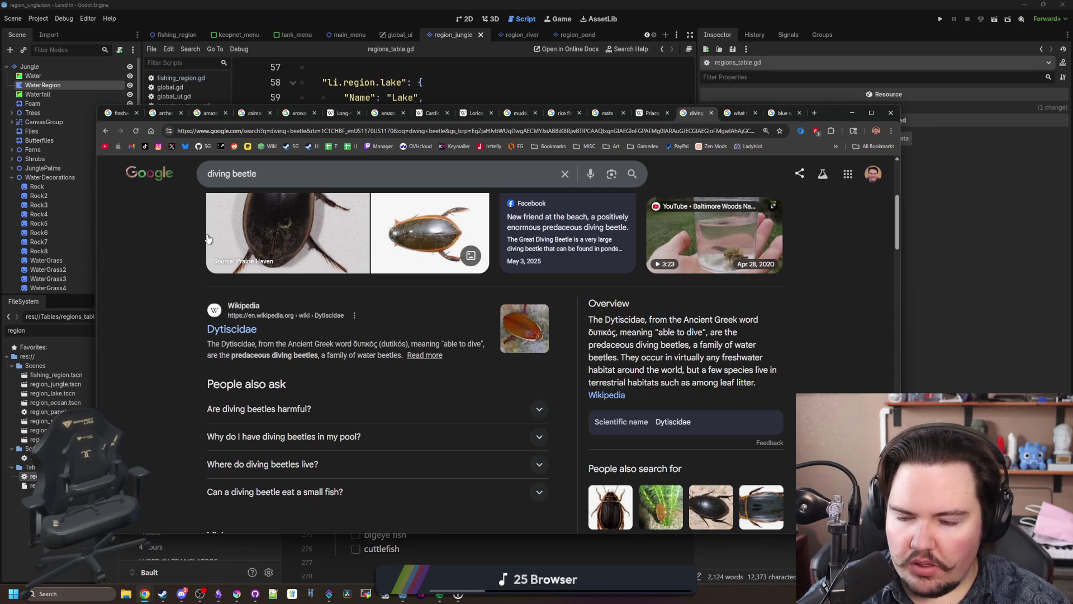
scroll(208, 239, down, 1)
scroll(208, 239, down, 2)
scroll(224, 208, up, 7)
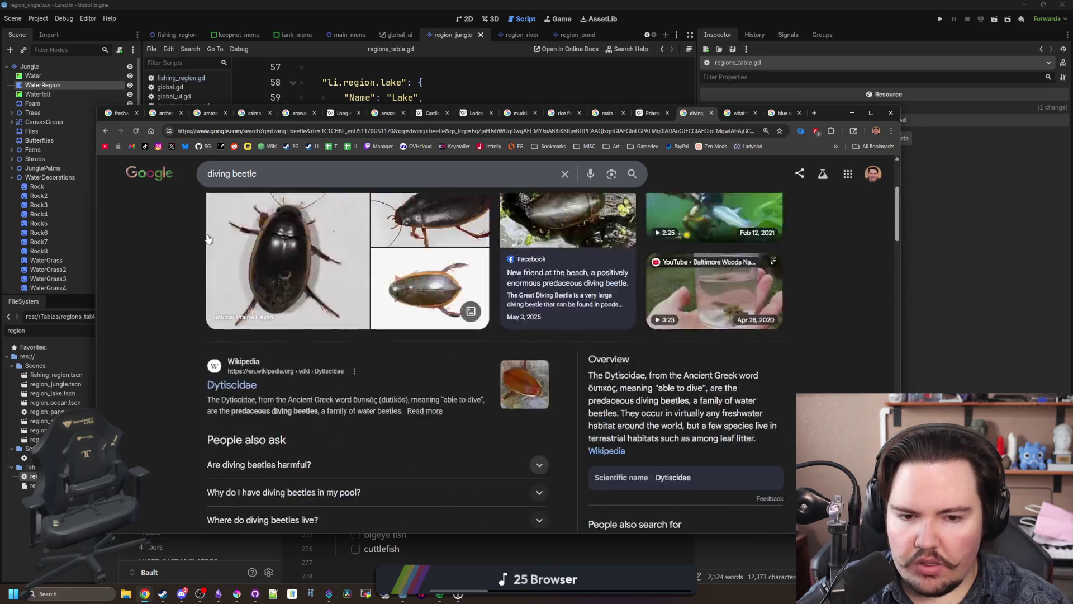
click(250, 219)
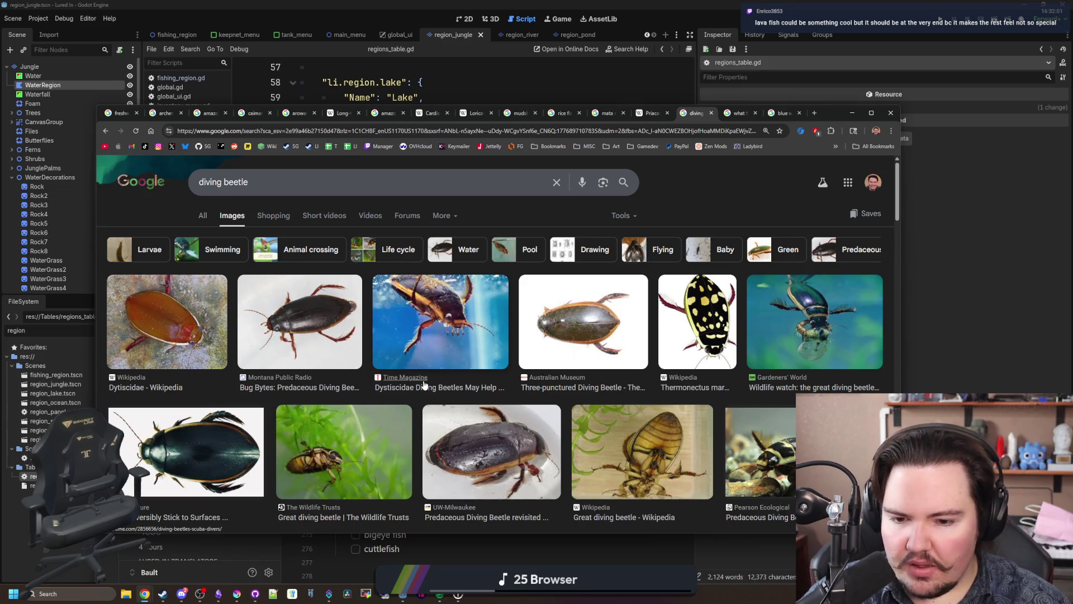
Step: Preview the Gardeners' World and Time Magazine beetle images, then minimise the browser
click(818, 332)
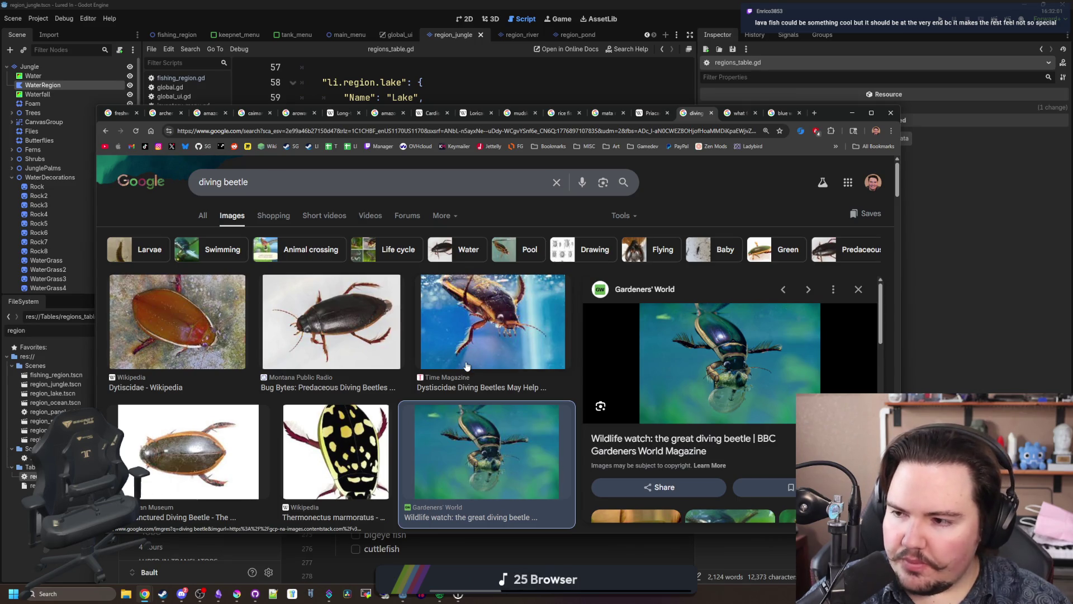
scroll(460, 364, down, 3)
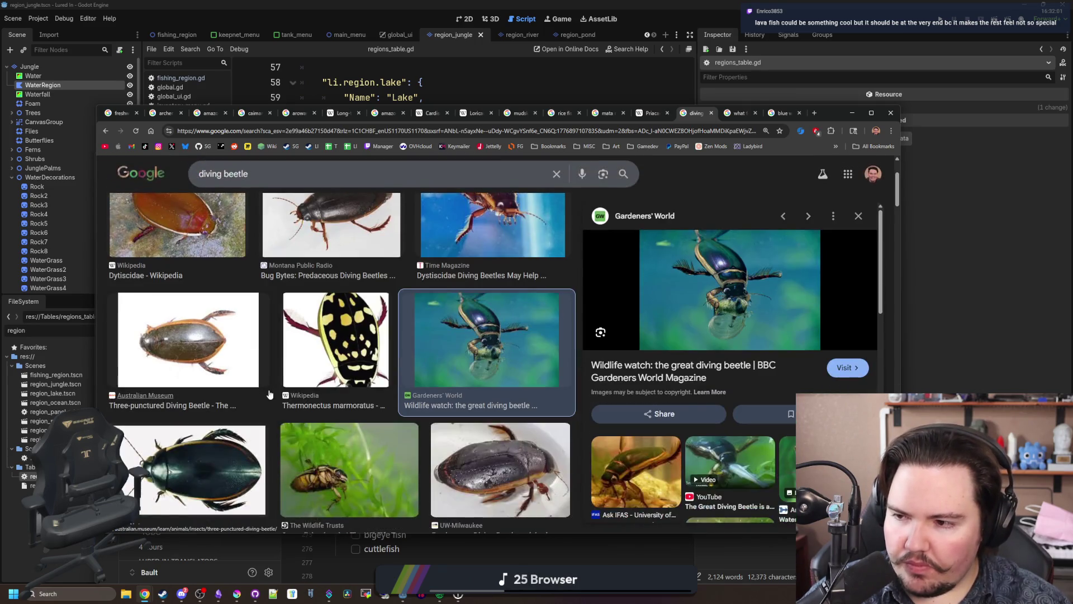
scroll(269, 366, down, 2)
scroll(269, 366, down, 4)
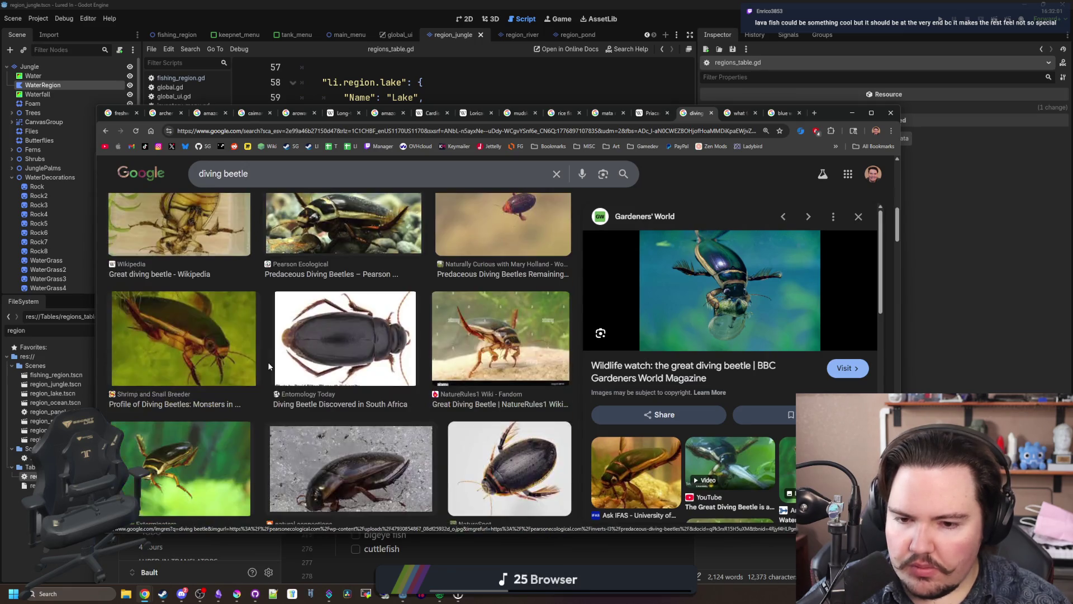
scroll(269, 367, down, 3)
scroll(269, 367, down, 4)
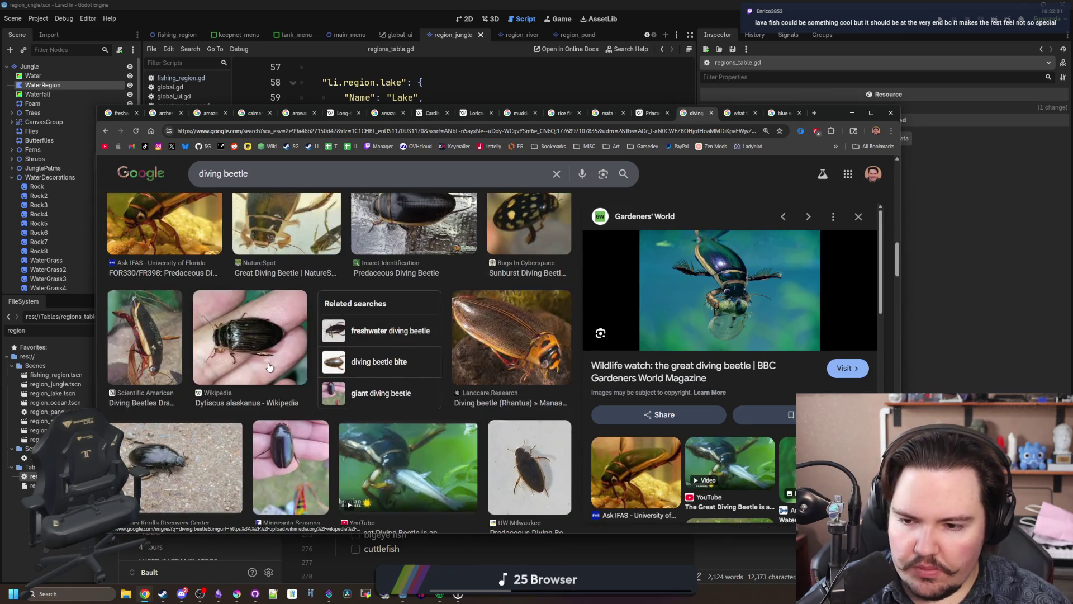
scroll(269, 366, down, 3)
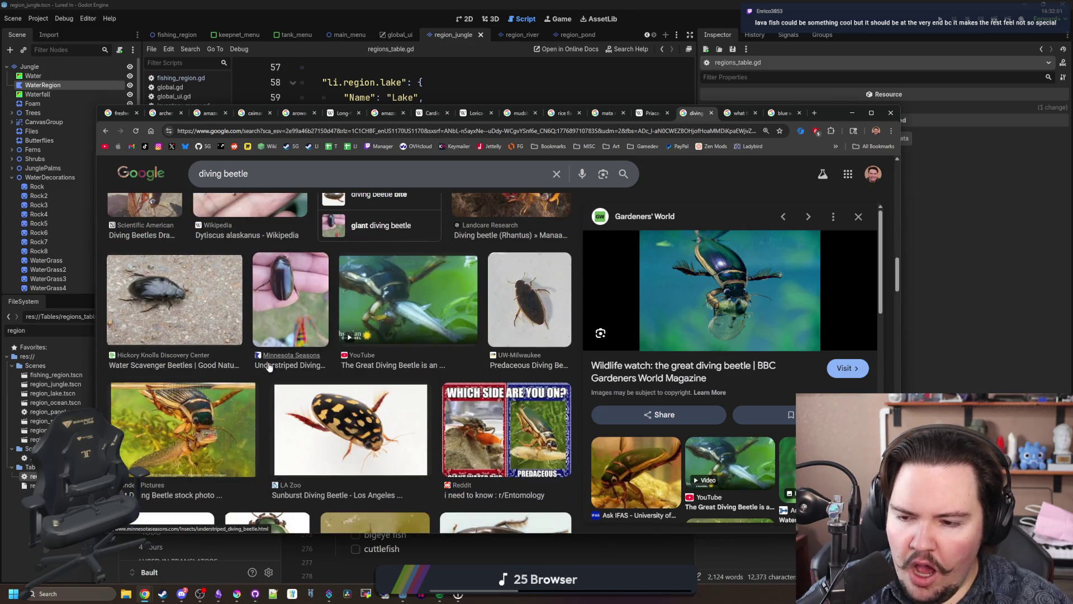
scroll(269, 367, down, 3)
scroll(269, 366, down, 2)
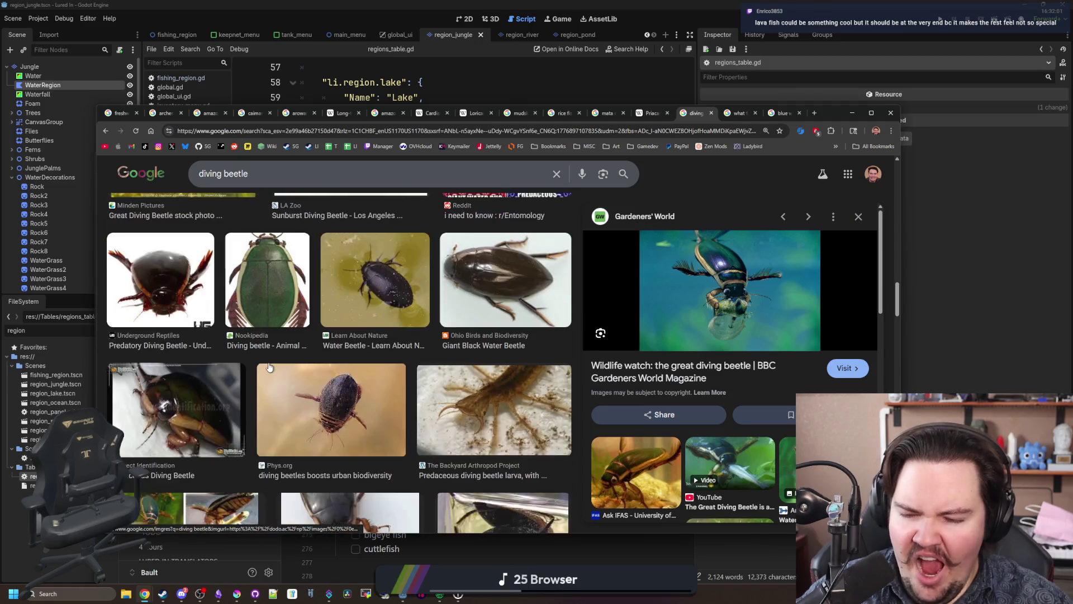
scroll(331, 302, up, 6)
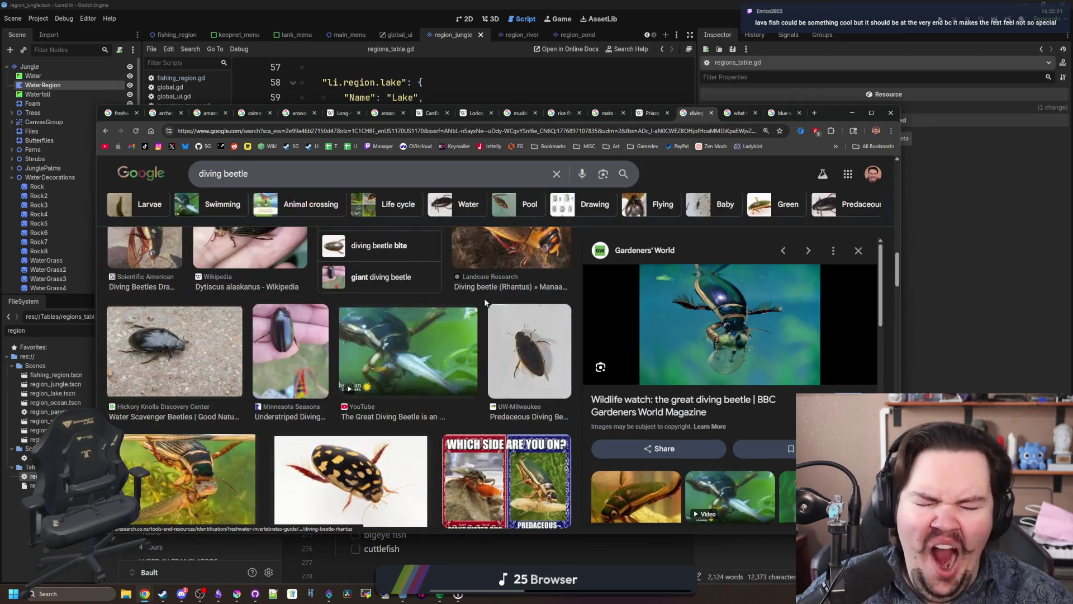
scroll(331, 297, up, 5)
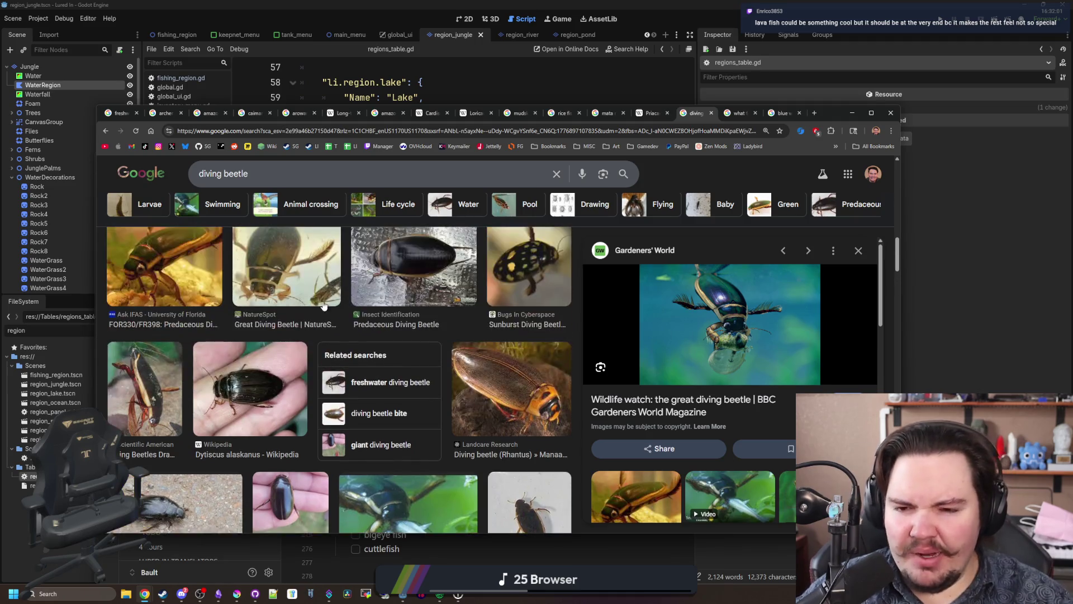
scroll(304, 320, up, 5)
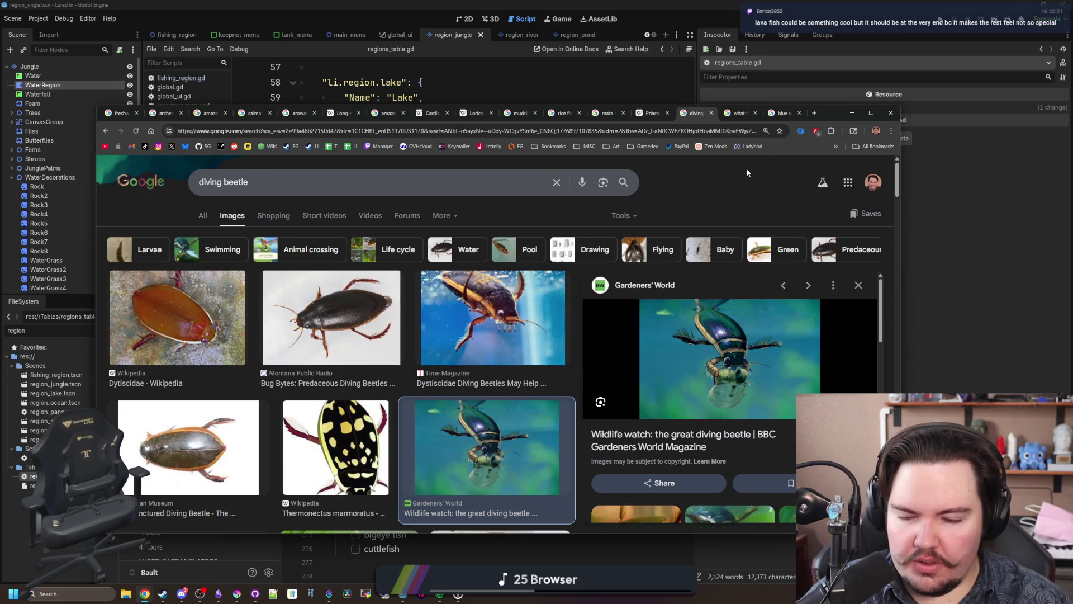
click(496, 336)
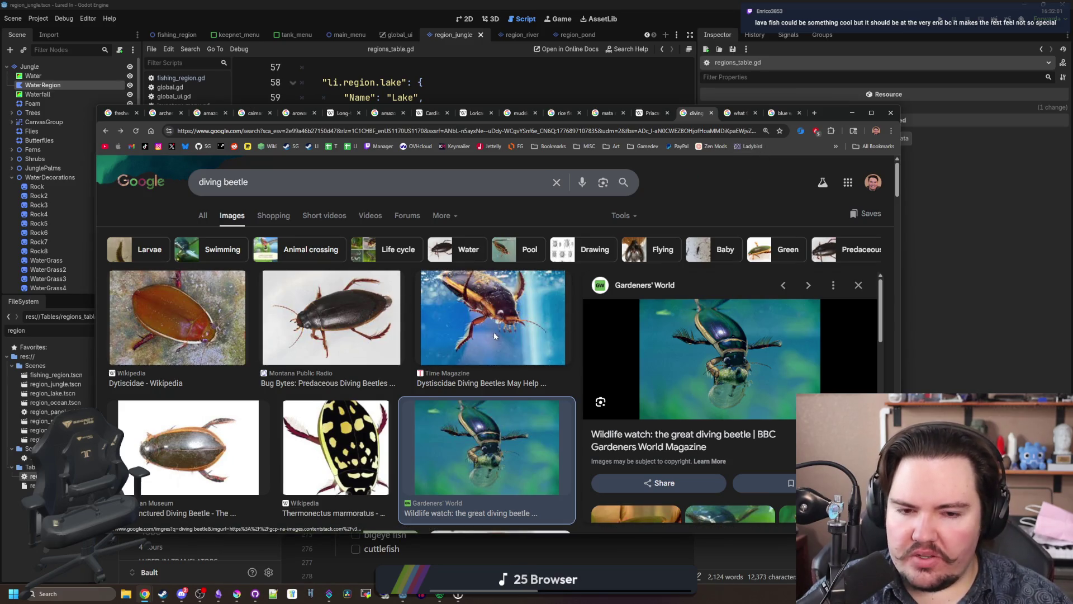
click(852, 112)
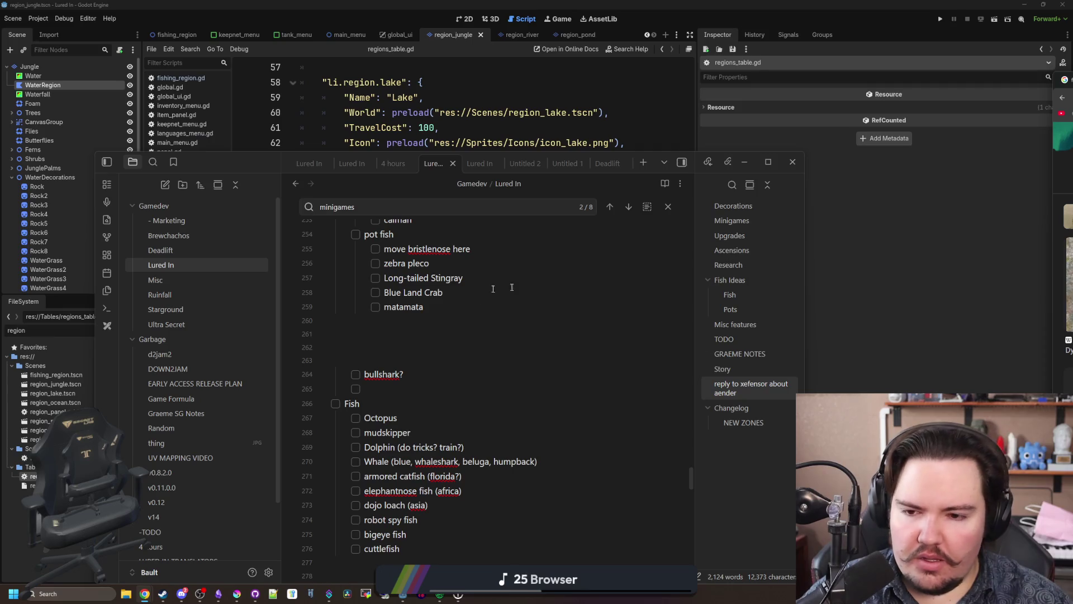
Step: Create a new 512 × 512 px document in Krita
click(237, 593)
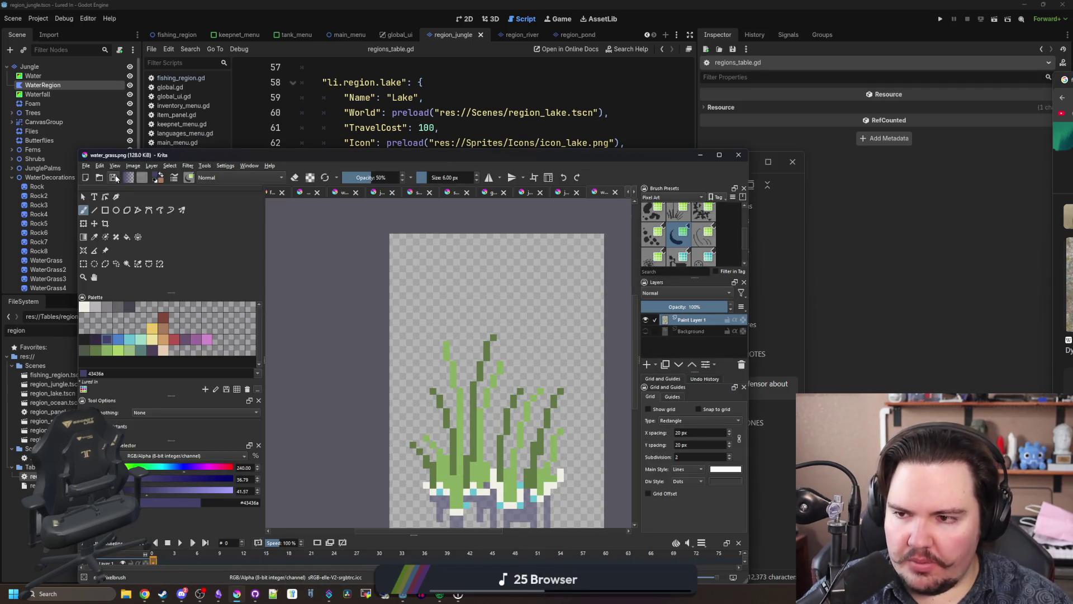
click(85, 166)
key(Escape)
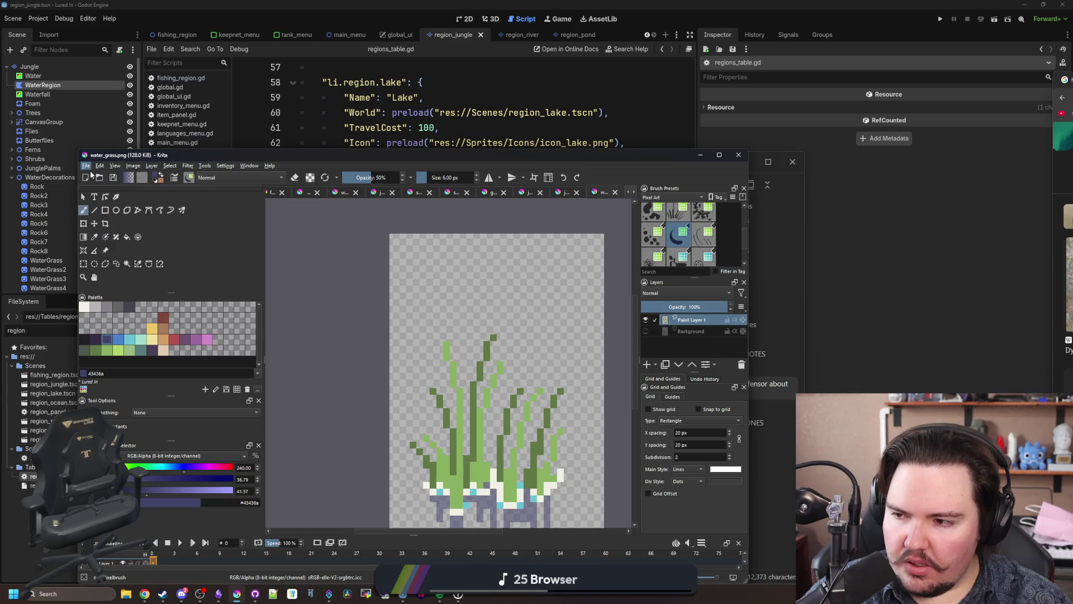
key(ctrl+n)
text(3251)
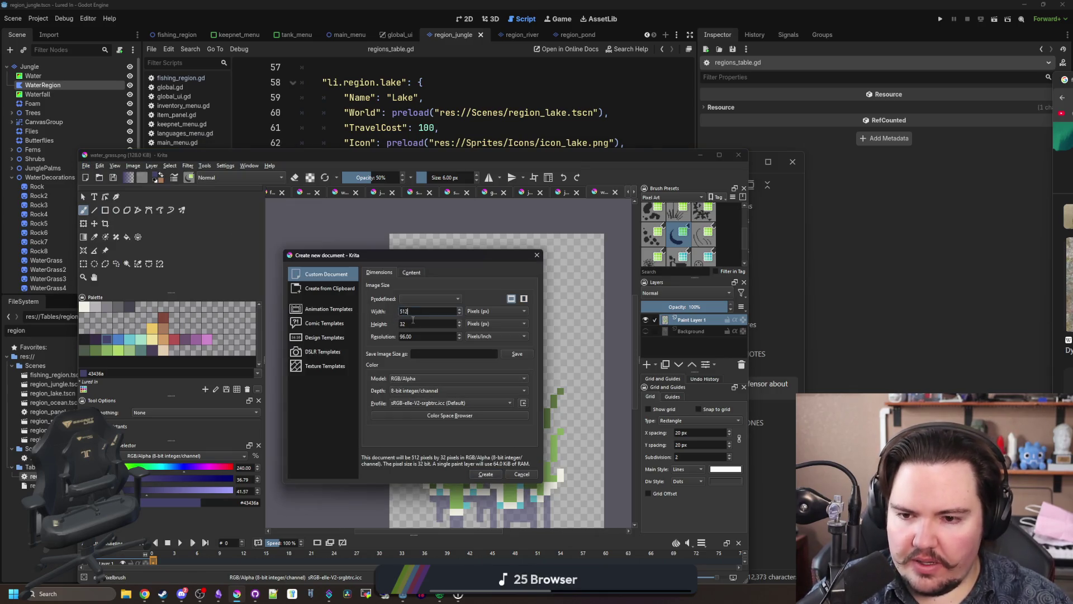
key(BackSpace)
key(BackSpace)
key(BackSpace)
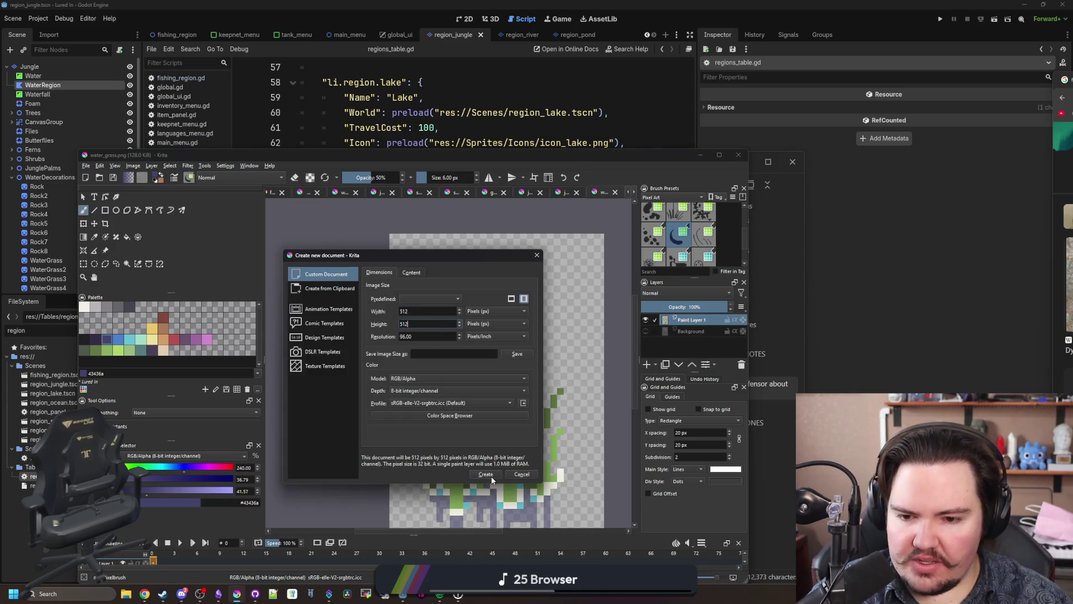
text(512)
click(491, 475)
key(super+Up)
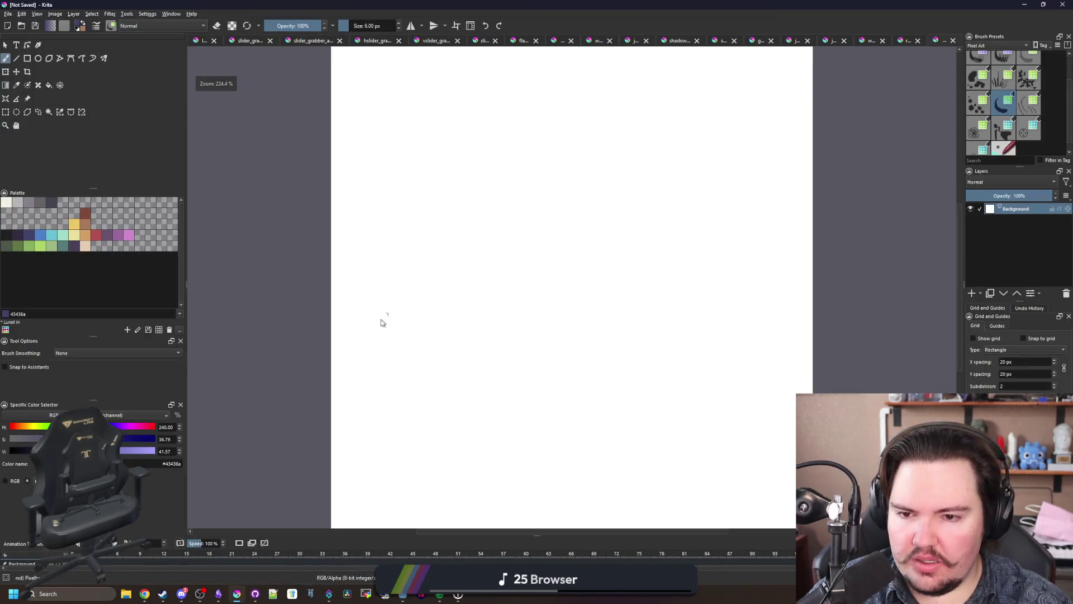
Step: Select the whole canvas, delete it to transparency, and deselect
click(5, 112)
drag(292, 201, 625, 442)
key(Delete)
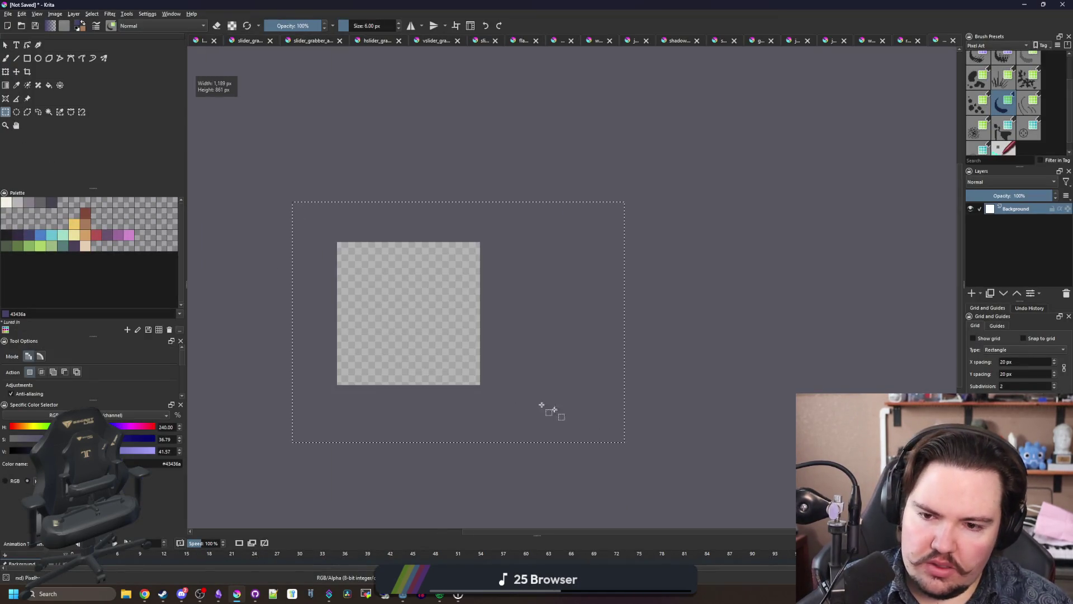
scroll(360, 305, up, 2)
key(ctrl+shift+a)
scroll(361, 305, up, 2)
scroll(330, 302, down, 2)
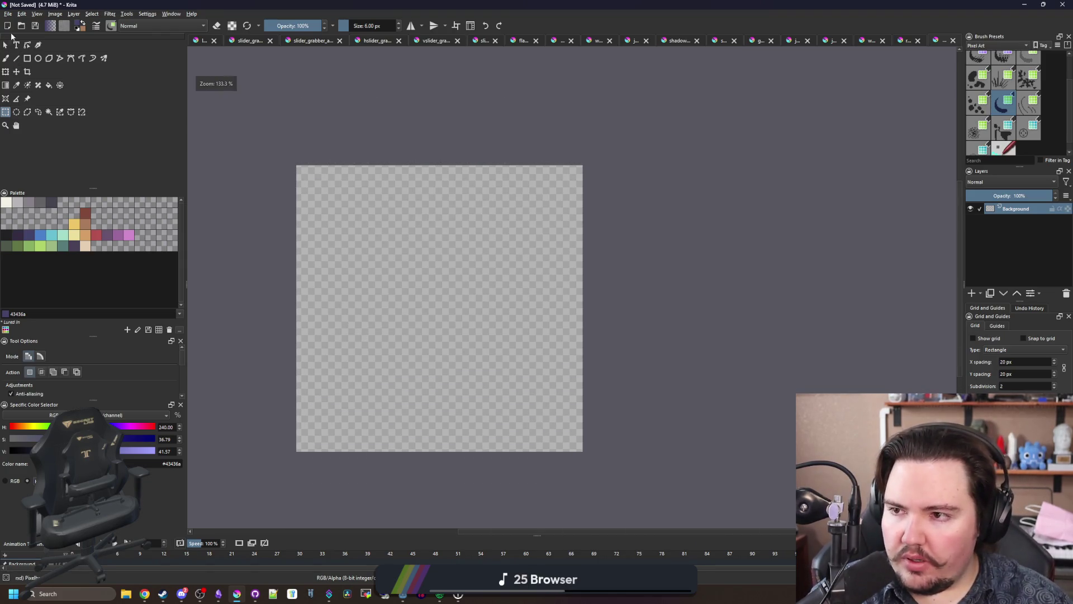
click(8, 13)
Step: Browse the Fish sprites folder in the Open dialog, then cancel without opening anything
click(20, 34)
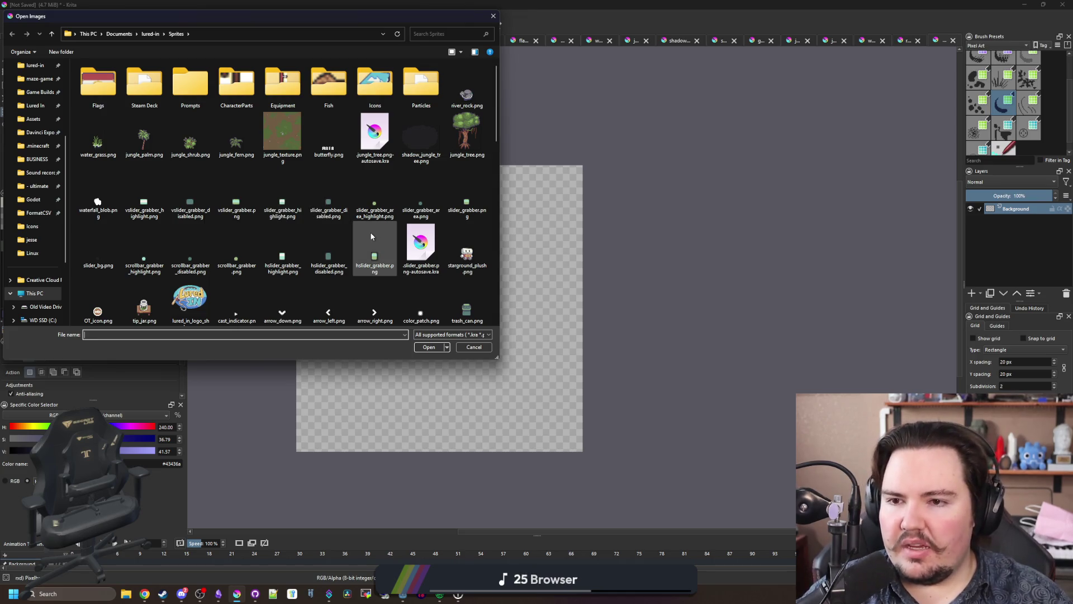
double_click(309, 74)
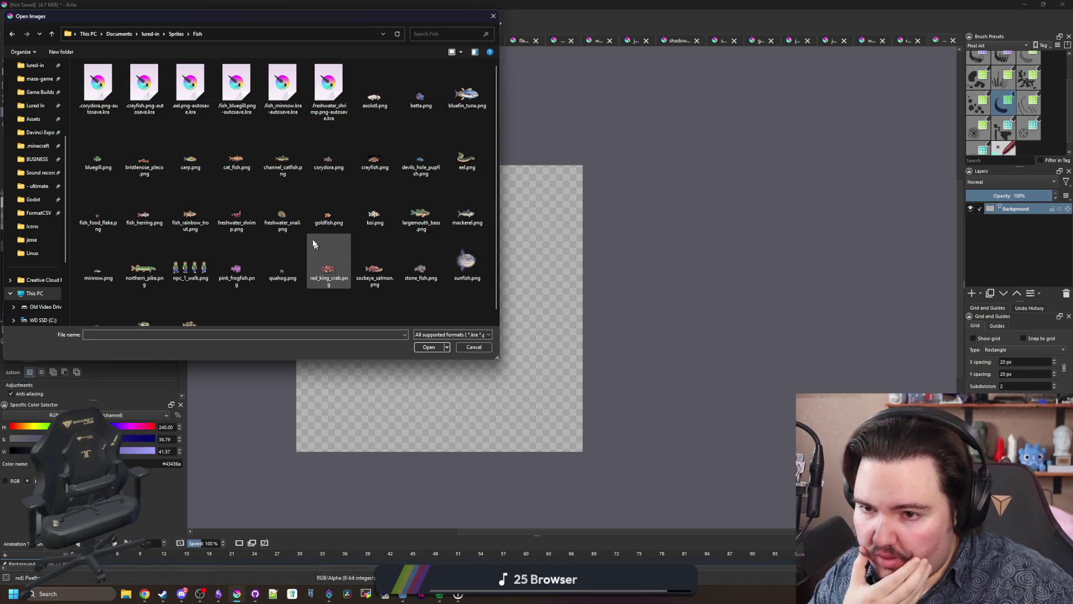
key(Escape)
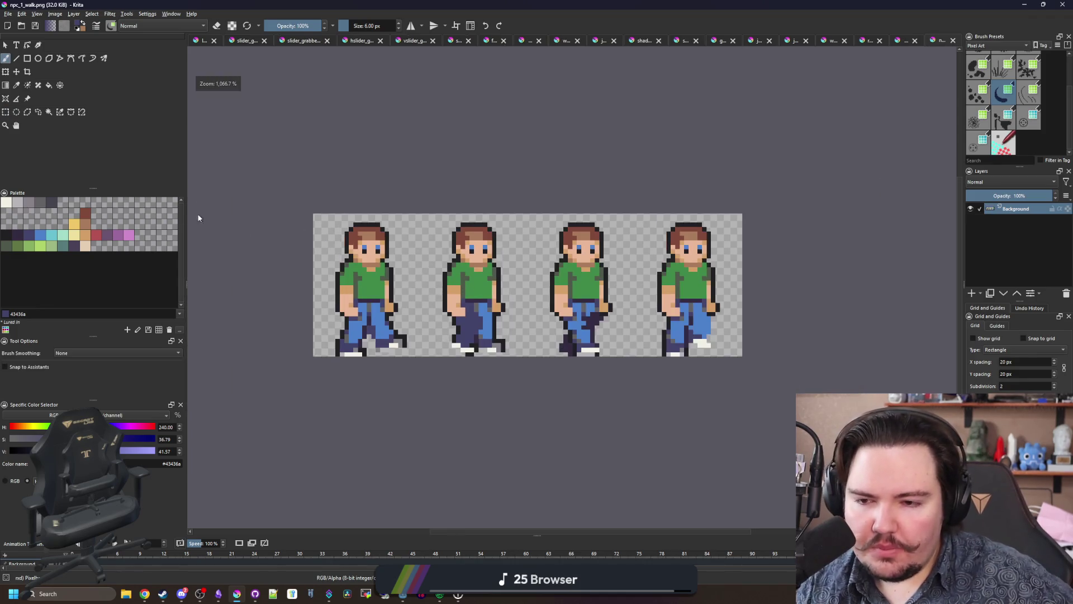
Step: Copy the first walk frame and paste it at the centre of the new canvas
key(ctrl+r)
scroll(197, 186, up, 2)
mouse_move(284, 191)
mouse_down()
mouse_move(286, 226)
mouse_move(535, 532)
mouse_move(517, 466)
mouse_up()
key(ctrl+Tab)
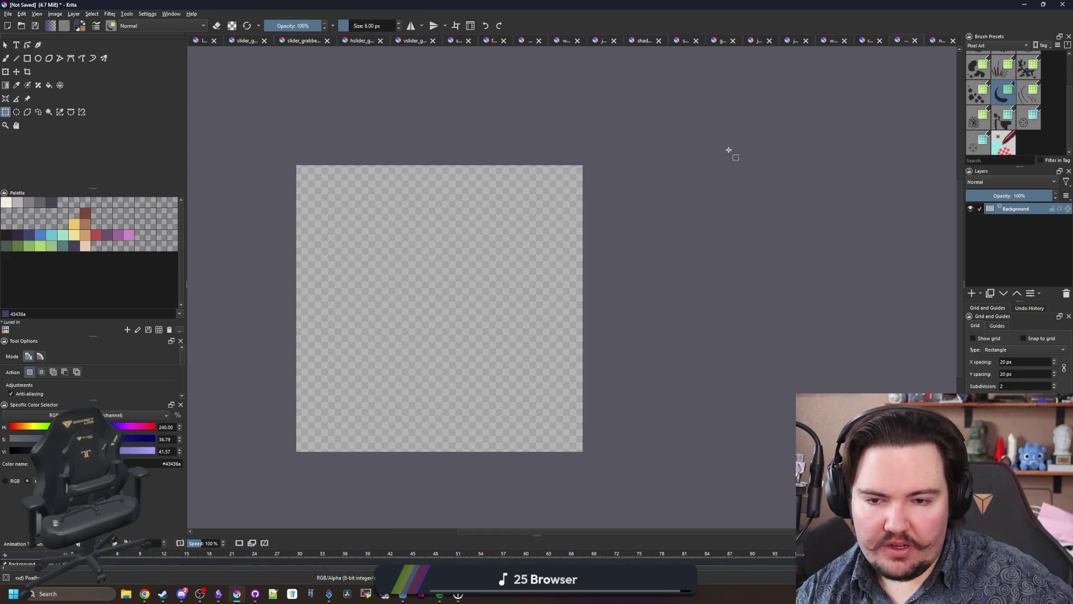
key(ctrl+v)
scroll(299, 168, up, 2)
key(ctrl+t)
drag(366, 119, 597, 275)
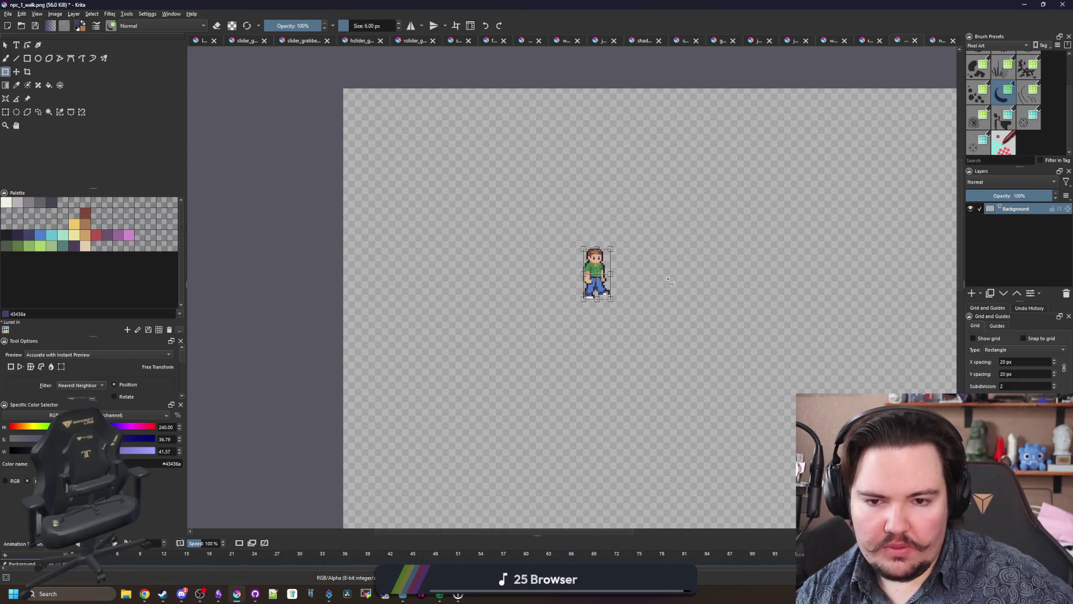
scroll(669, 281, up, 8)
scroll(263, 374, down, 3)
scroll(261, 375, up, 4)
key(b)
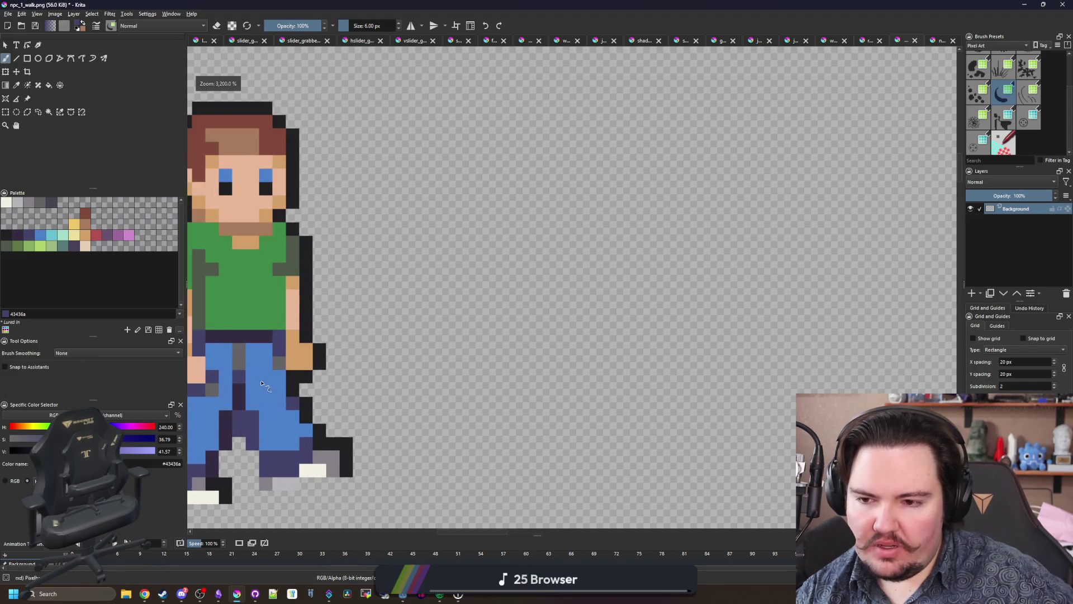
Step: Pick the brick-red brown swatch and shrink the brush to 1 px
click(85, 213)
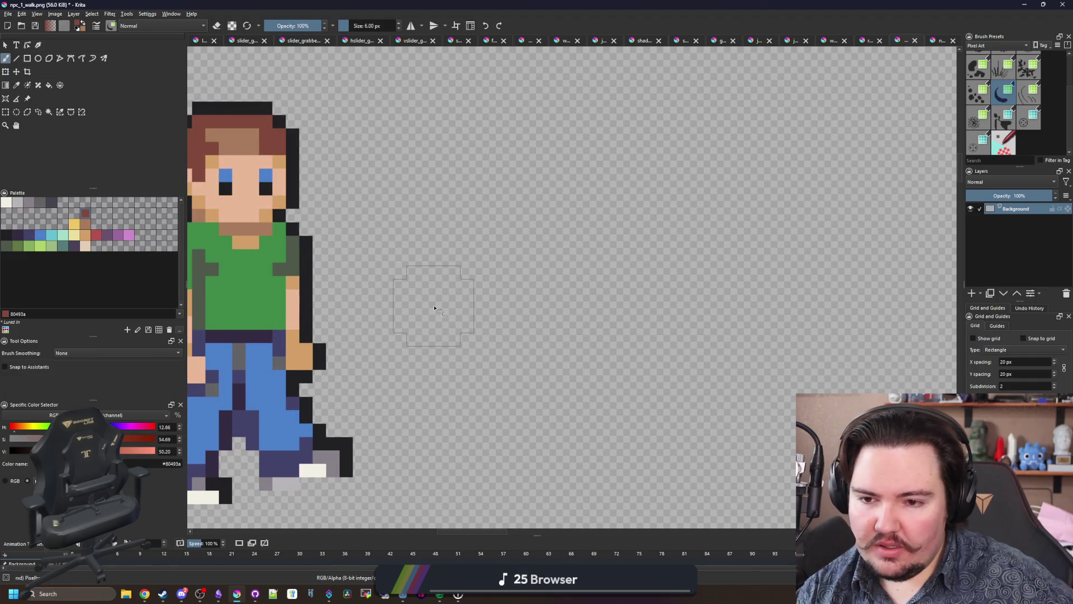
key(bracketleft)
key(bracketleft)
key(bracketleft)
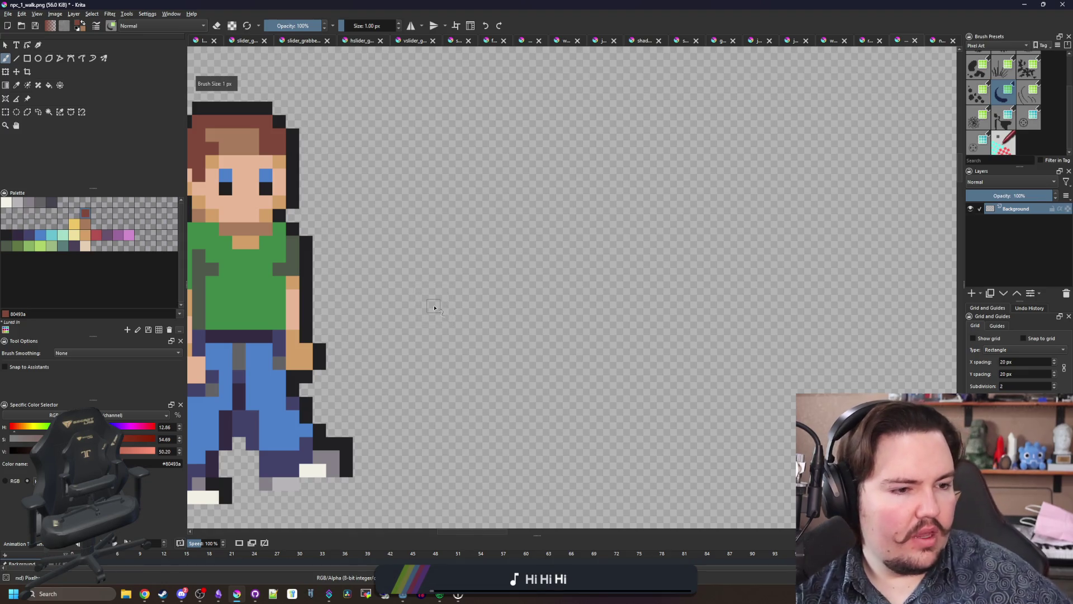
key(alt+Tab)
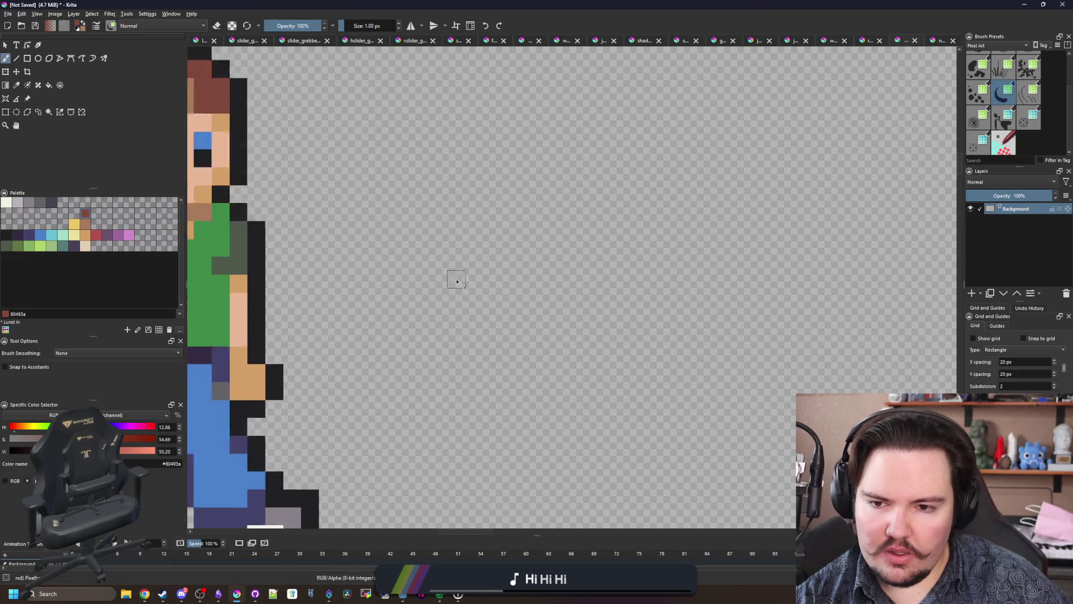
Step: Paint a roughly 9 × 4 pixel brick-red body blob, then pick the tan #d3a068 swatch
drag(385, 285, 511, 296)
mouse_move(456, 316)
mouse_down()
mouse_move(479, 276)
mouse_move(451, 256)
mouse_move(372, 282)
mouse_up()
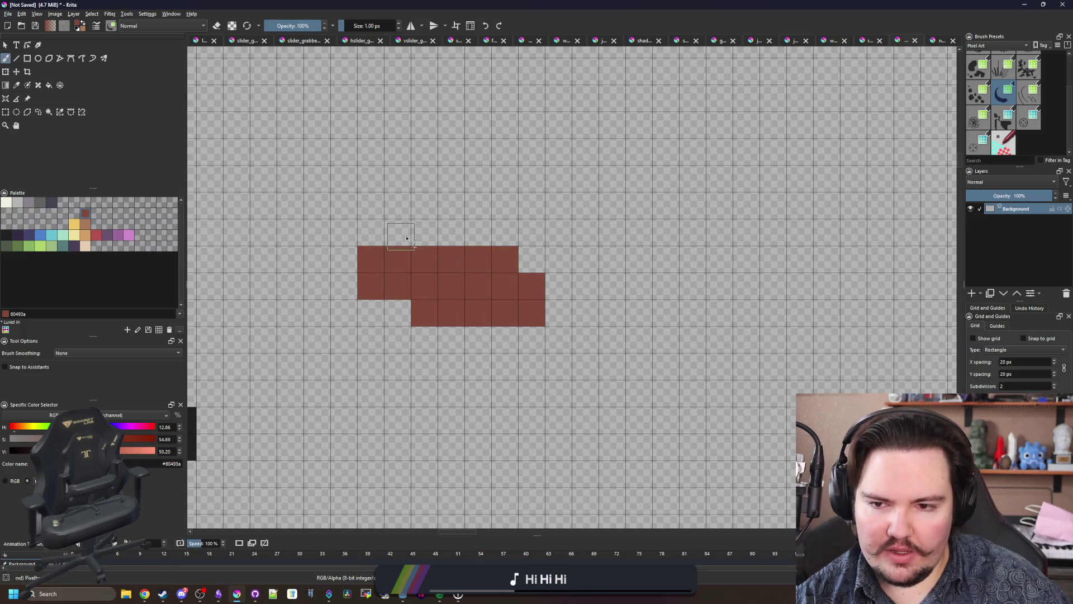
drag(406, 238, 471, 238)
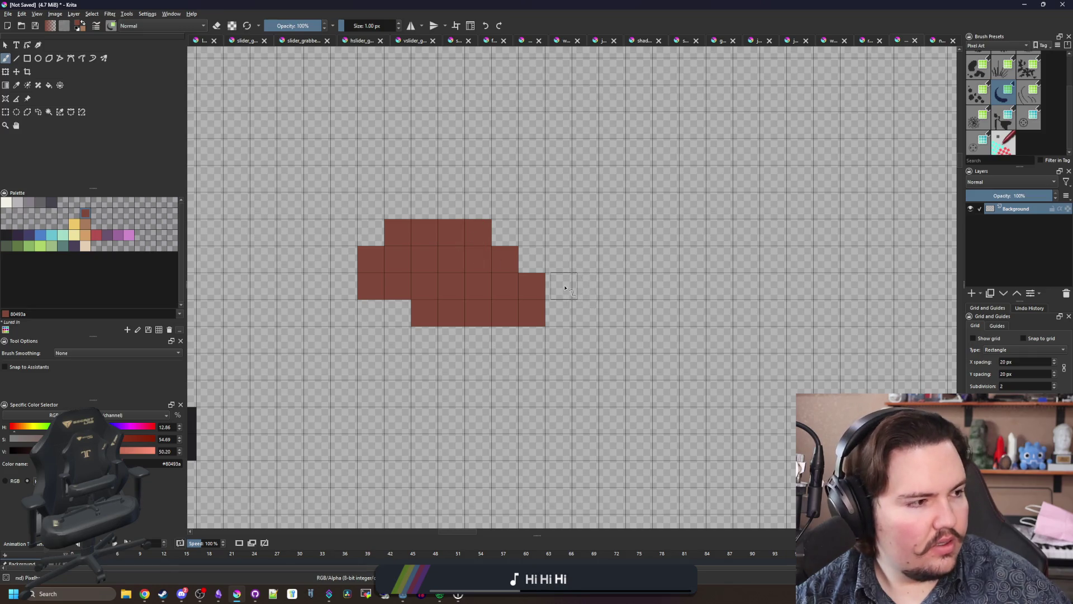
mouse_move(565, 288)
mouse_down()
mouse_move(561, 271)
mouse_move(502, 238)
mouse_up()
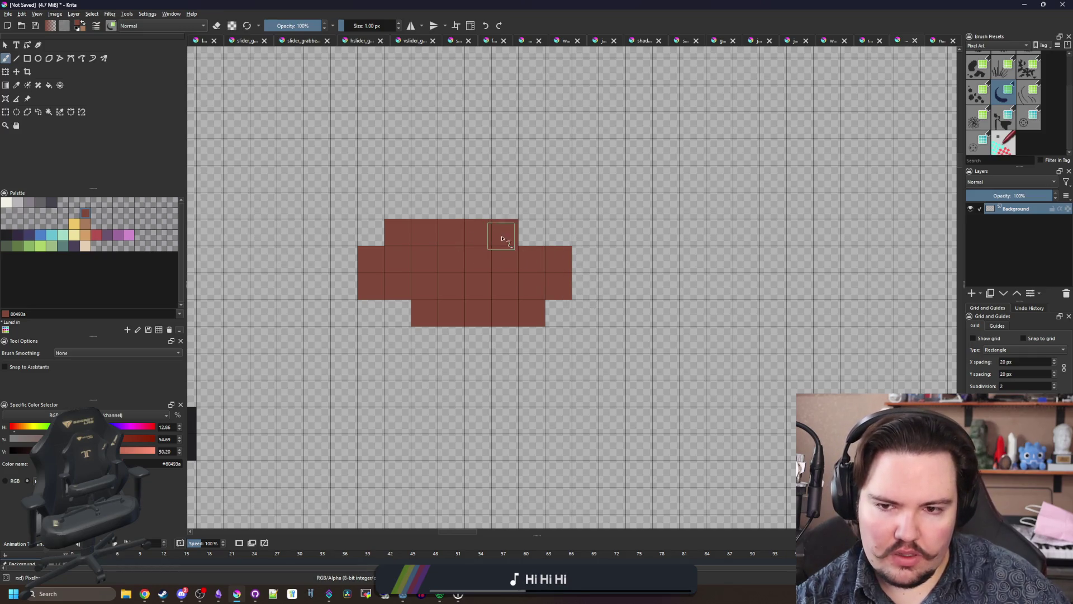
click(575, 274)
key(e)
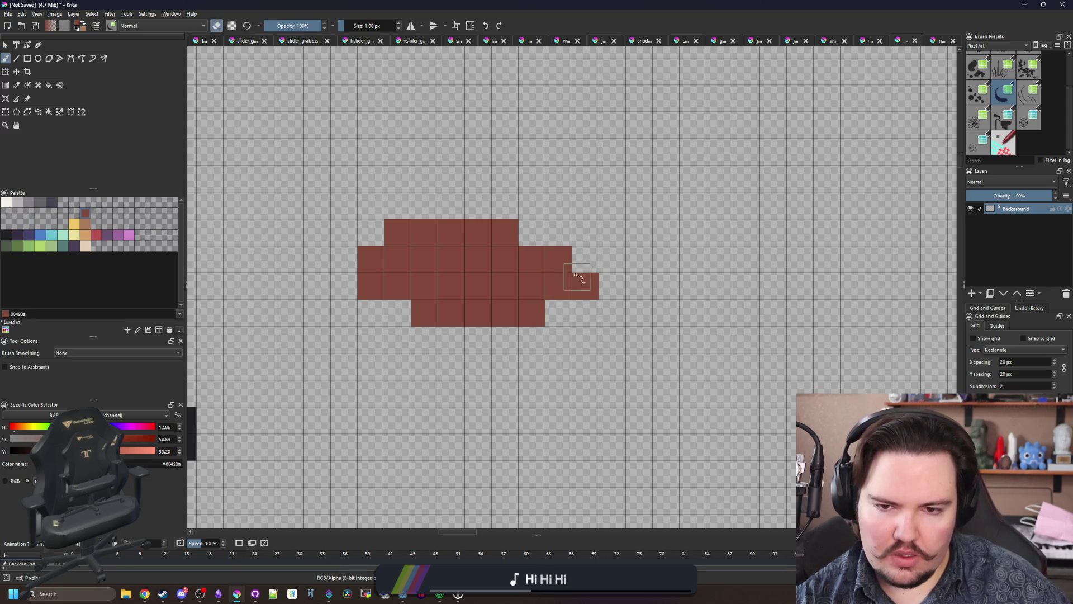
scroll(535, 323, down, 5)
scroll(536, 319, up, 2)
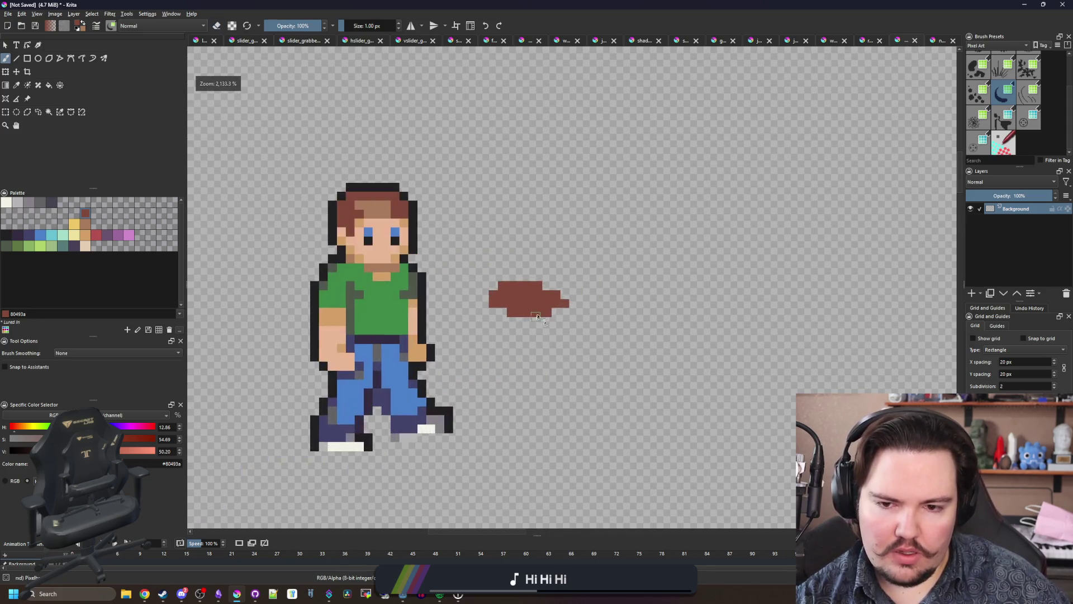
scroll(536, 319, up, 2)
key(e)
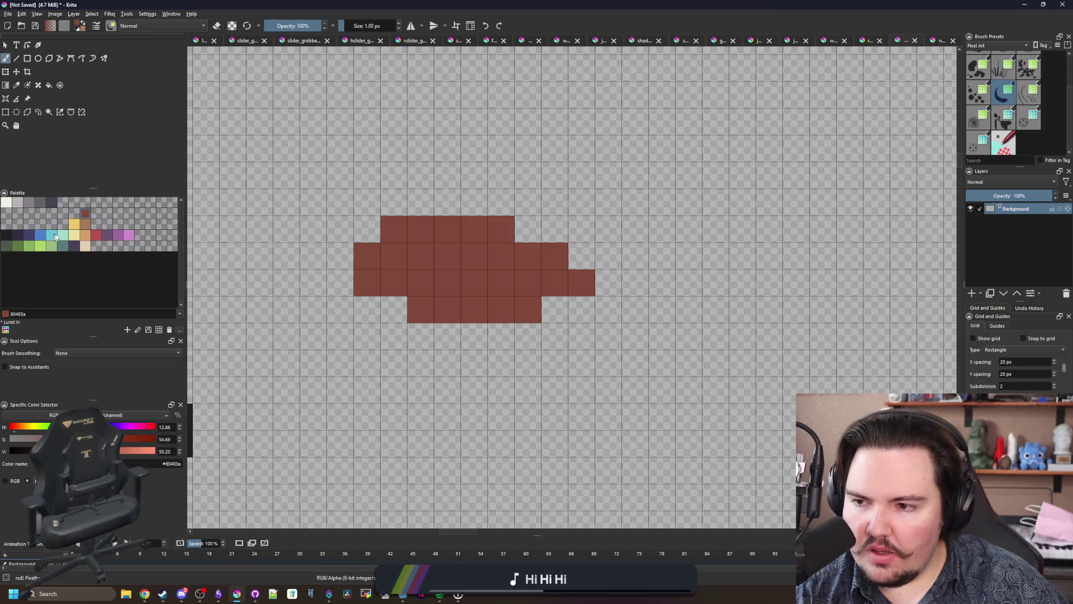
click(88, 236)
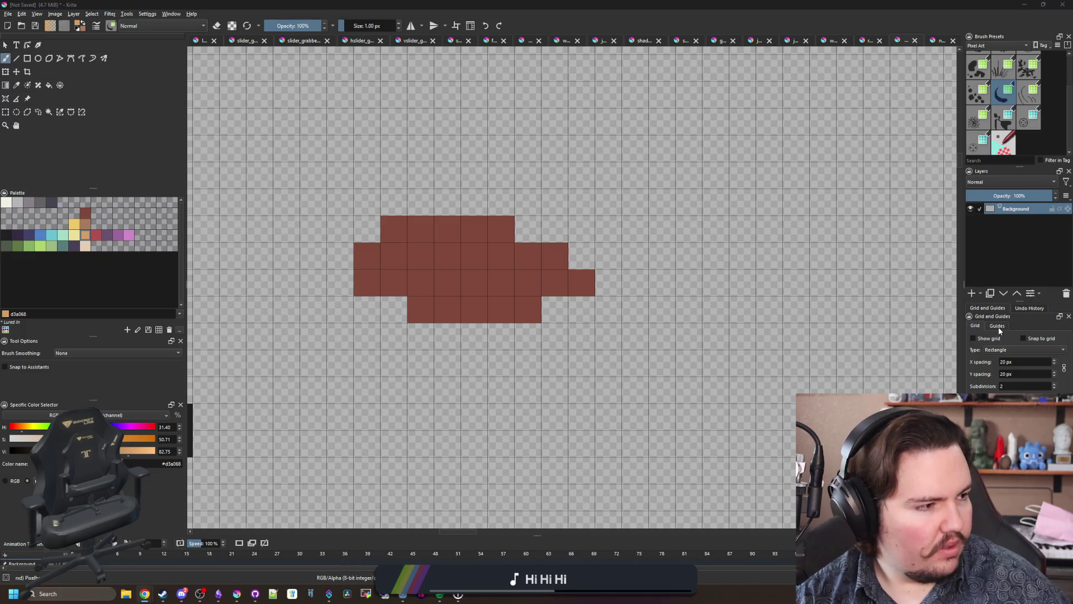
Step: Paint two tan fin spines above the body and one tan underside pixel
mouse_move(447, 309)
mouse_down()
mouse_move(391, 256)
mouse_move(394, 202)
mouse_up()
click(483, 205)
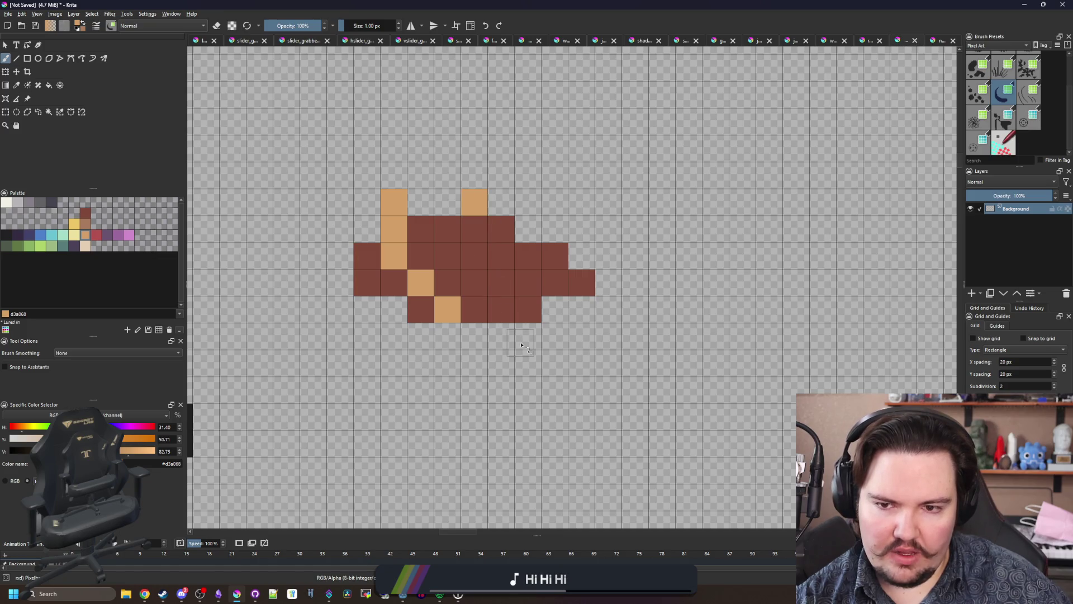
drag(511, 346, 485, 339)
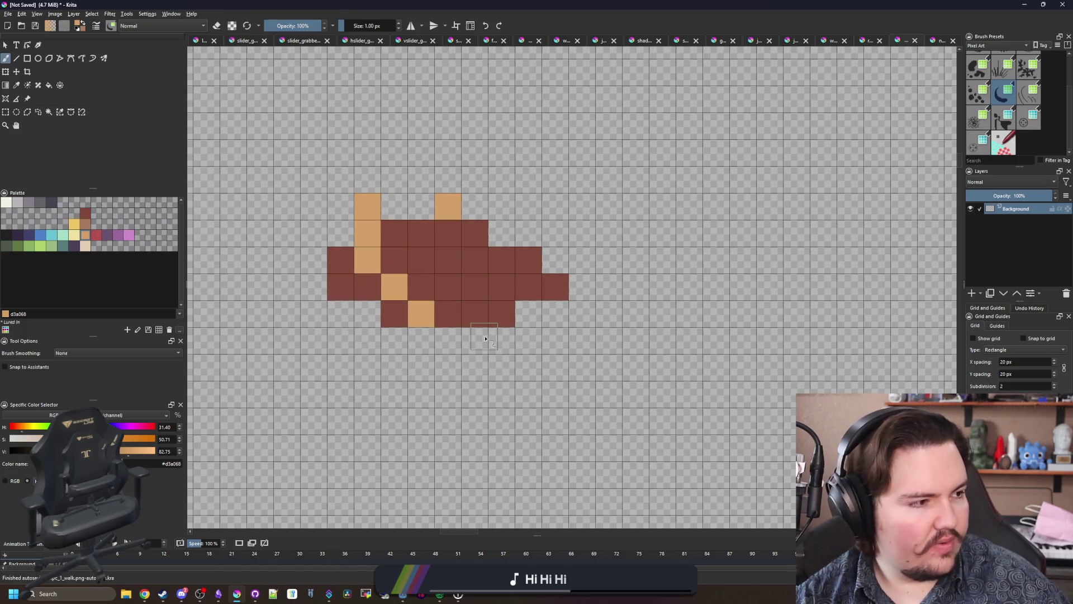
click(447, 316)
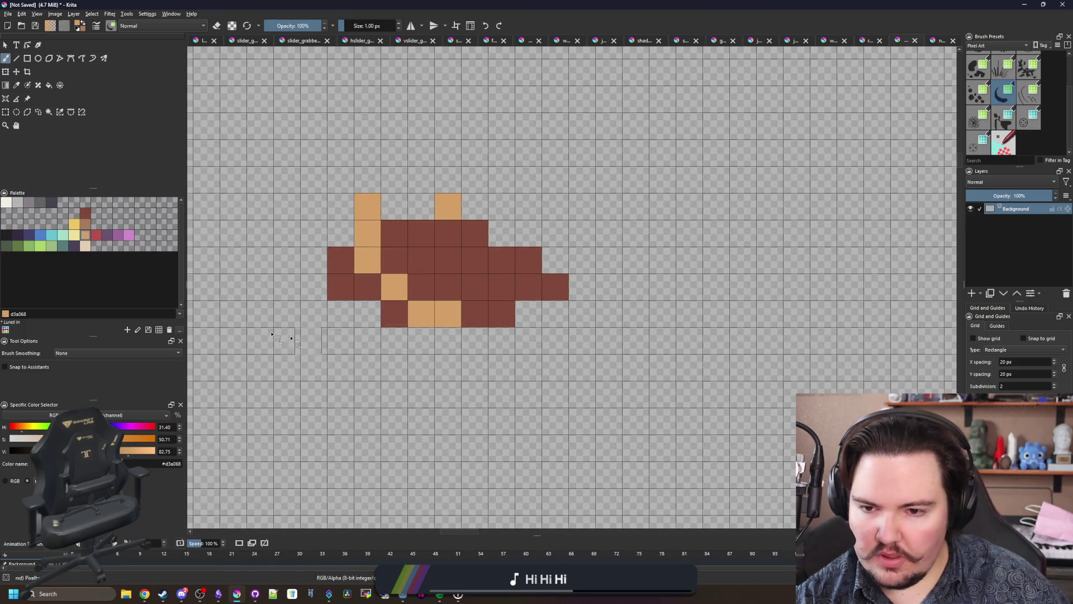
Step: Fill the belly with light cream #e5ceb4 and repaint the lower-right cells brick-red
click(84, 246)
mouse_move(399, 310)
mouse_down()
mouse_move(447, 285)
mouse_move(476, 304)
mouse_up()
drag(355, 285, 336, 286)
click(522, 289)
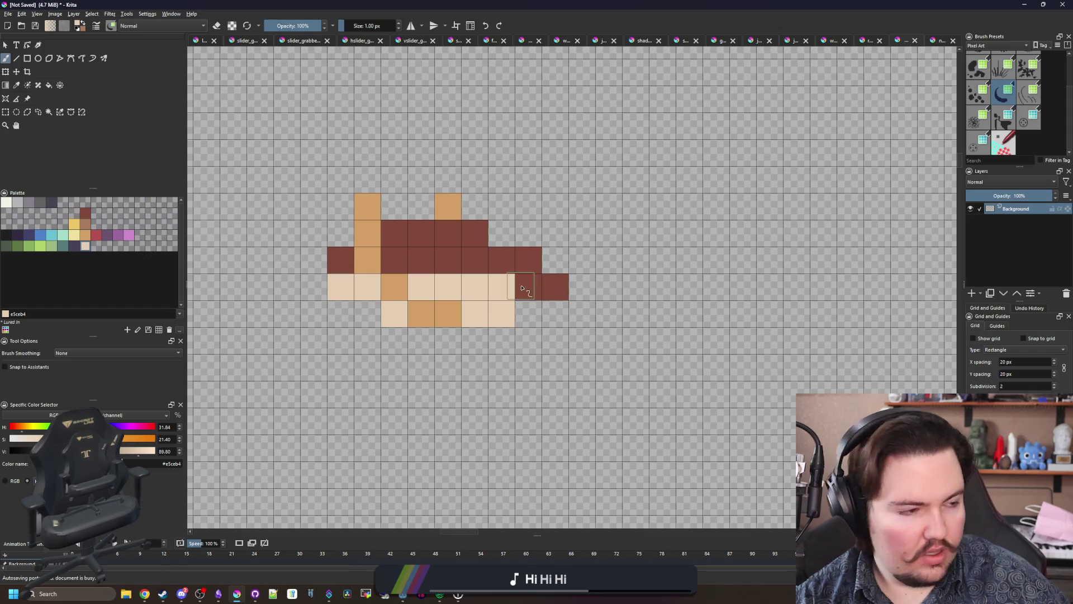
ctrl+click(544, 280)
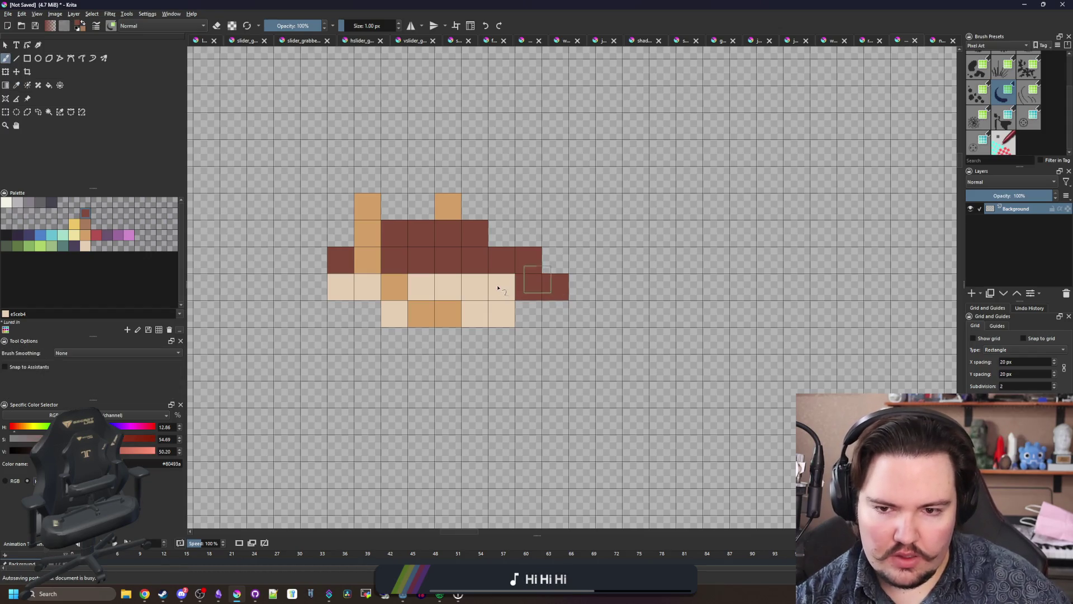
mouse_move(501, 287)
mouse_down()
mouse_move(556, 316)
mouse_move(534, 329)
mouse_up()
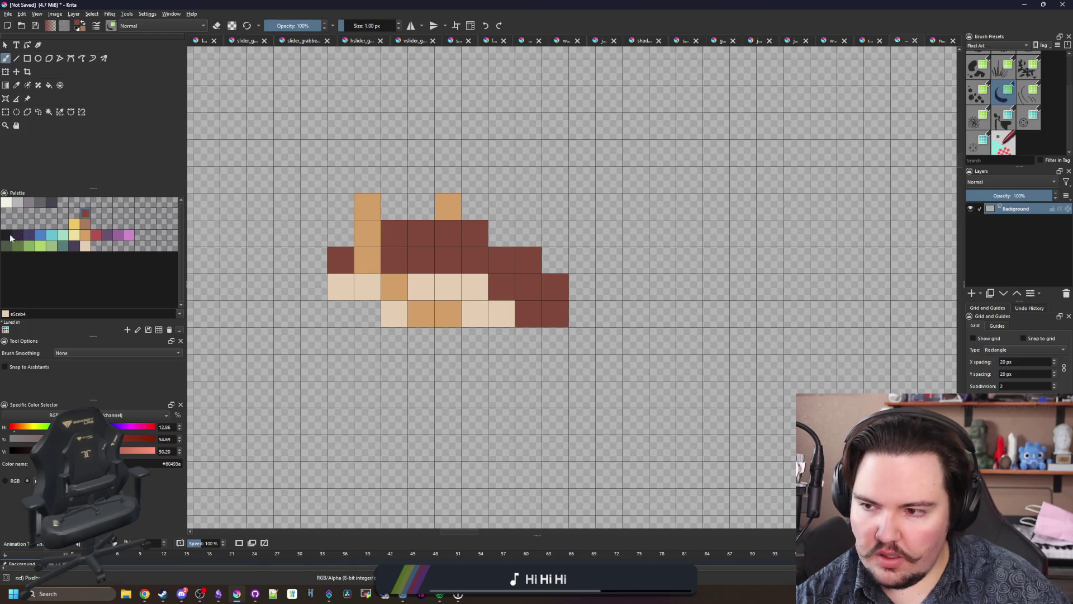
Step: Place a single near-black #212123 eye pixel with a light cream pixel beside it
click(6, 235)
click(528, 314)
key(ctrl+z)
click(528, 287)
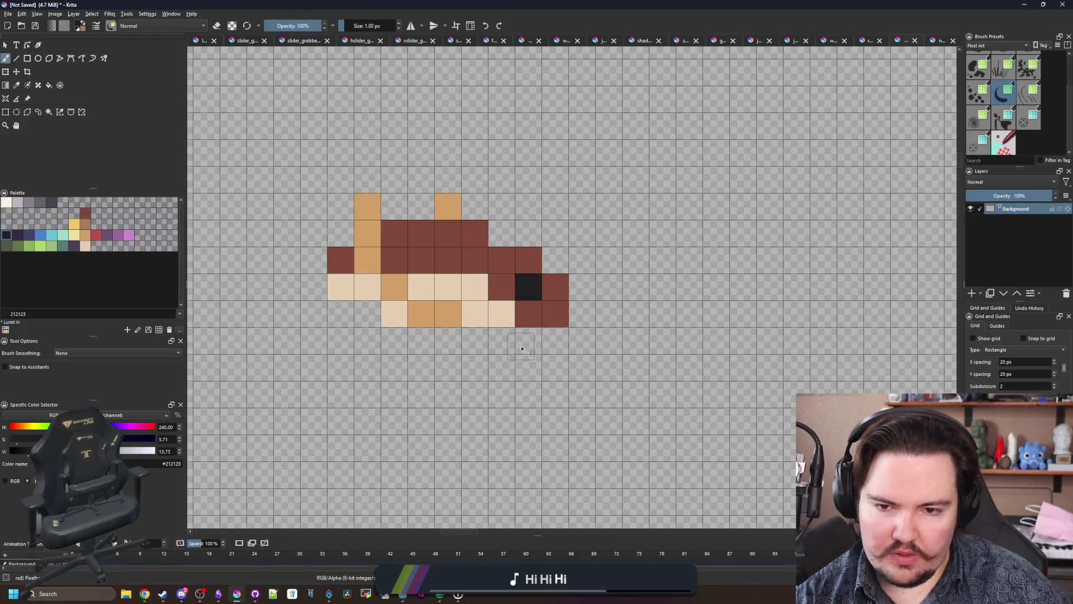
key(ctrl+z)
mouse_move(529, 318)
mouse_down()
mouse_move(510, 312)
mouse_move(528, 286)
mouse_up()
key(ctrl+z)
click(528, 313)
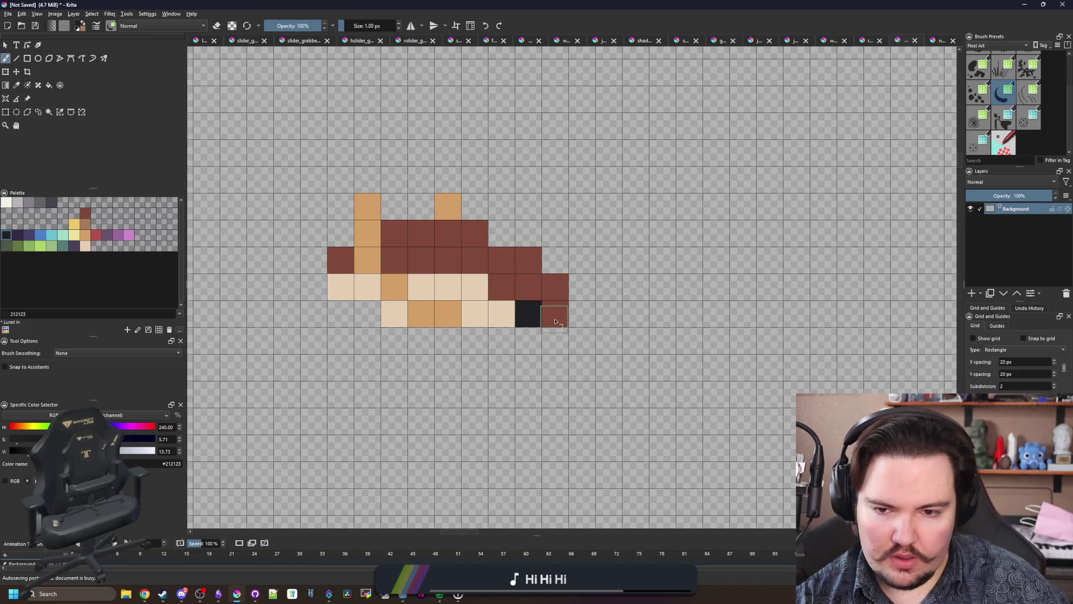
ctrl+click(501, 313)
drag(555, 314, 558, 334)
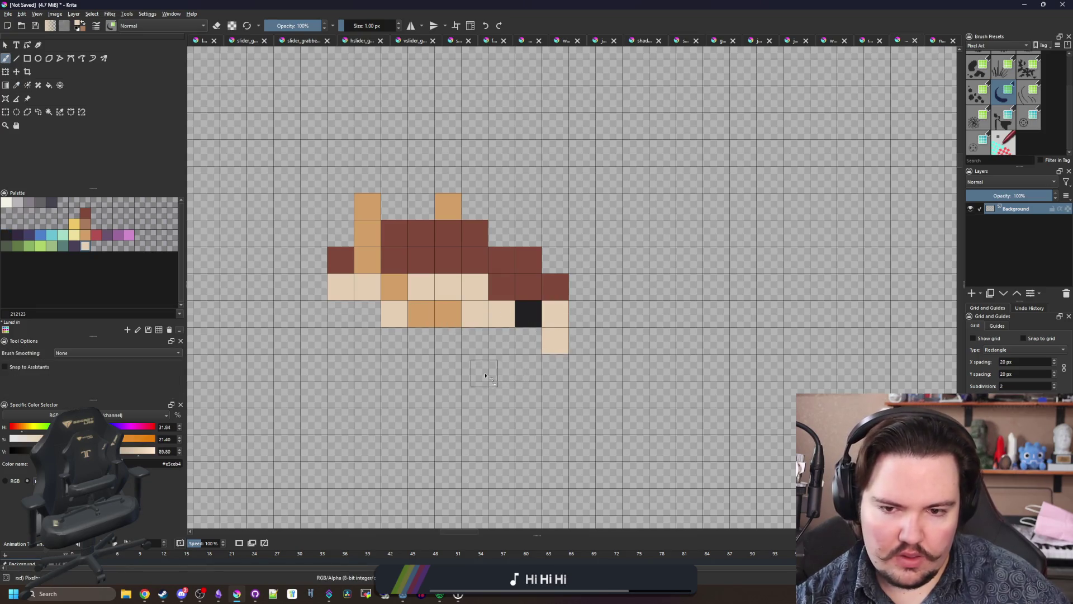
key(ctrl+z)
click(539, 325)
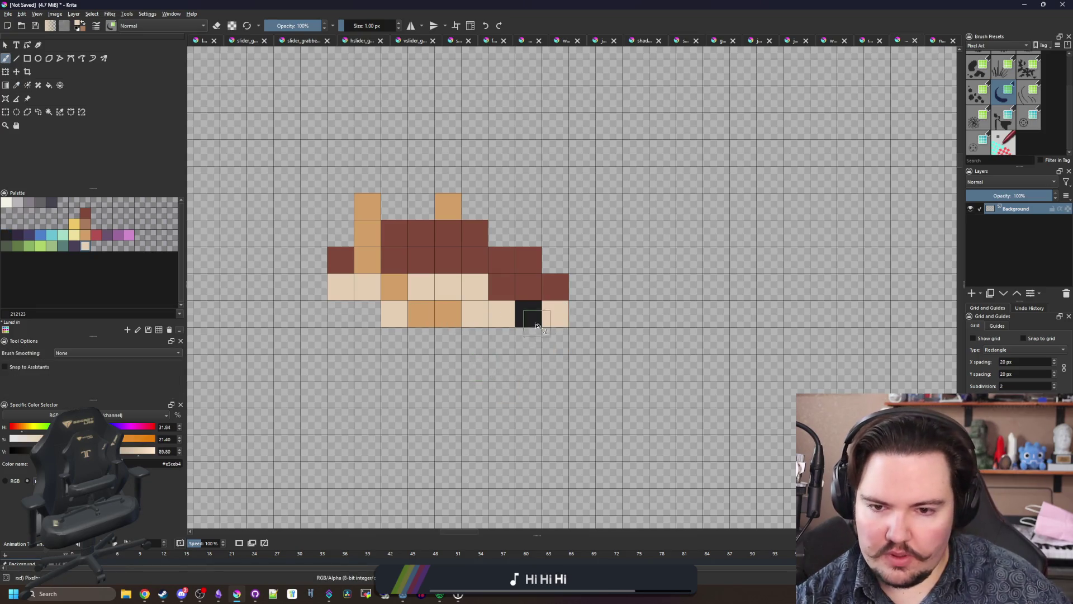
Step: Add diagonal tan pixels off the sprite's right end
ctrl+click(450, 316)
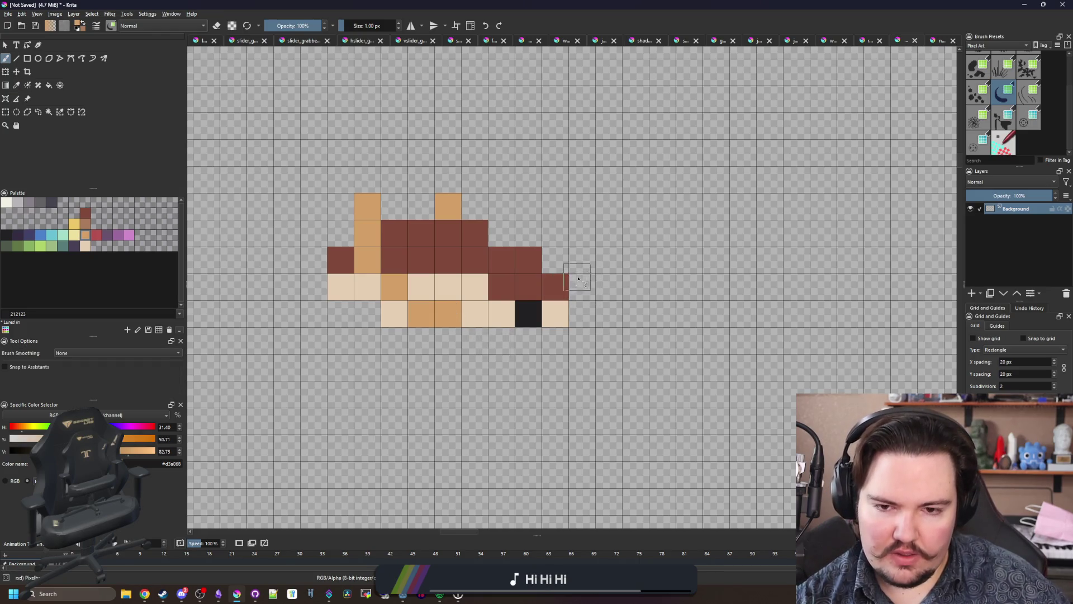
click(582, 260)
click(609, 233)
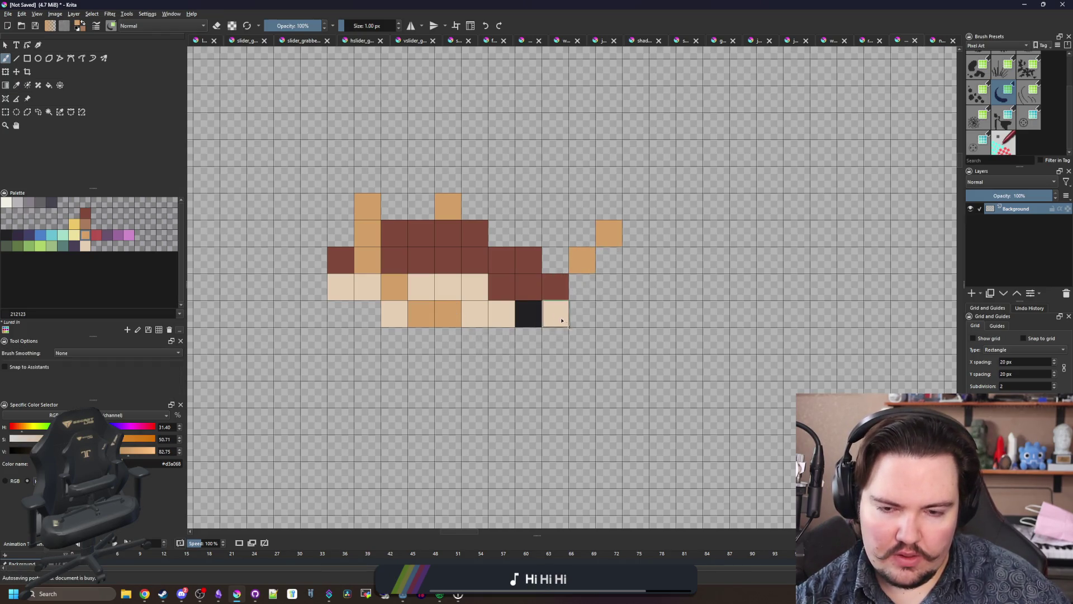
Step: Add tan pixels at the lower right and a tan fin stroke beneath the body
drag(561, 319, 582, 340)
scroll(414, 297, down, 2)
scroll(417, 288, up, 4)
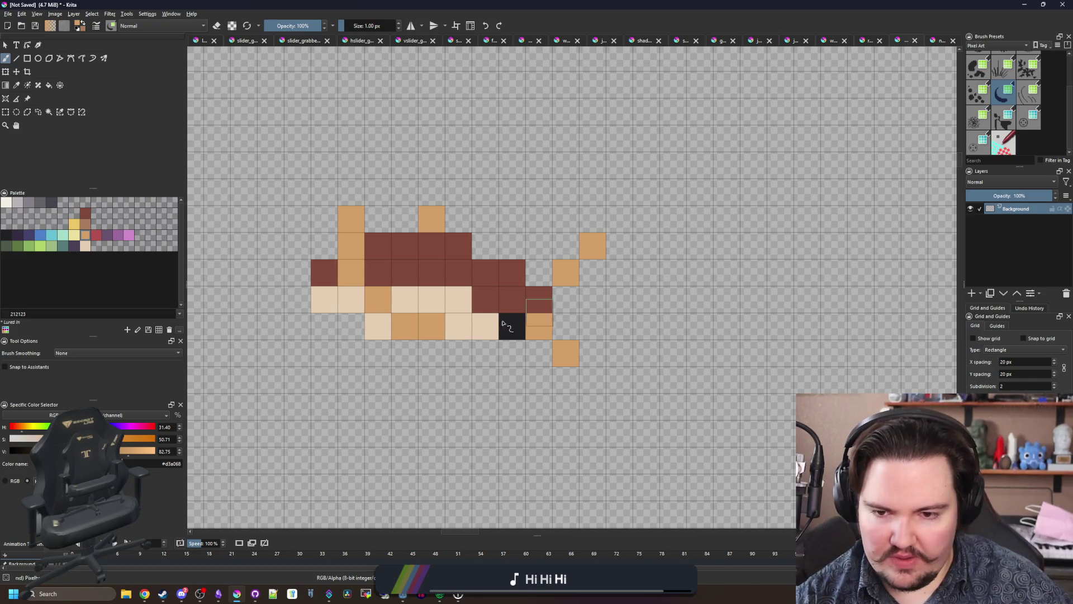
mouse_move(492, 347)
mouse_down()
mouse_move(459, 407)
mouse_move(485, 442)
mouse_up()
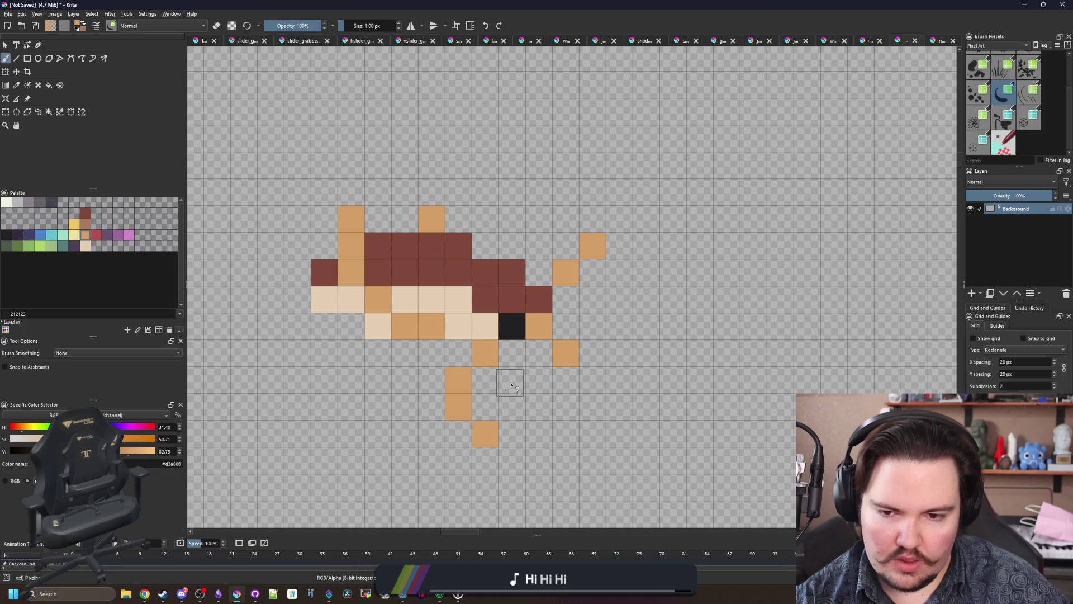
drag(502, 399, 503, 380)
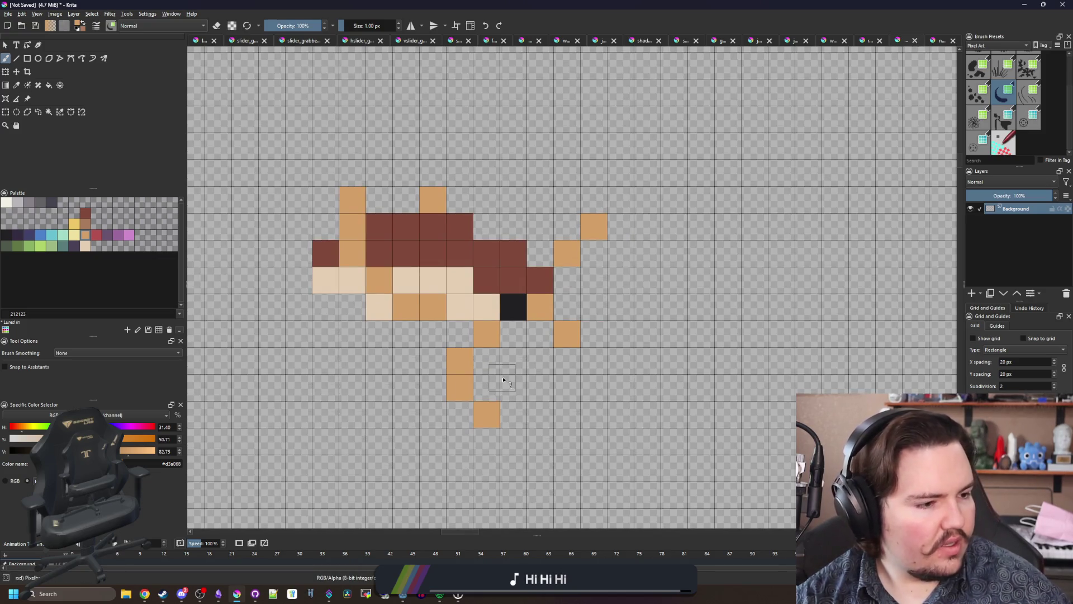
key(ctrl+z)
key(ctrl+z)
Step: Reposition the lower fin pixels beside the stem and fill the gap tan
mouse_move(486, 334)
mouse_down()
mouse_move(513, 360)
mouse_move(513, 389)
mouse_move(464, 414)
mouse_up()
scroll(497, 406, down, 4)
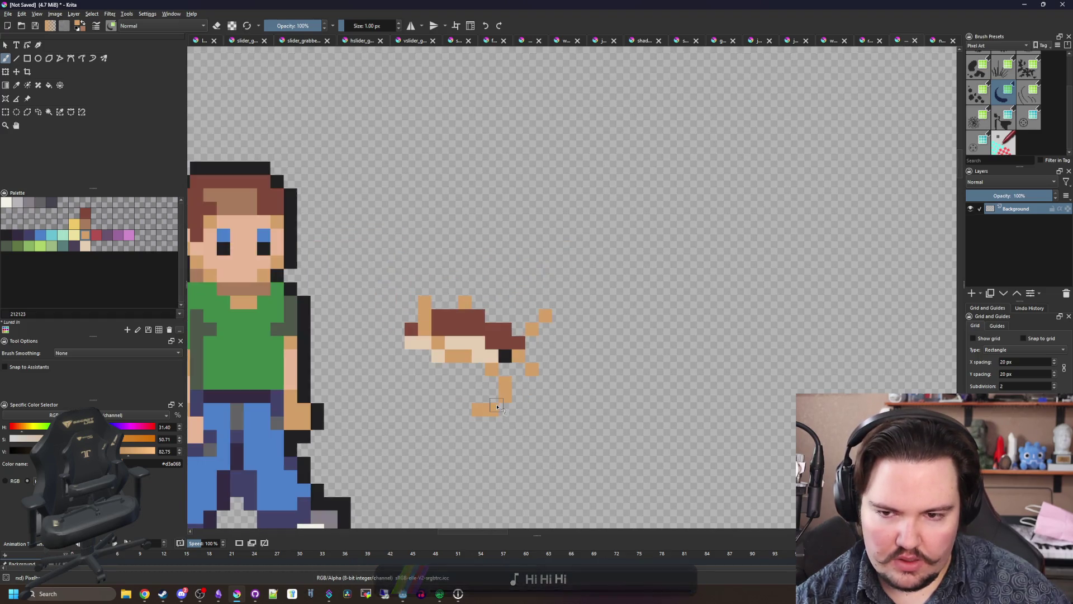
scroll(489, 335, up, 4)
key(ctrl+z)
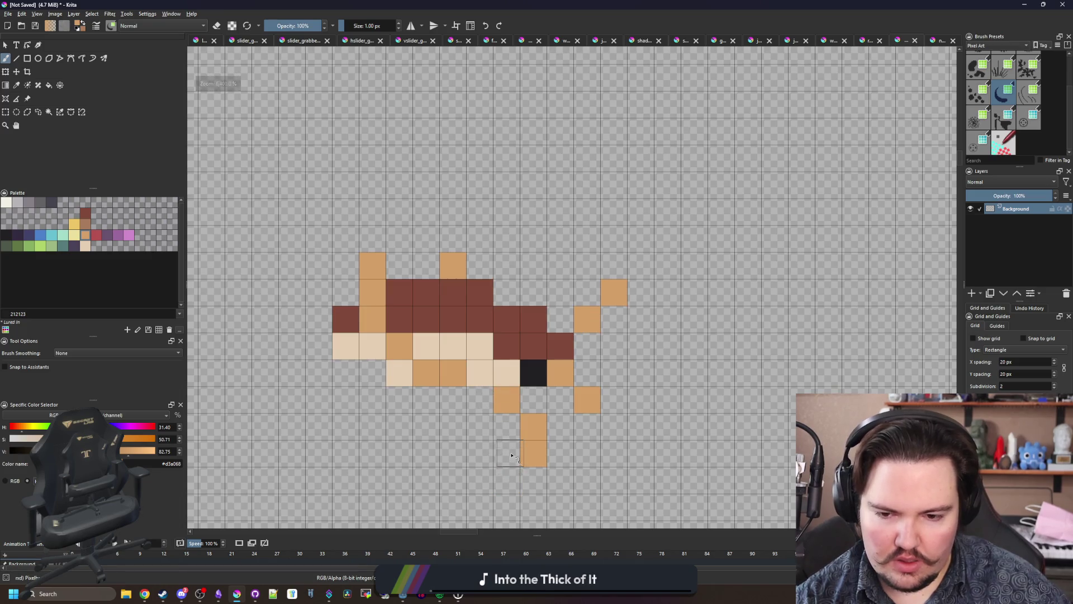
drag(510, 457, 481, 456)
scroll(492, 455, down, 4)
scroll(514, 390, up, 4)
click(514, 390)
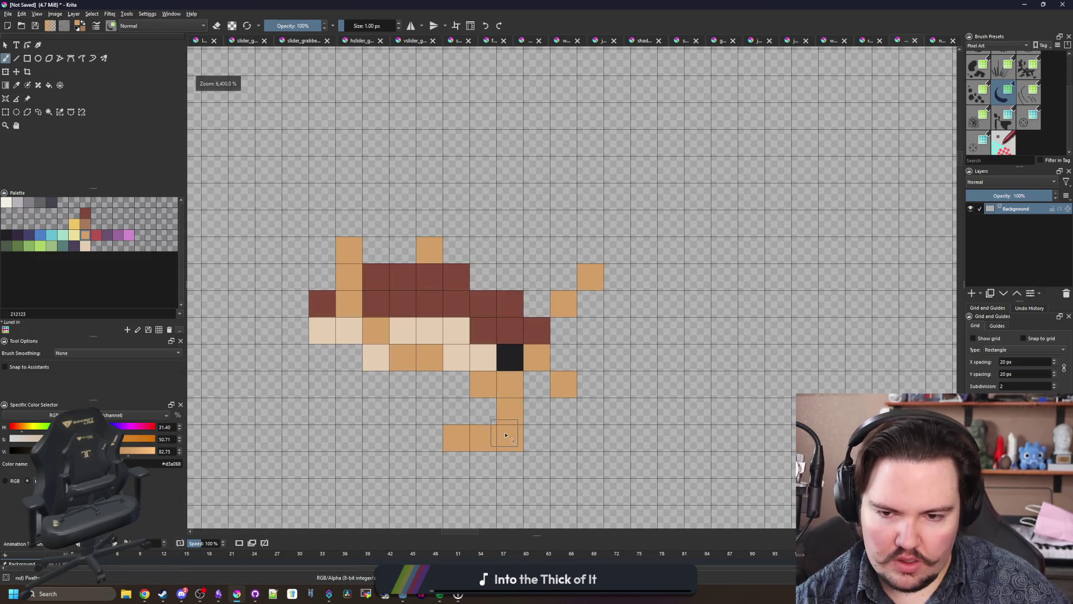
scroll(470, 344, down, 3)
scroll(448, 340, up, 2)
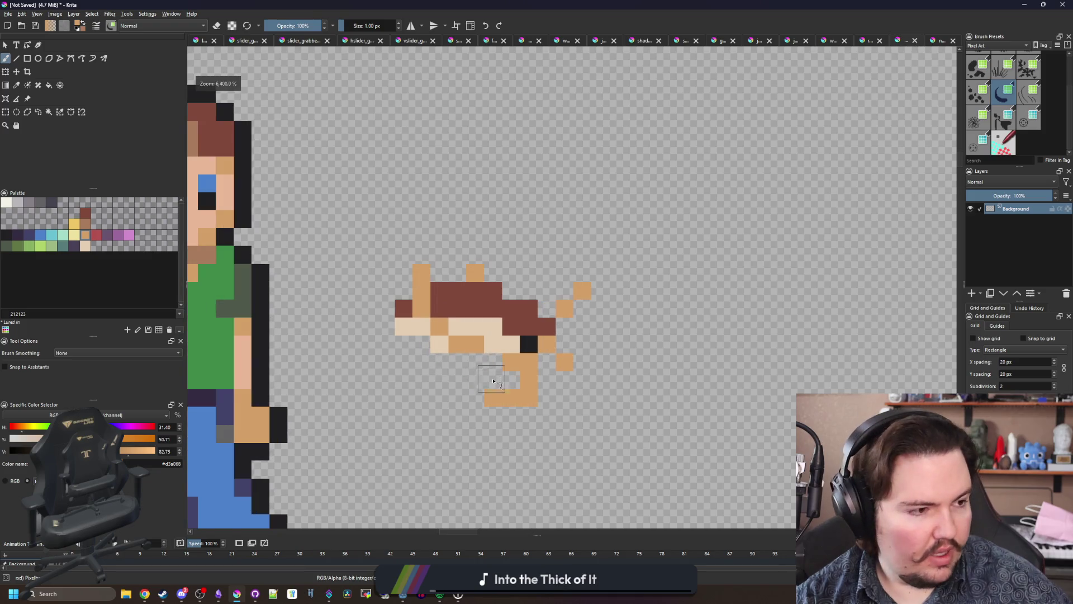
scroll(493, 382, up, 1)
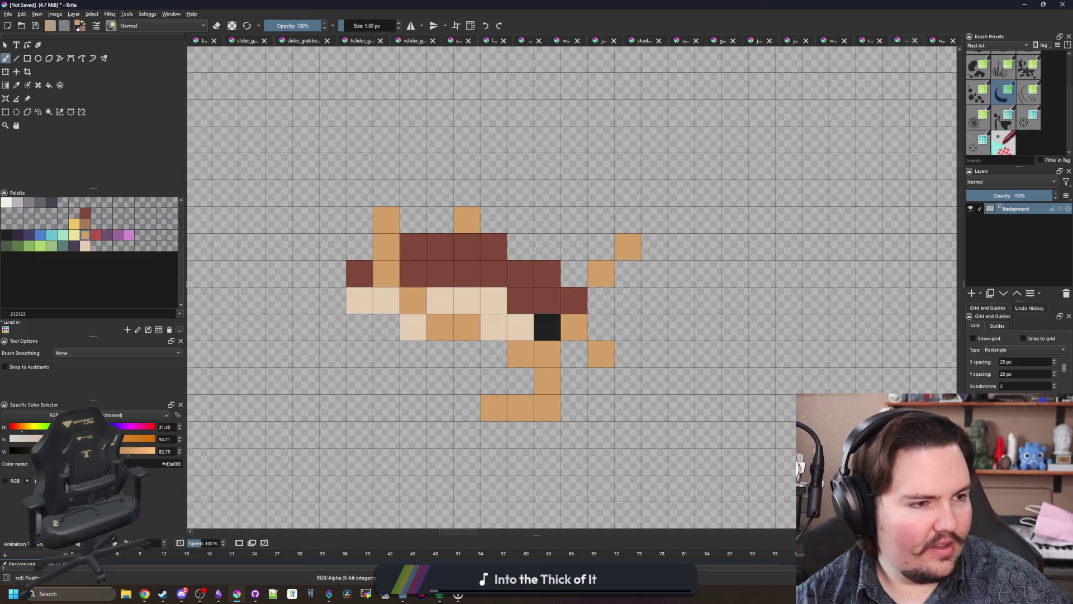
Step: Recolour the lower fin stem in lighter brown and erase the stray bottom pixel
key(alt+Tab)
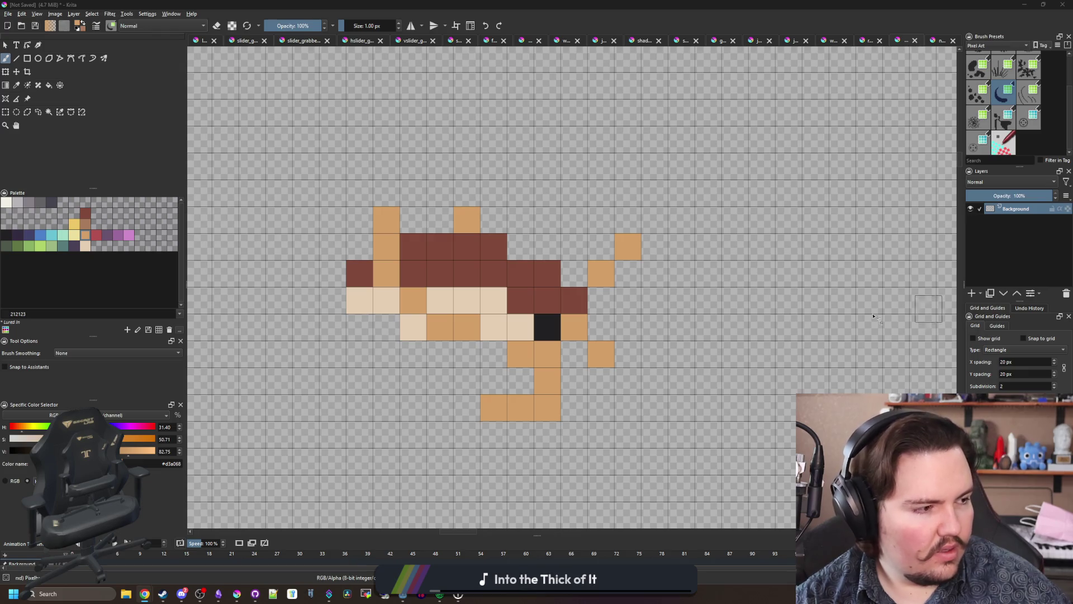
ctrl+click(539, 287)
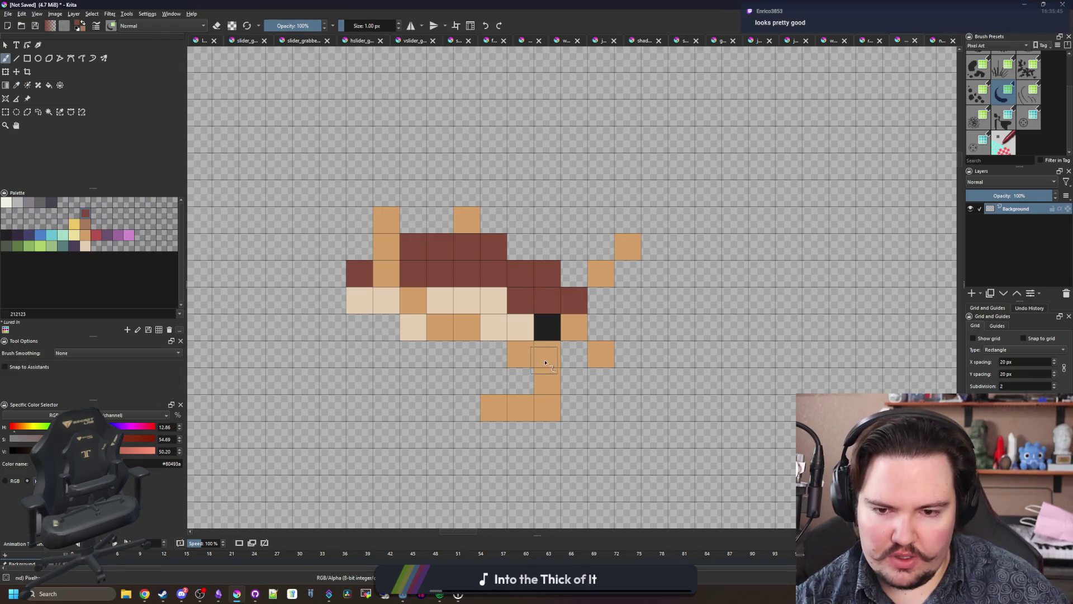
mouse_move(547, 354)
mouse_down()
mouse_move(547, 408)
mouse_move(492, 407)
mouse_up()
key(ctrl+z)
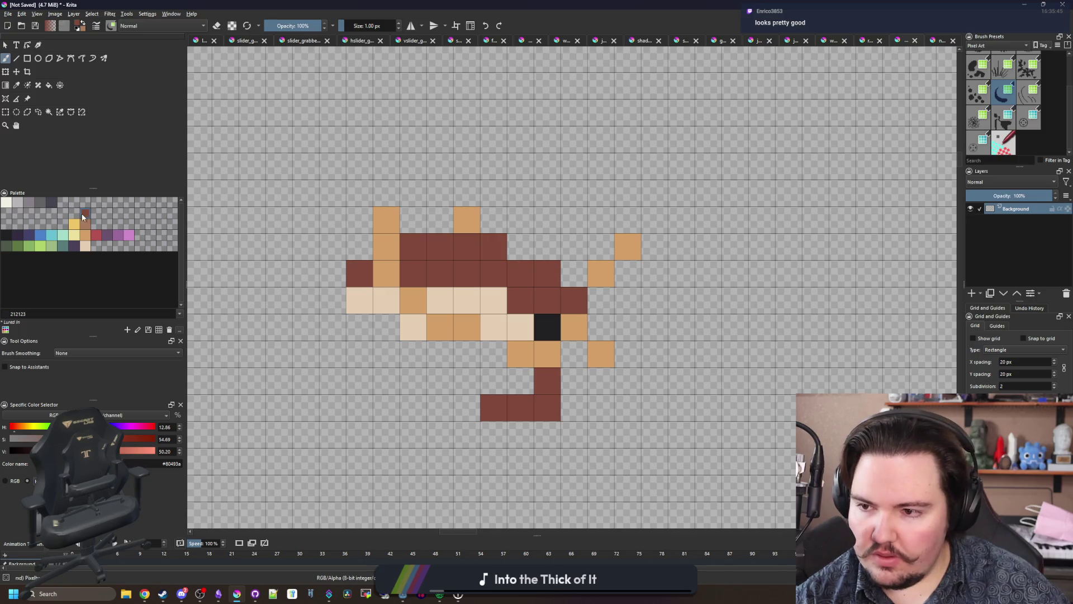
click(82, 217)
click(547, 380)
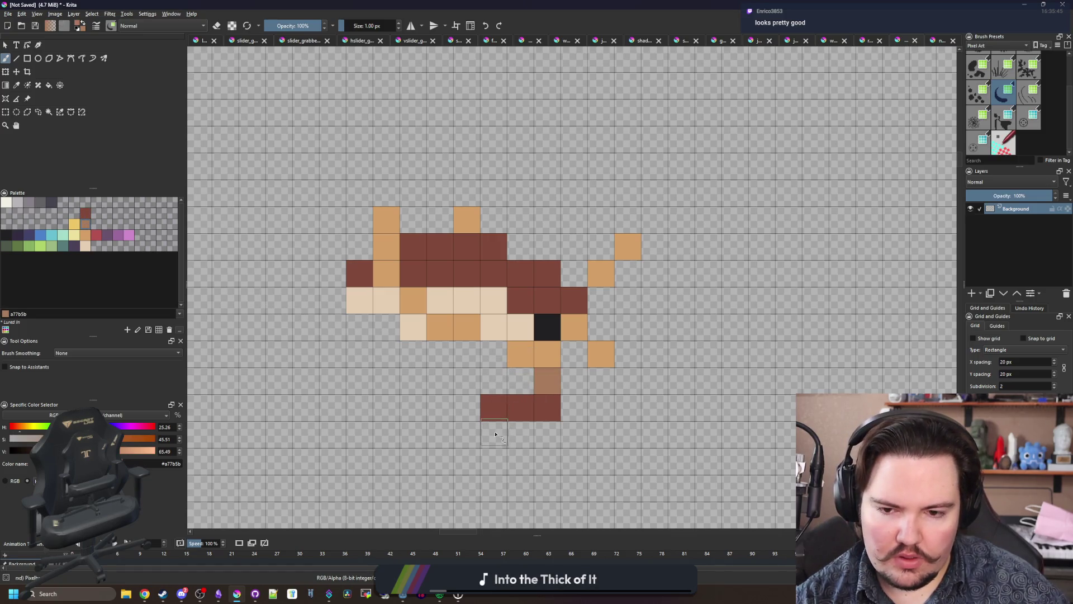
key(e)
click(547, 408)
scroll(540, 451, down, 2)
scroll(587, 421, up, 2)
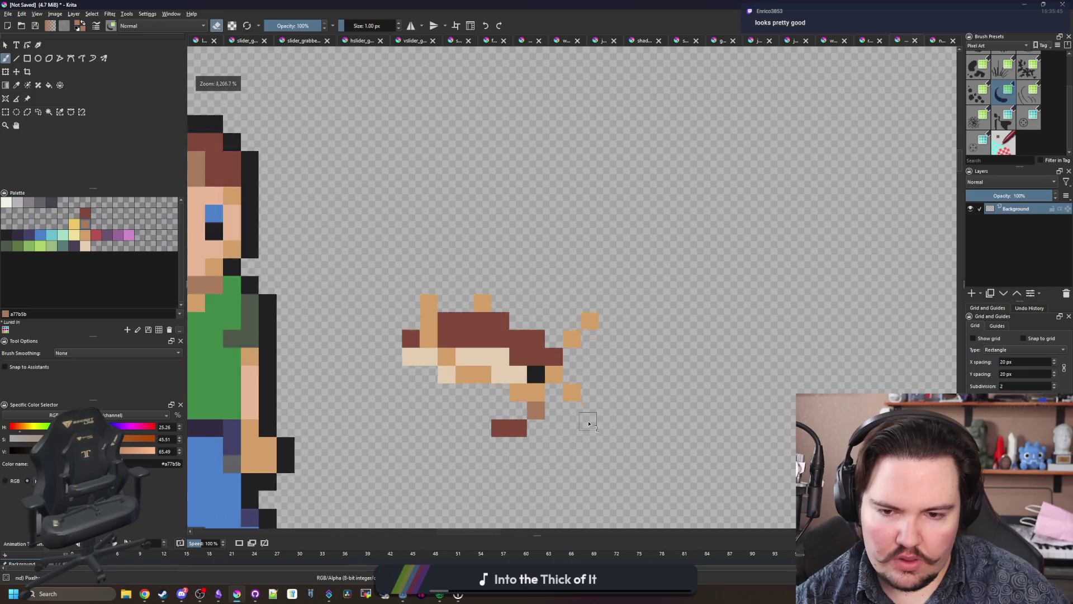
Step: Outline the fish's left edge and belly in near-black #212123
click(8, 235)
key(e)
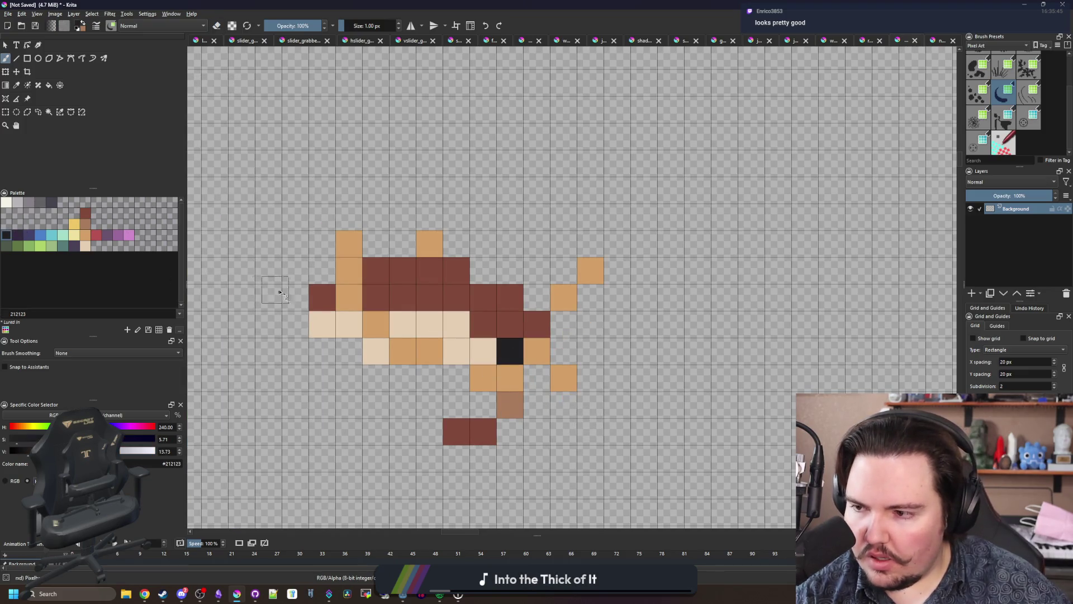
mouse_move(304, 320)
mouse_down()
mouse_move(292, 302)
mouse_move(334, 225)
mouse_move(371, 242)
mouse_move(425, 240)
mouse_move(454, 219)
mouse_move(456, 244)
mouse_move(510, 273)
mouse_move(562, 274)
mouse_move(591, 245)
mouse_move(617, 269)
mouse_move(565, 319)
mouse_move(584, 372)
mouse_move(564, 399)
mouse_move(535, 399)
mouse_move(506, 434)
mouse_move(436, 455)
mouse_move(463, 385)
mouse_move(371, 371)
mouse_move(324, 349)
mouse_up()
scroll(434, 245, down, 5)
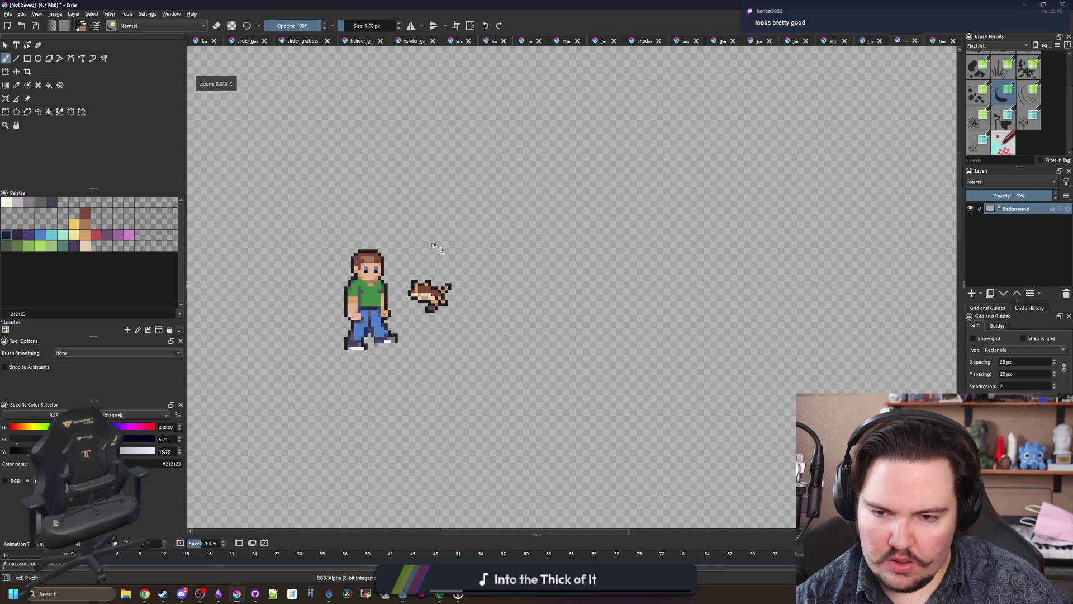
scroll(426, 291, up, 5)
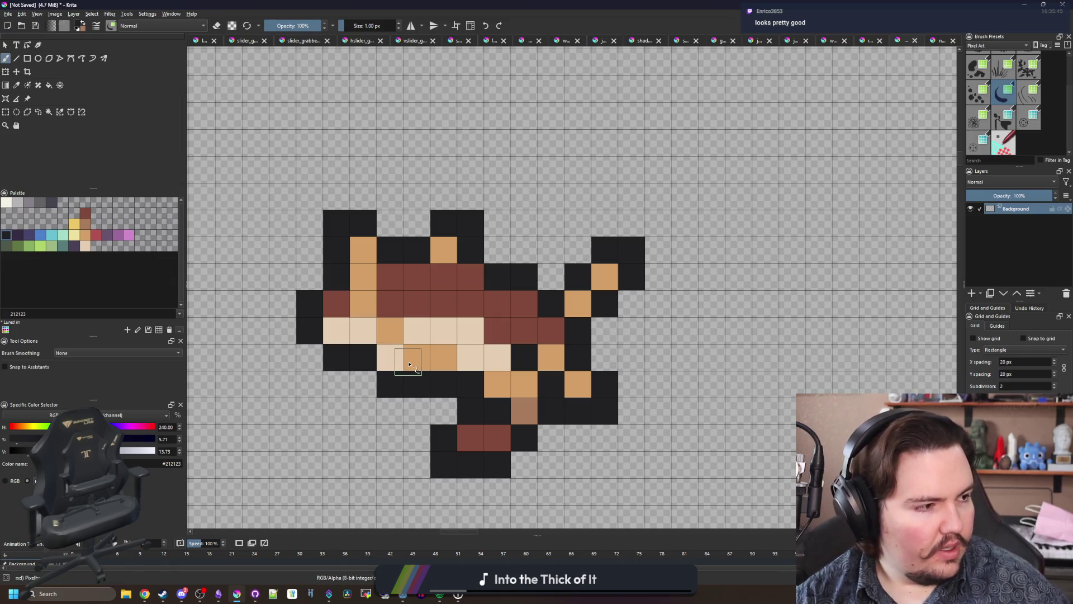
Step: Sample brown and beige from the fish and repaint a few belly pixels with them
ctrl+click(503, 338)
mouse_move(491, 355)
mouse_down()
mouse_move(426, 371)
mouse_move(342, 331)
mouse_up()
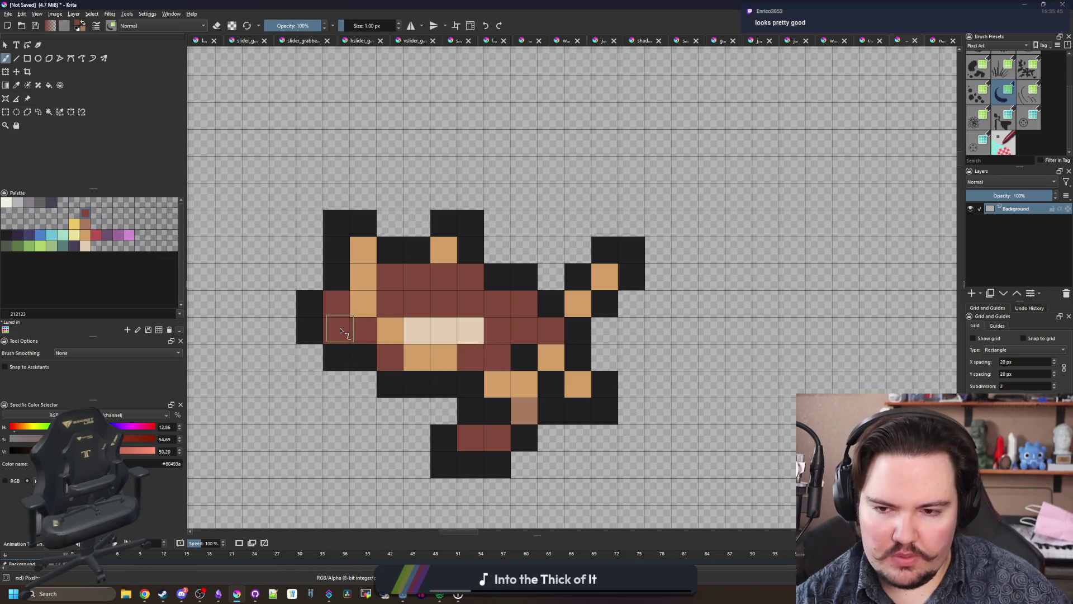
ctrl+click(427, 327)
click(390, 303)
click(337, 302)
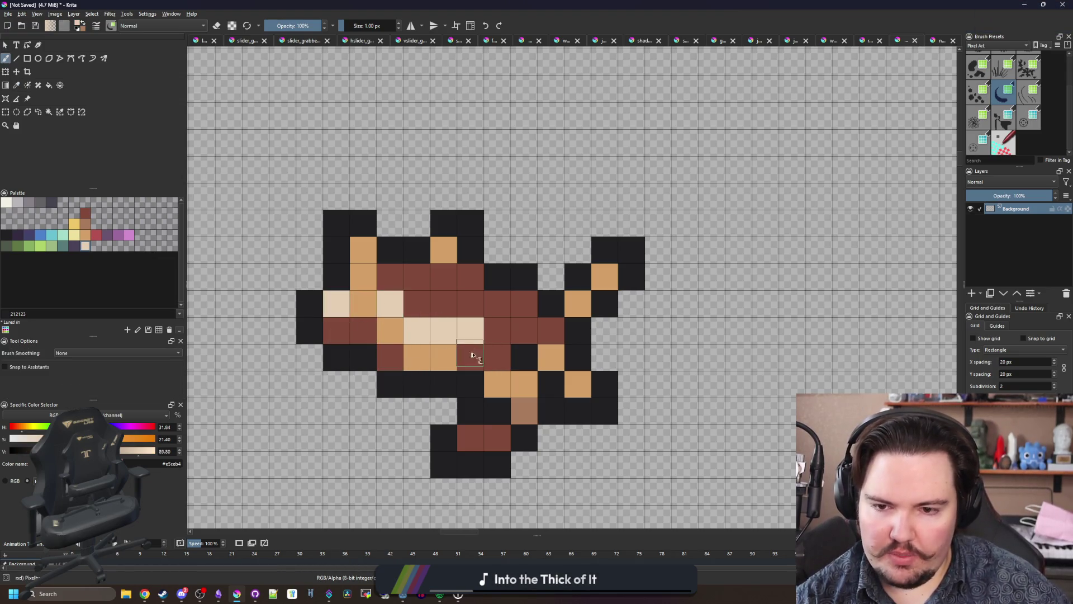
scroll(442, 376, down, 6)
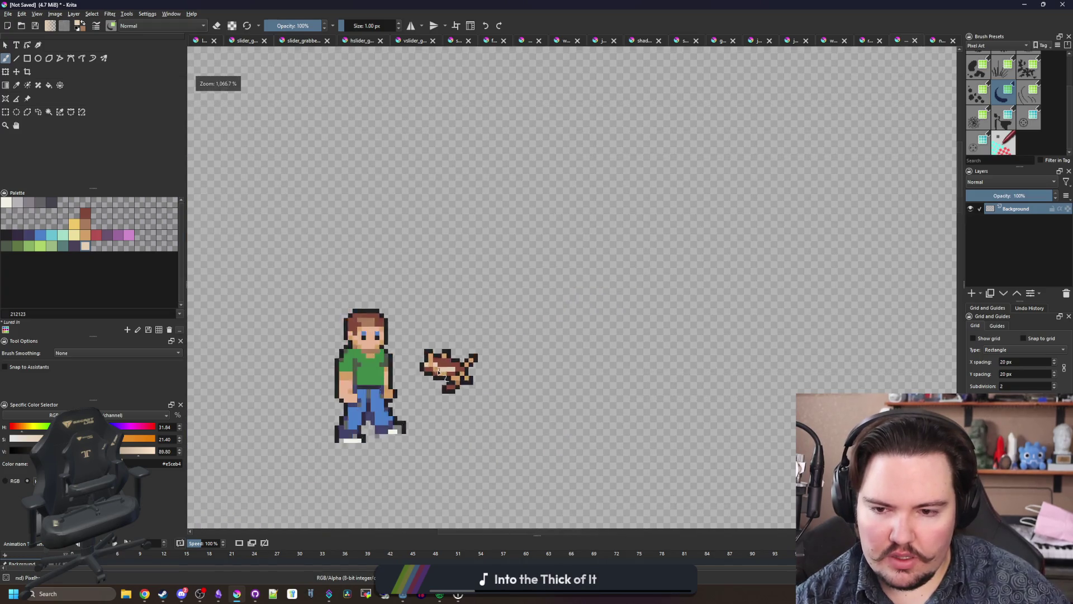
scroll(442, 369, up, 6)
drag(483, 354, 439, 336)
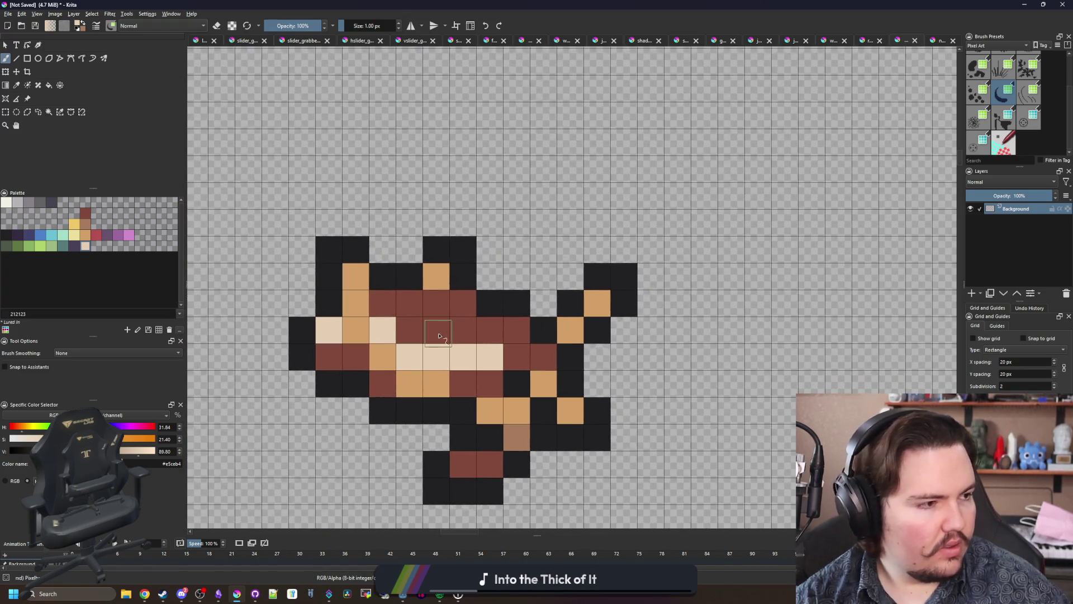
Step: Recolour the black top-left fin, top-right tail and outline cells dark brown
key(p)
click(472, 329)
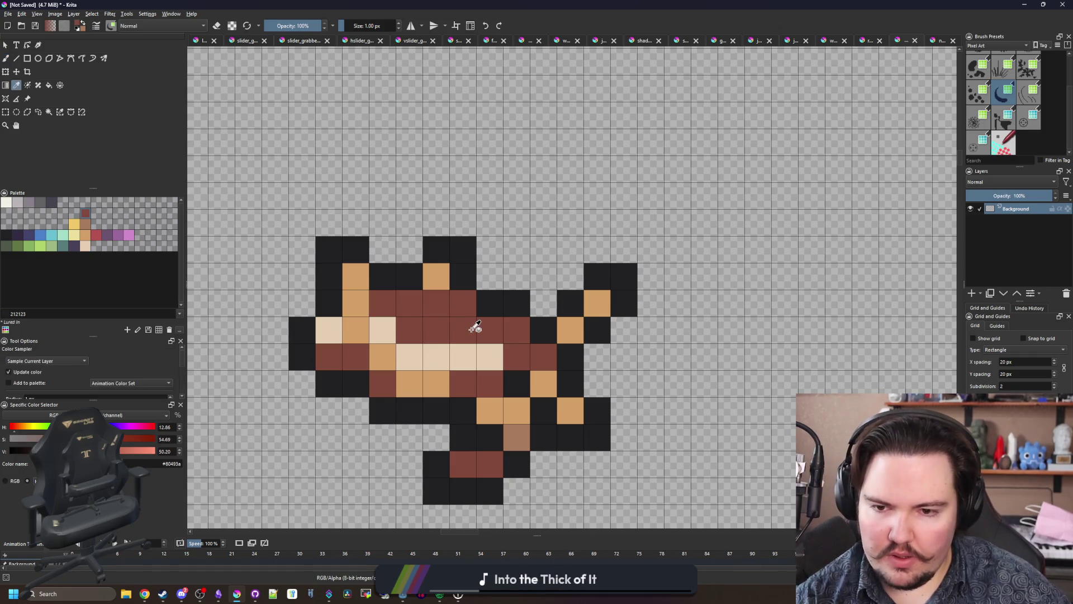
key(b)
mouse_move(329, 276)
mouse_down()
mouse_move(329, 249)
mouse_move(355, 249)
mouse_up()
click(463, 249)
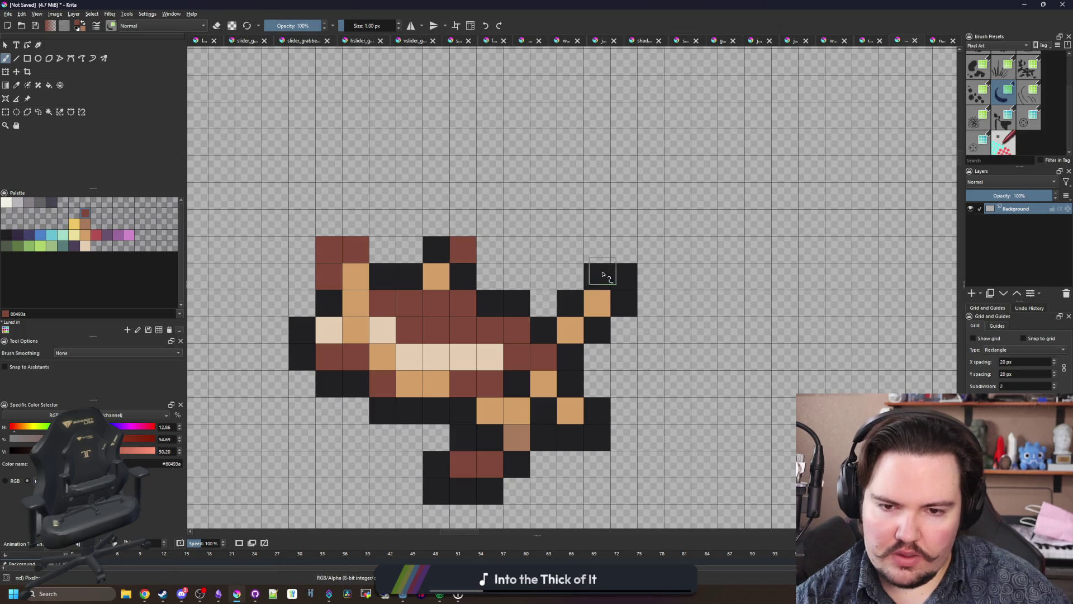
drag(604, 276, 624, 302)
click(597, 329)
click(570, 302)
drag(570, 436, 596, 414)
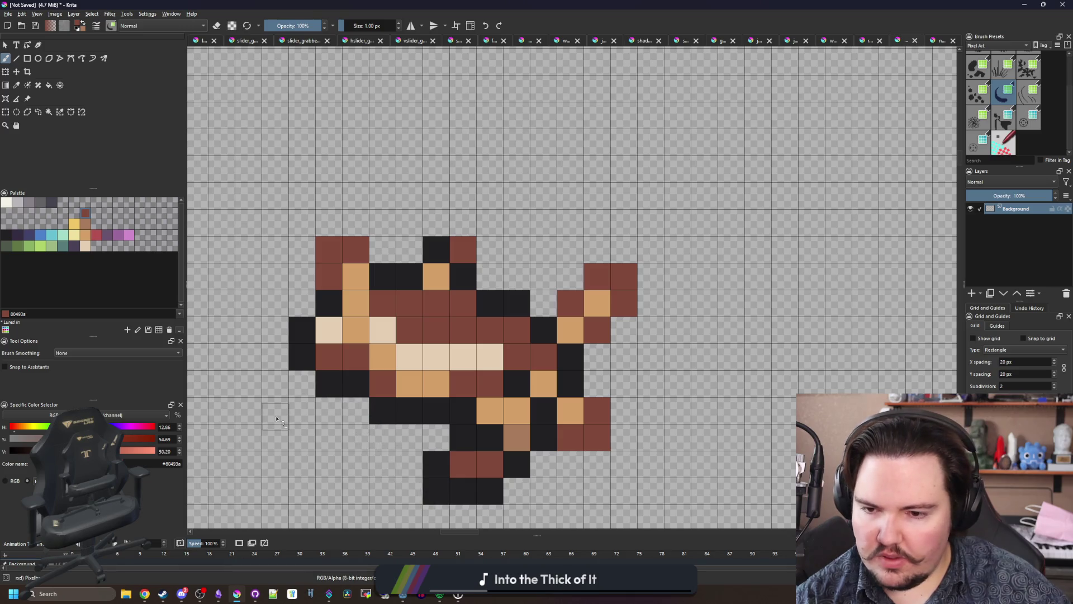
Step: Paint a tail cell tan and the neighbouring cells brown, erasing the stray cells above
scroll(360, 398, down, 6)
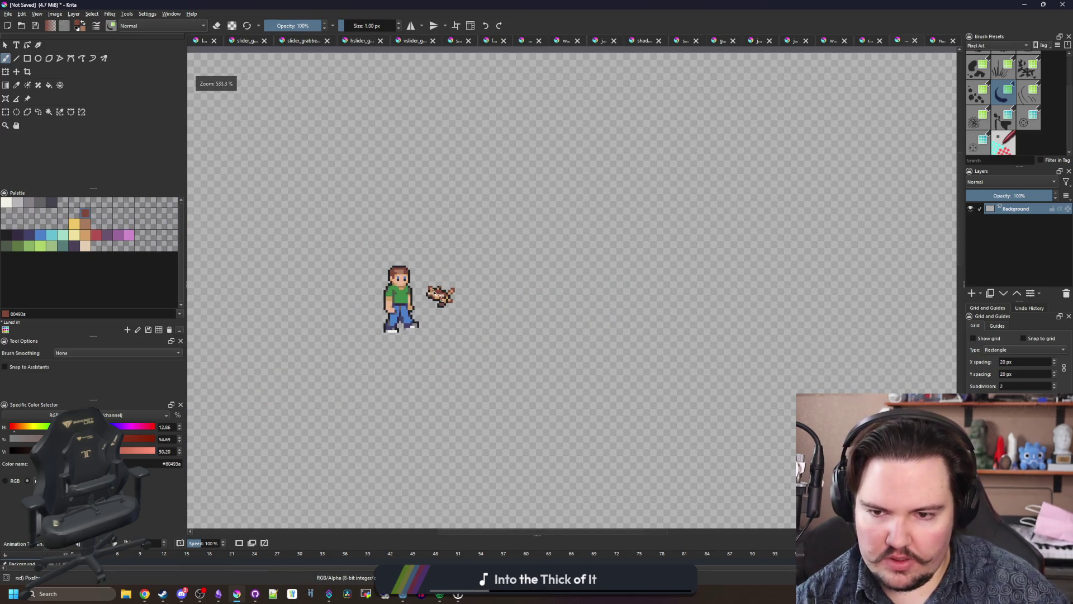
scroll(497, 312, up, 5)
scroll(497, 312, up, 1)
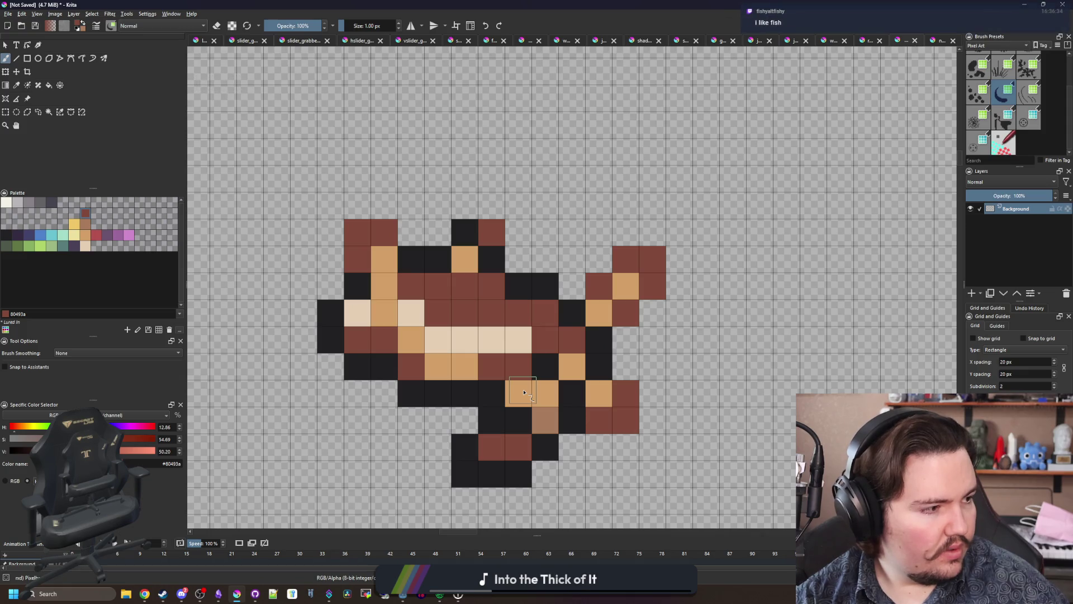
scroll(475, 358, down, 5)
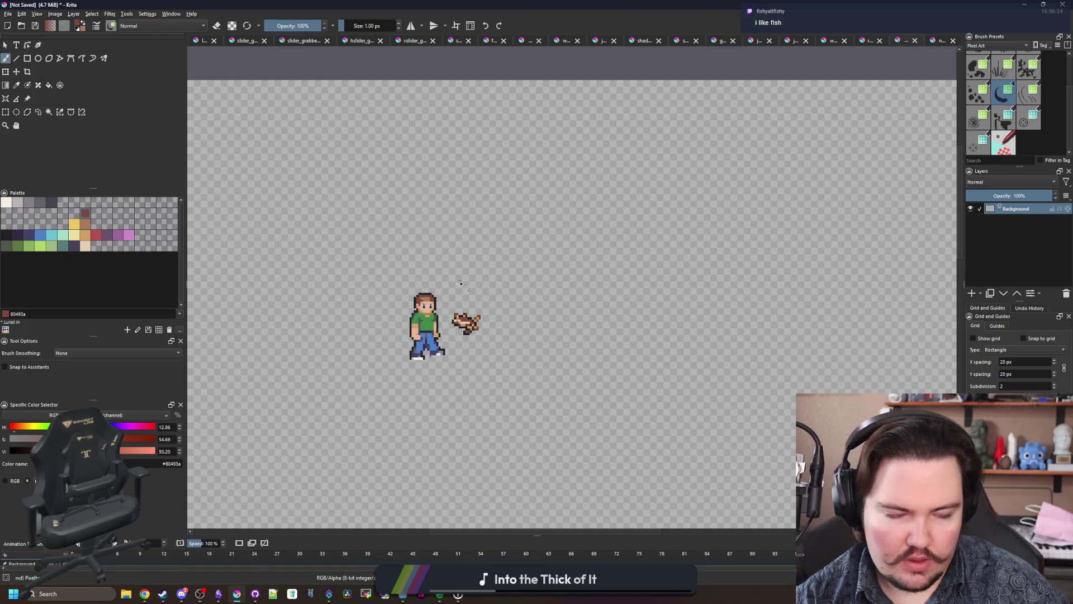
scroll(476, 352, up, 8)
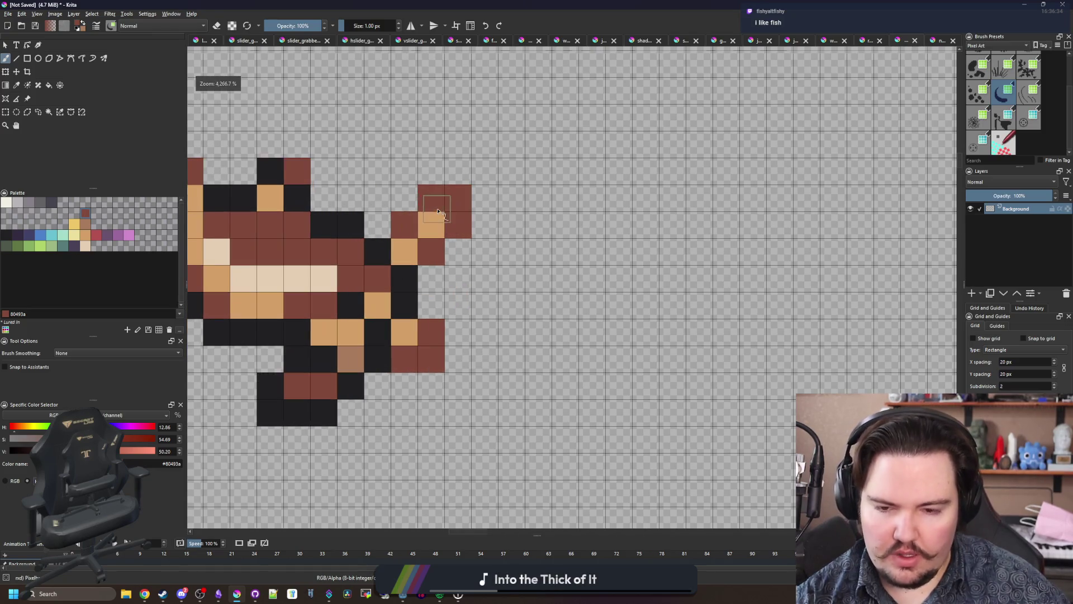
ctrl+click(435, 225)
click(431, 252)
ctrl+click(461, 221)
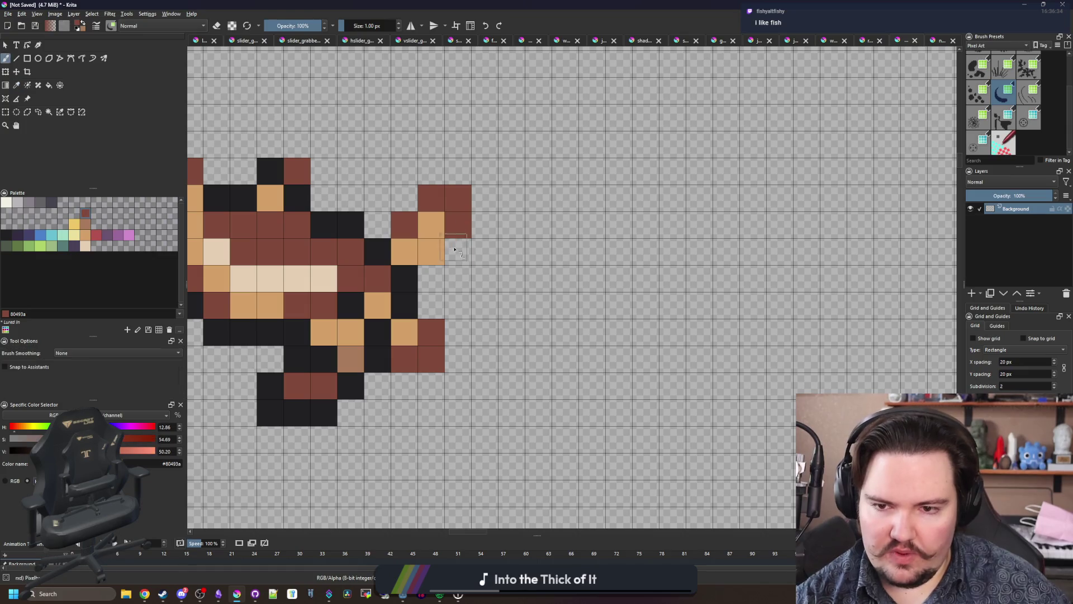
click(458, 252)
drag(446, 284, 432, 282)
key(e)
mouse_move(457, 224)
mouse_down()
mouse_move(435, 223)
mouse_move(458, 224)
mouse_up()
key(e)
Step: Zoom in and out to check the sprite while toggling the eraser on and off
scroll(492, 285, down, 2)
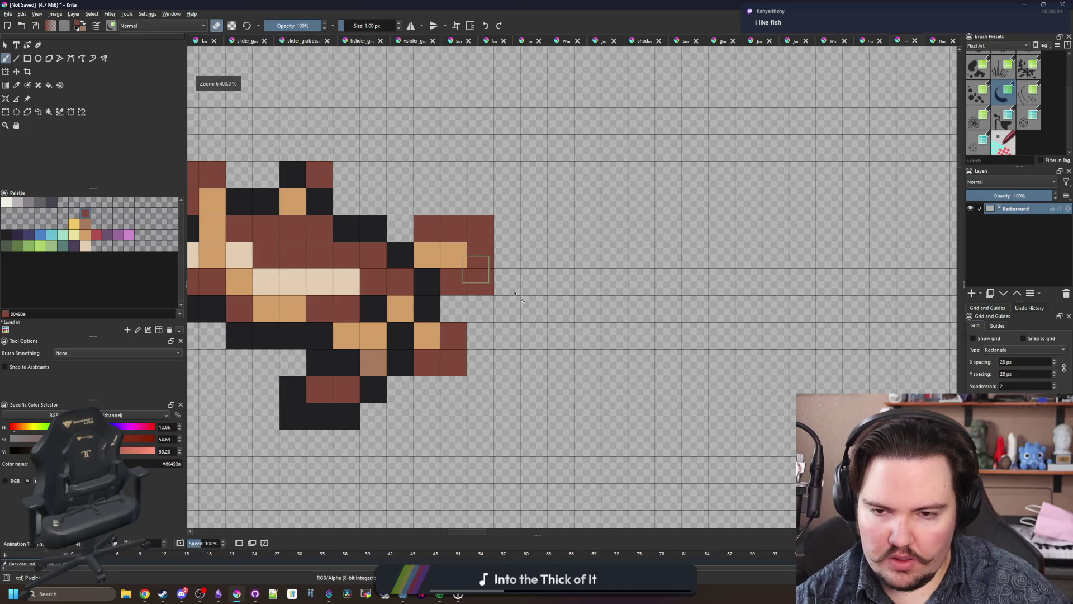
scroll(524, 300, down, 1)
scroll(524, 300, up, 3)
key(e)
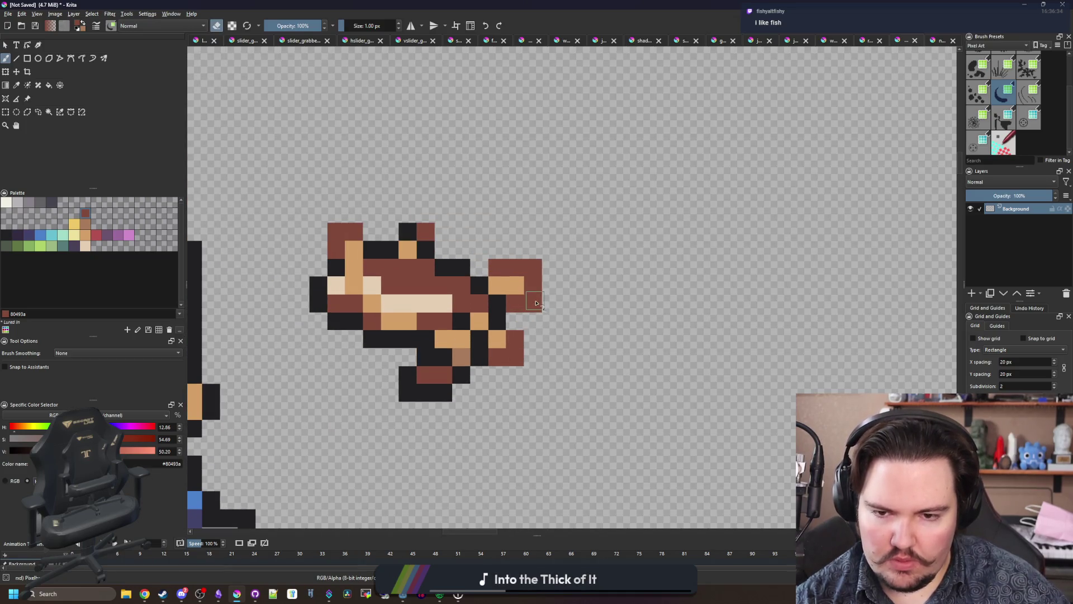
scroll(541, 315, down, 5)
scroll(517, 291, up, 5)
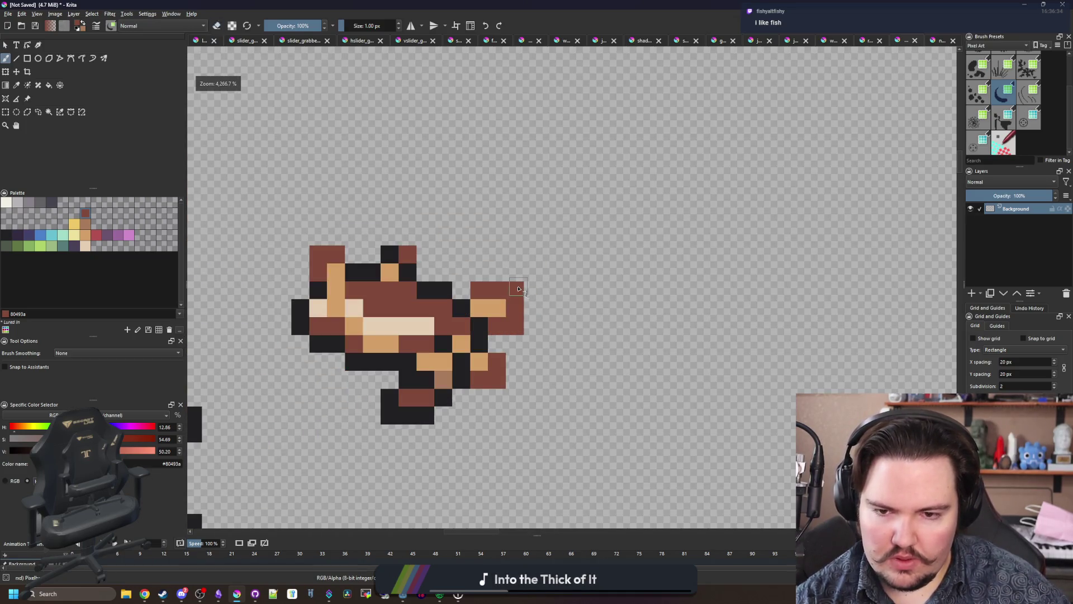
scroll(517, 290, down, 4)
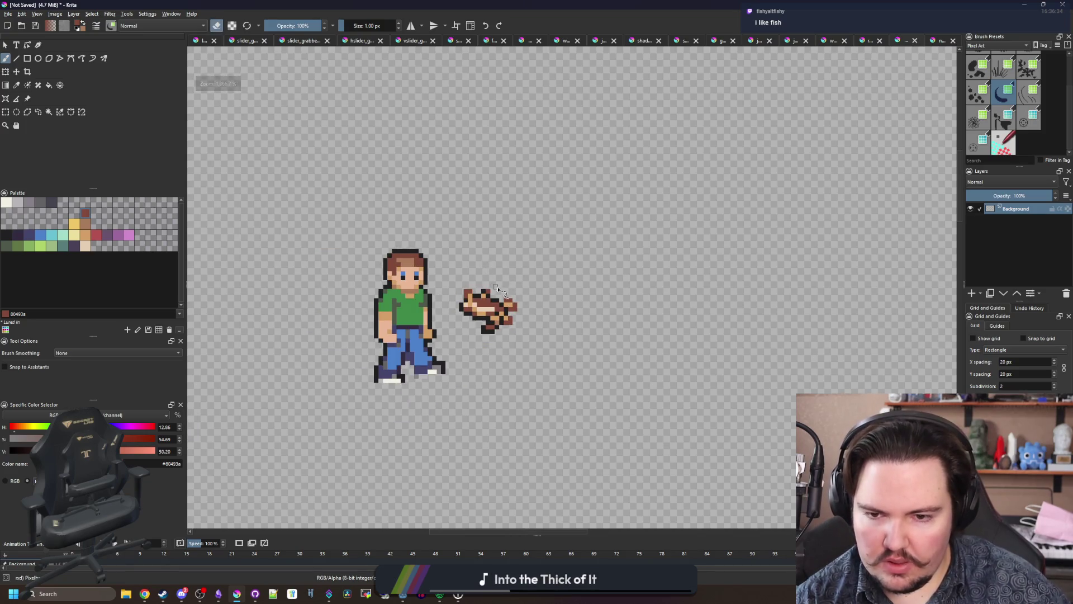
scroll(502, 370, up, 6)
key(e)
scroll(518, 369, down, 4)
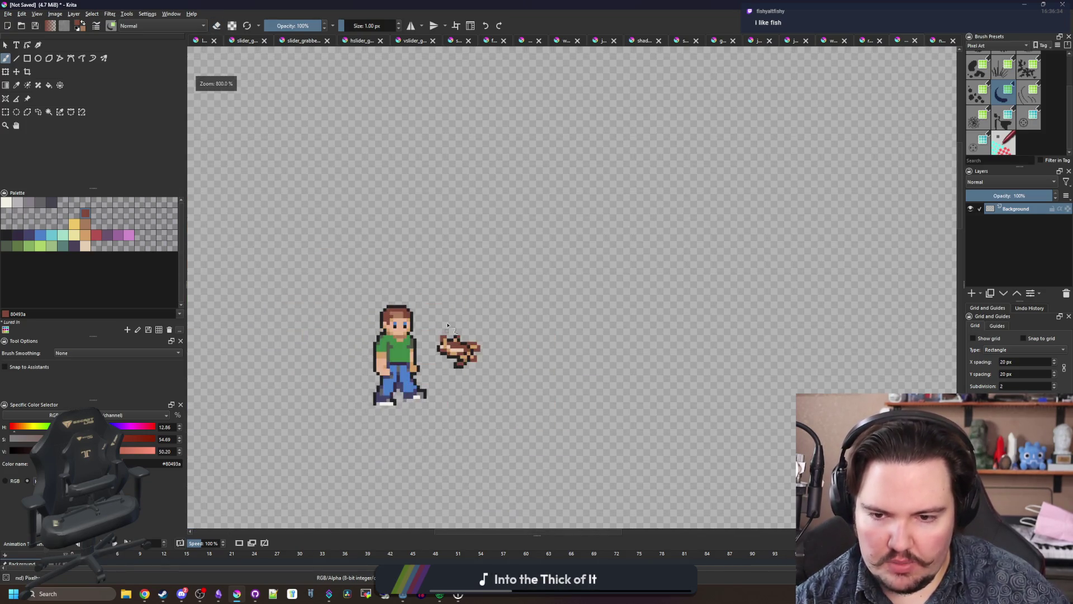
scroll(450, 325, up, 4)
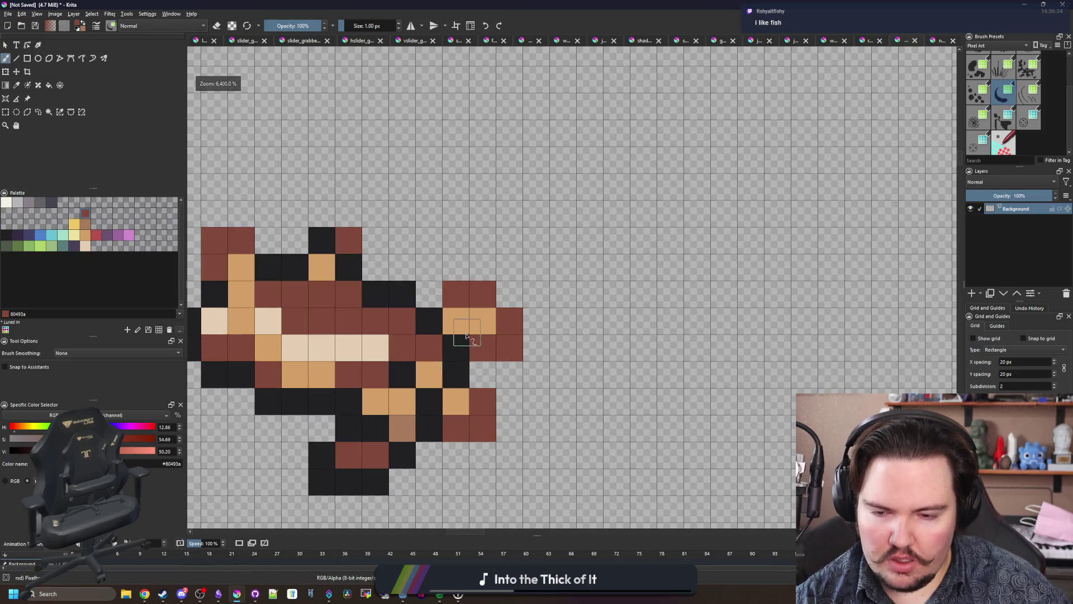
Step: Sample the tan and paint middle belly pixels muted brown #a77b5b, undoing the last stroke
key(p)
click(467, 323)
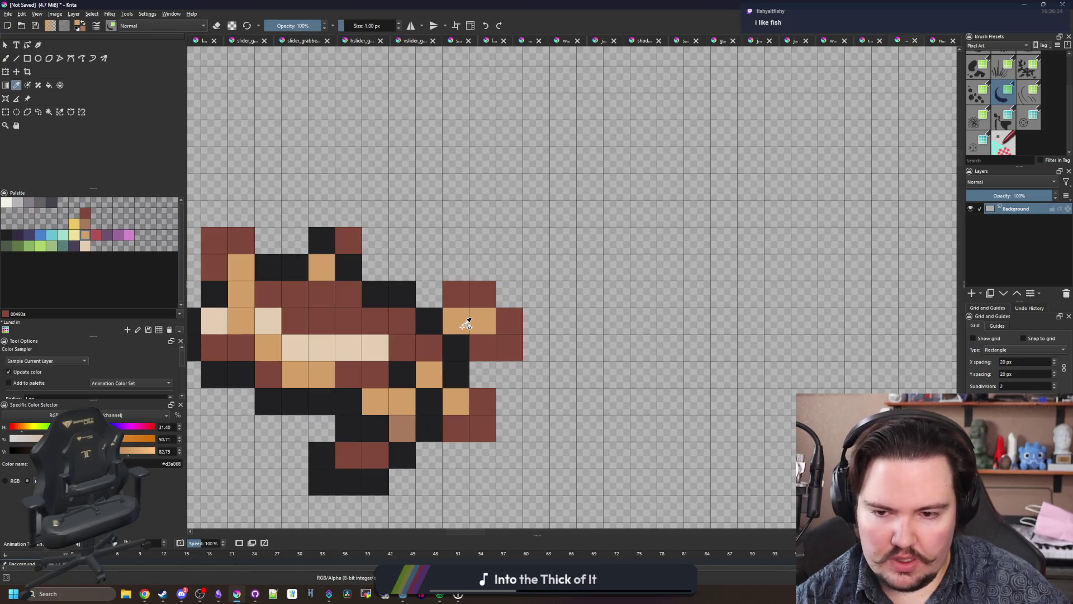
scroll(441, 353, down, 4)
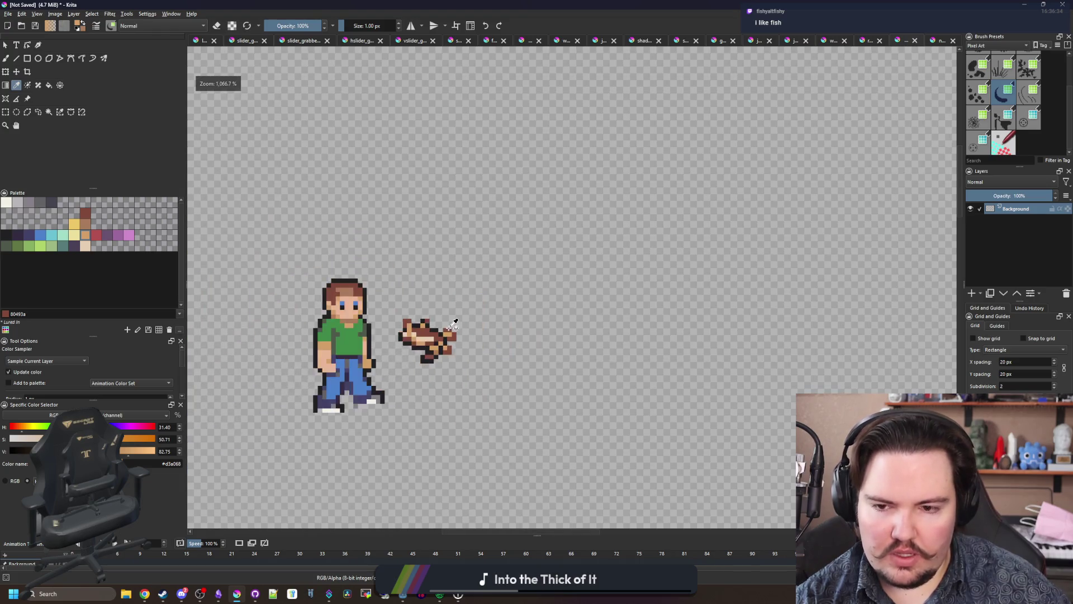
scroll(456, 300, down, 1)
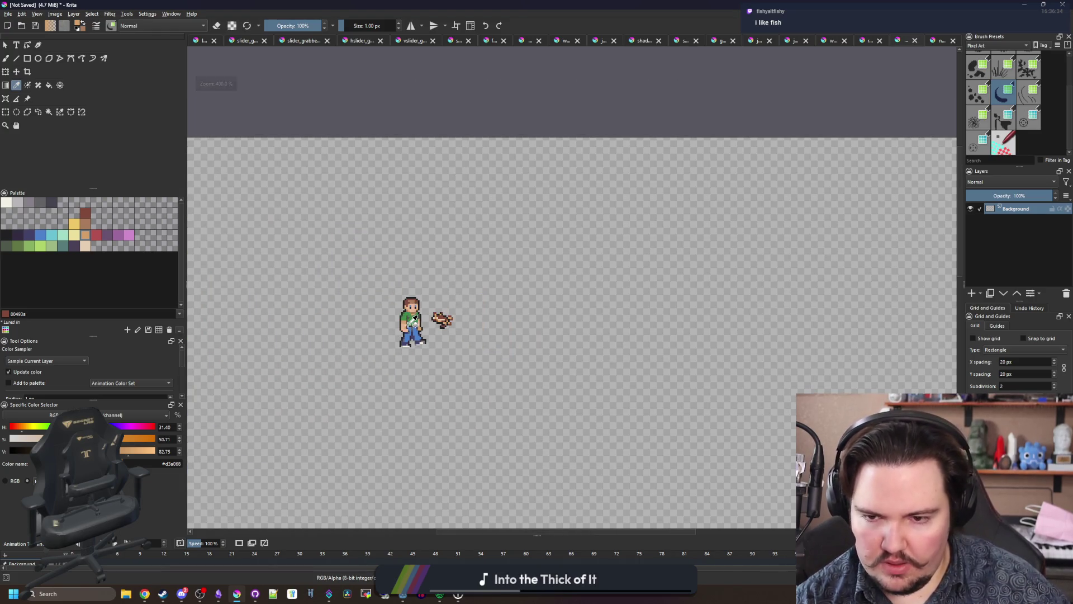
scroll(429, 320, up, 5)
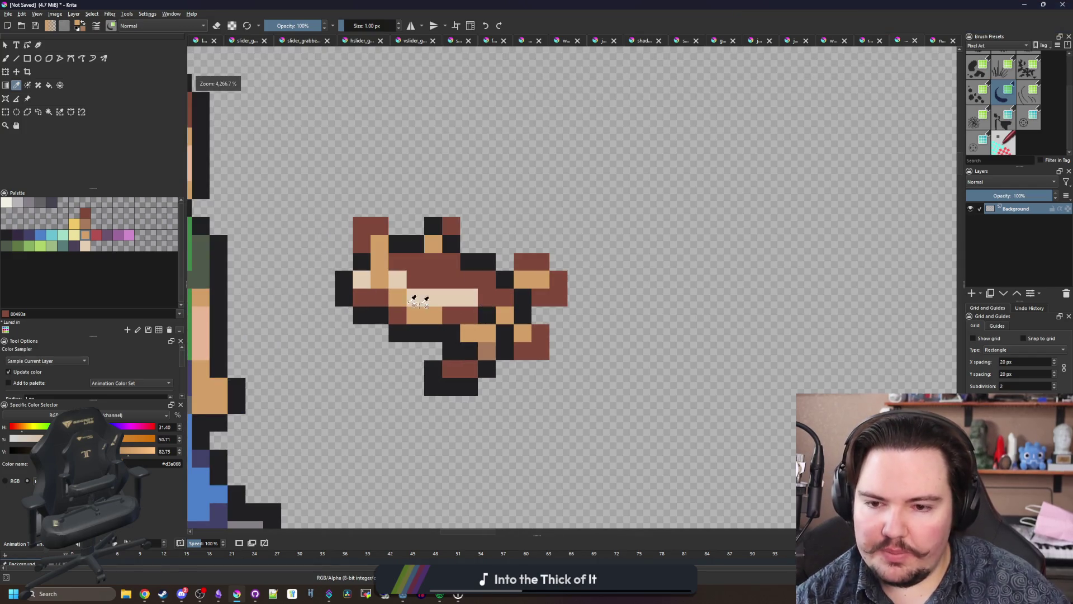
click(5, 113)
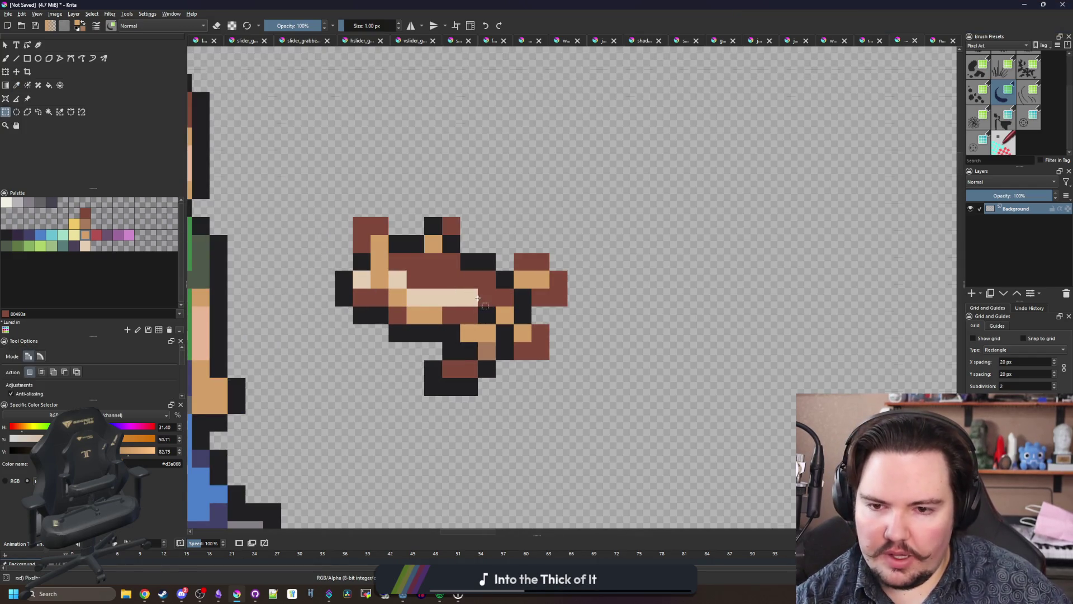
scroll(479, 299, up, 1)
key(b)
click(473, 301)
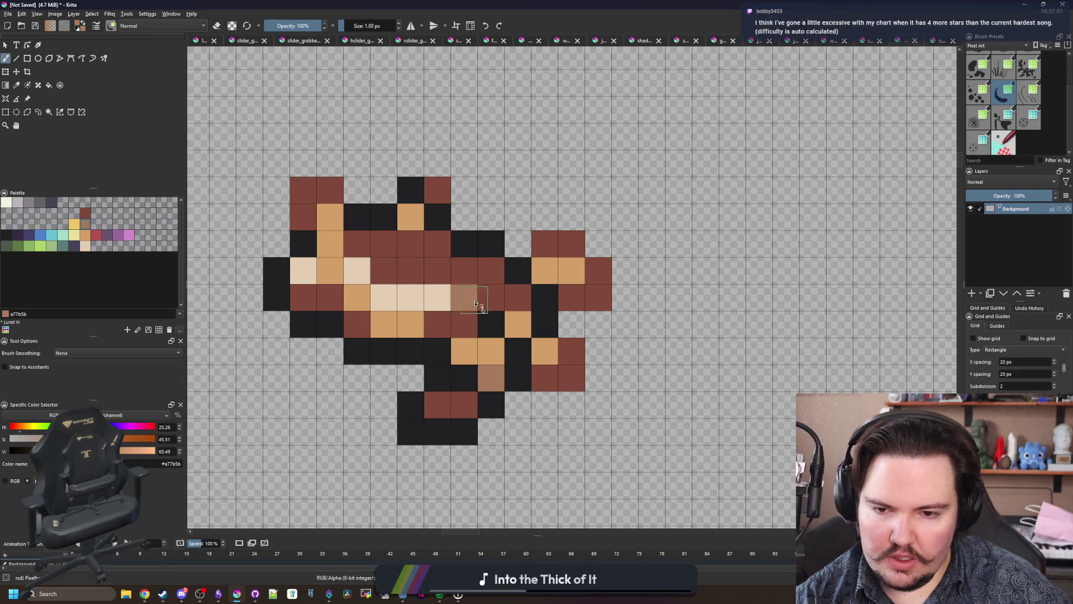
drag(464, 324, 506, 299)
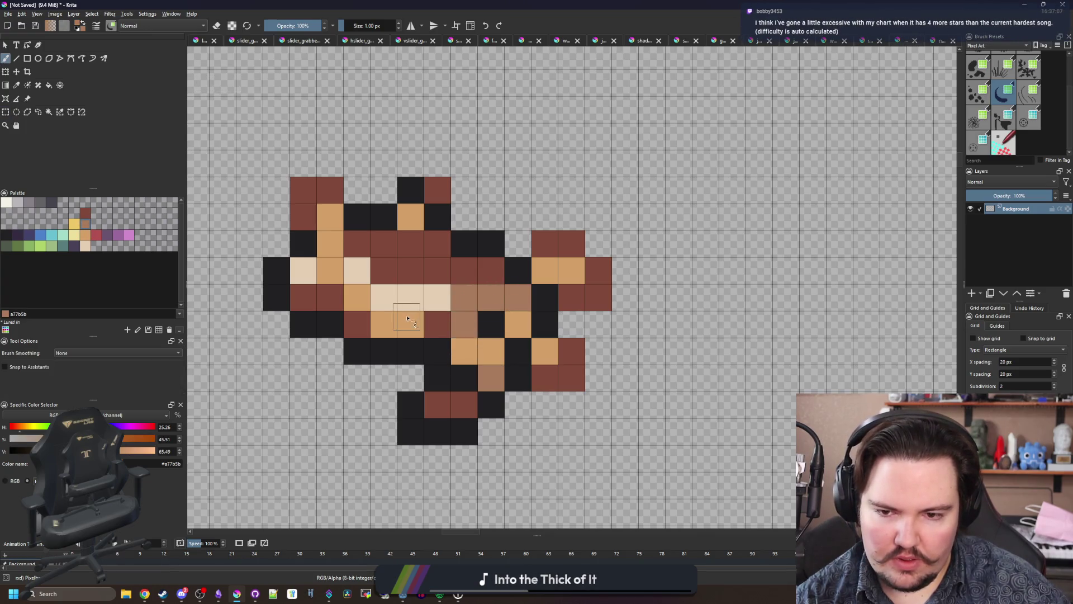
scroll(407, 318, down, 5)
scroll(414, 306, up, 5)
key(ctrl+z)
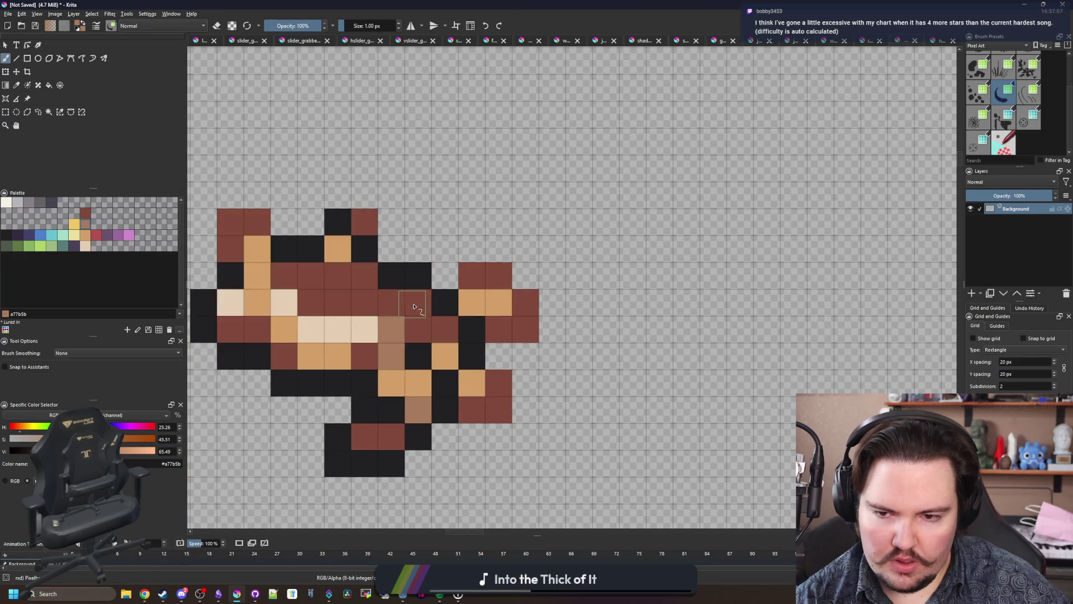
Step: Review the shaded sprite and pick the Rectangular Selection tool
scroll(414, 306, down, 5)
scroll(455, 330, up, 5)
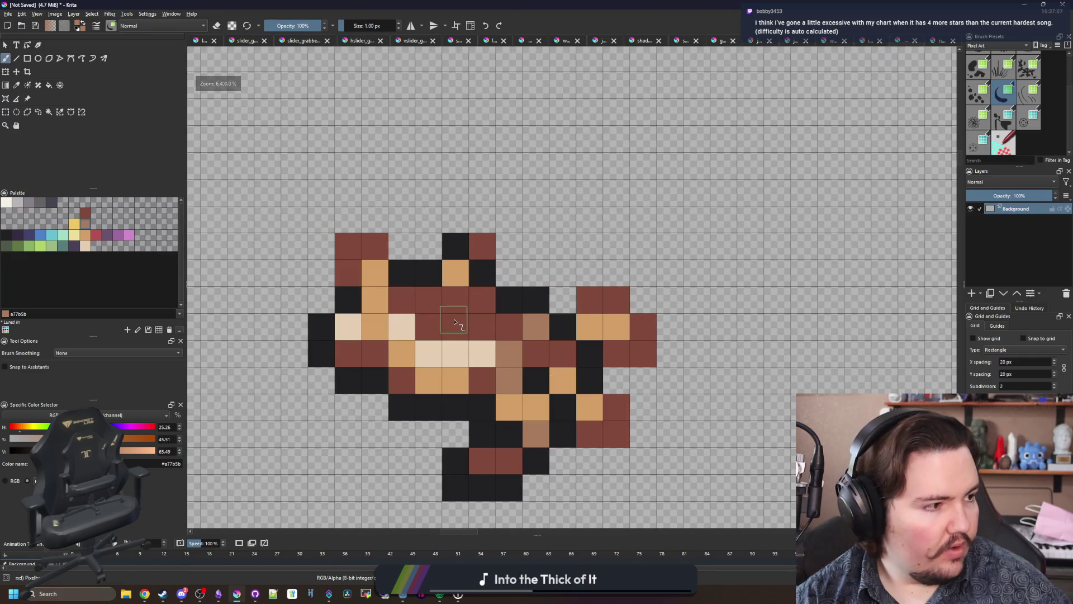
scroll(425, 294, down, 5)
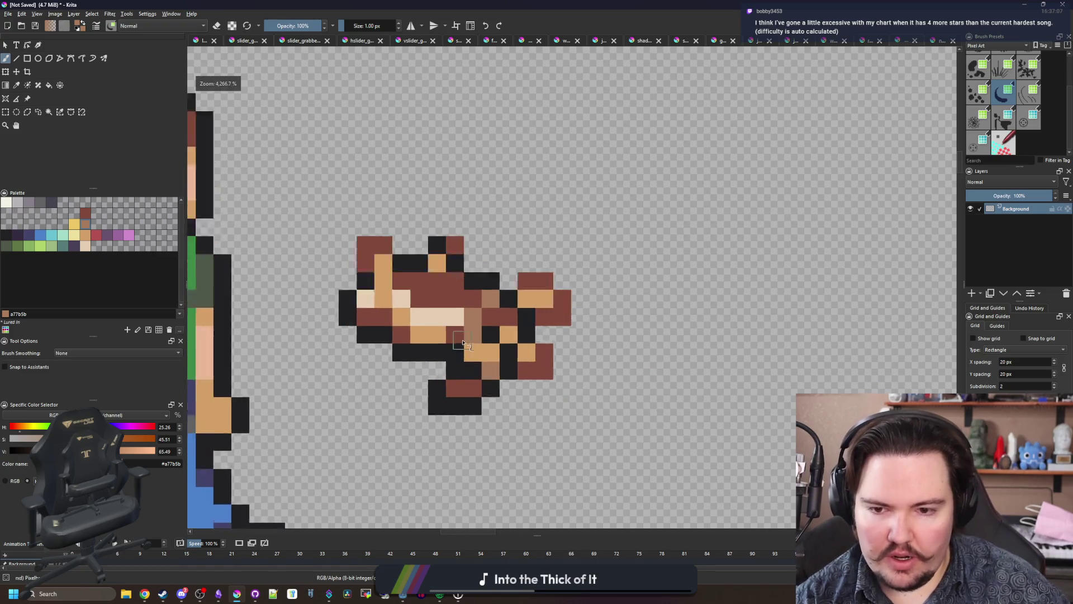
scroll(433, 304, up, 5)
scroll(423, 348, down, 5)
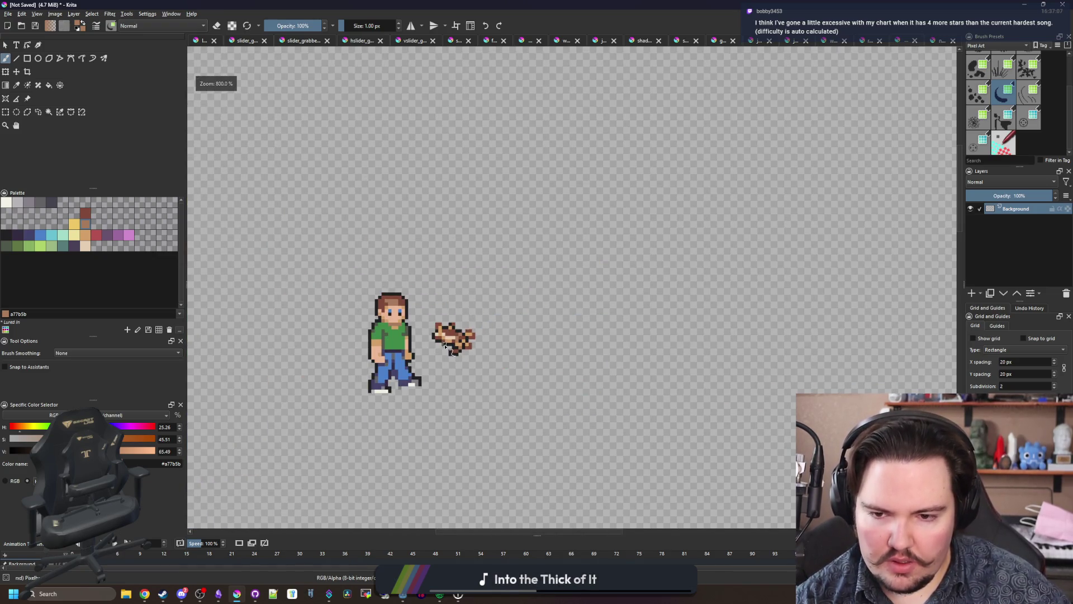
scroll(447, 319, up, 4)
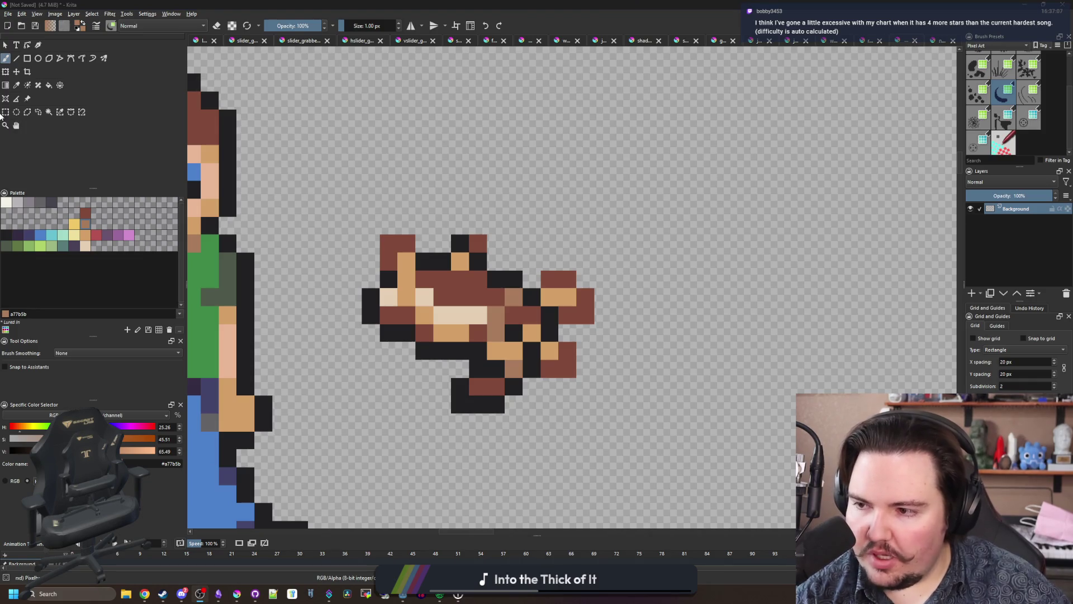
click(5, 112)
Step: Select the fish and create a new 13×10 document from the clipboard
mouse_move(368, 237)
mouse_down()
mouse_move(503, 307)
mouse_move(588, 405)
mouse_up()
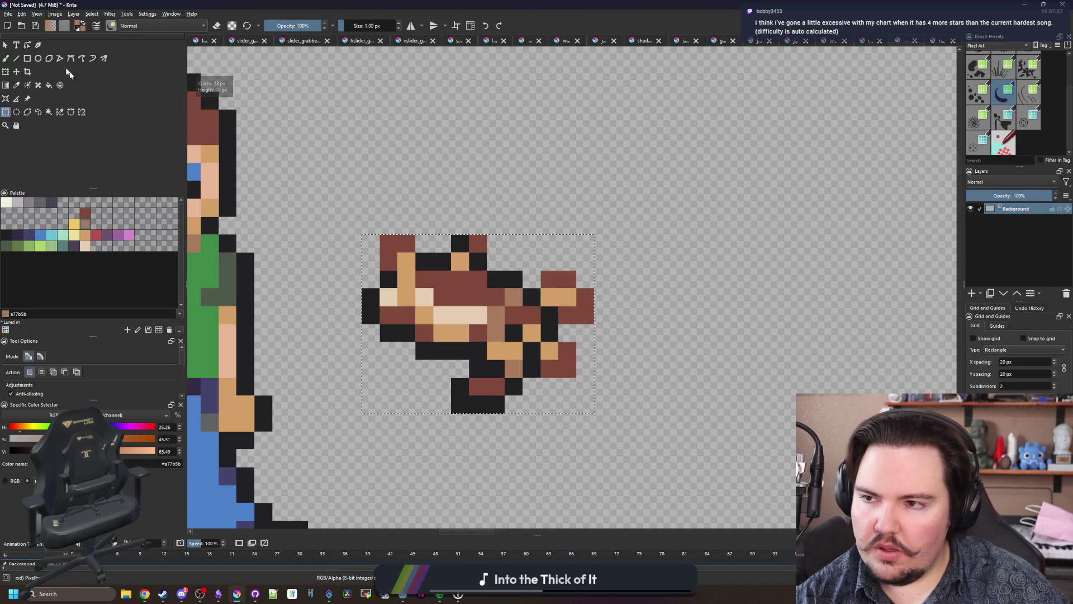
click(9, 14)
click(18, 23)
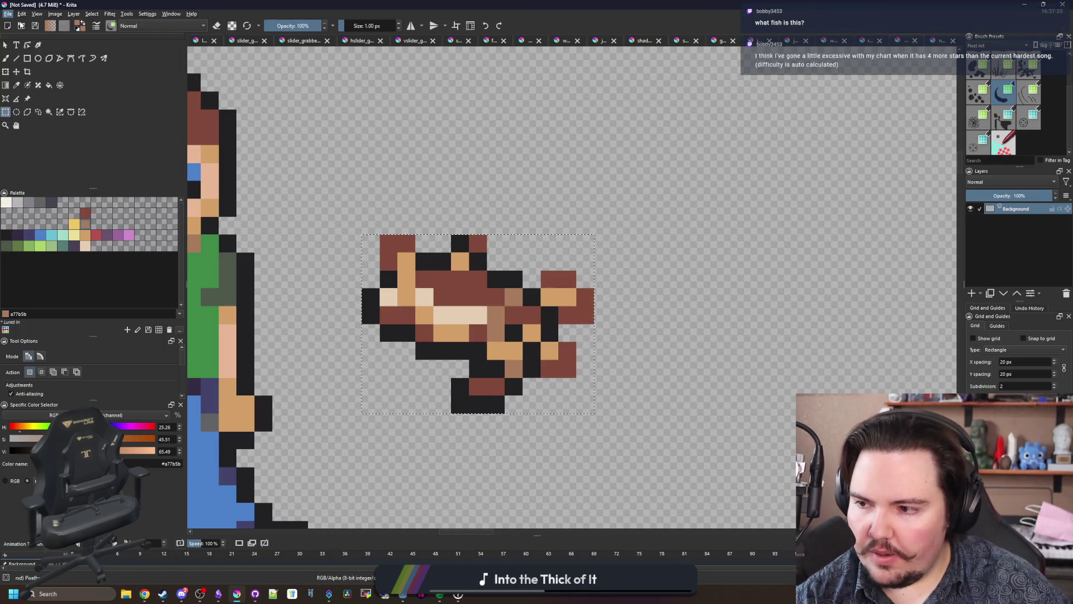
click(452, 212)
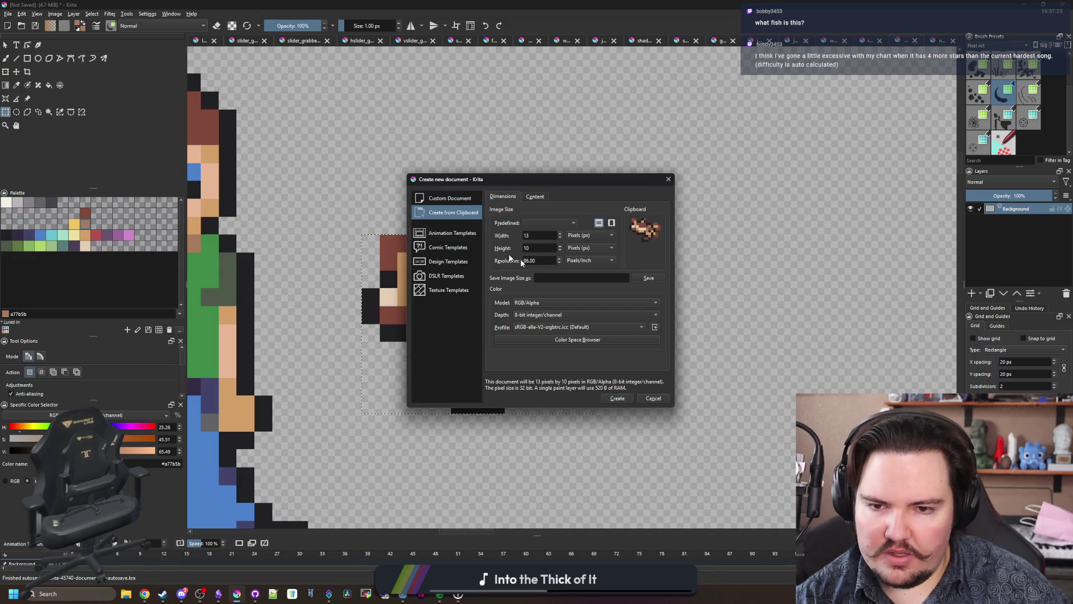
click(618, 398)
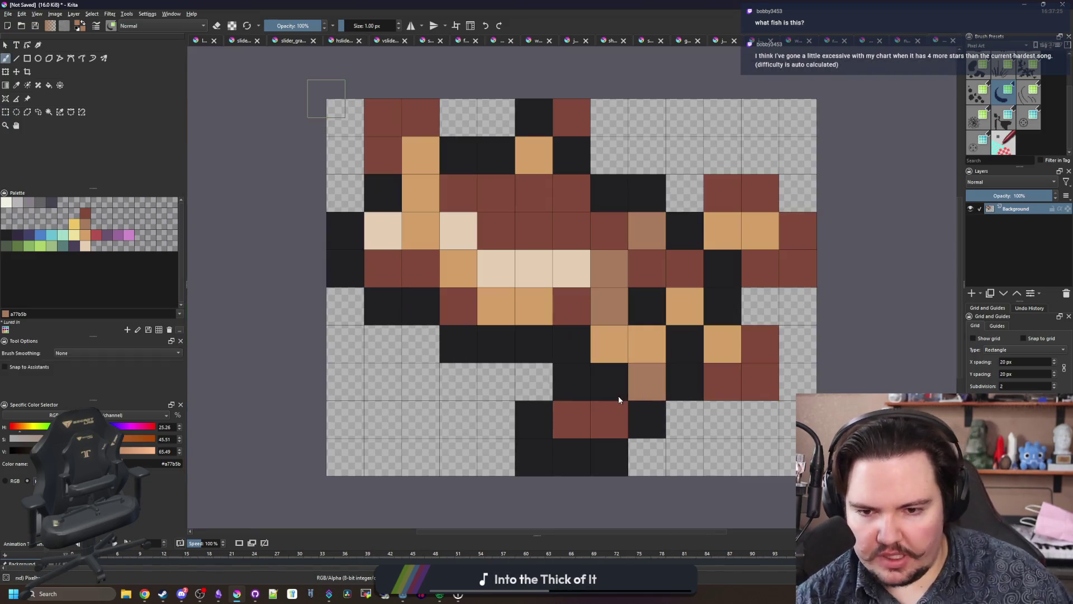
Step: Widen the canvas to 15 px anchored top-centre and clear the white border to transparency
click(52, 14)
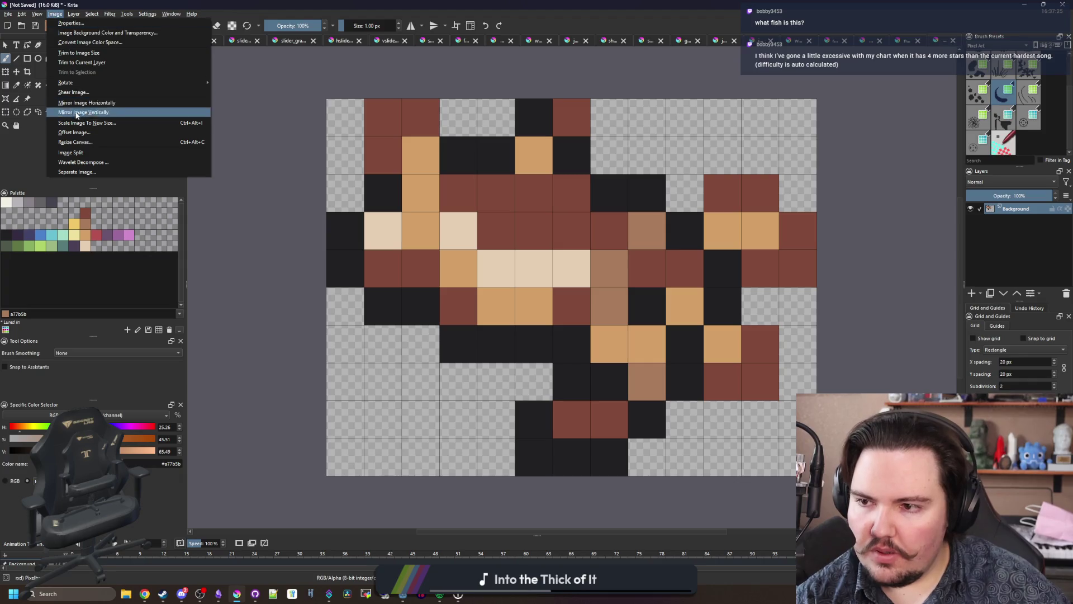
click(84, 137)
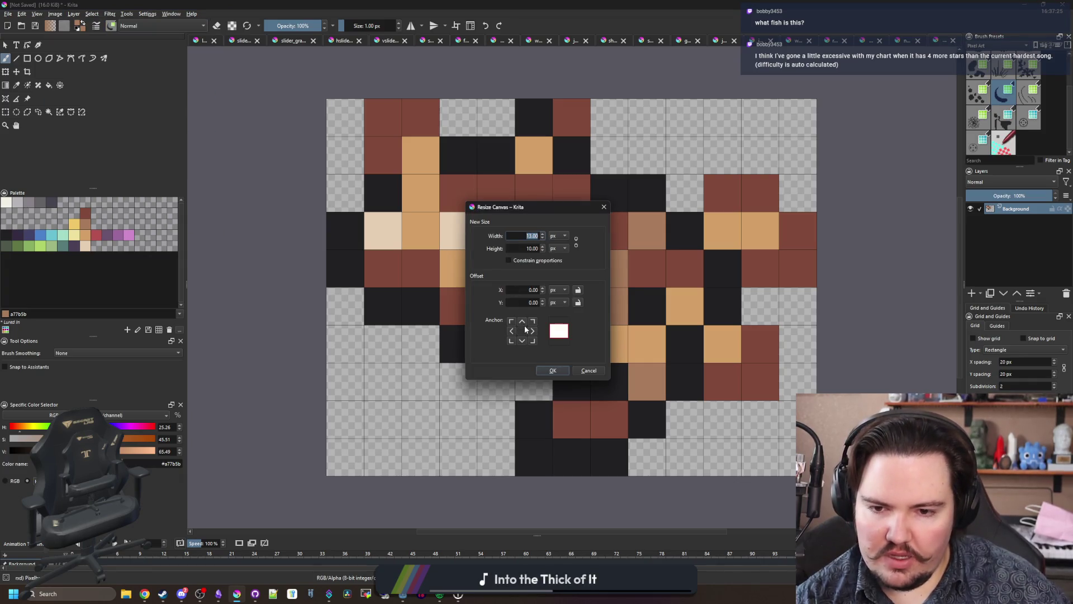
click(524, 327)
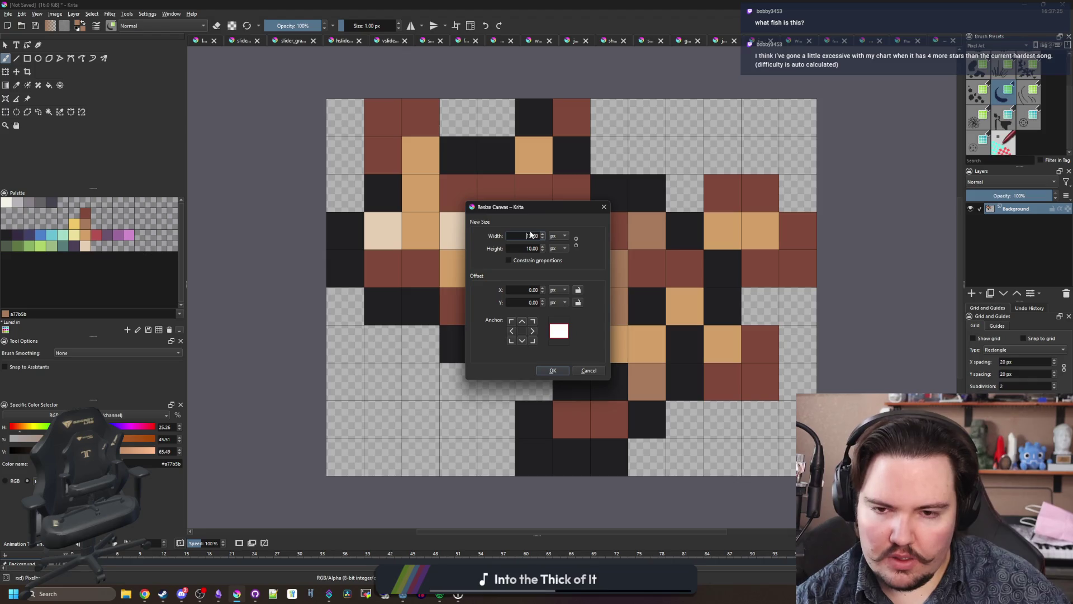
text(15)
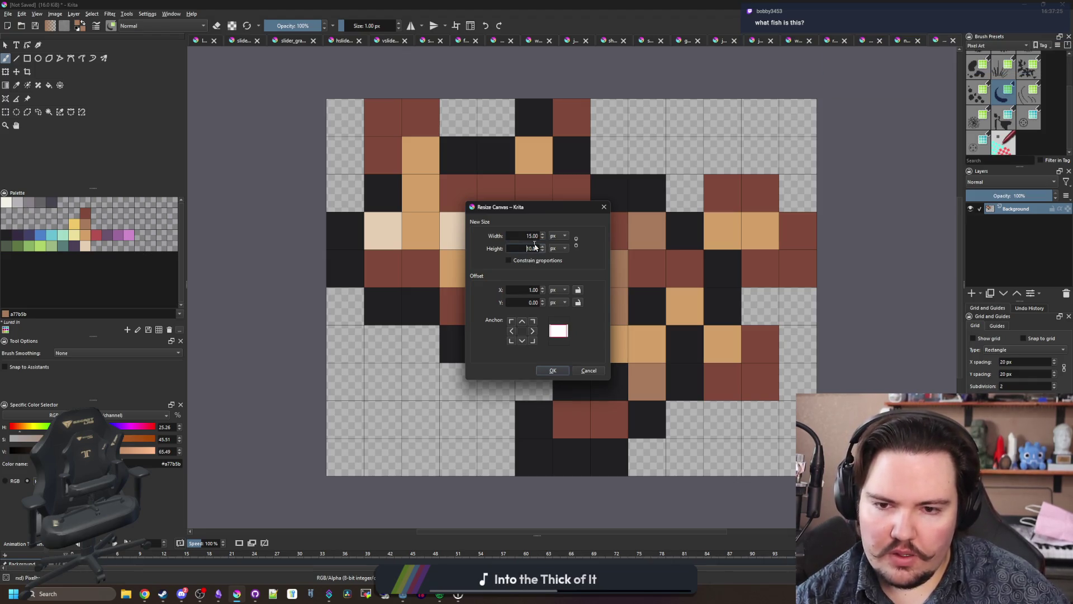
click(553, 371)
scroll(311, 262, down, 2)
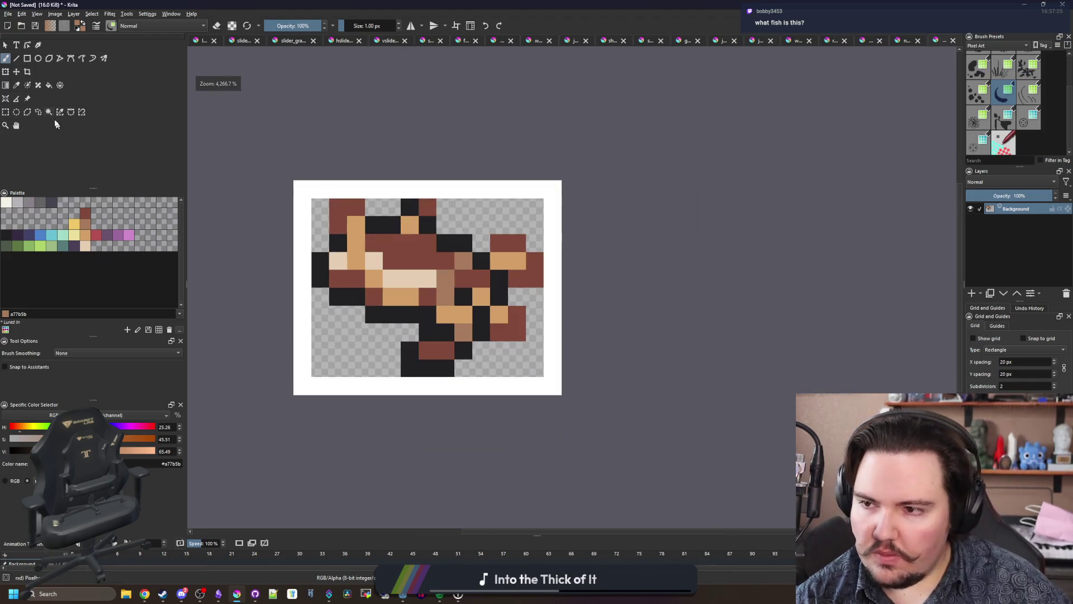
click(49, 112)
click(411, 194)
key(Delete)
key(ctrl+shift+a)
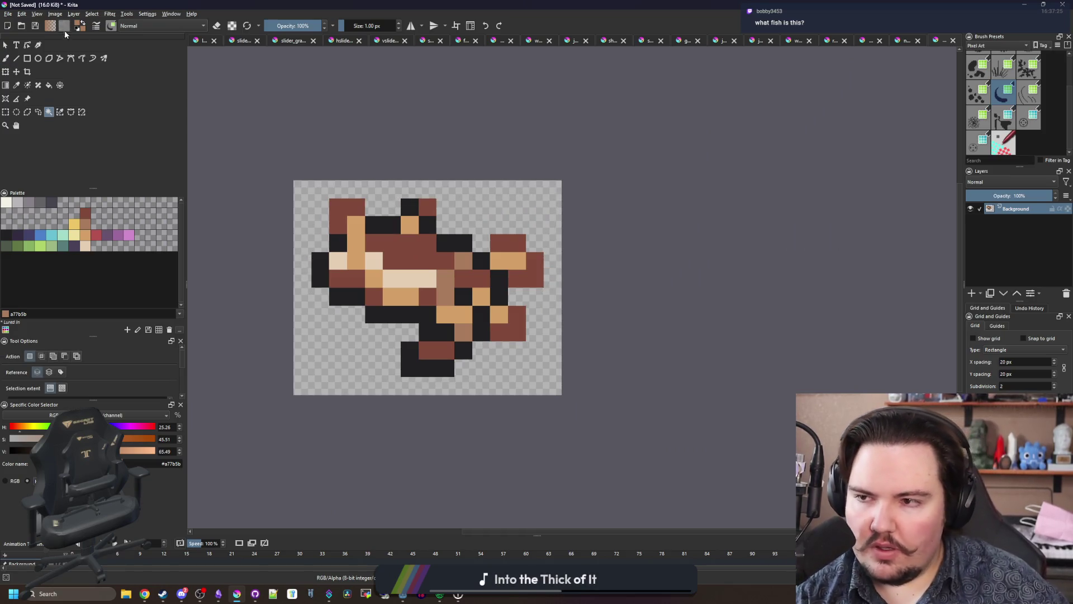
click(8, 13)
click(32, 66)
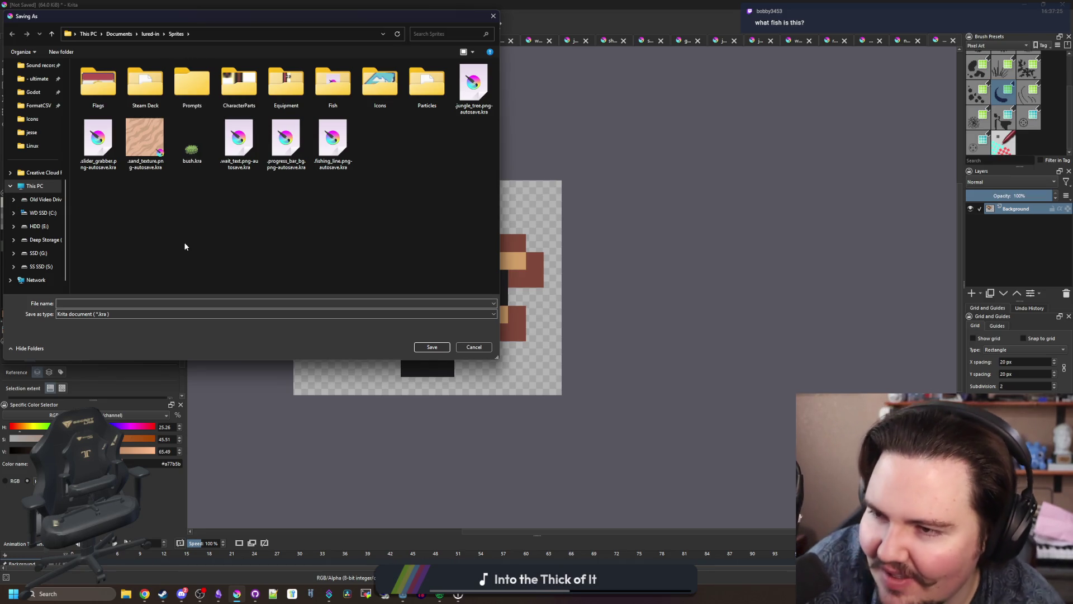
Step: Save the sprite as PNG image diving_beetle.png in the Fish folder and return to Godot
double_click(352, 108)
click(97, 329)
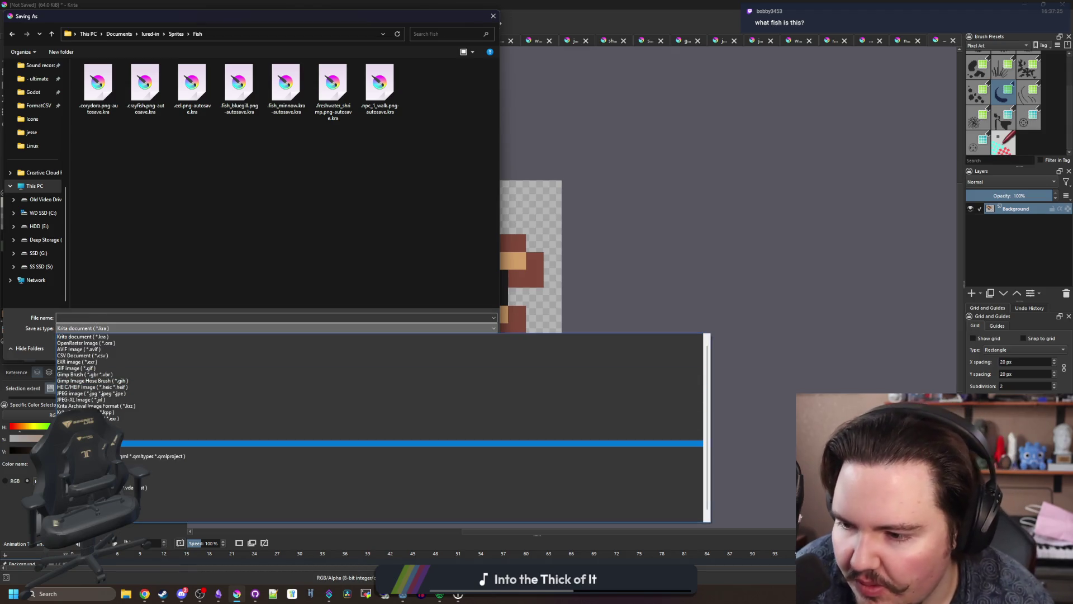
click(112, 443)
click(119, 317)
text(diving_beetle)
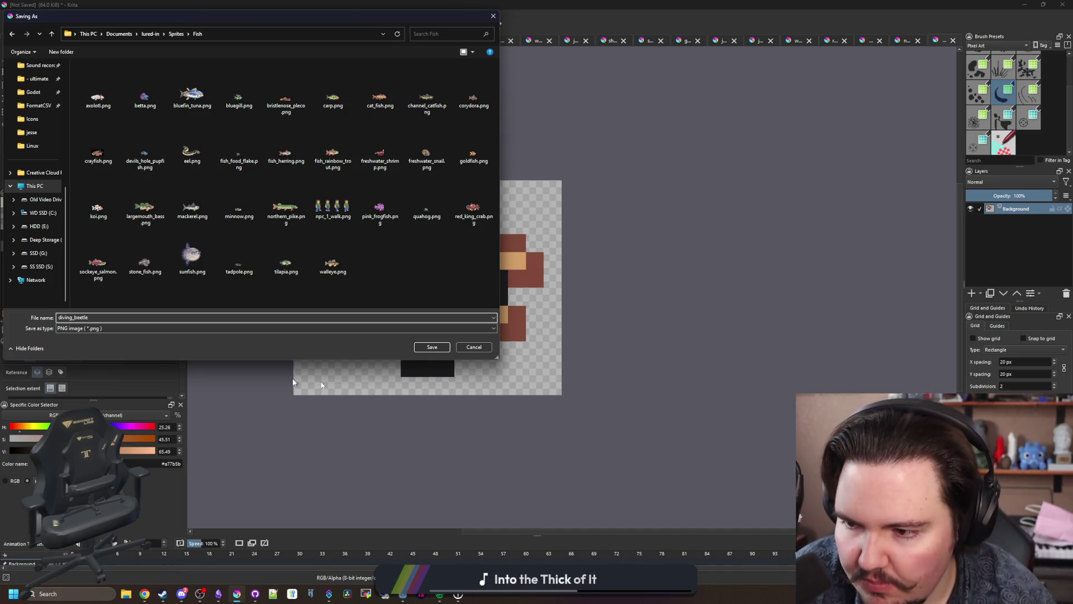
click(433, 347)
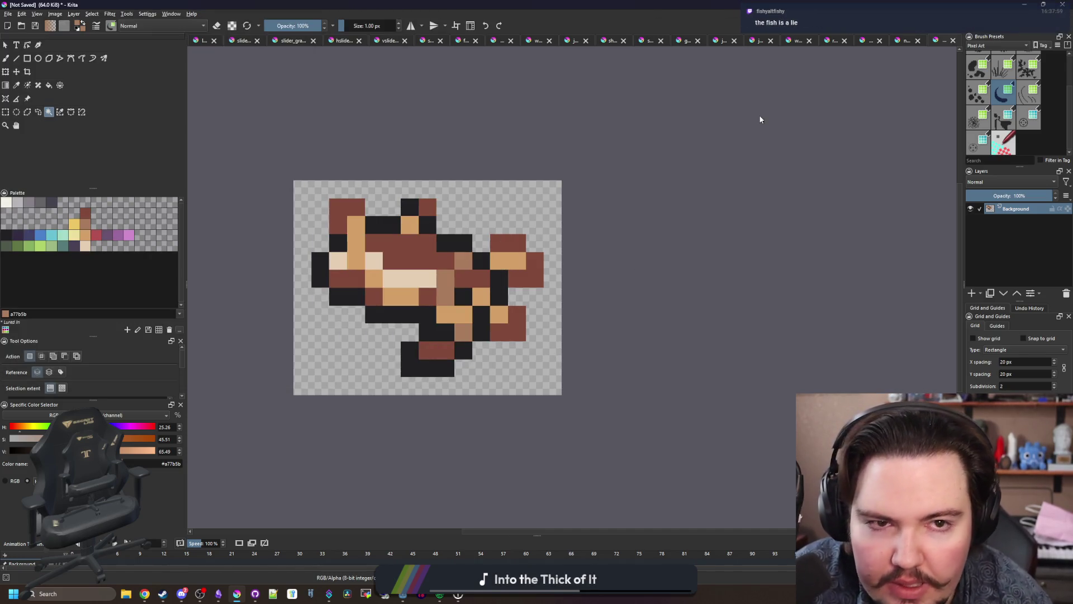
click(580, 375)
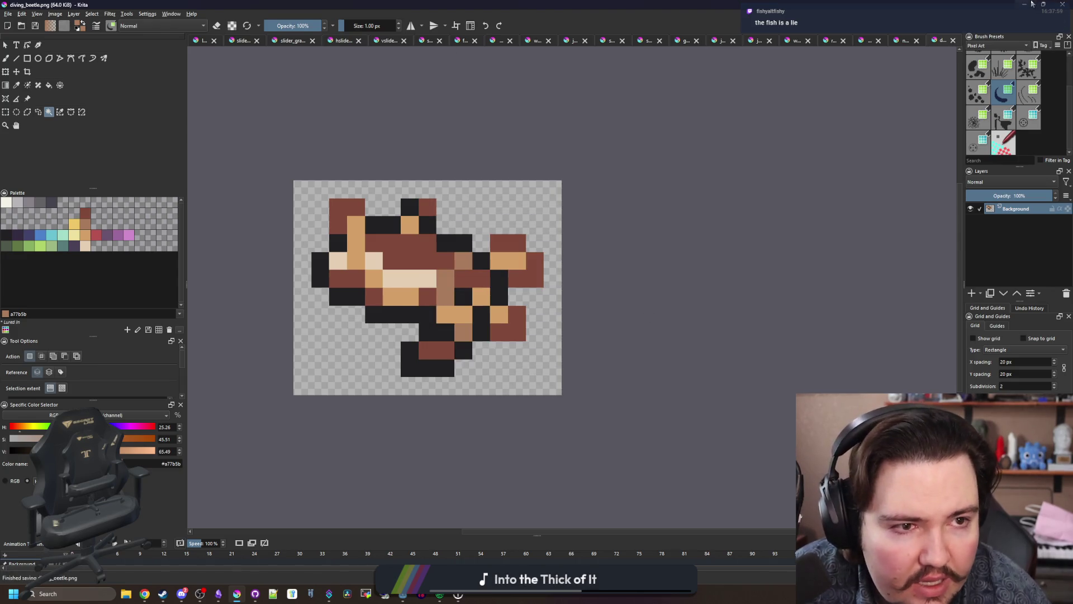
click(1032, 4)
click(453, 133)
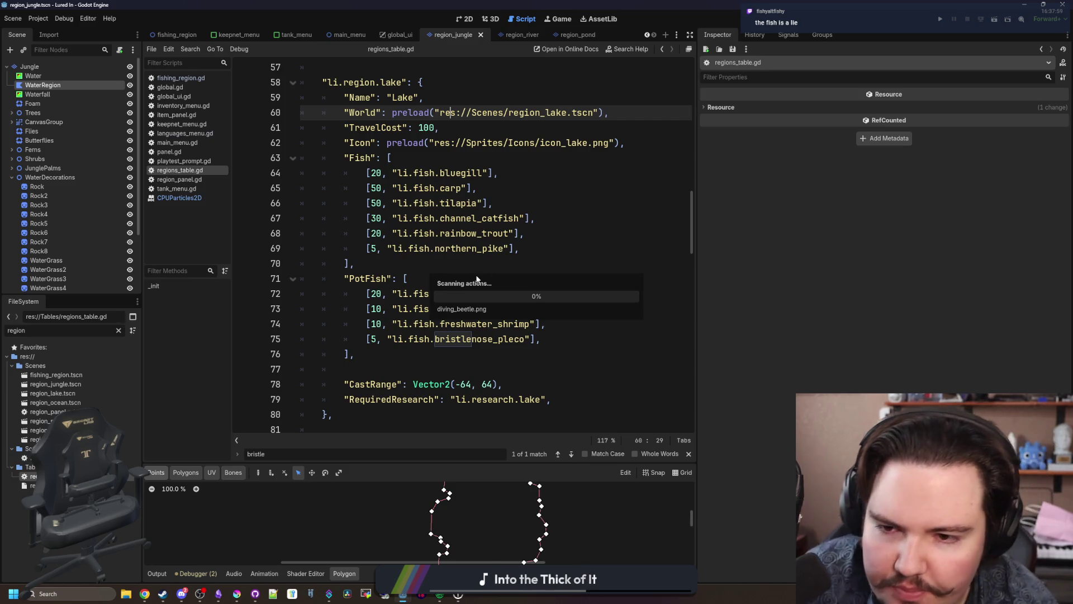
Step: Swap the lake's bristlenose_pleco PotFish line for a copy renamed diving_beetle at weight 5
click(473, 339)
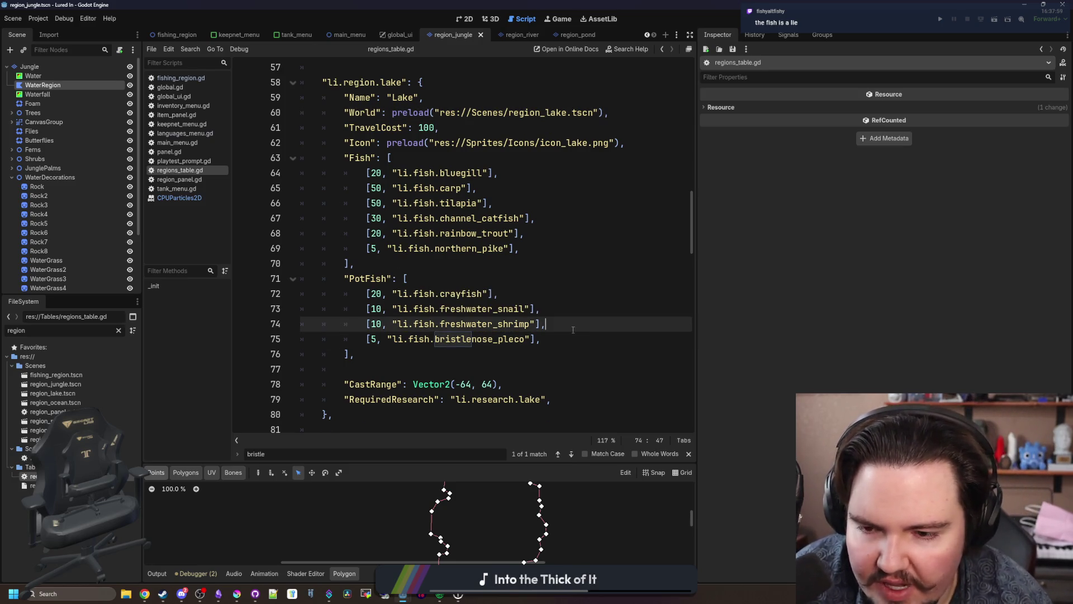
key(Return)
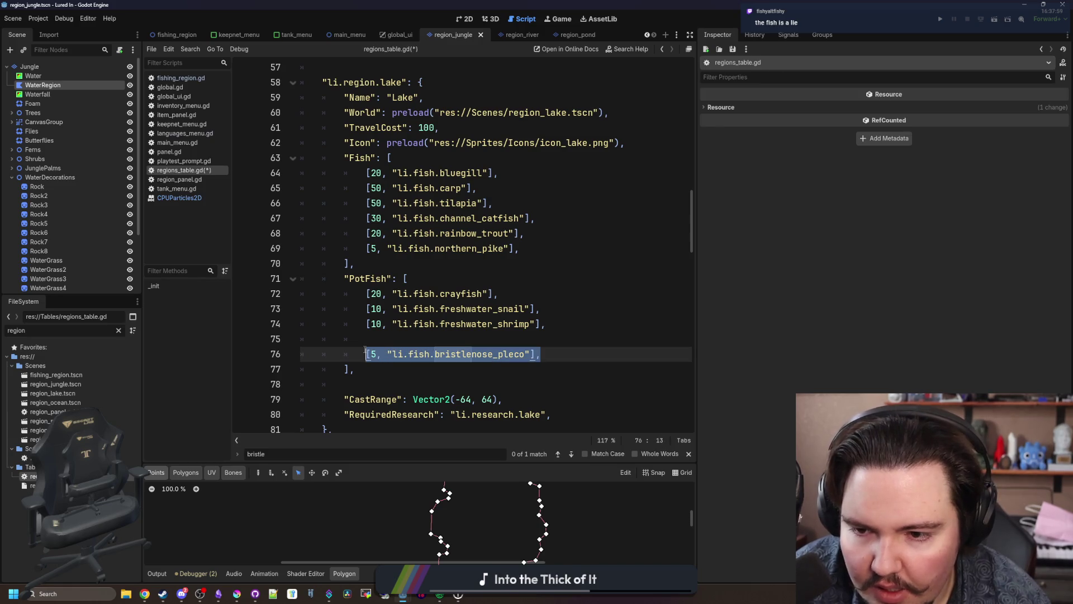
key(ctrl+c)
click(385, 339)
key(ctrl+v)
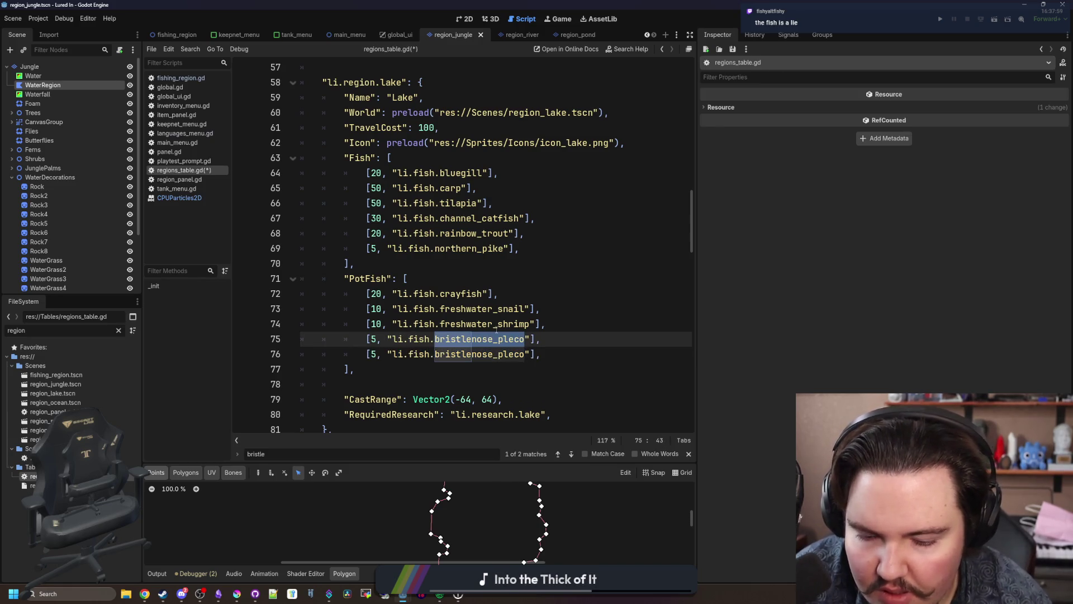
text(diving_bee)
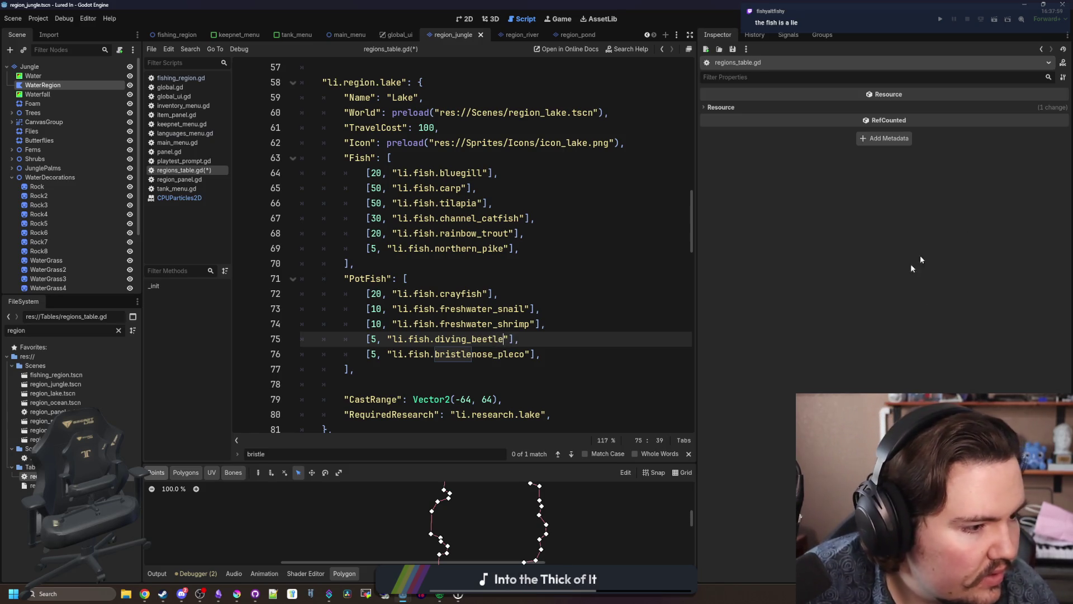
key(ctrl+shift+k)
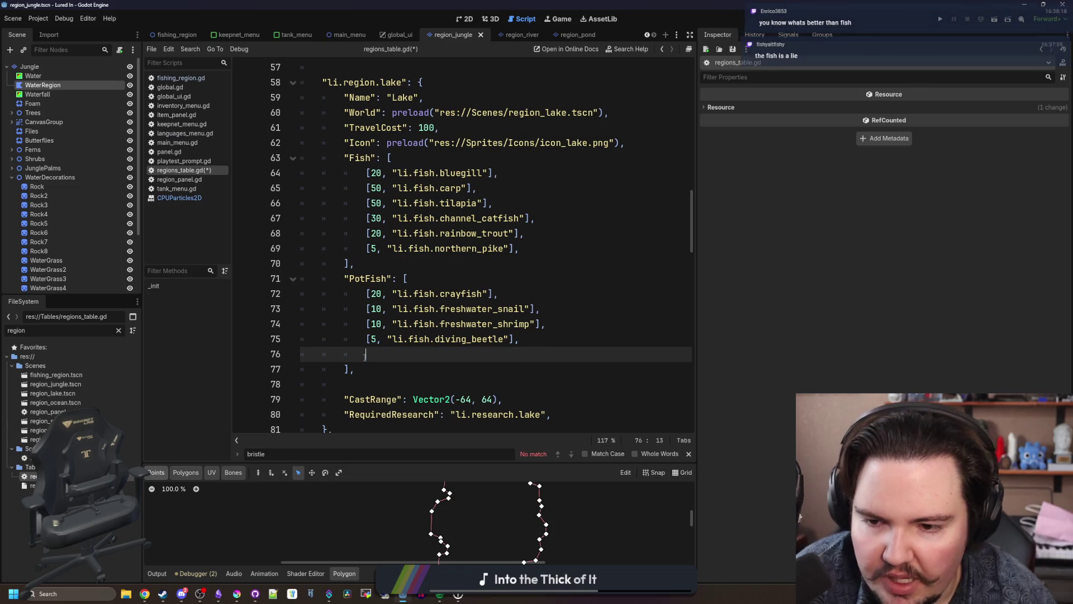
scroll(449, 265, down, 8)
scroll(448, 264, down, 15)
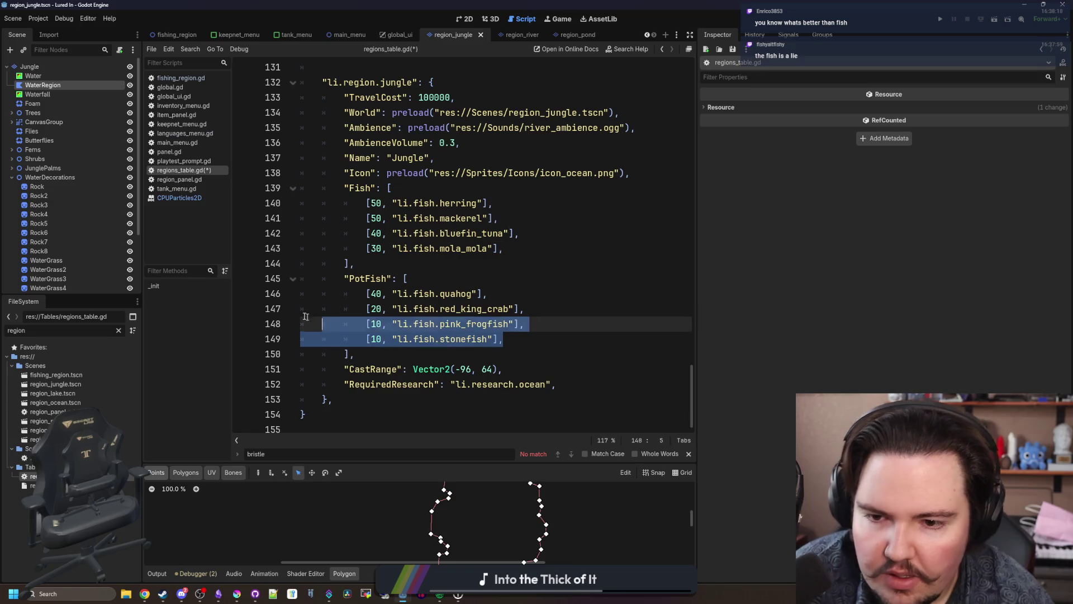
Step: Empty the jungle region's Fish and PotFish lists and save regions_table.gd
drag(305, 316, 321, 285)
key(BackSpace)
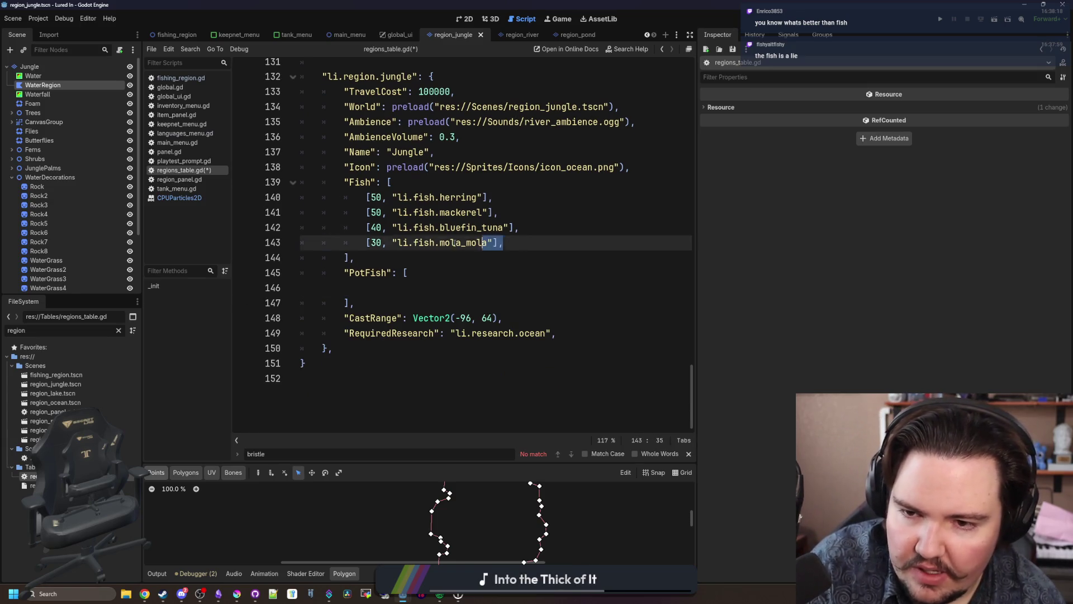
drag(454, 242, 305, 197)
key(BackSpace)
click(395, 245)
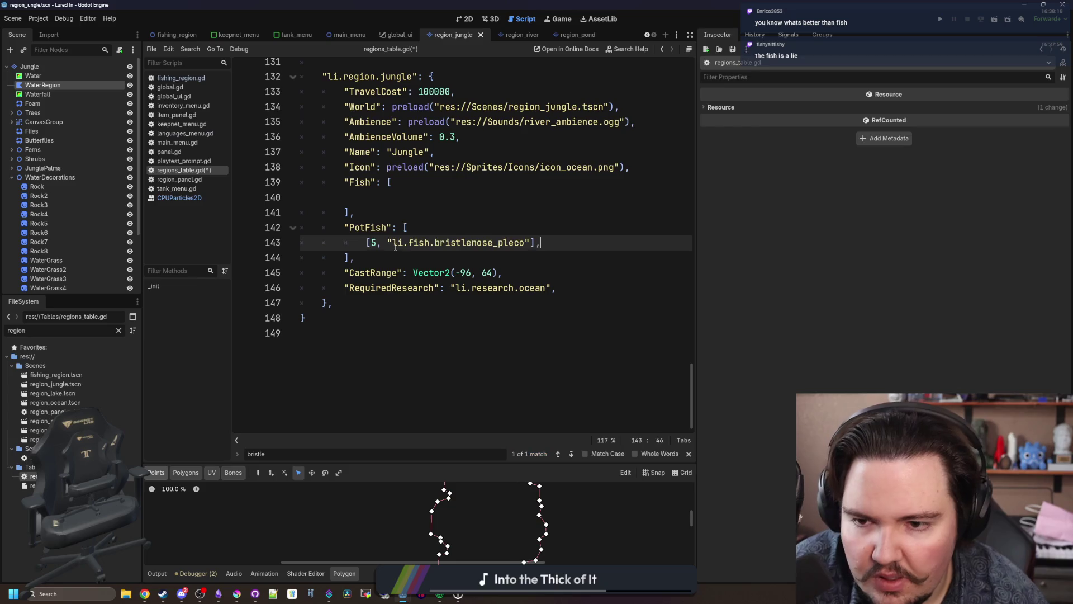
scroll(395, 246, up, 2)
key(Up)
key(Up)
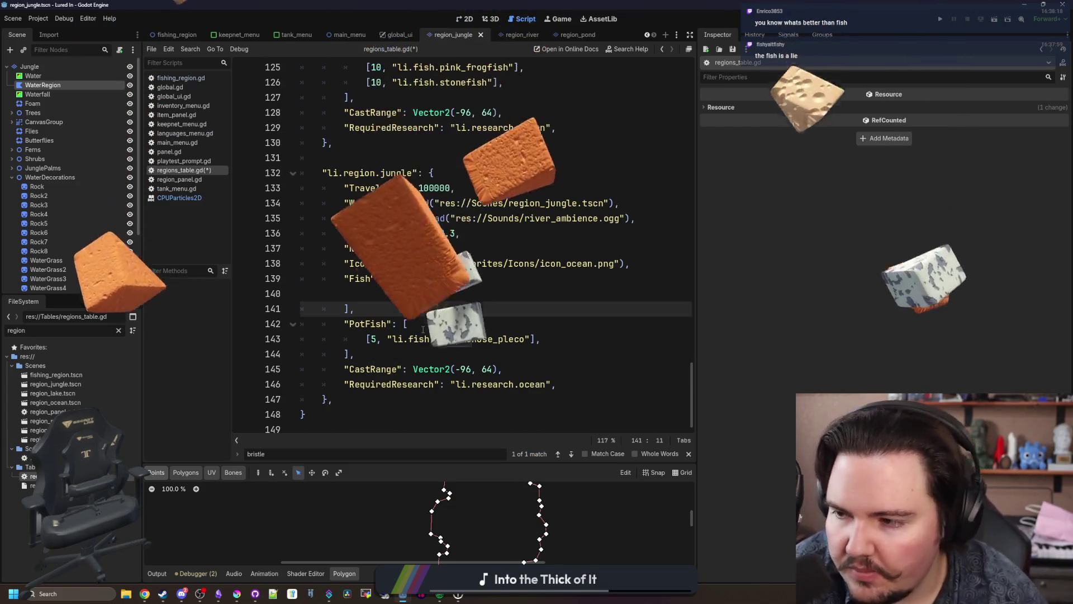
key(ctrl+s)
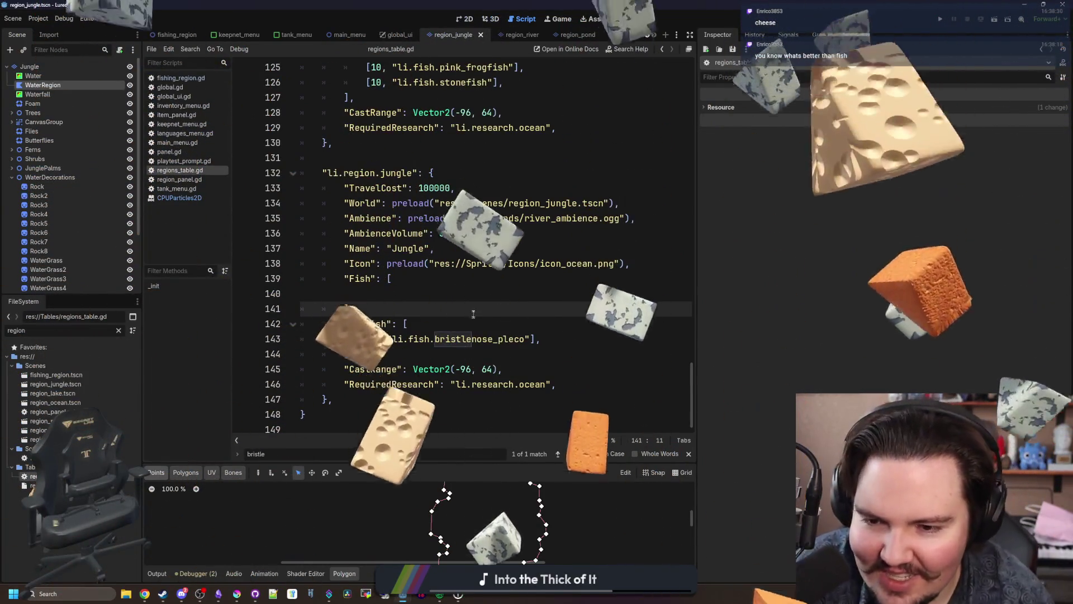
key(ctrl+s)
Step: Filter the FileSystem dock by 'item' and open items_table.gd
click(118, 330)
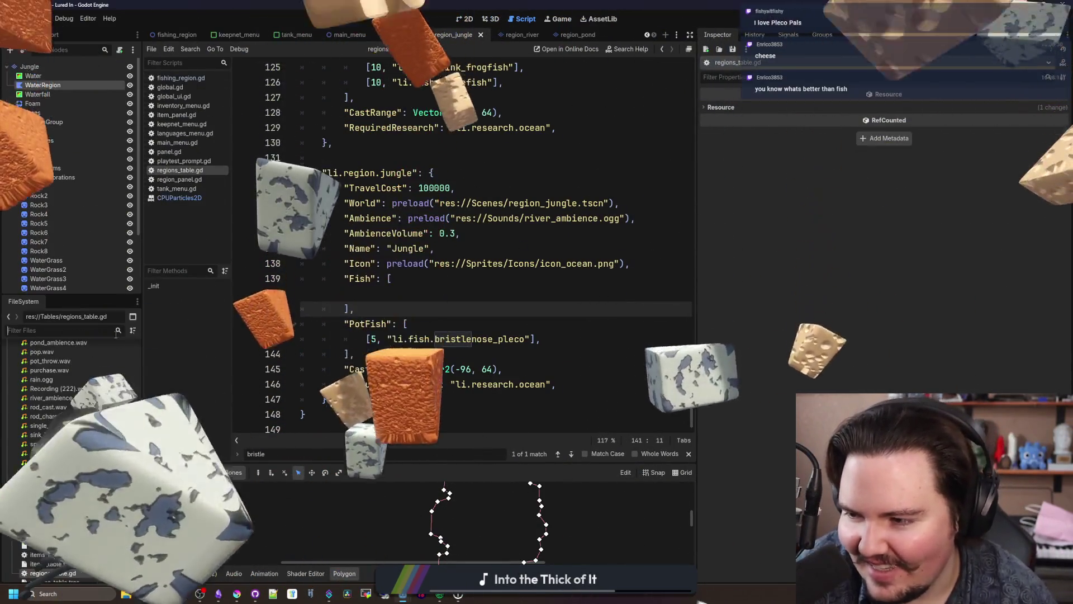
text(item)
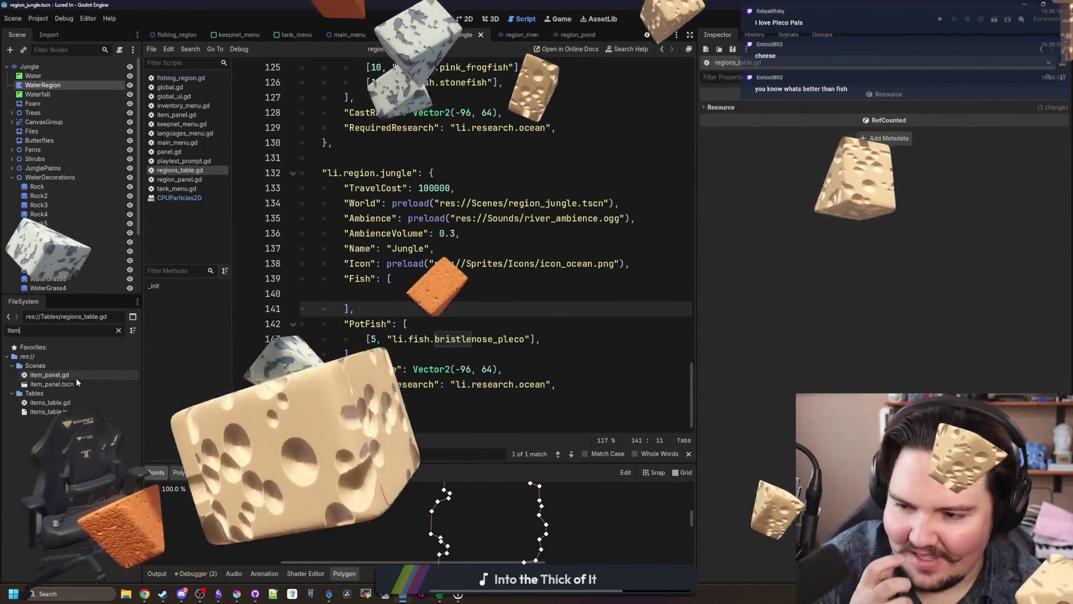
double_click(78, 400)
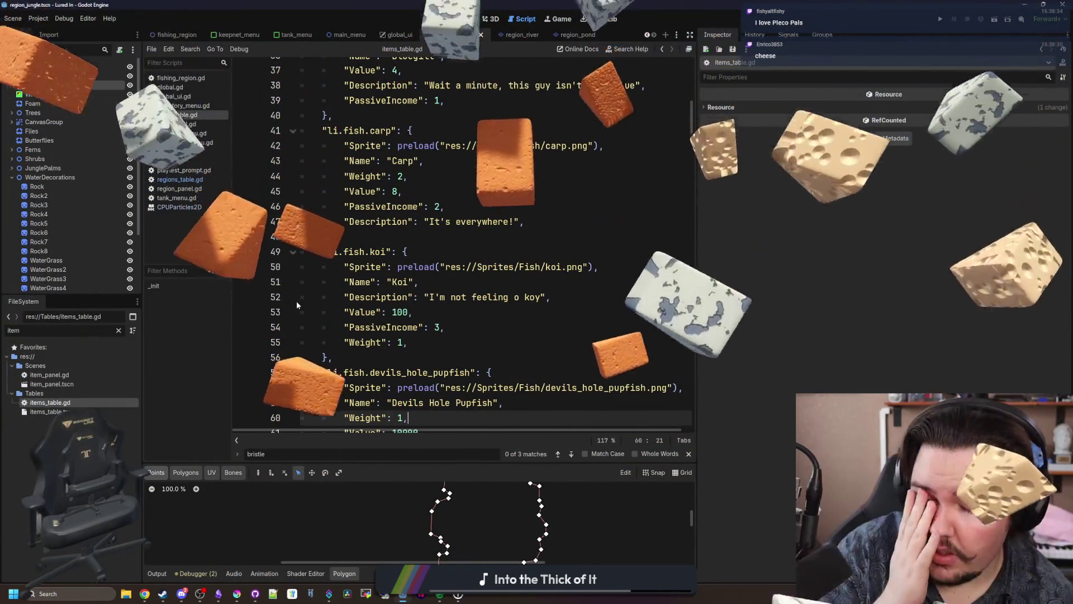
Step: Select the minnow entry without its region marker and scroll down to the bristlenose pleco
scroll(384, 268, up, 2)
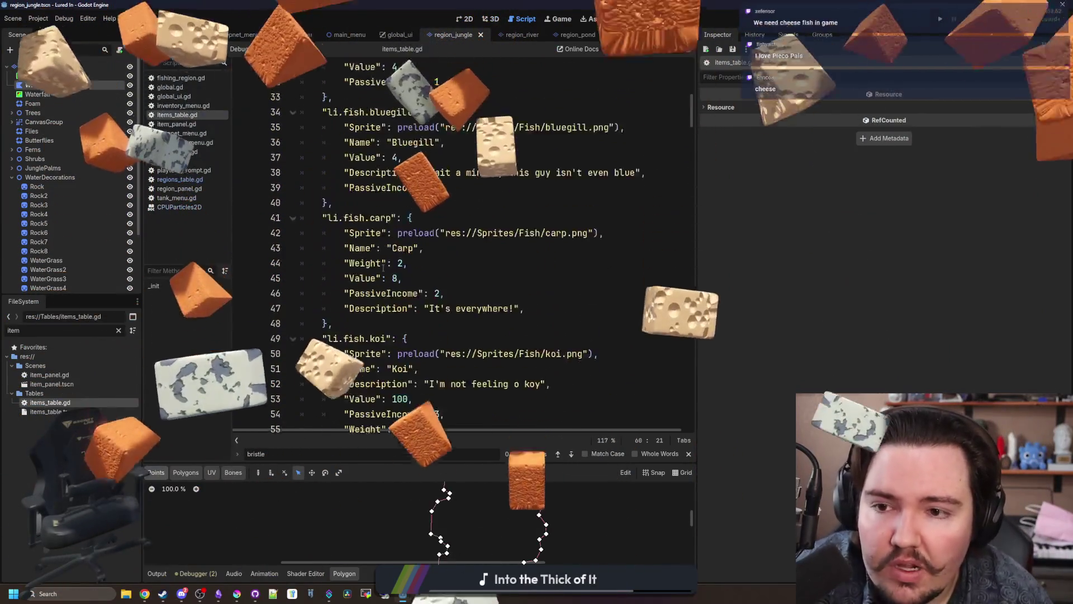
scroll(383, 267, up, 7)
drag(384, 267, 267, 180)
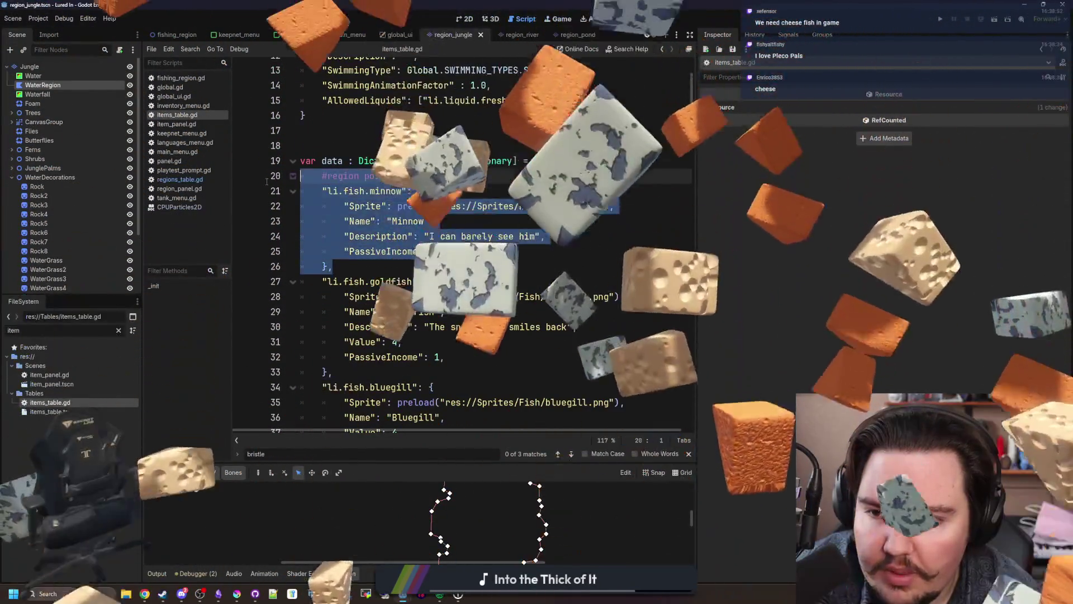
key(shift+Down)
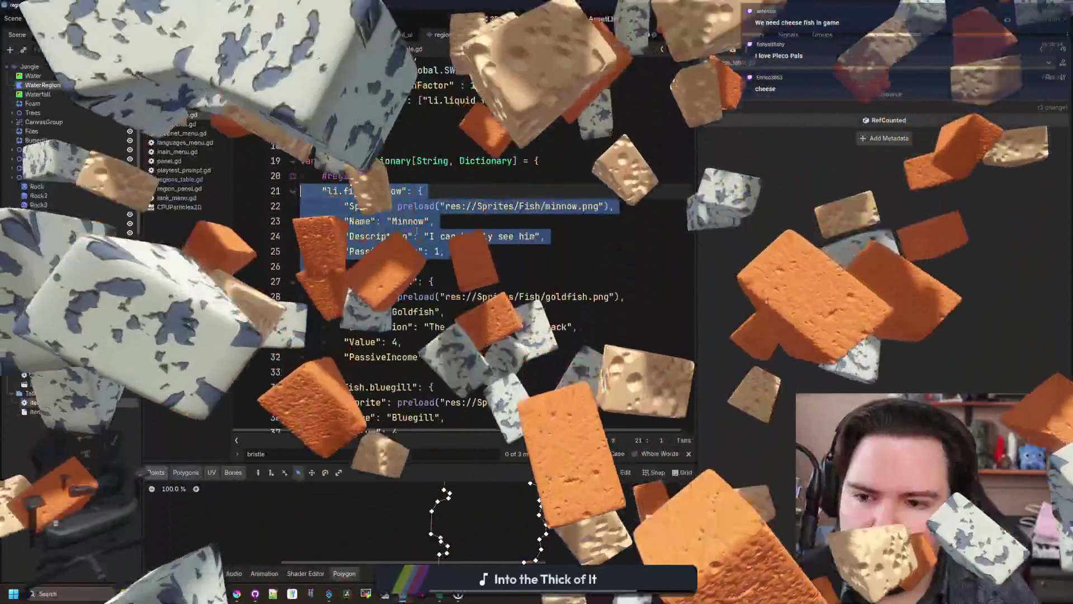
scroll(416, 230, down, 4)
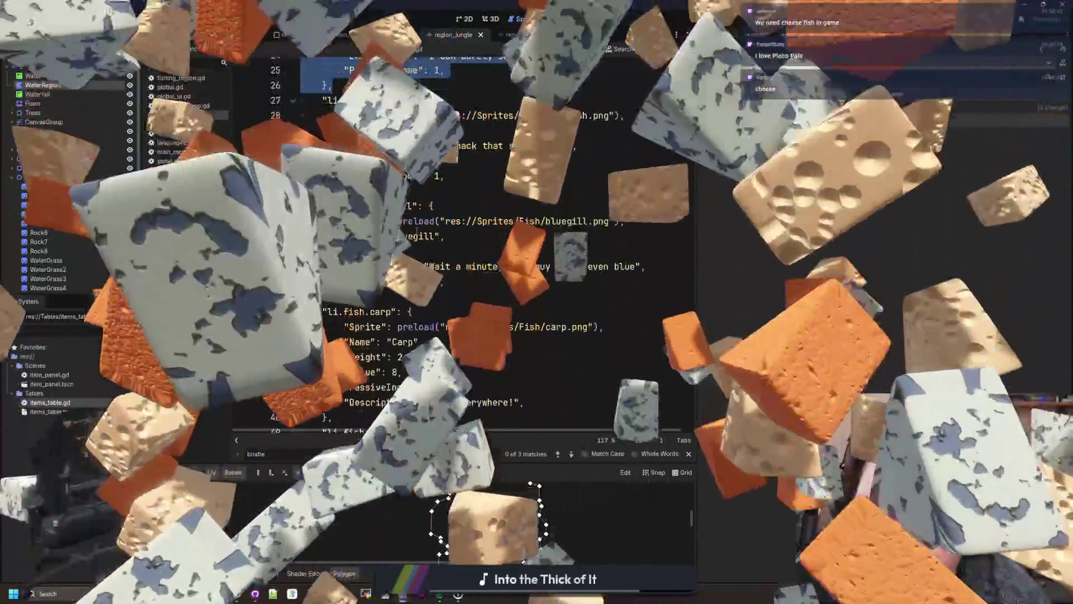
scroll(416, 230, down, 10)
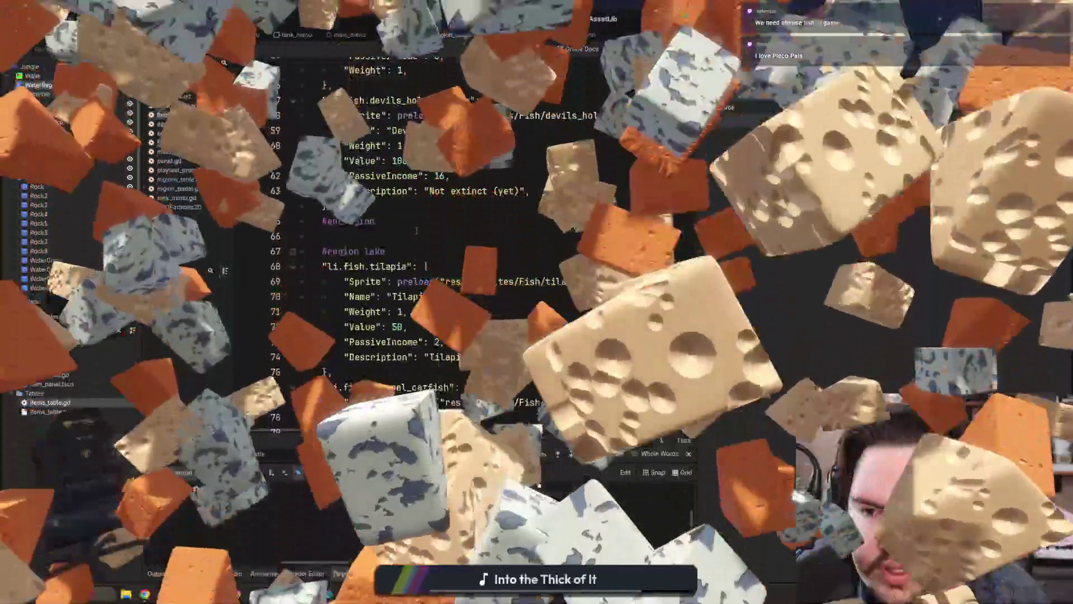
scroll(416, 231, down, 8)
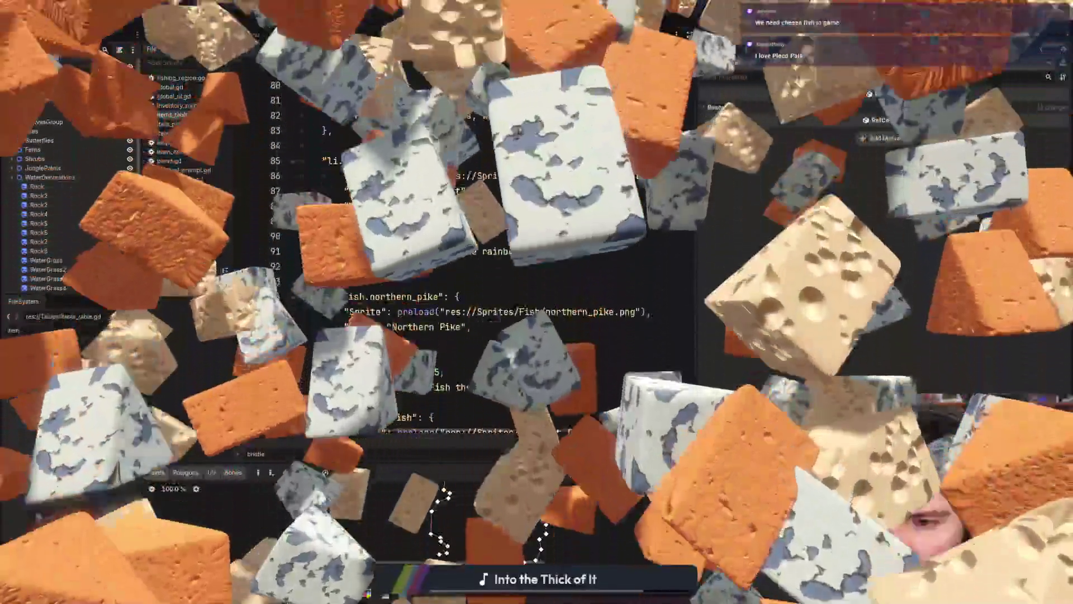
scroll(416, 230, down, 4)
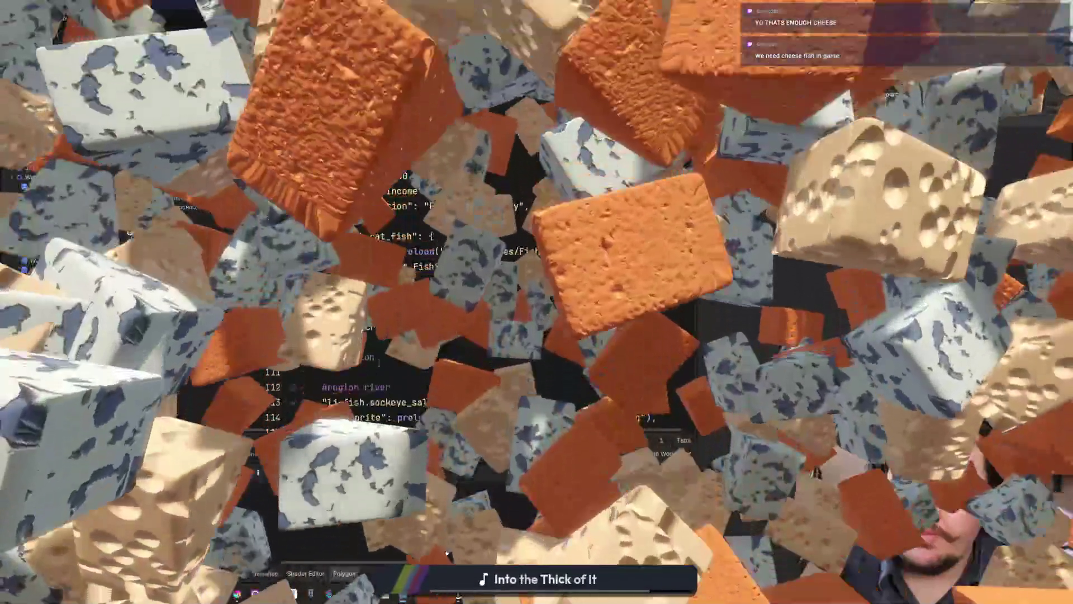
scroll(690, 243, down, 5)
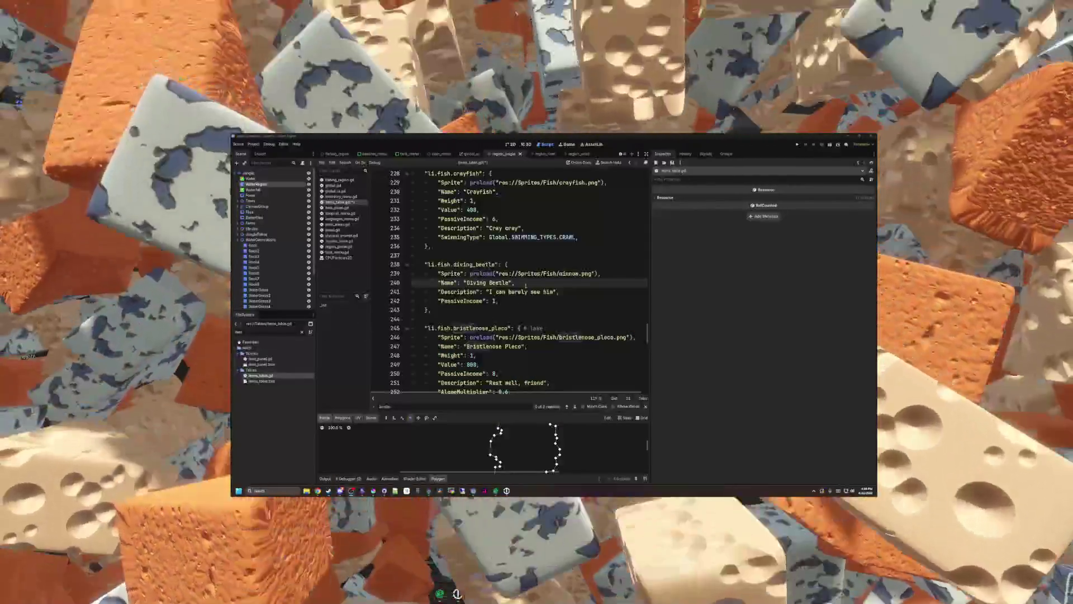
Step: Put the cursor at the end of the Diving Beetle description and scroll up the table
click(539, 293)
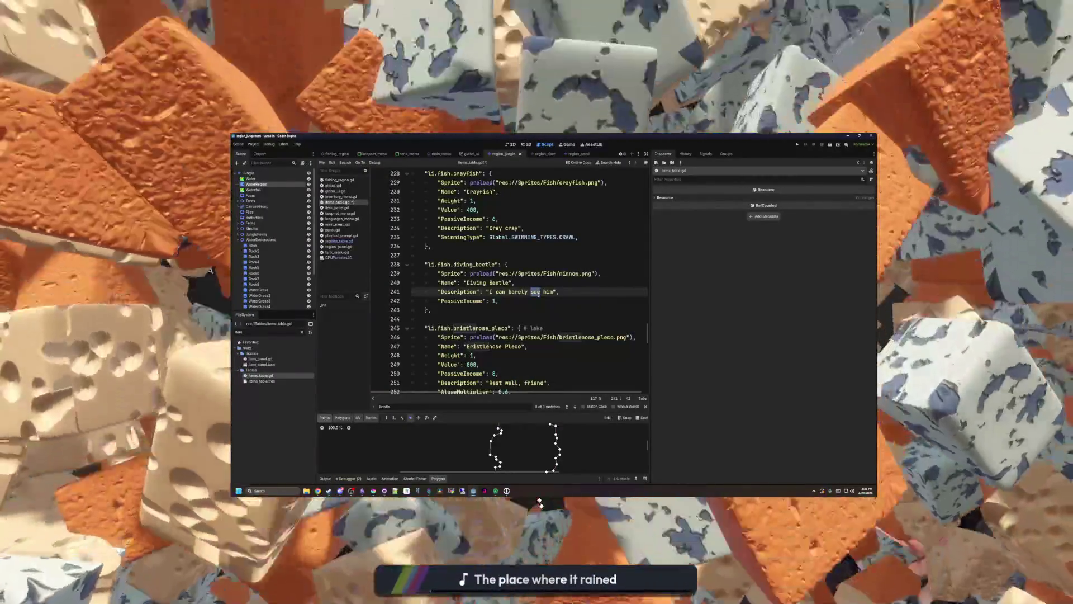
key(ctrl+Right)
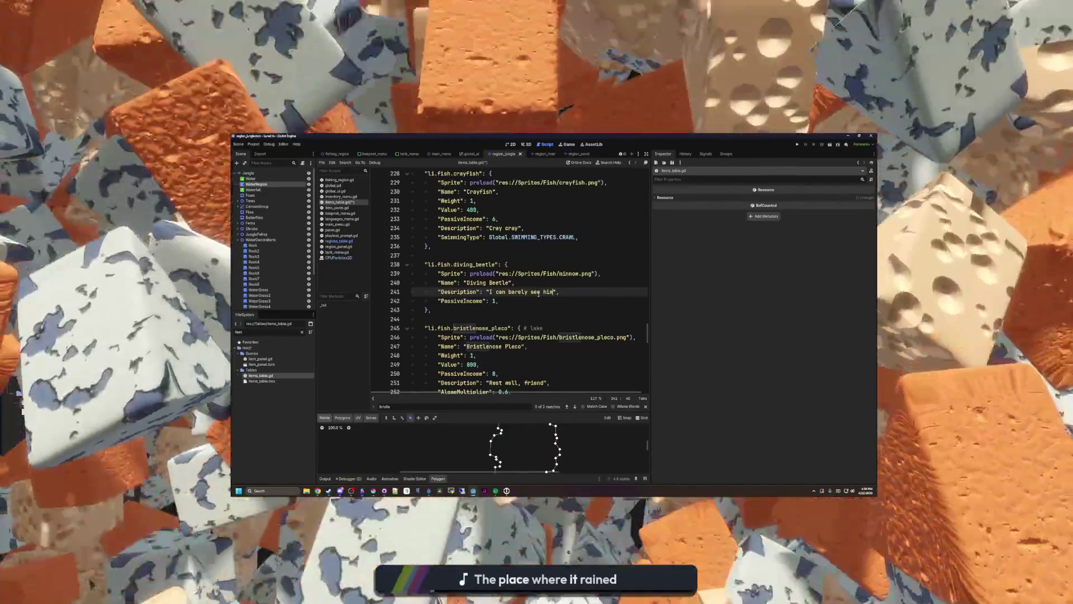
scroll(445, 301, up, 1)
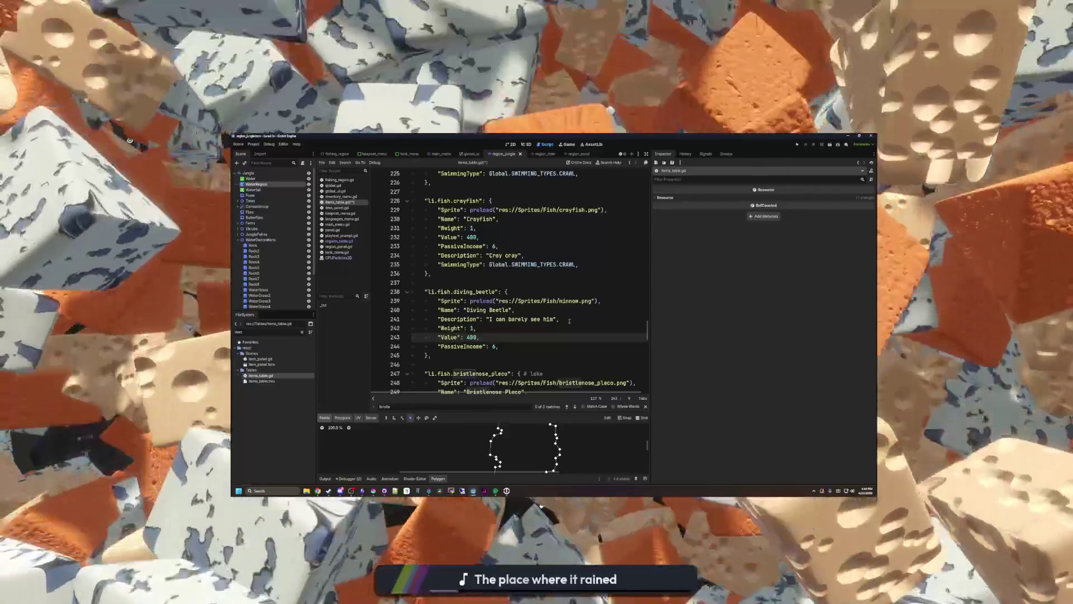
scroll(569, 321, up, 7)
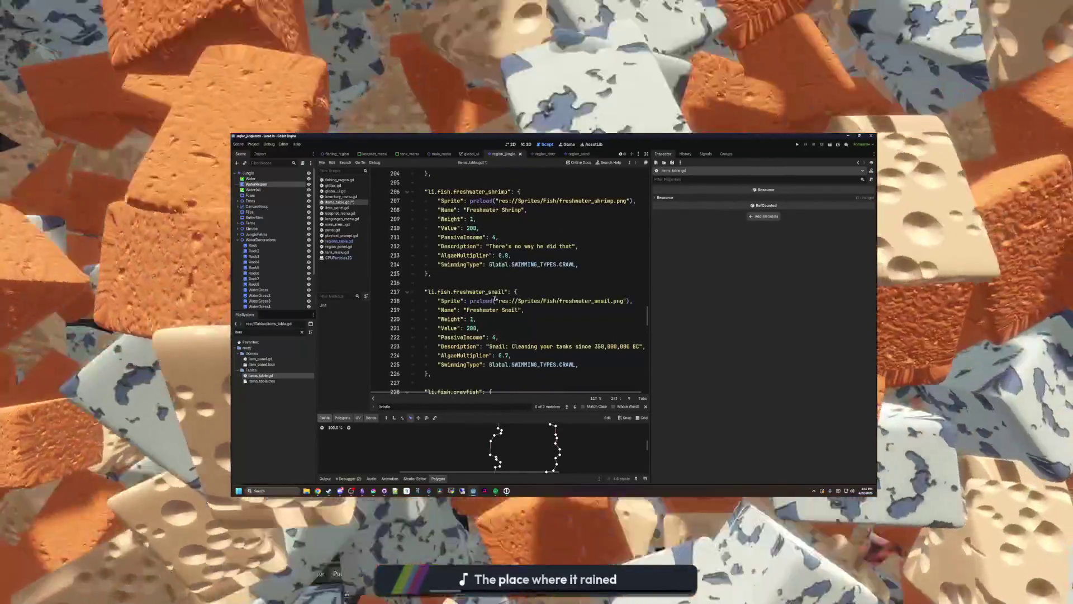
scroll(507, 292, up, 8)
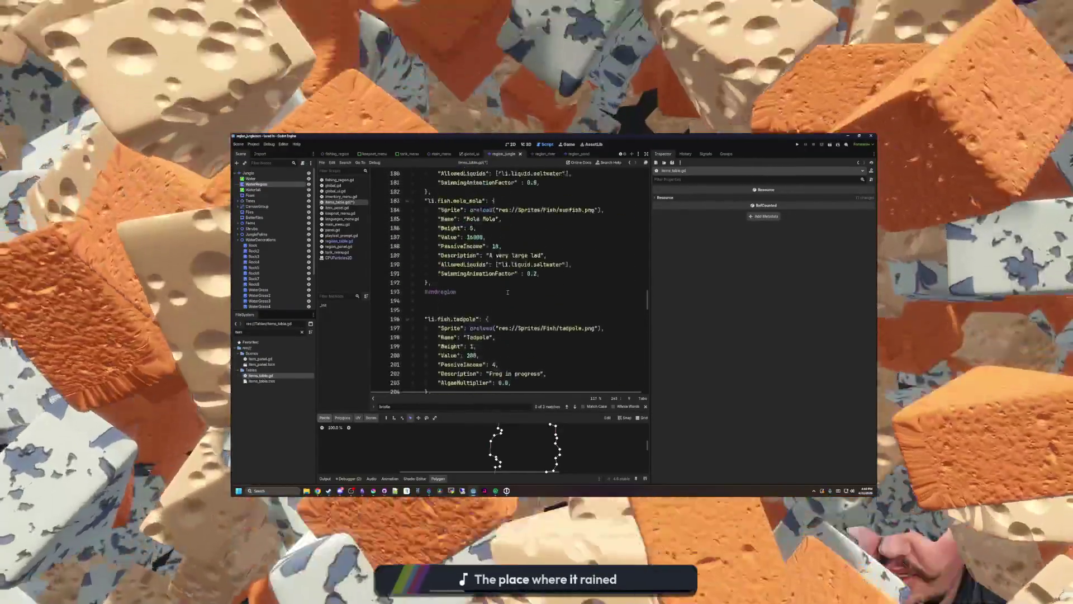
scroll(551, 291, up, 20)
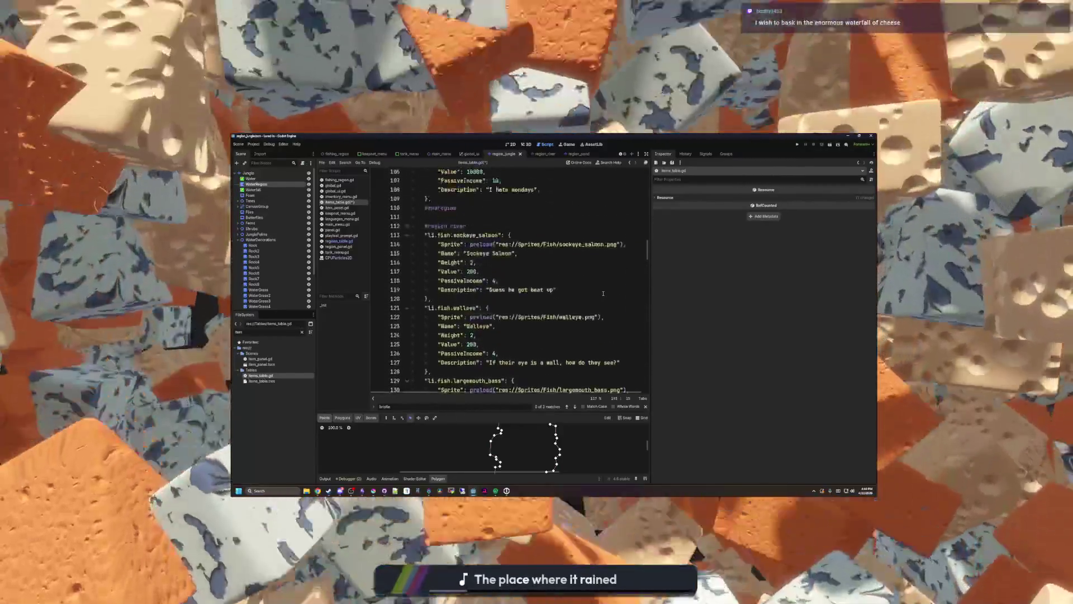
scroll(603, 293, up, 7)
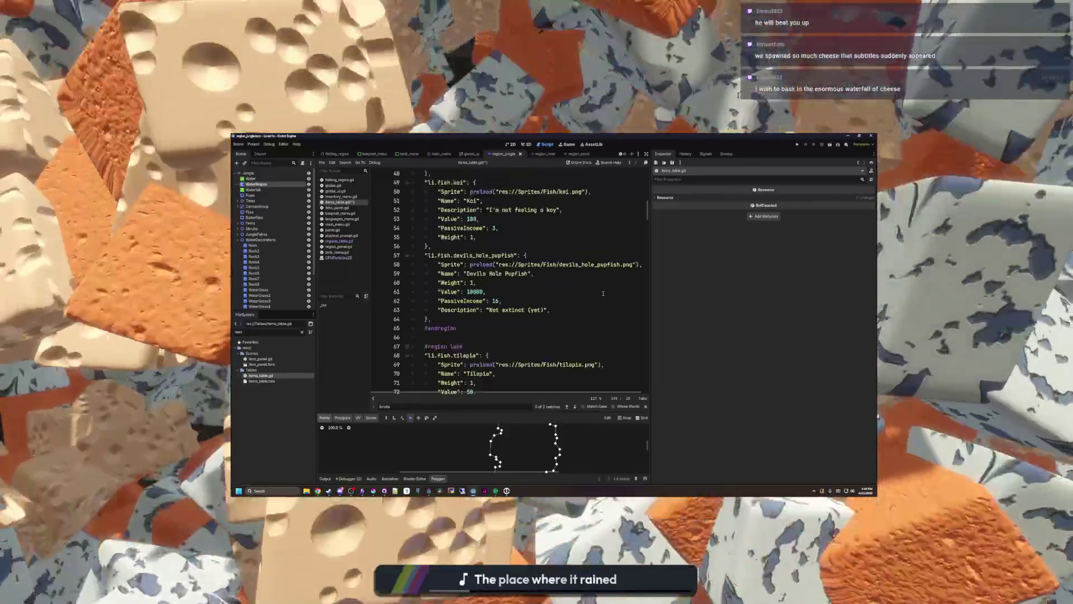
Step: Scroll back down and search 'diving' to jump to the li.fish.diving_beetle entry
scroll(483, 318, down, 3)
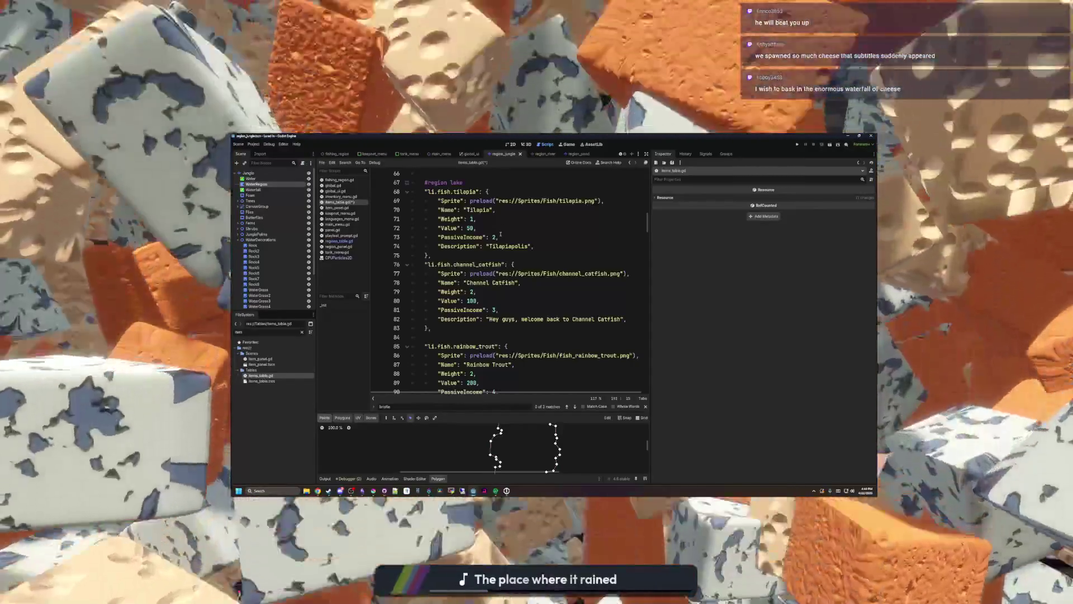
scroll(535, 254, down, 8)
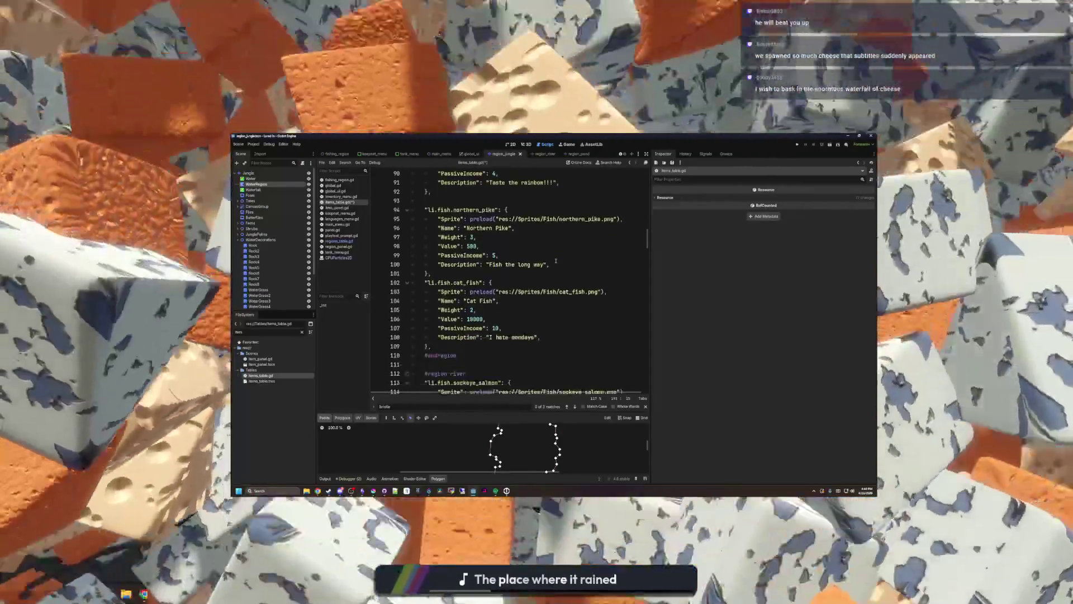
scroll(477, 255, up, 1)
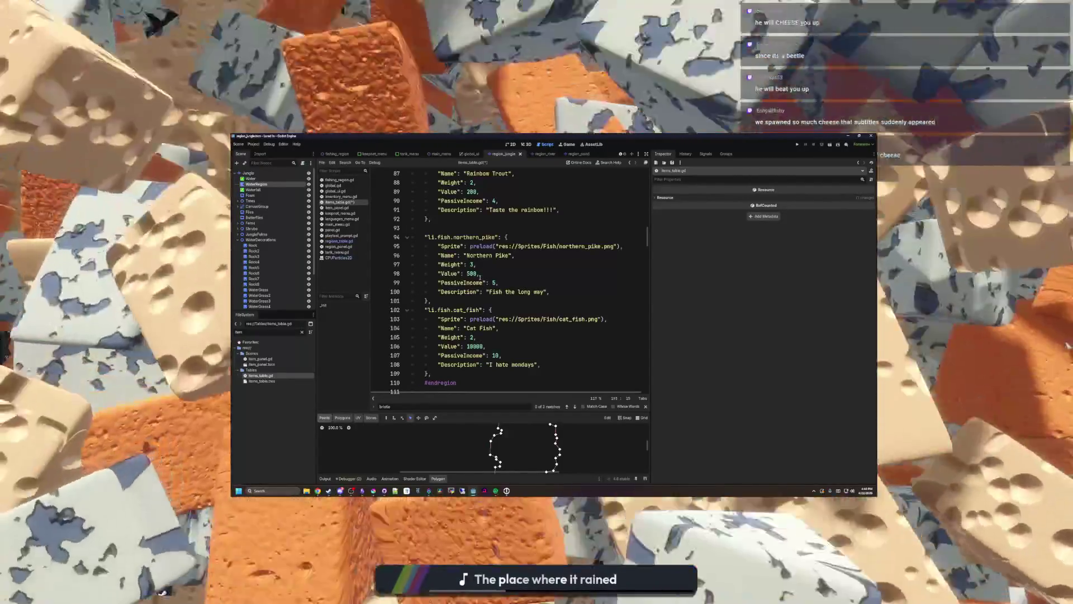
scroll(480, 276, down, 1)
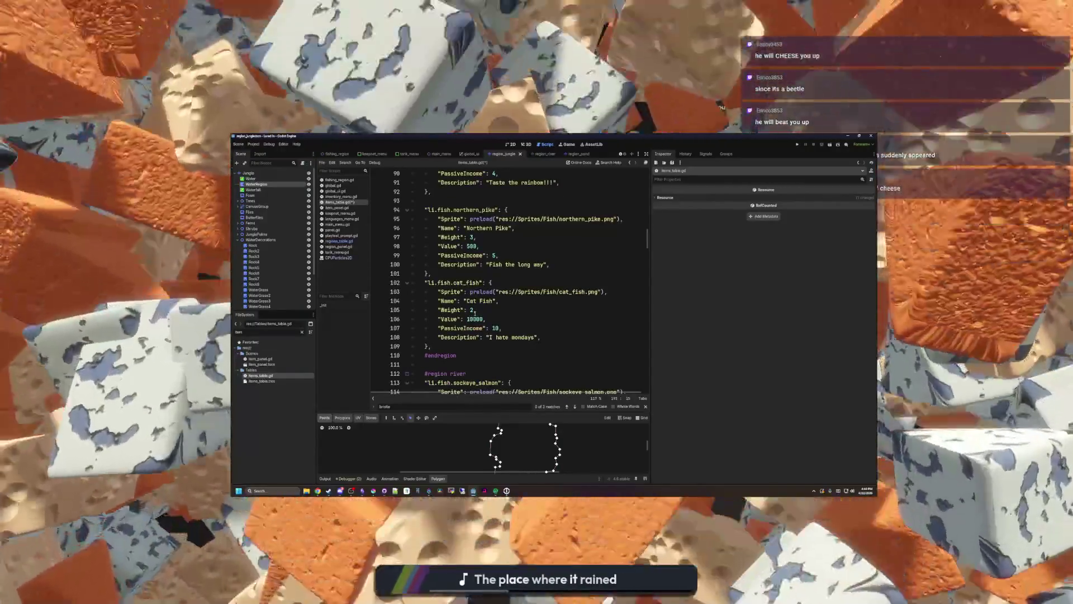
scroll(474, 314, down, 20)
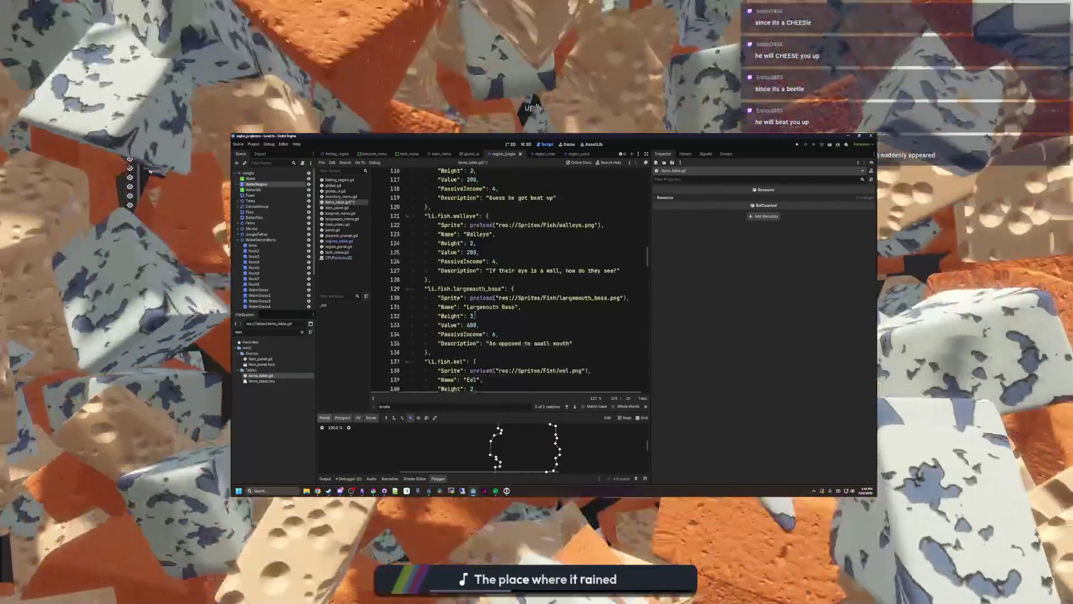
scroll(484, 306, down, 9)
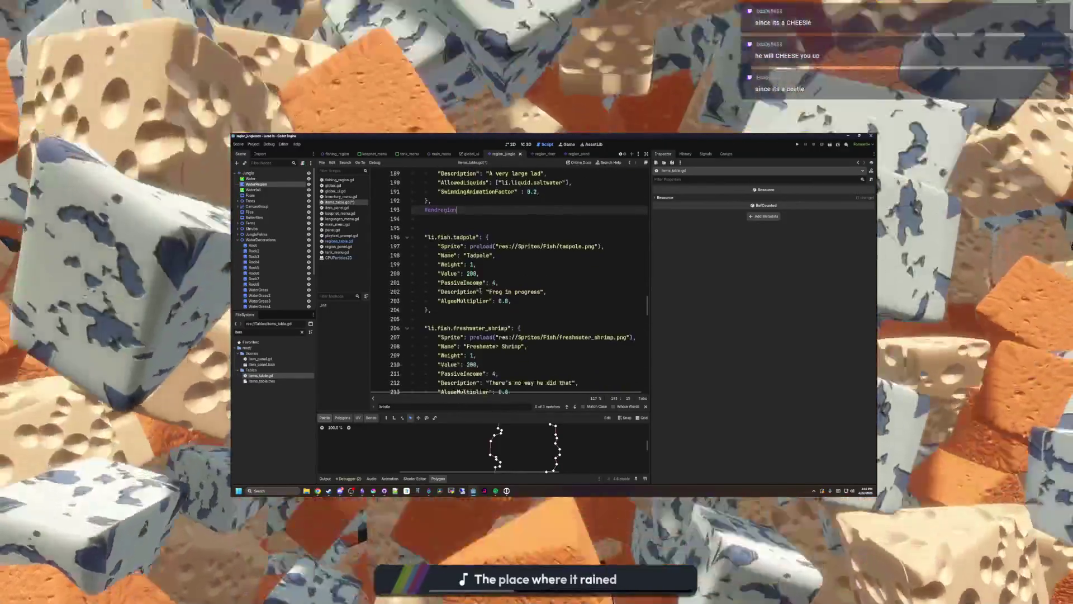
text(diving)
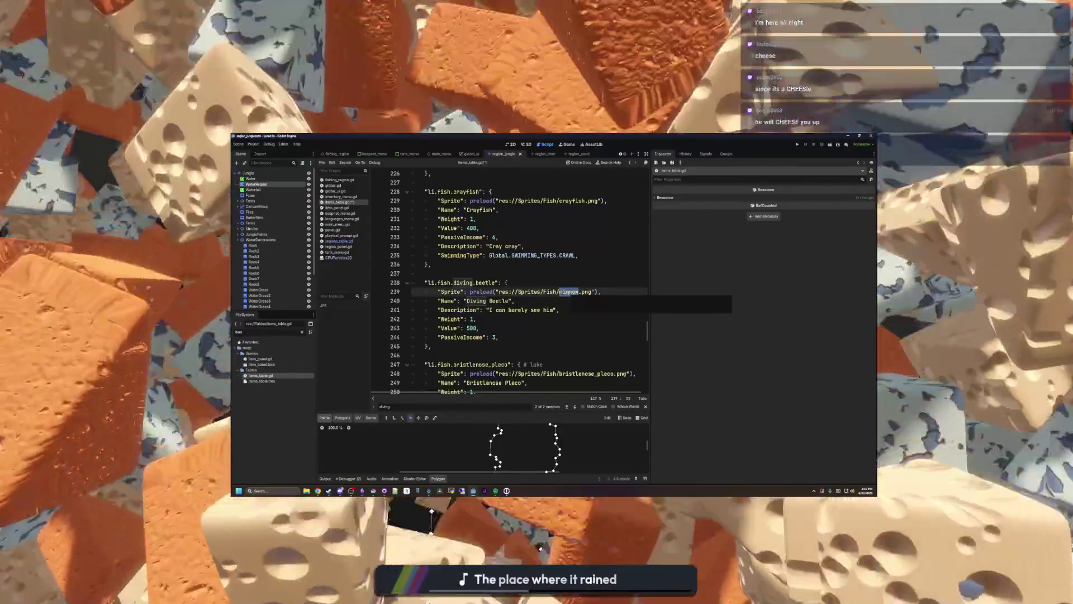
Step: Autocomplete the sprite name to diving_beetle and switch to the diving beetle search results
text(diving_beetle)
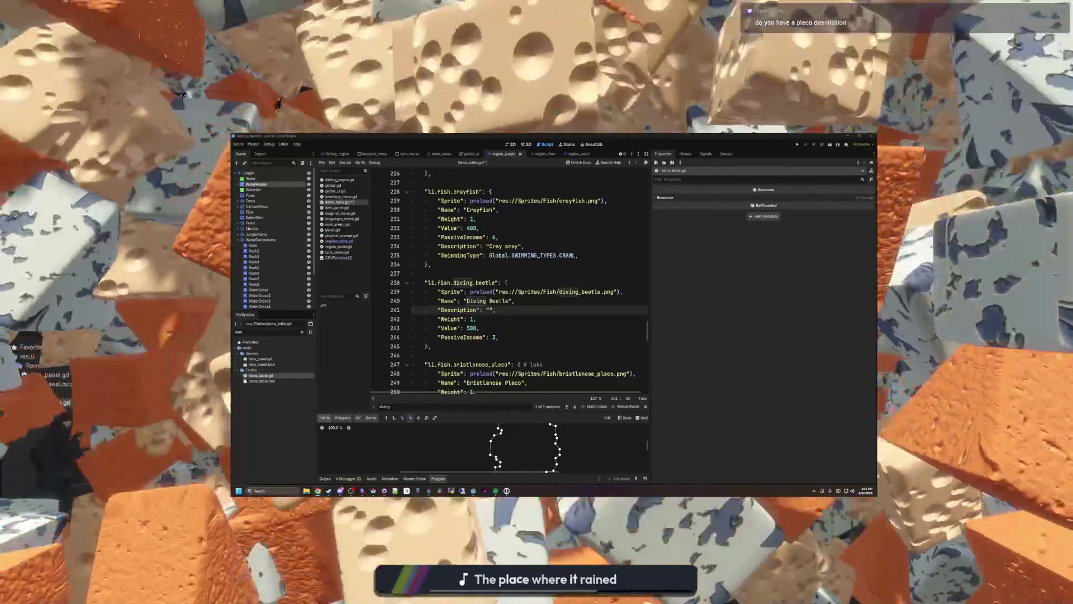
key(alt+Tab)
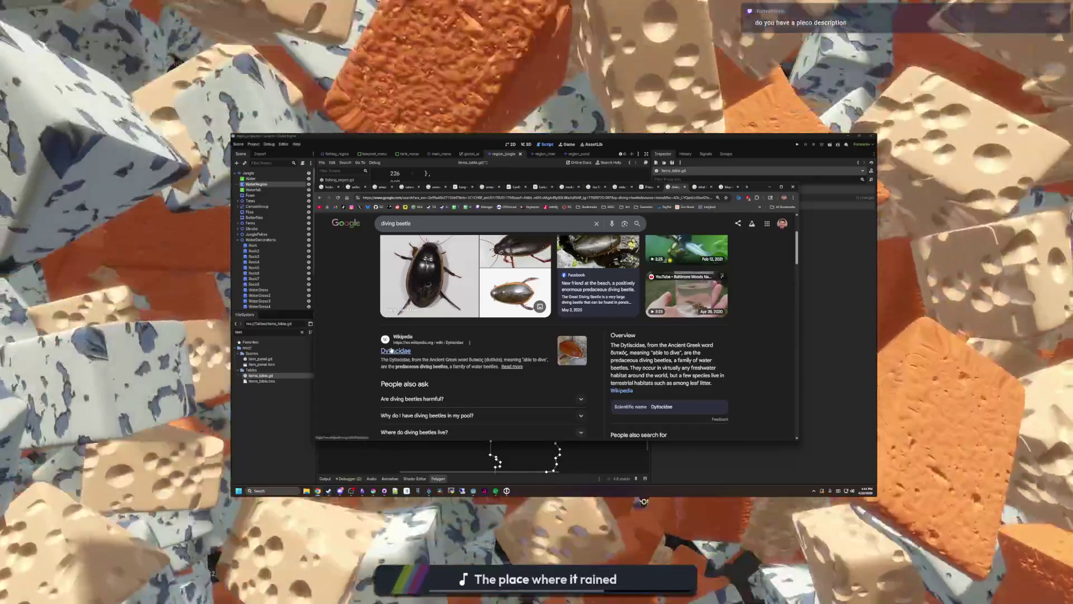
Step: Open the Dytiscidae Wikipedia article from the diving beetle results and scroll down
click(376, 350)
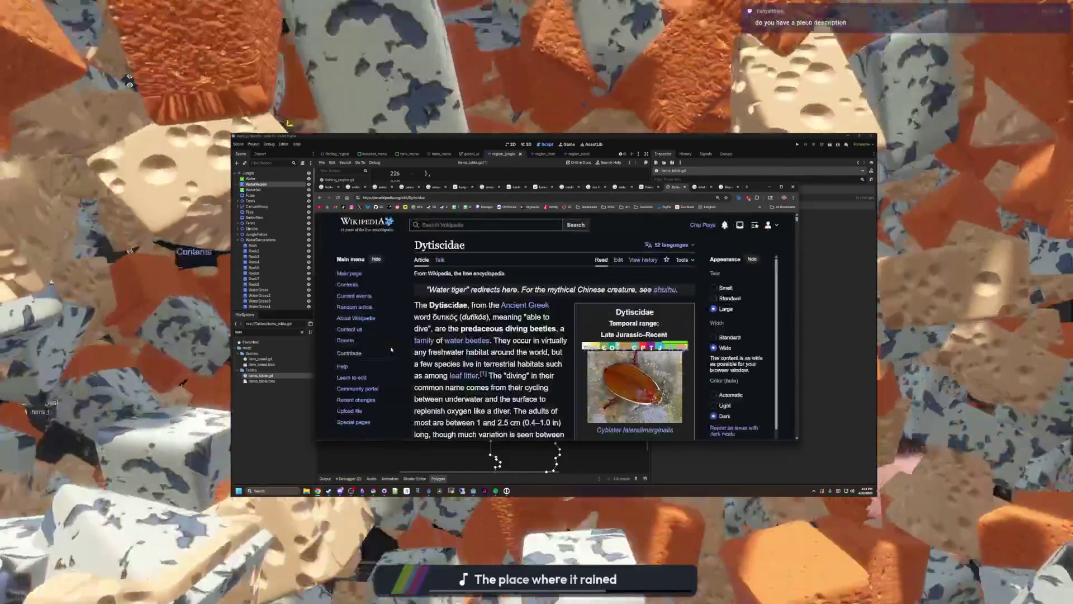
scroll(507, 331, down, 3)
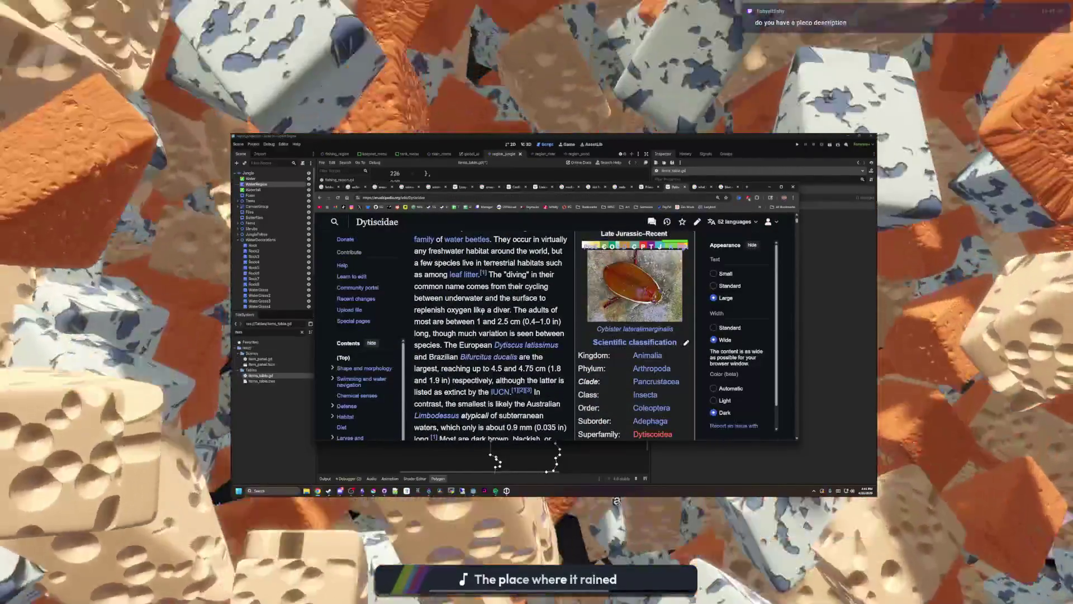
scroll(507, 330, down, 2)
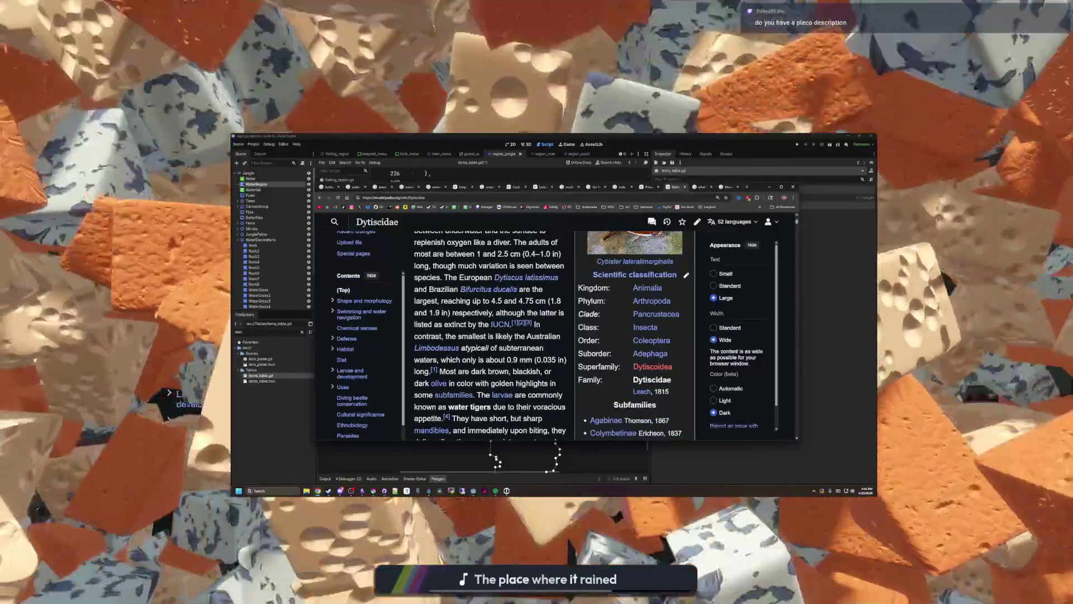
scroll(475, 303, down, 2)
scroll(475, 302, down, 4)
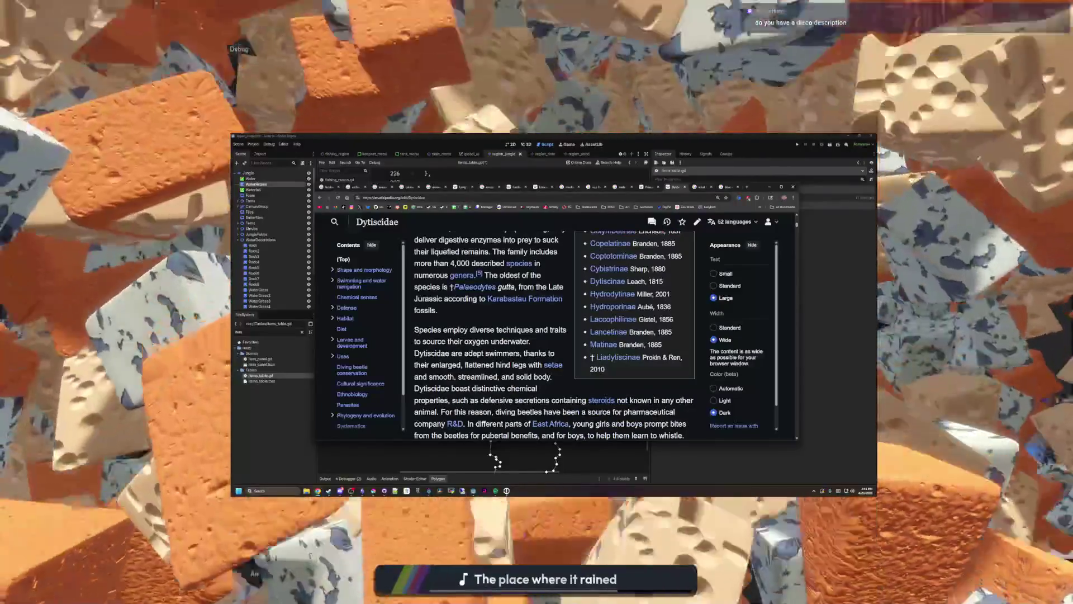
scroll(553, 336, down, 6)
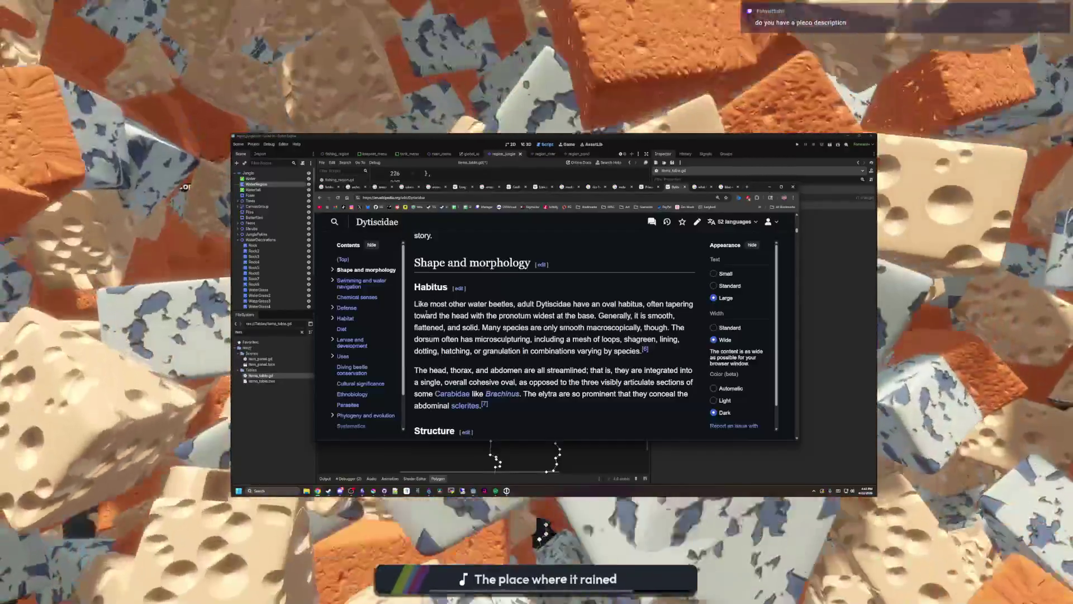
Step: Read the Habitus shape and morphology description, briefly highlighting its lines
drag(426, 315, 591, 317)
click(498, 328)
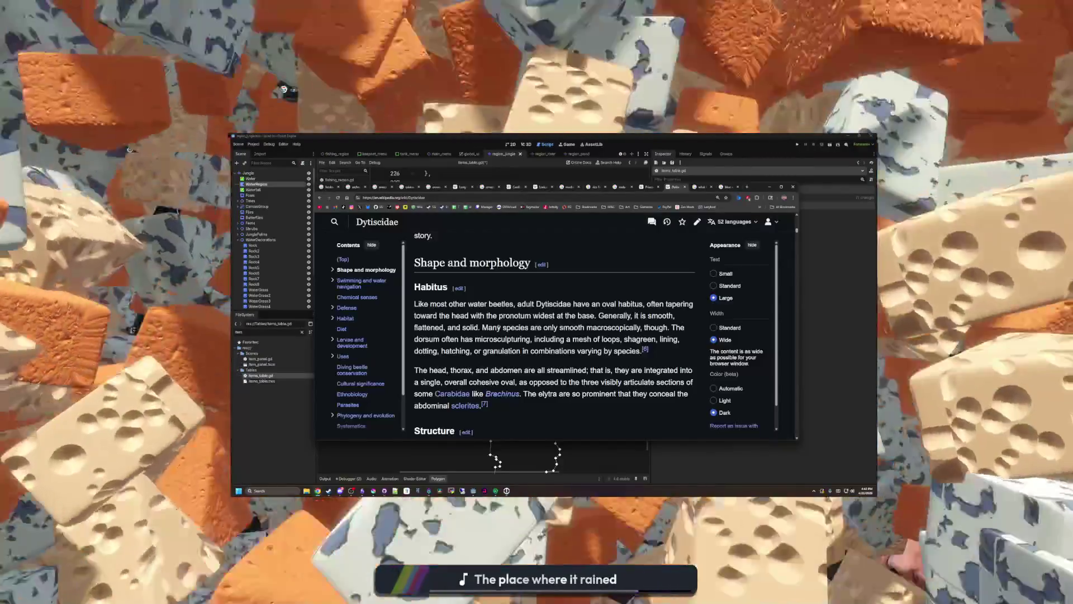
drag(498, 328, 530, 366)
click(530, 366)
scroll(529, 366, down, 6)
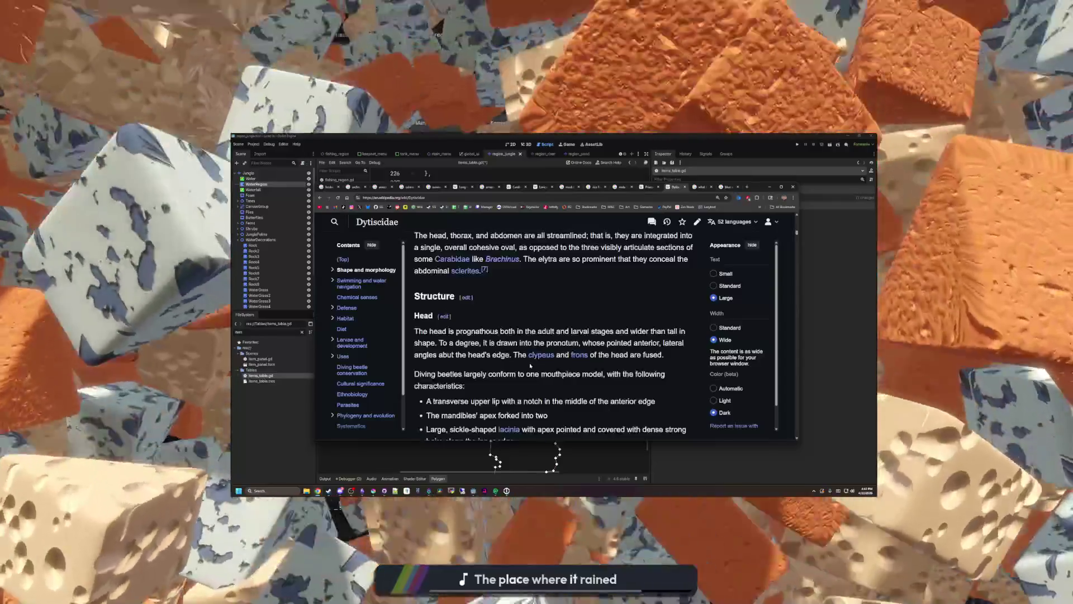
scroll(530, 366, up, 5)
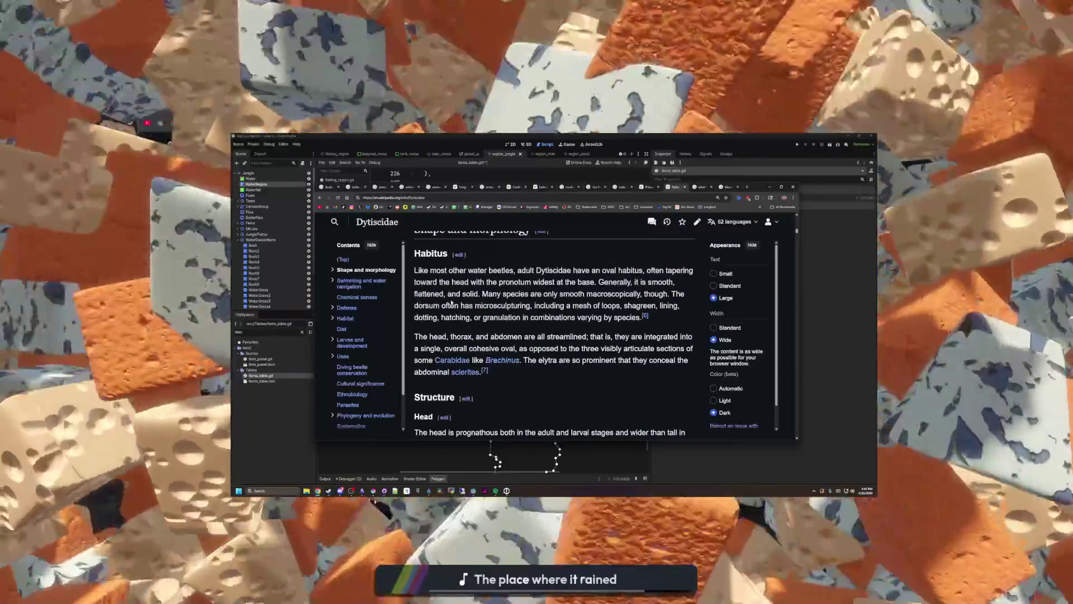
scroll(452, 302, down, 8)
scroll(452, 302, down, 10)
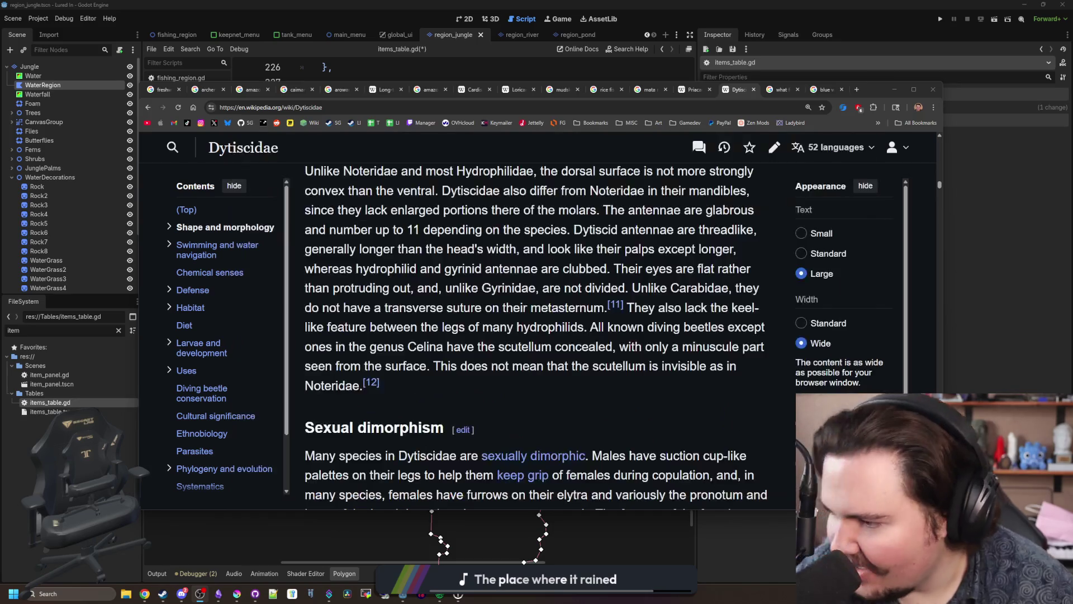
Step: Jump to the Habitat section and read the passage about fish preying on beetles
click(191, 308)
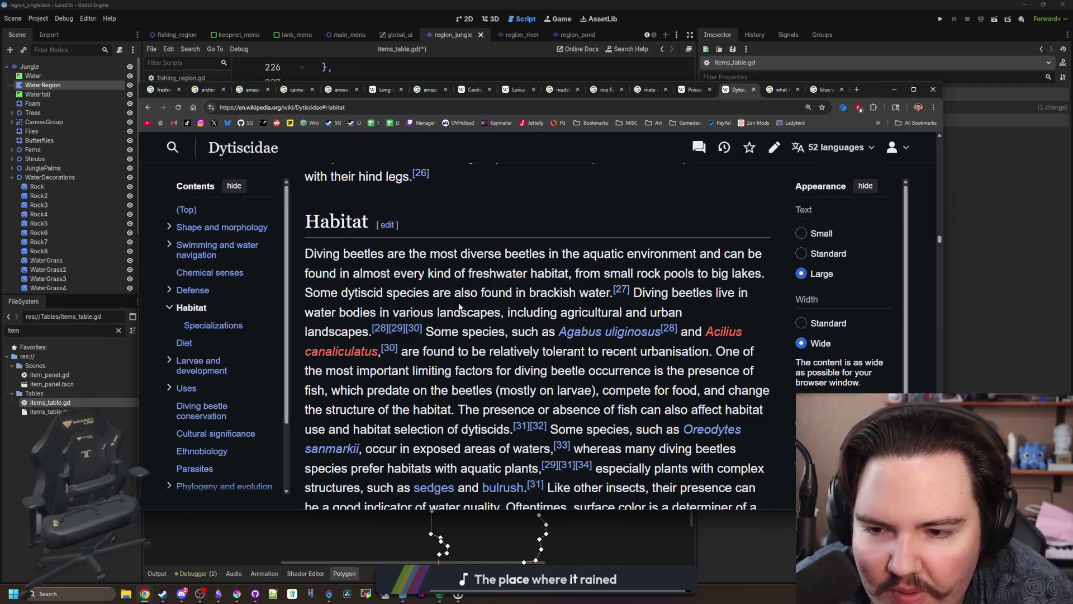
scroll(466, 280, down, 1)
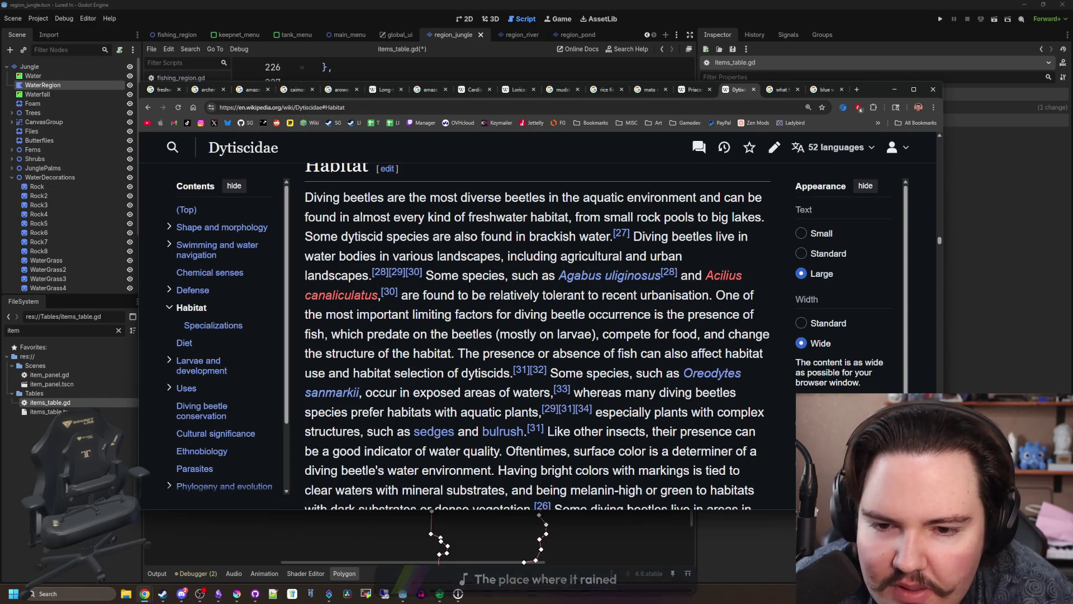
scroll(751, 251, down, 1)
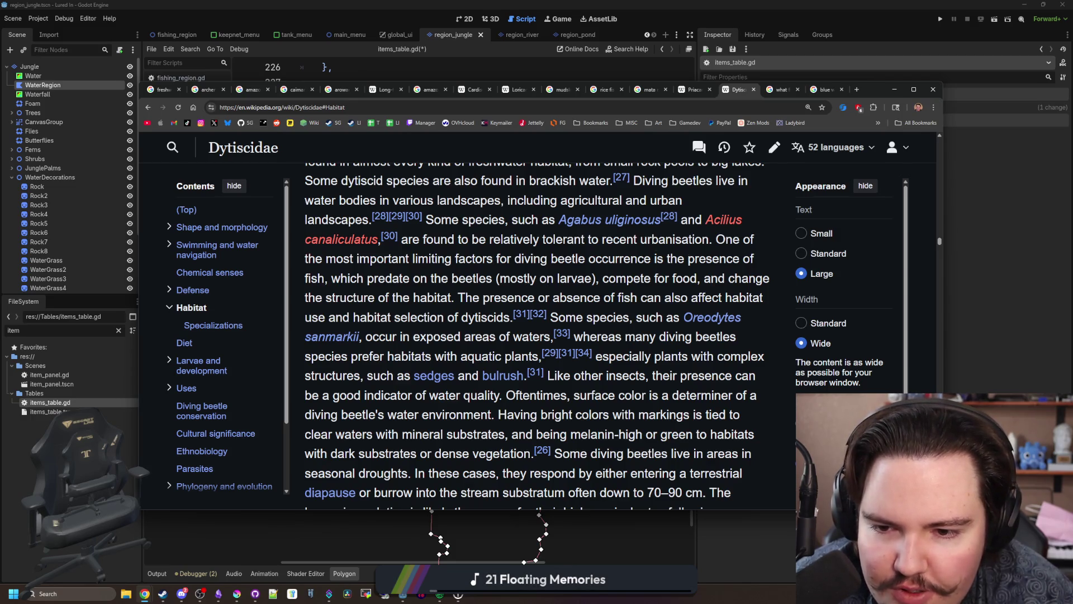
mouse_move(474, 278)
mouse_down()
mouse_move(694, 279)
mouse_move(672, 297)
mouse_up()
click(540, 275)
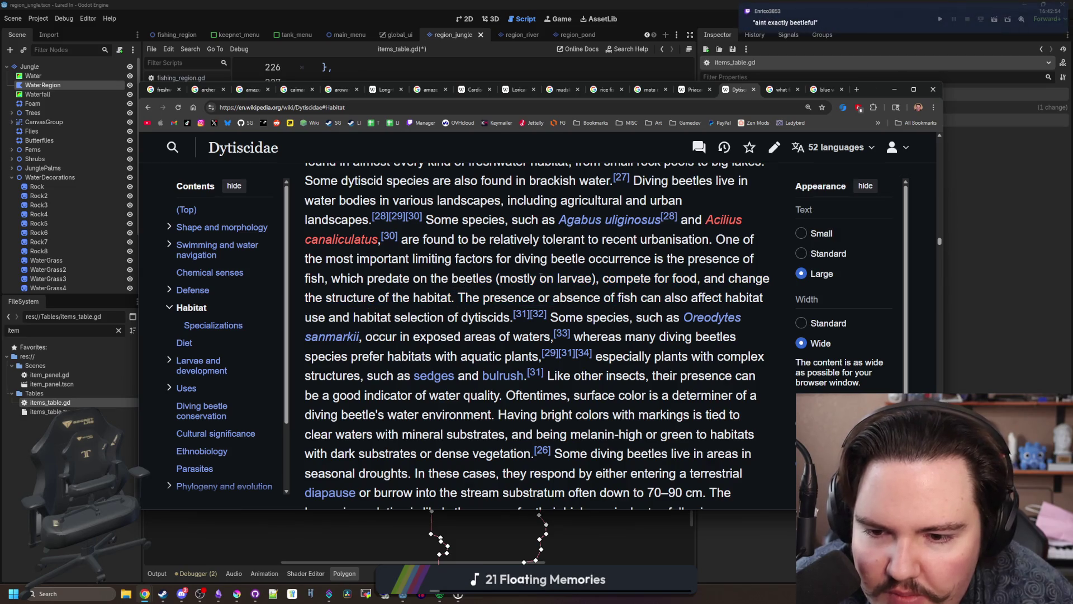
Step: Read on through the conservation sections, scroll back to the top, and minimize Chrome
scroll(529, 299, down, 1)
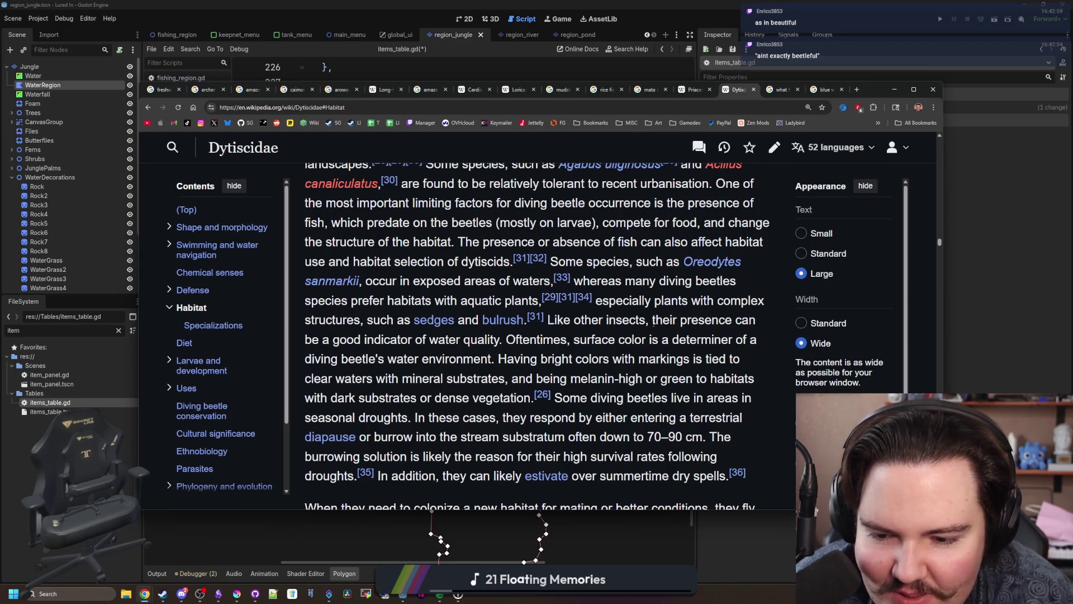
scroll(653, 321, down, 1)
scroll(652, 322, down, 8)
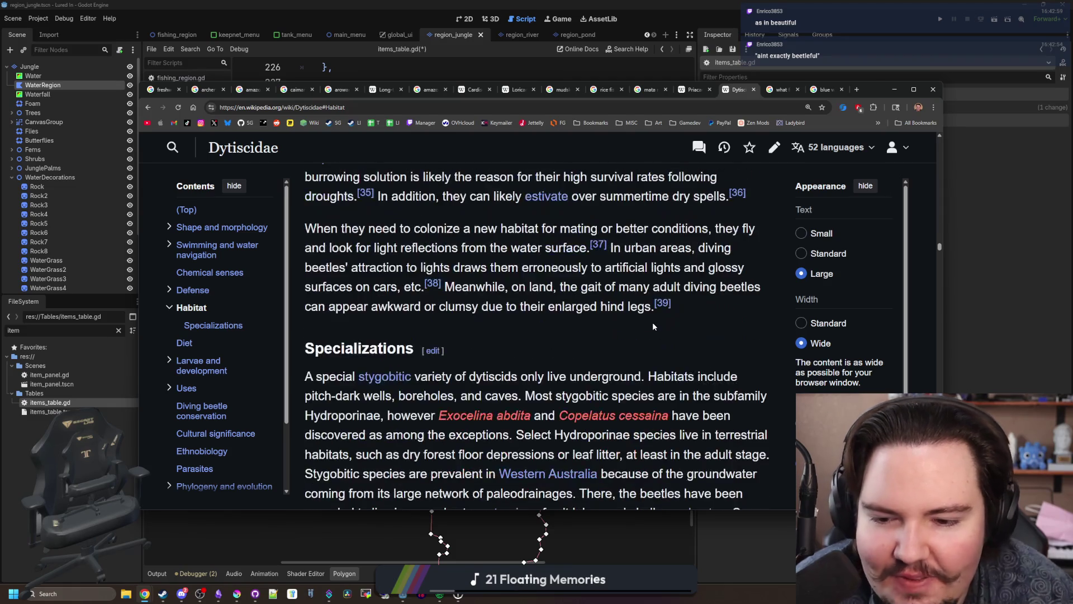
scroll(642, 296, down, 5)
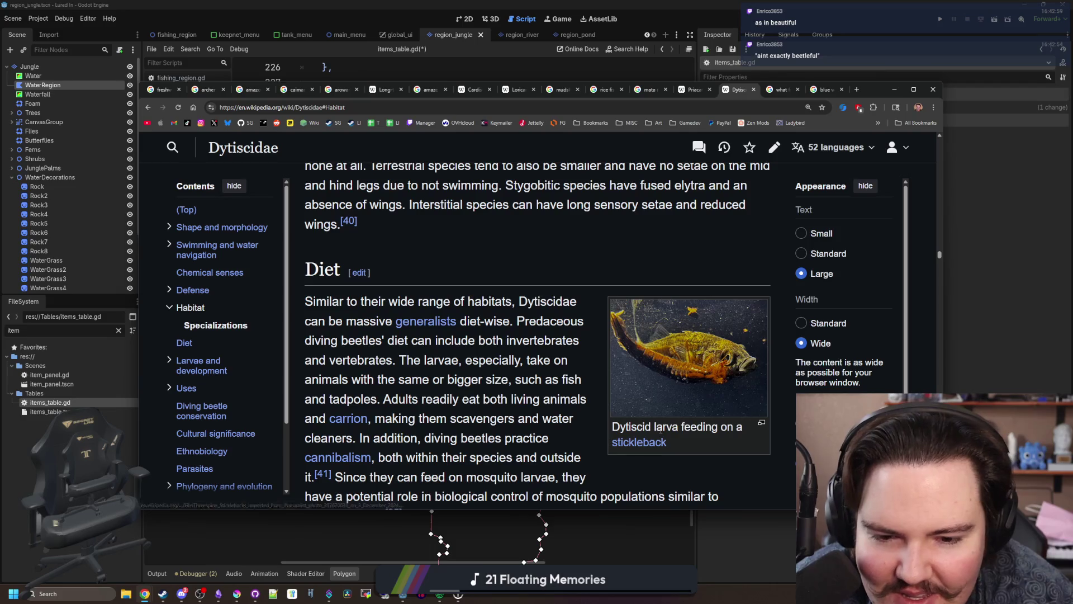
scroll(662, 428, down, 10)
scroll(662, 431, down, 10)
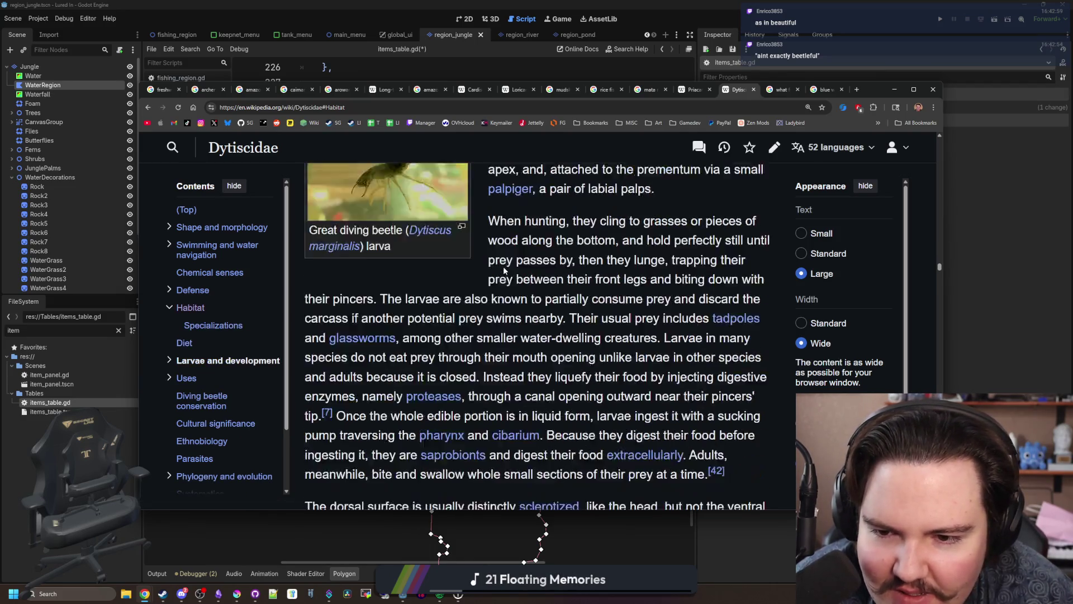
scroll(519, 235, up, 4)
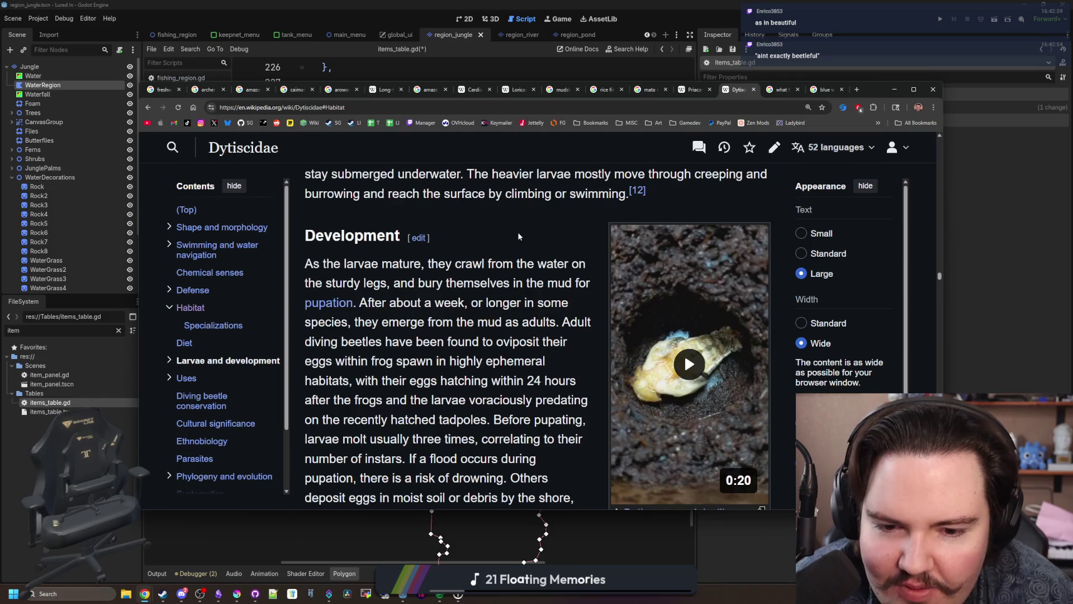
scroll(519, 235, down, 15)
scroll(504, 284, up, 3)
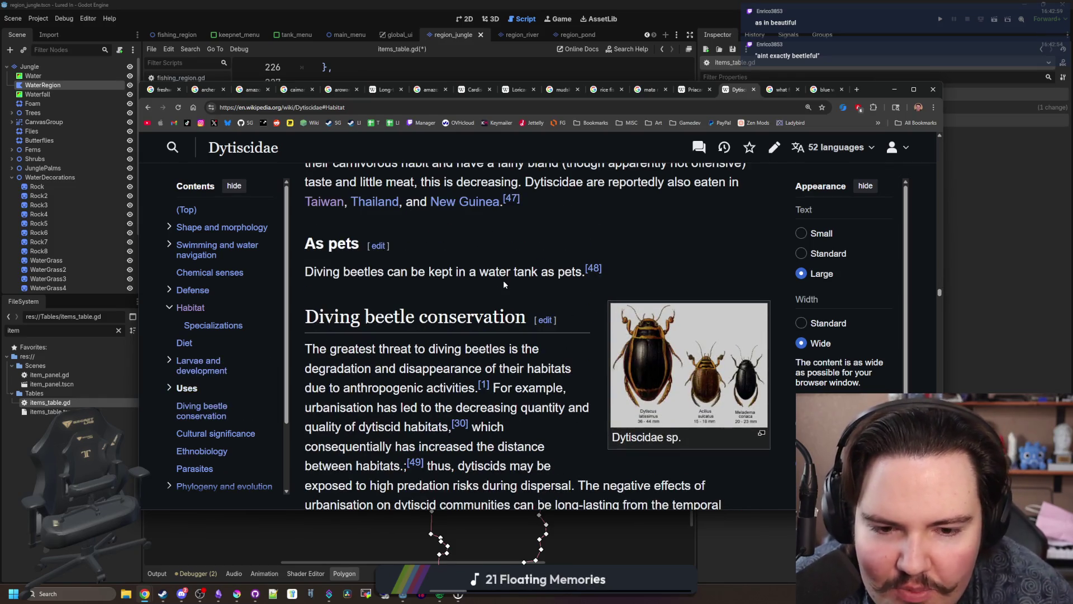
scroll(566, 252, up, 20)
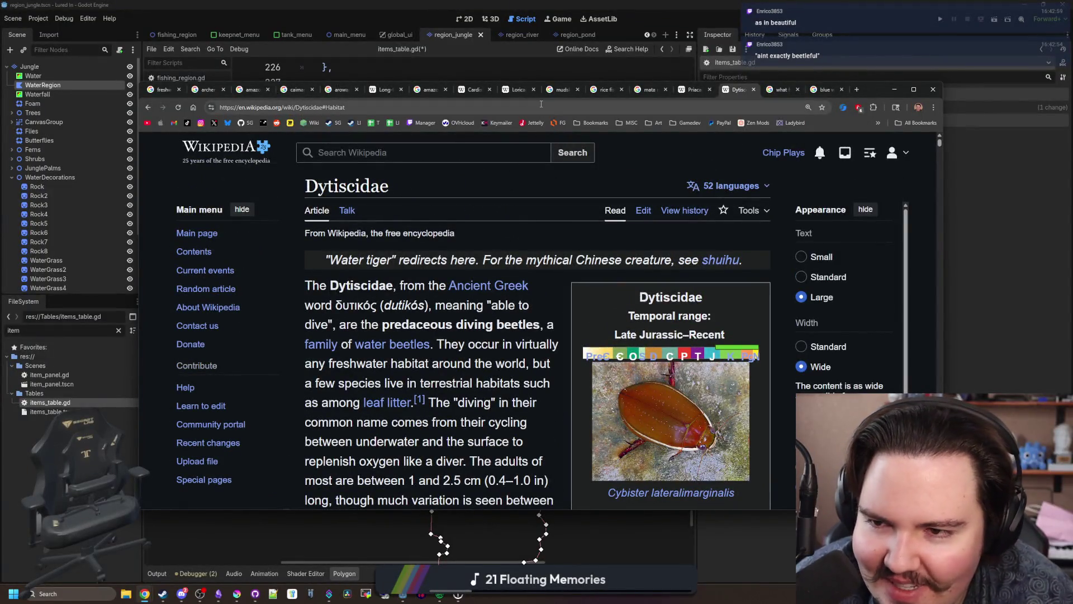
click(894, 89)
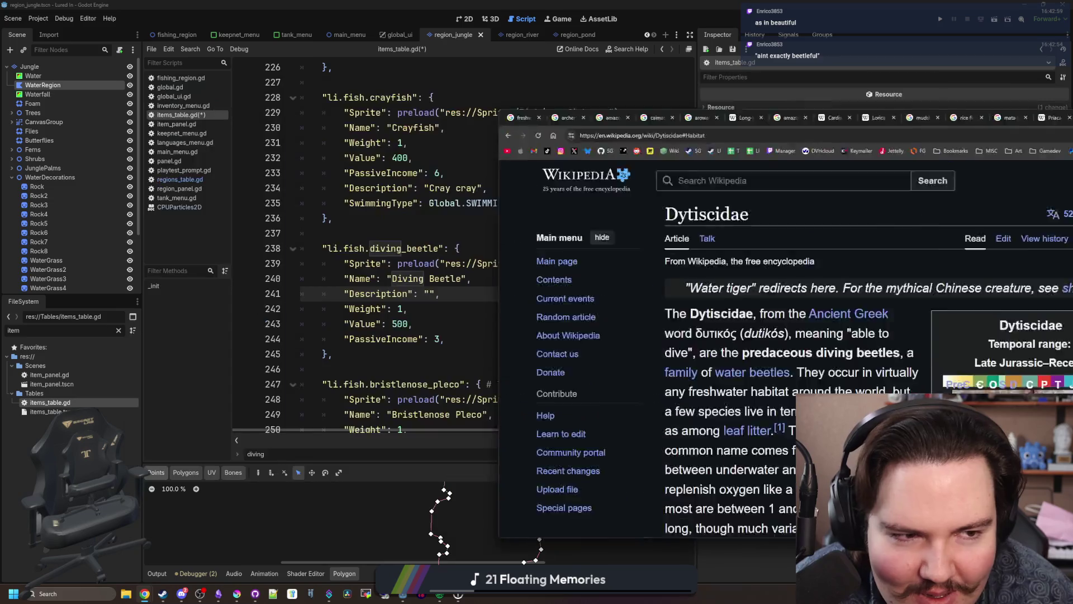
Step: Enter 'A beetleful specimen' as the Diving Beetle's description in items_table.gd
text(A beet)
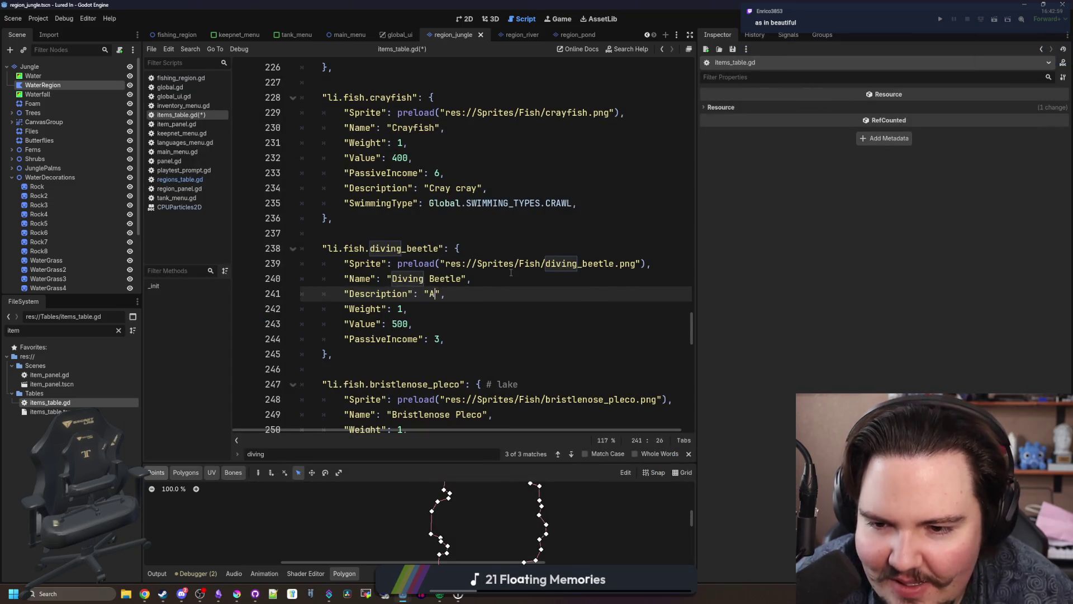
text(leful specime)
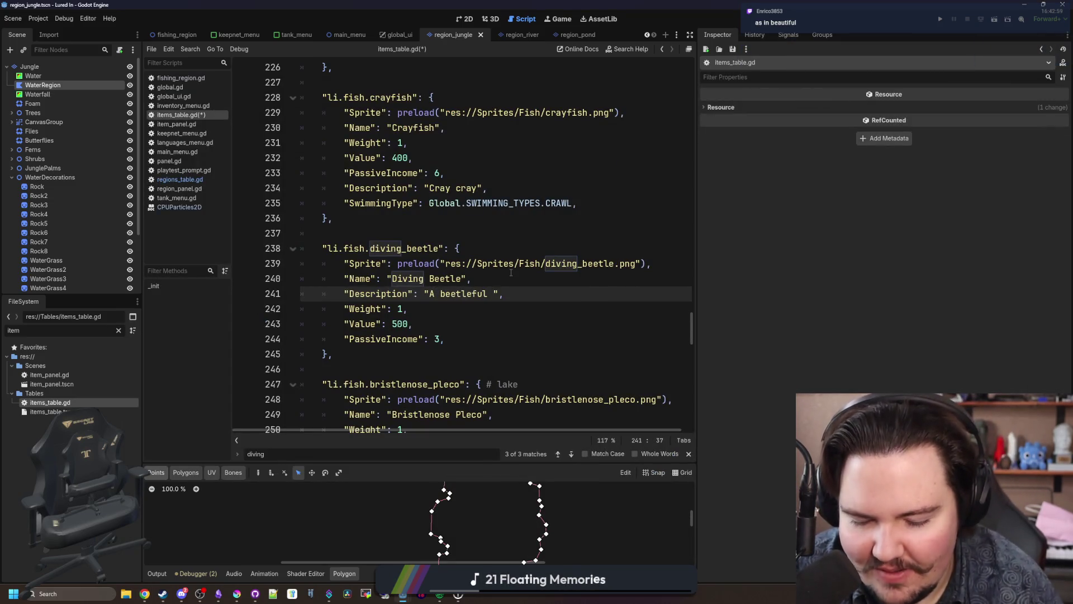
text(n)
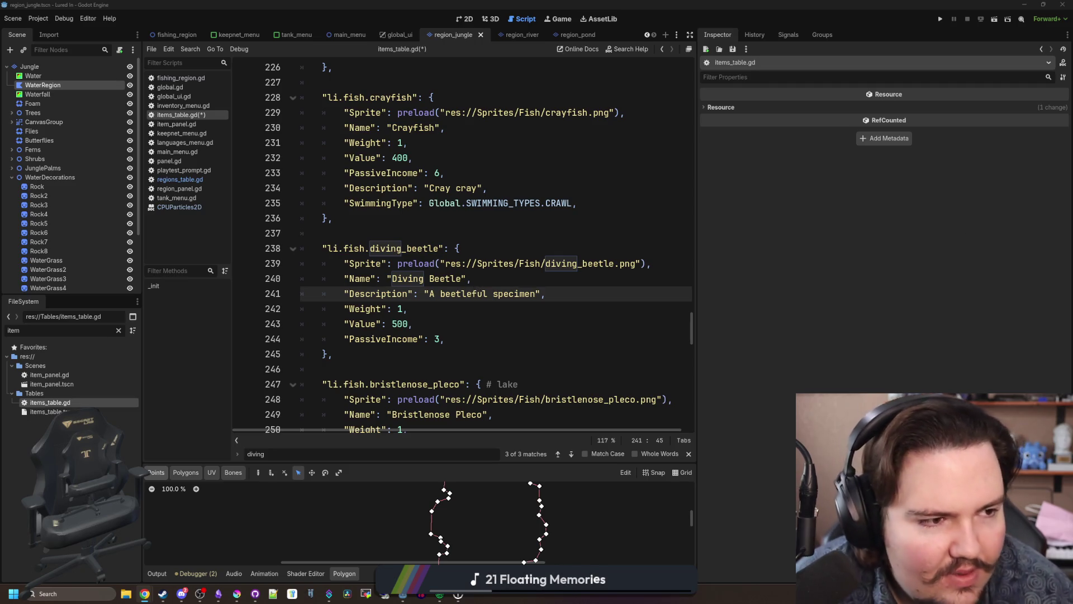
click(574, 359)
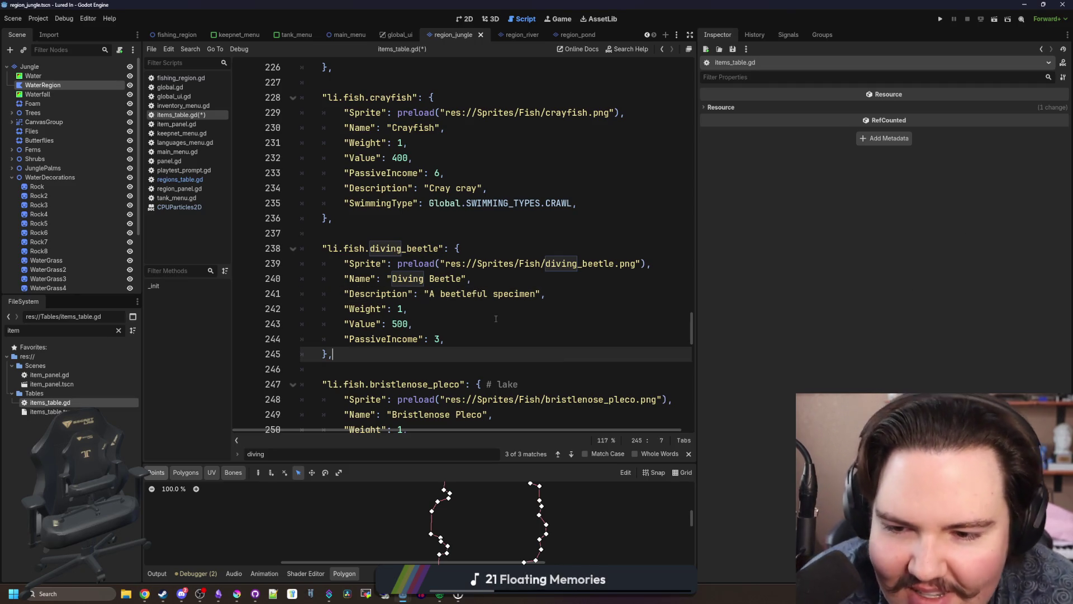
click(496, 314)
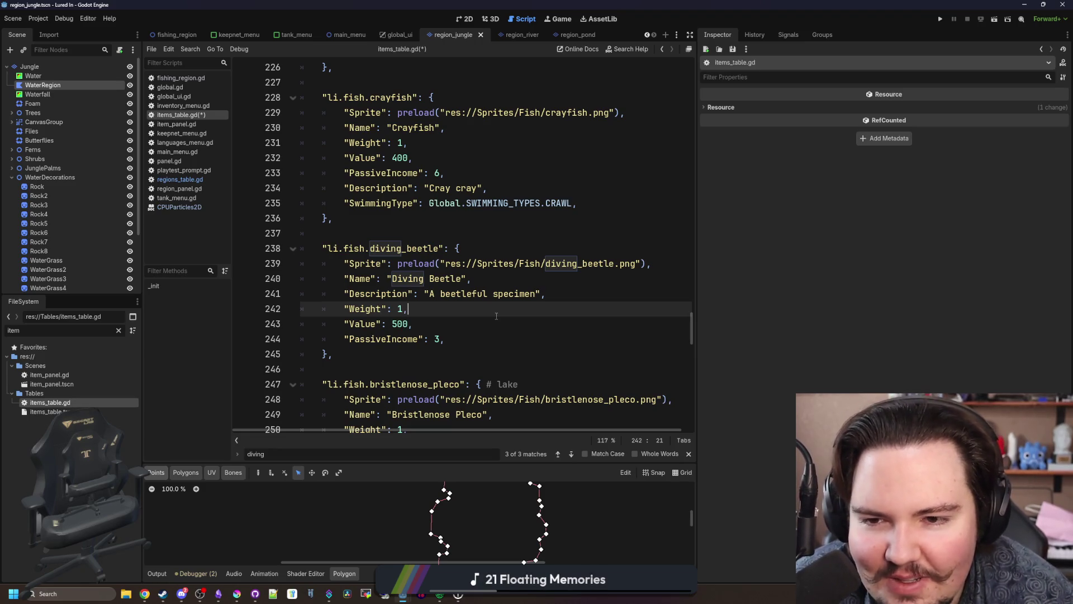
click(498, 329)
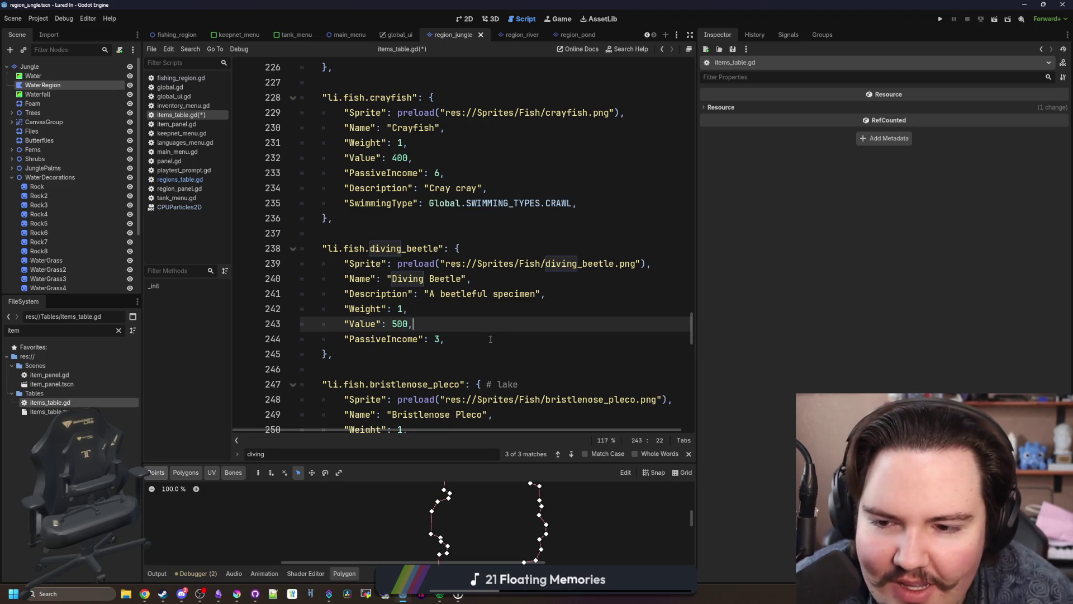
key(Down)
click(688, 293)
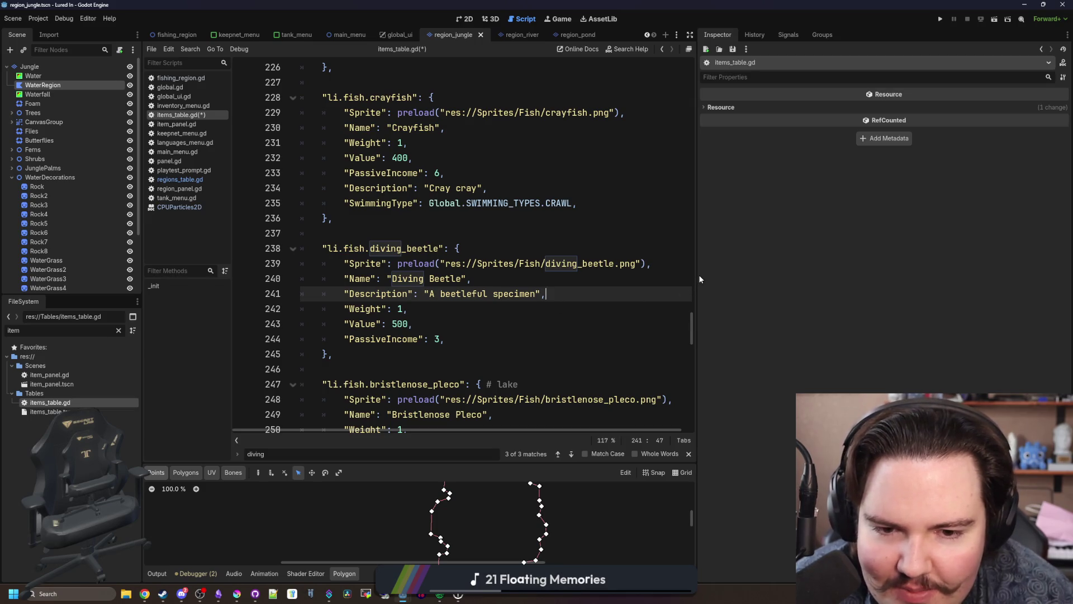
drag(699, 275, 845, 275)
click(447, 309)
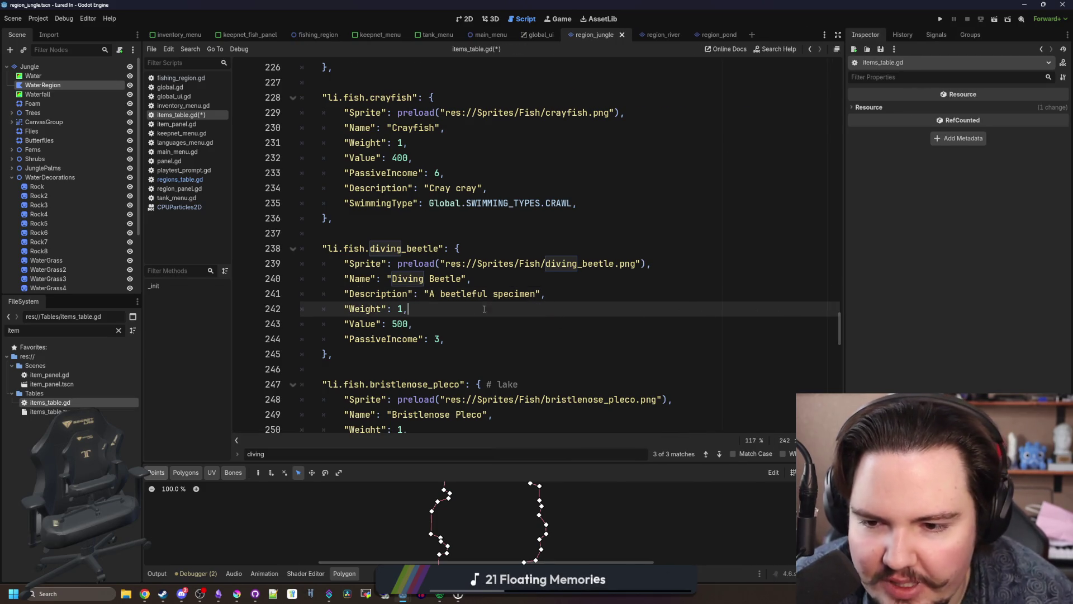
click(451, 329)
Step: Save items_table.gd and check the crayfish and diving beetle entries
key(ctrl+s)
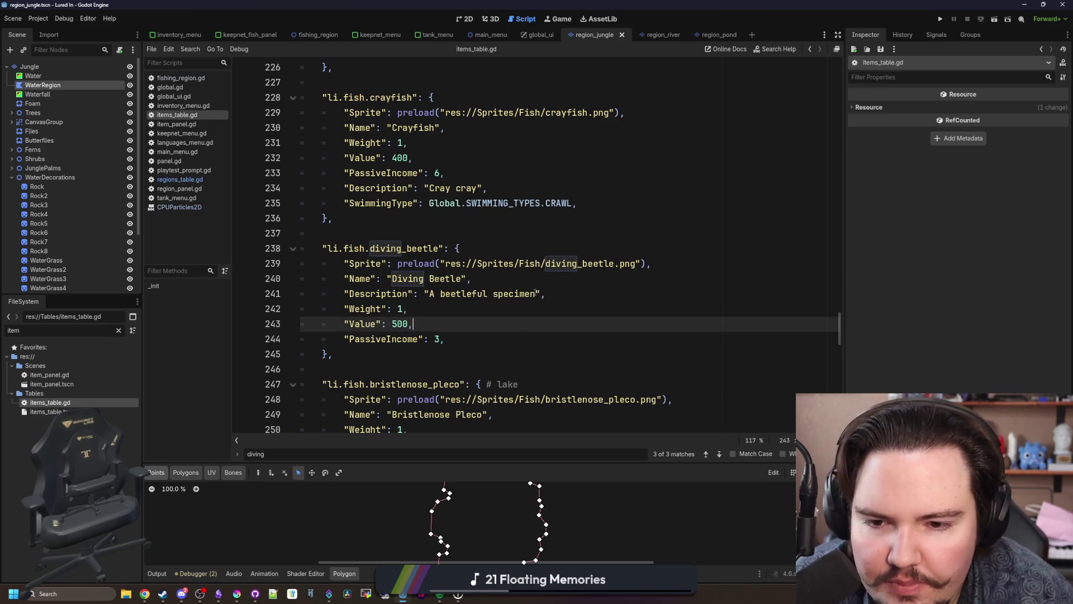
drag(535, 294, 430, 295)
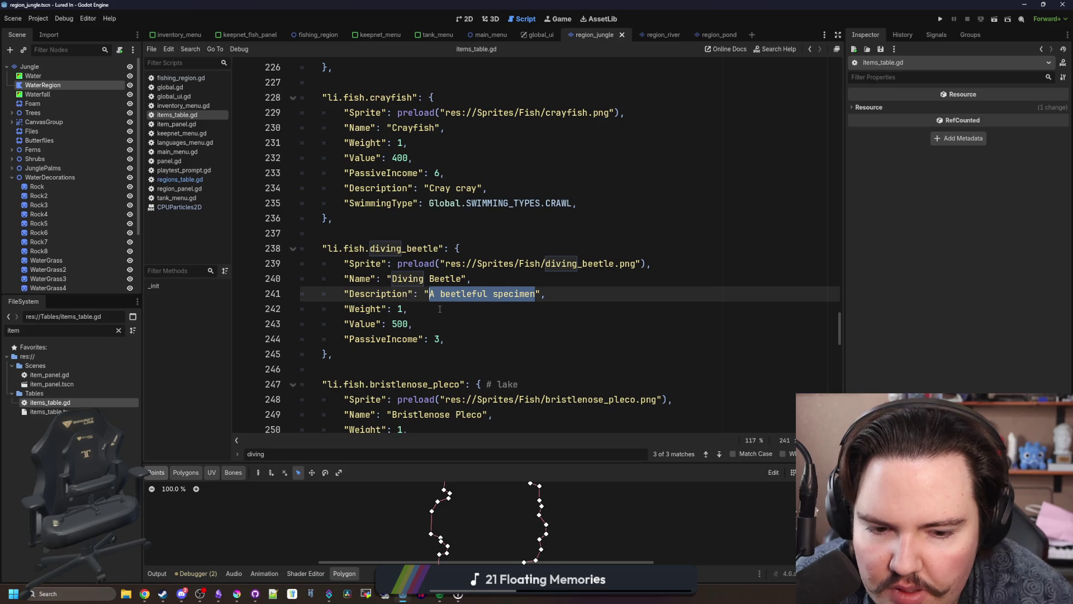
click(440, 309)
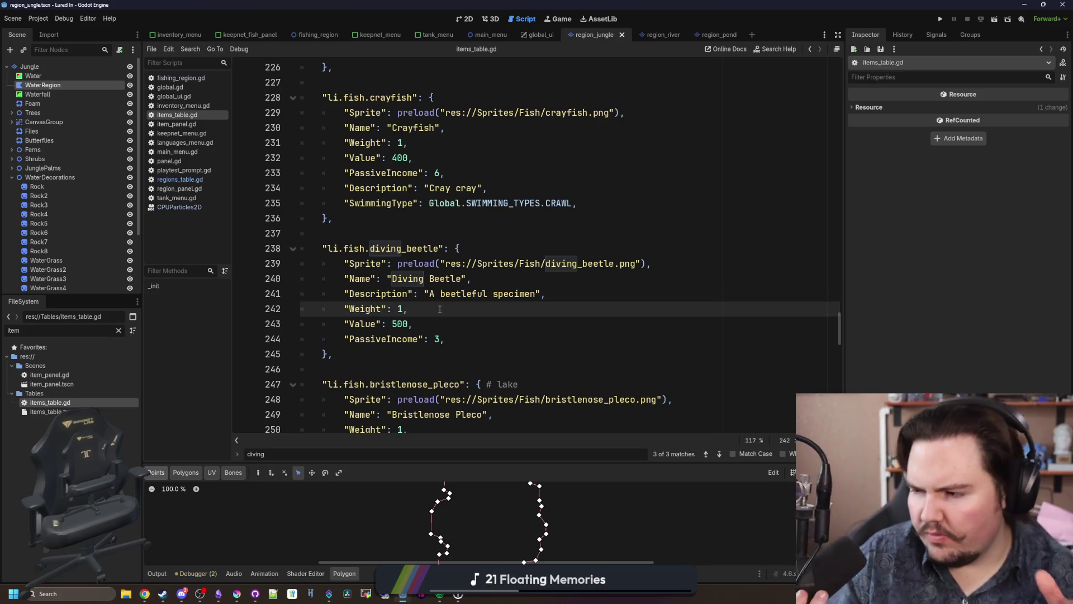
click(462, 190)
key(Down)
key(Down)
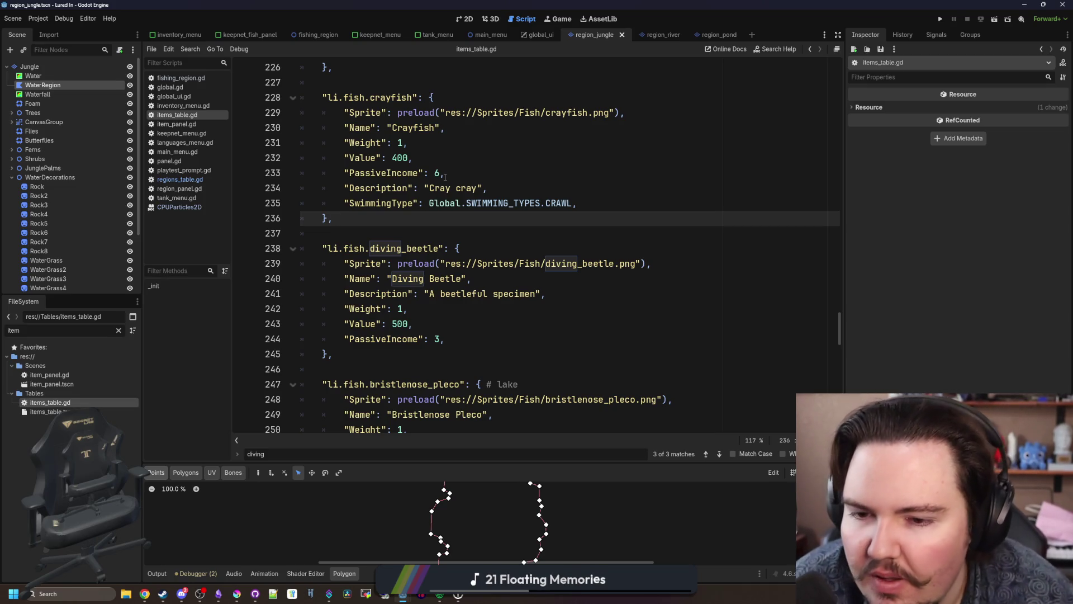
key(Down)
key(Down)
key(Down)
key(Up)
key(Up)
key(Up)
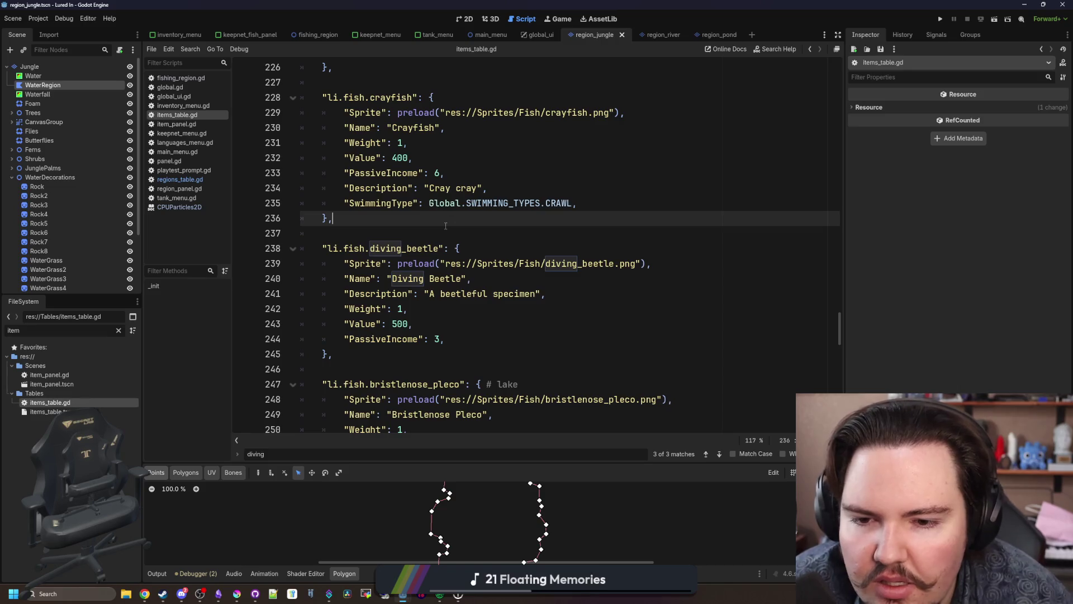
key(ctrl+s)
Step: Save the script again and switch to the Lured In notes window
scroll(445, 226, down, 2)
click(407, 278)
key(ctrl+s)
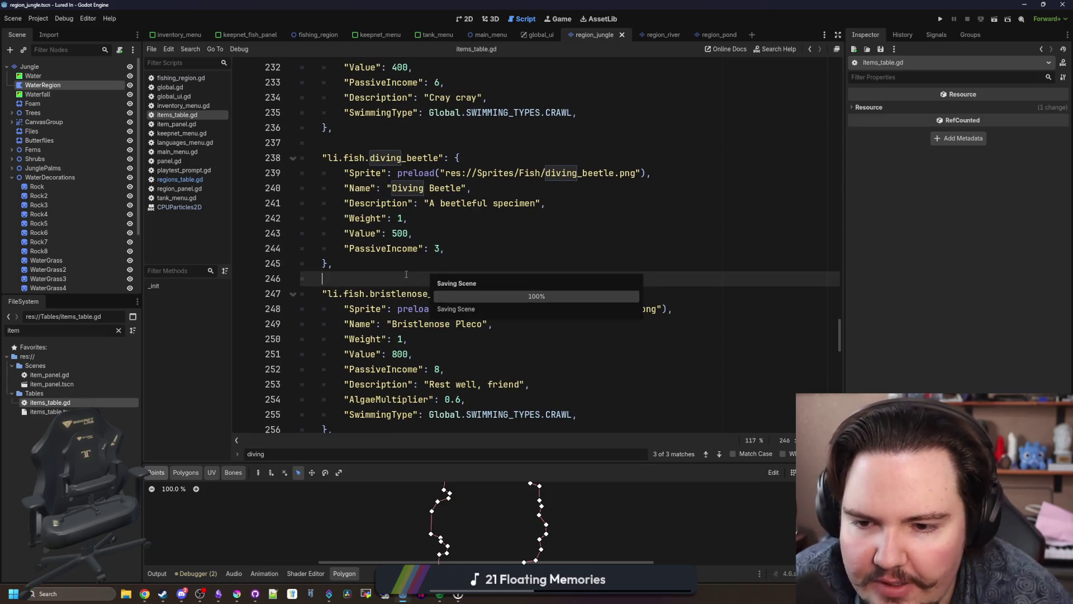
click(420, 262)
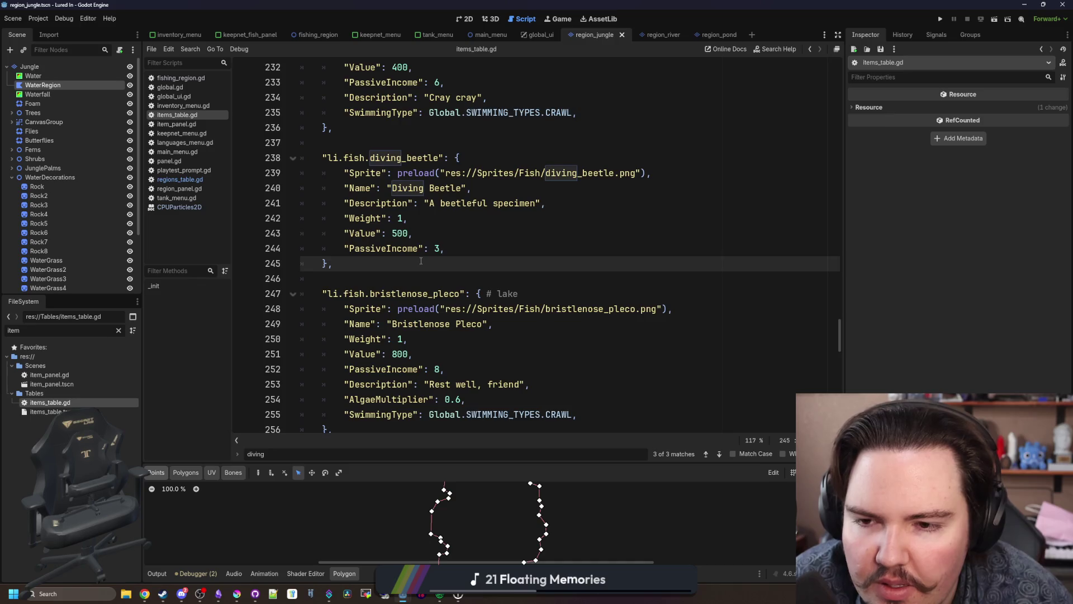
scroll(421, 262, up, 2)
scroll(380, 335, down, 13)
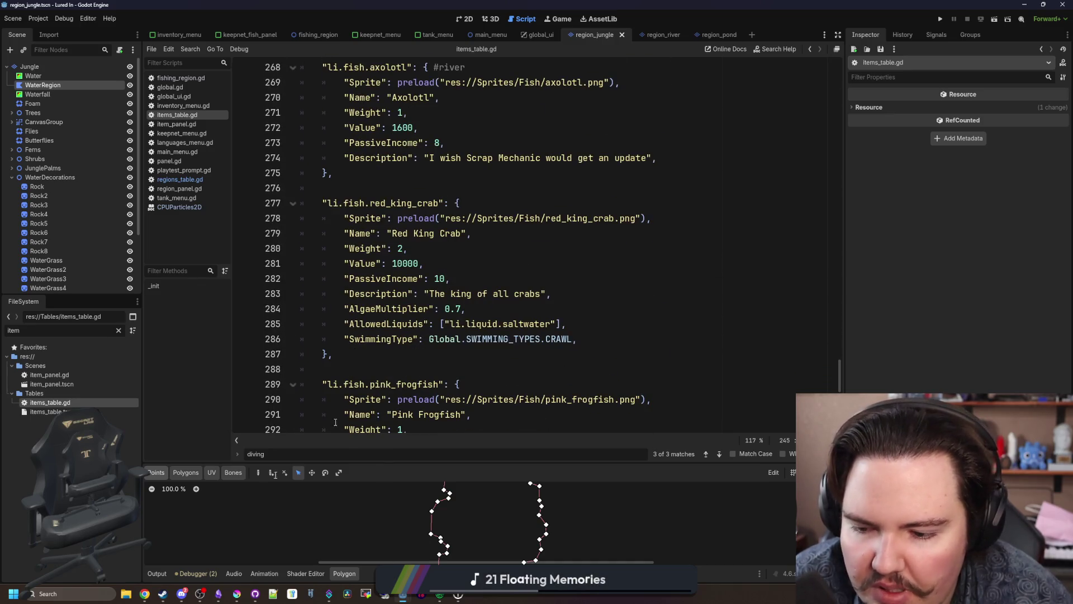
key(alt+Tab)
click(218, 593)
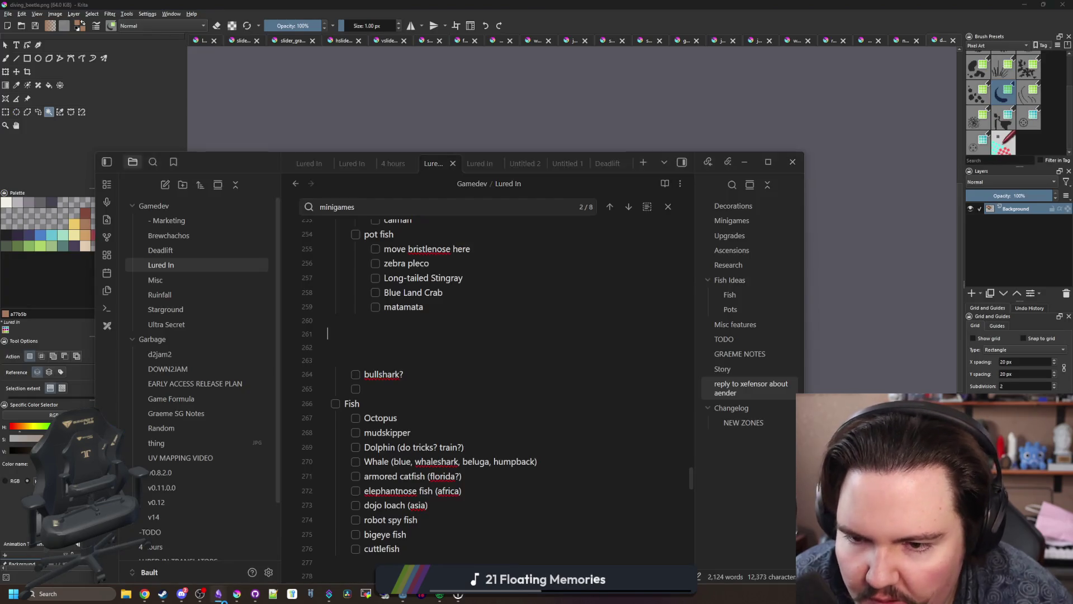
Step: Add blank lines under the Lured In note's Changelog heading and start a '-' bullet
scroll(416, 370, up, 3)
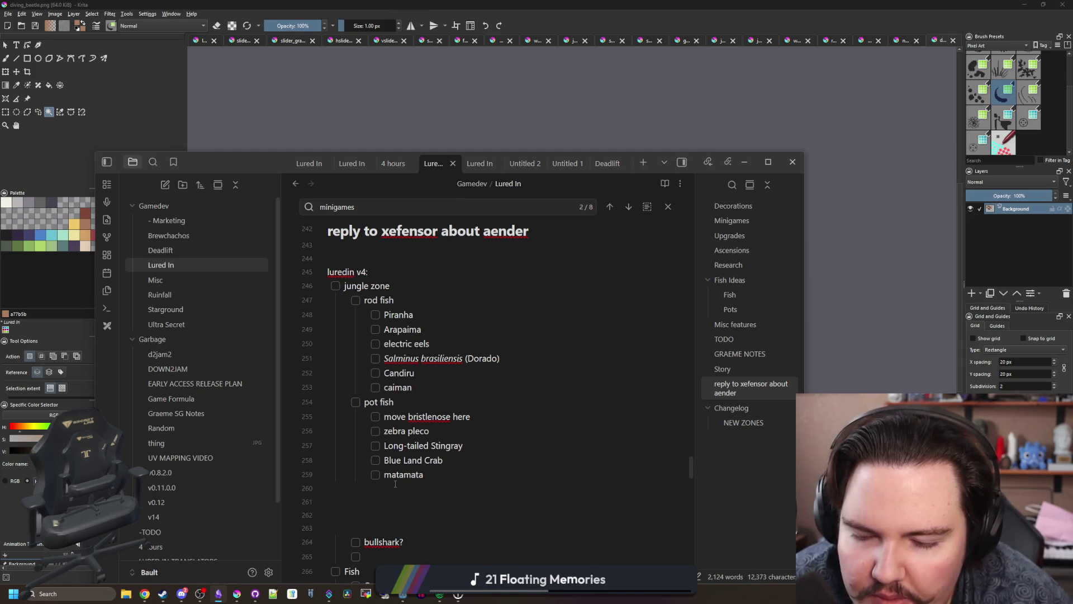
scroll(396, 484, down, 13)
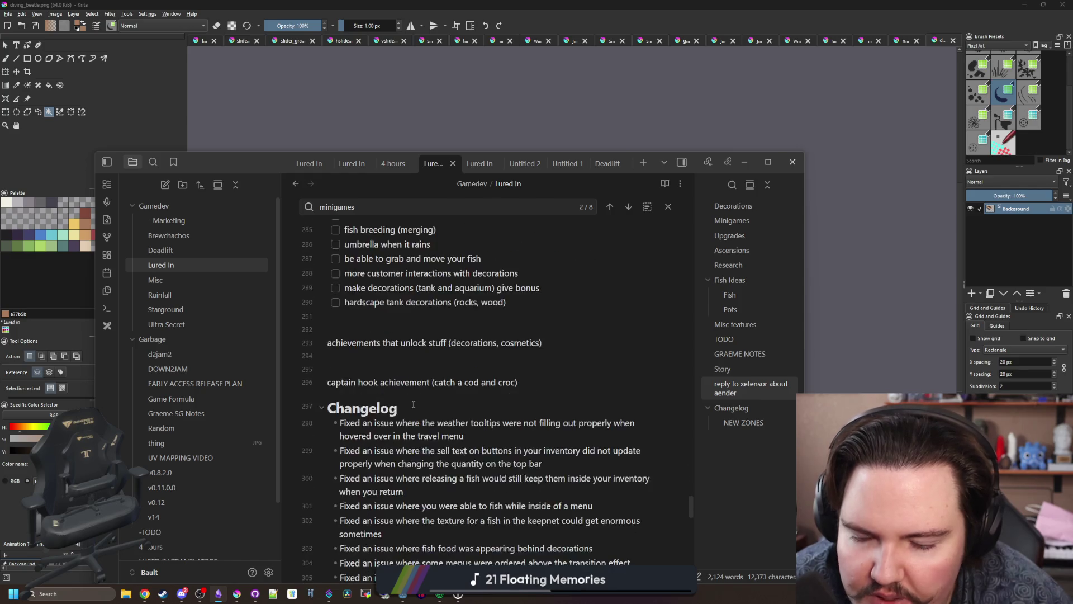
click(430, 293)
key(Return)
key(Return)
key(Return)
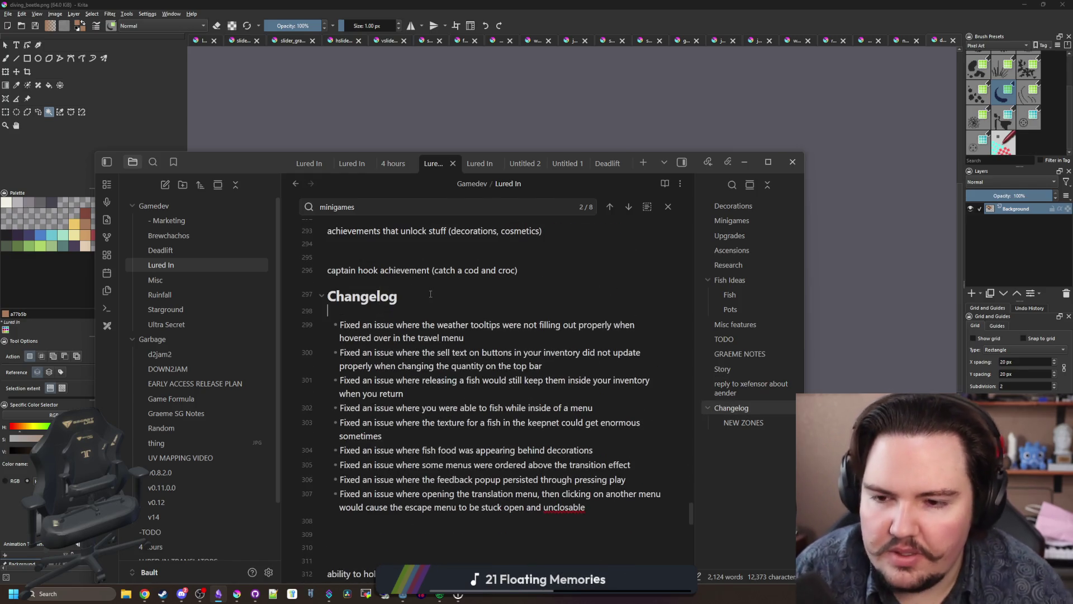
key(Up)
text(-)
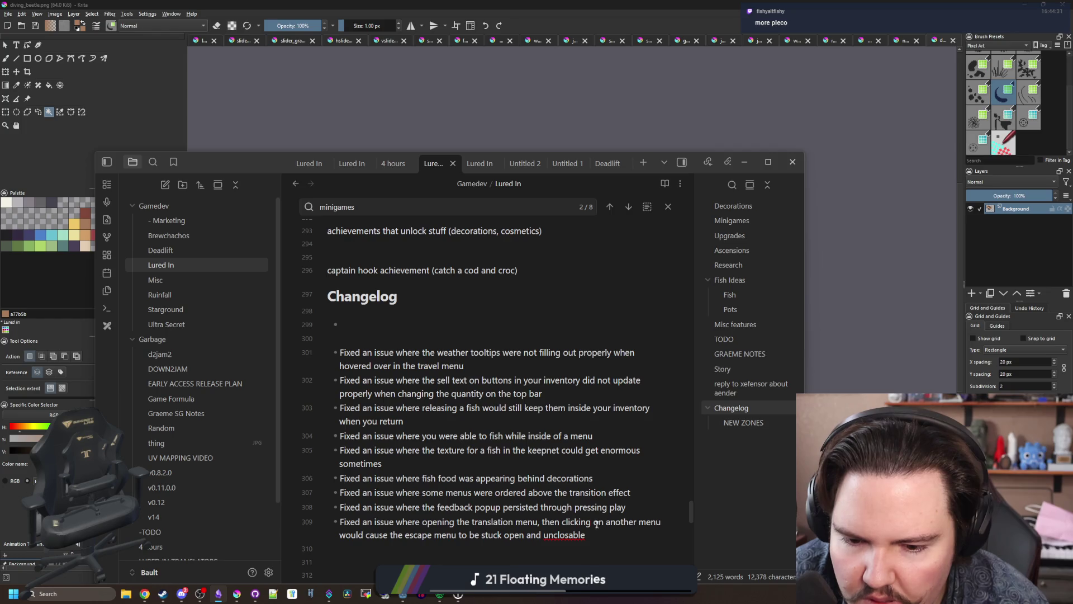
Step: Delete the old Changelog bullets and write 'Moved the bristlenose pleco to the jungle'
drag(599, 535, 289, 343)
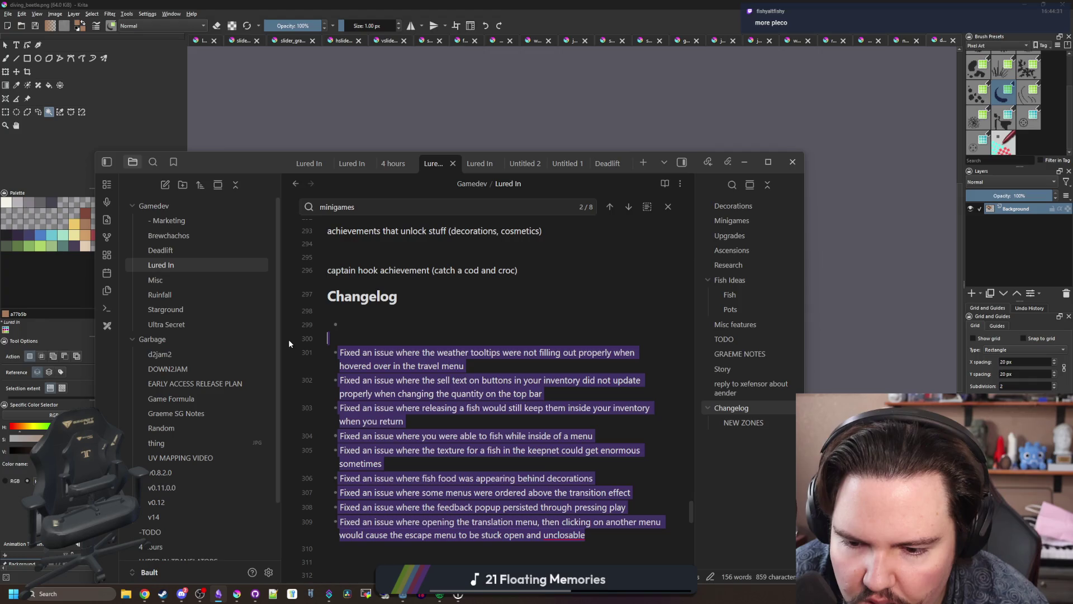
key(BackSpace)
key(BackSpace)
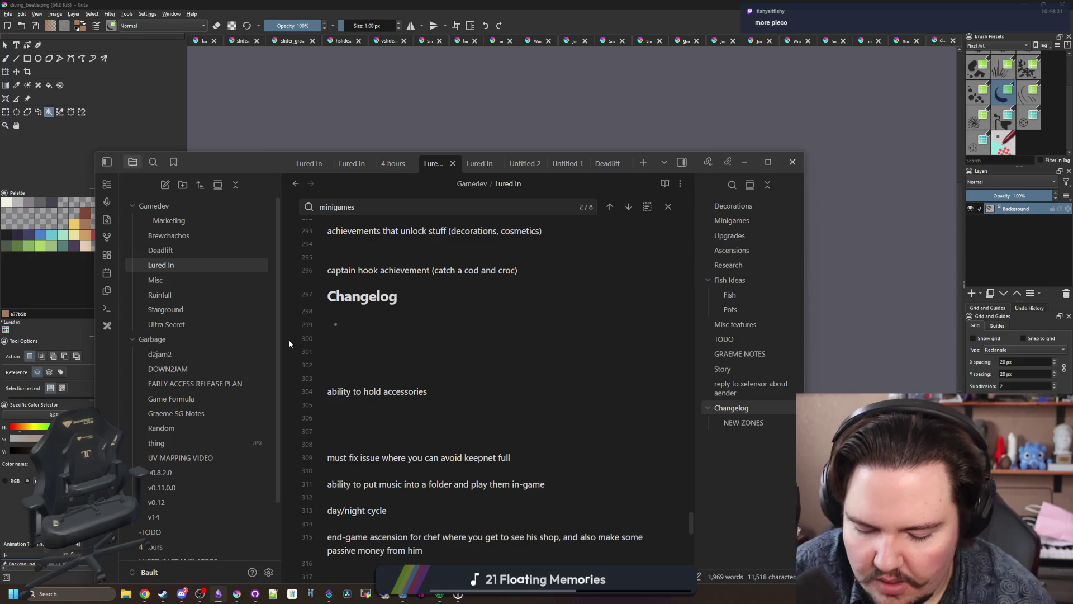
text(Moved the b)
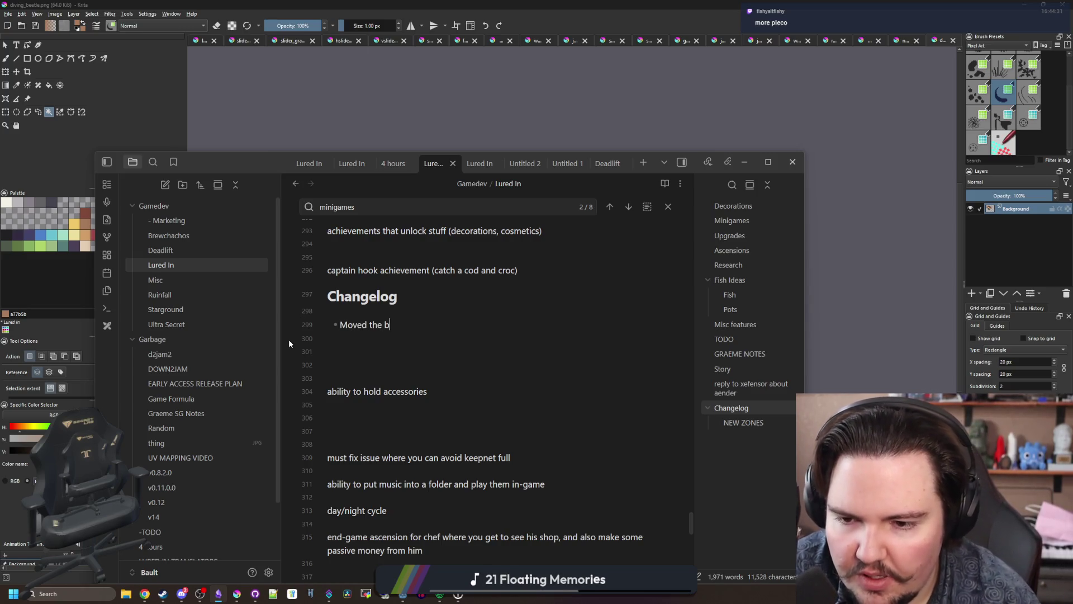
text(ristlenose pl)
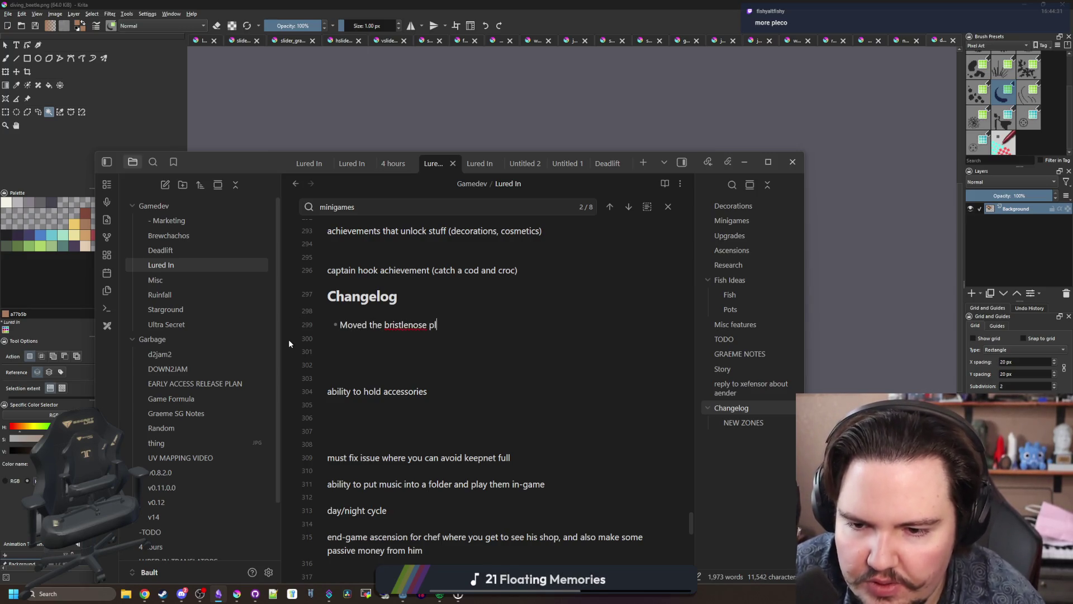
text(eco to the jungle)
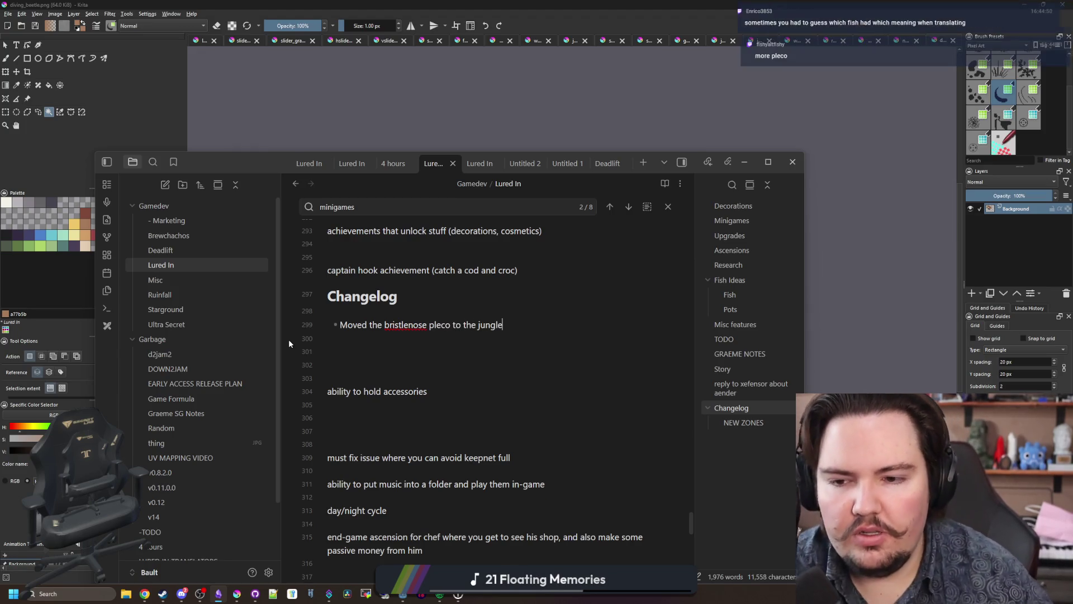
key(Return)
key(BackSpace)
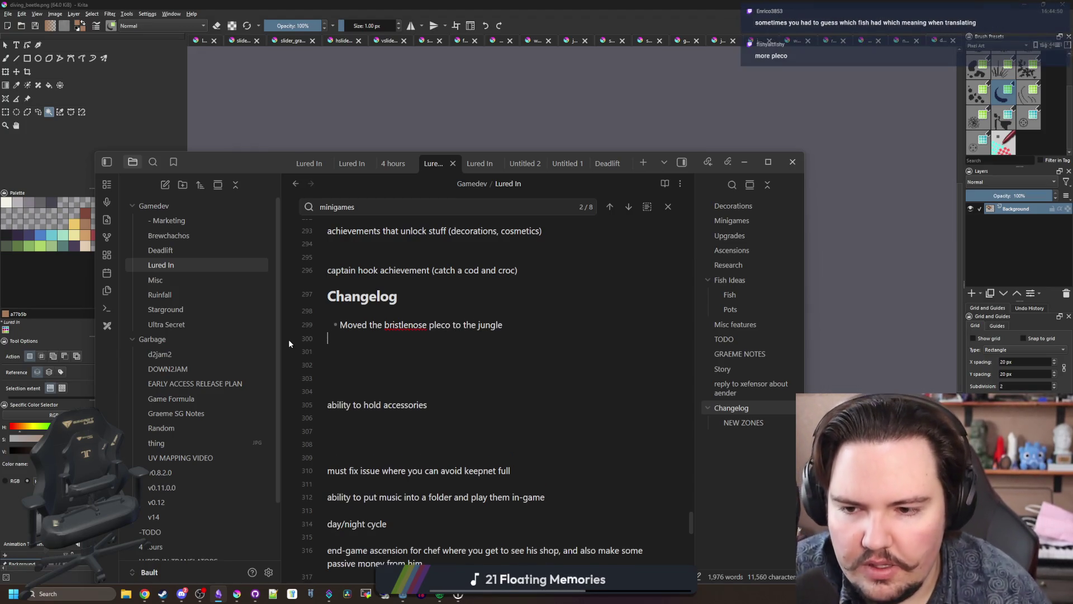
key(Delete)
Step: Add 'Added the diving beetle to the lake' above it and nudge the notes window up-right
key(Return)
key(Up)
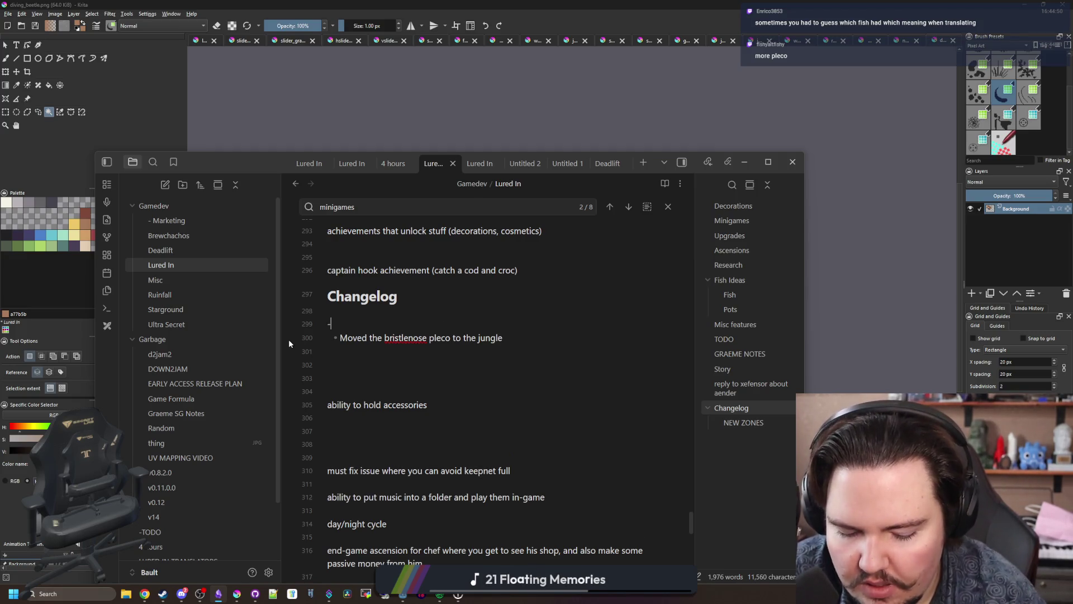
text(aD)
key(BackSpace)
key(BackSpace)
text(Added )
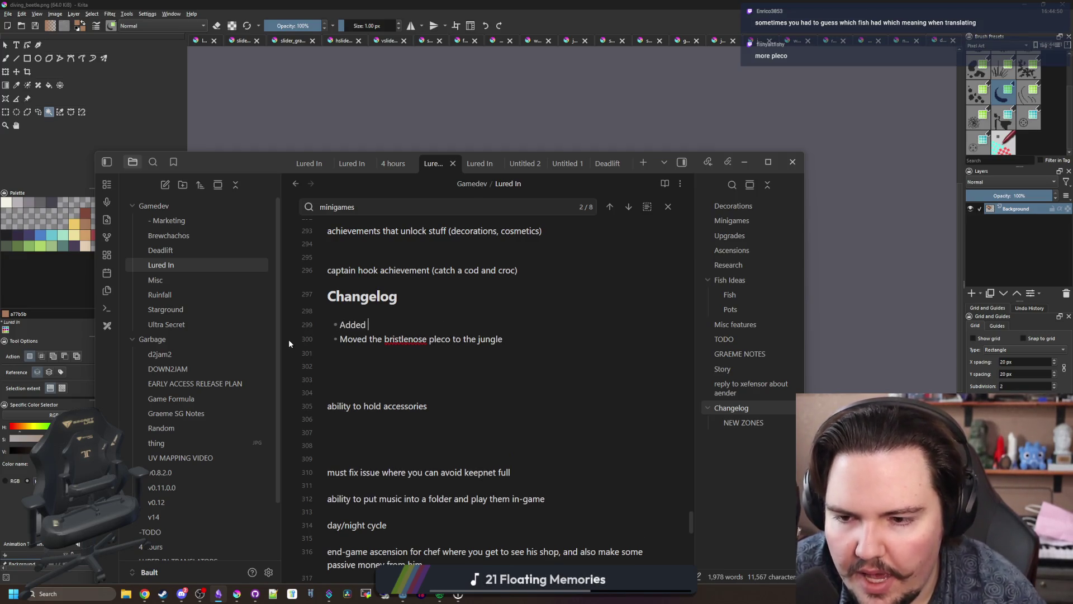
text(the diving beetle to the lake)
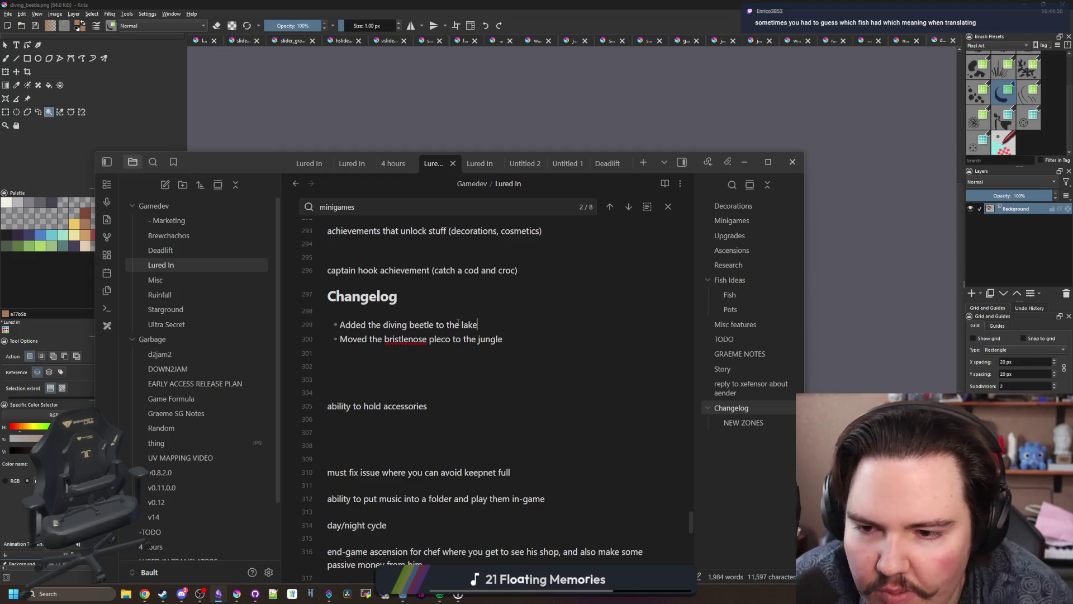
click(425, 303)
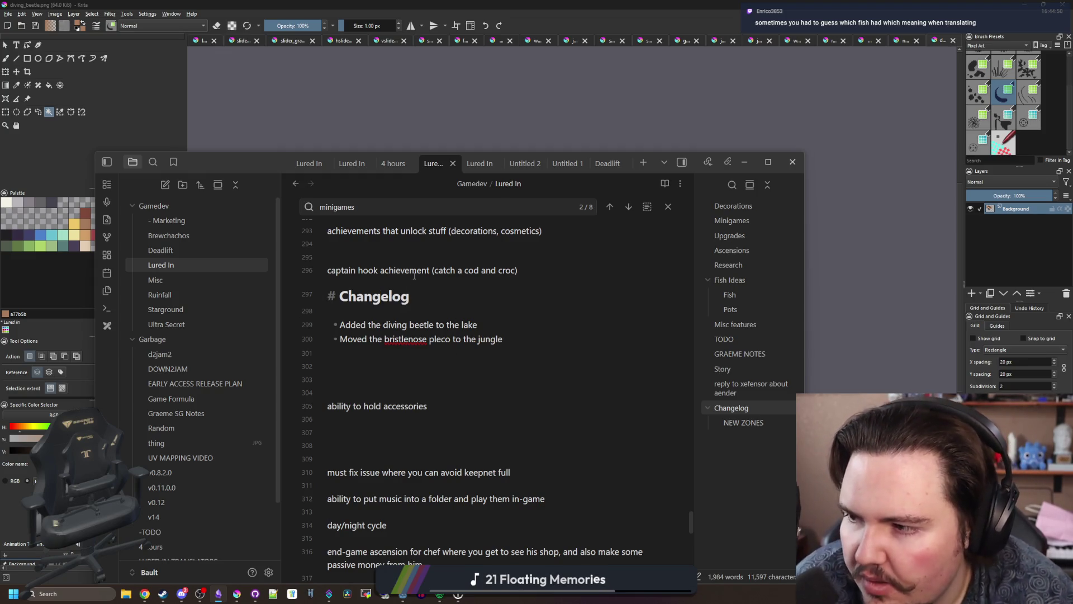
mouse_move(217, 169)
mouse_down()
mouse_move(509, 195)
mouse_move(727, 200)
mouse_move(643, 174)
mouse_move(316, 147)
mouse_up()
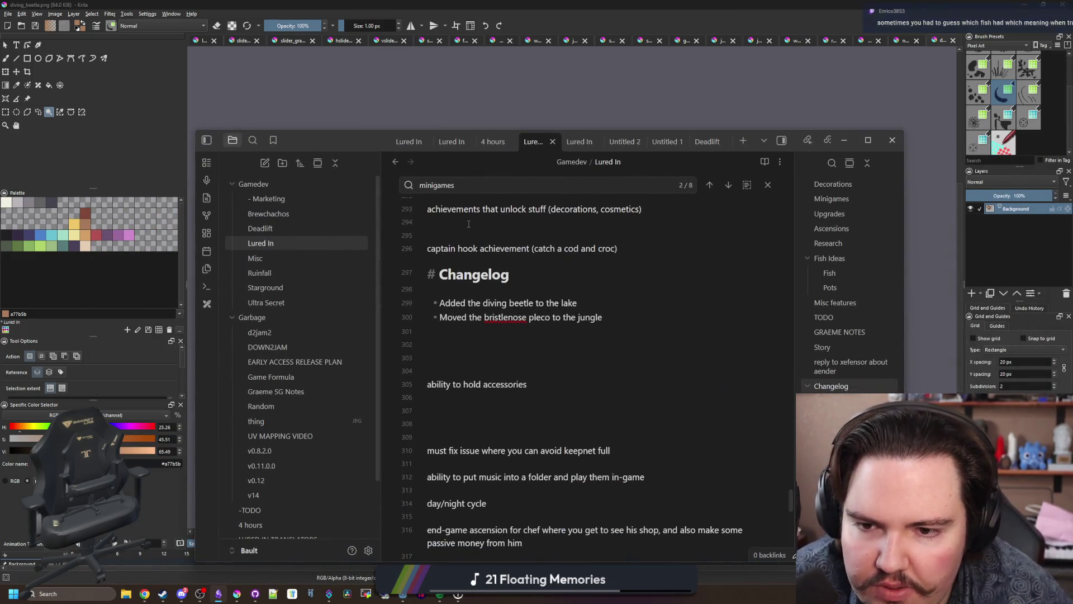
scroll(548, 314, up, 10)
scroll(547, 323, down, 10)
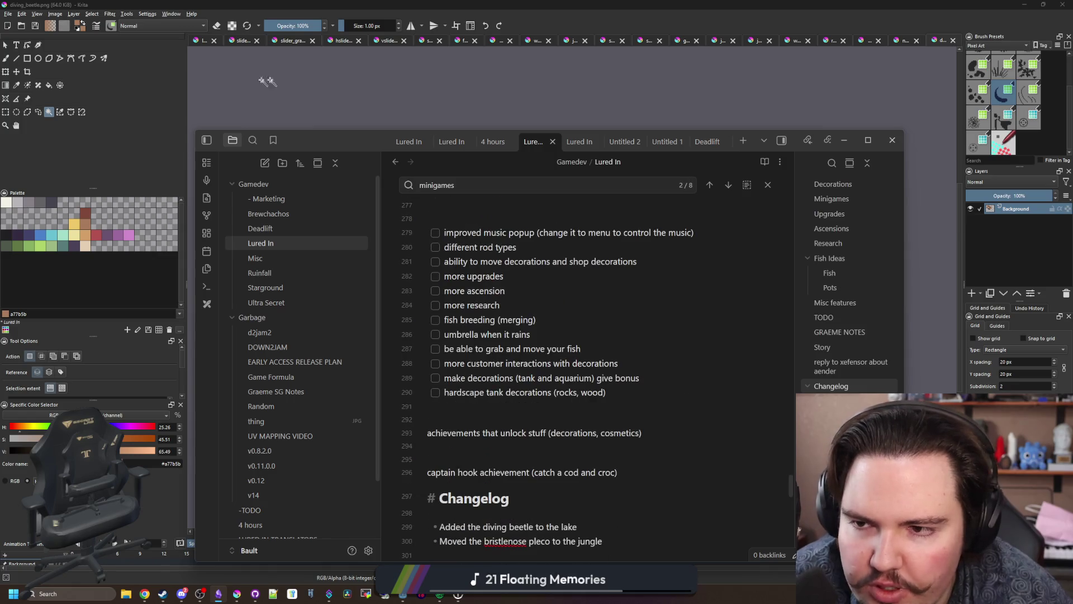
Step: Bring Krita's diving_beetle sprite forward, then drag Chrome's zebra pleco images over it
click(284, 81)
click(145, 594)
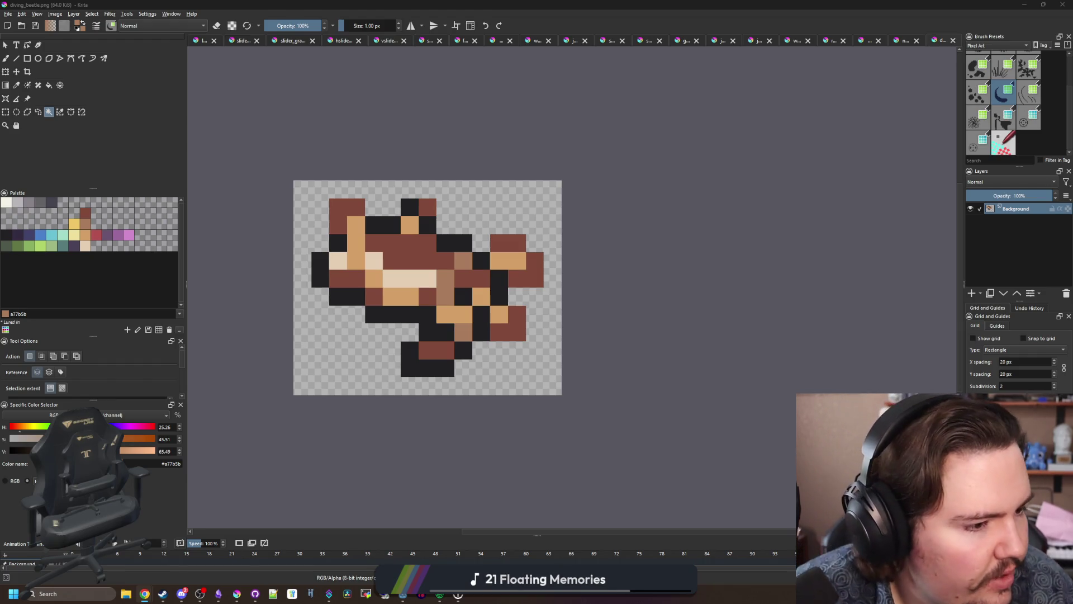
mouse_move(1072, 139)
mouse_down()
mouse_move(962, 139)
mouse_move(704, 83)
mouse_up()
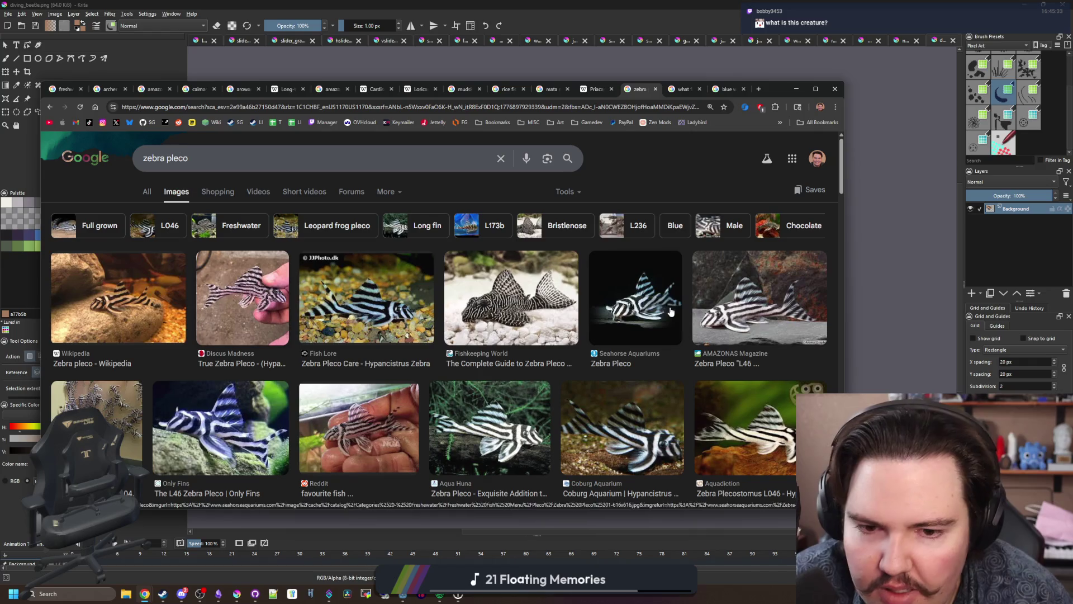
Step: Browse the zebra pleco web and image results, then return to Krita's diving beetle sprite
click(147, 192)
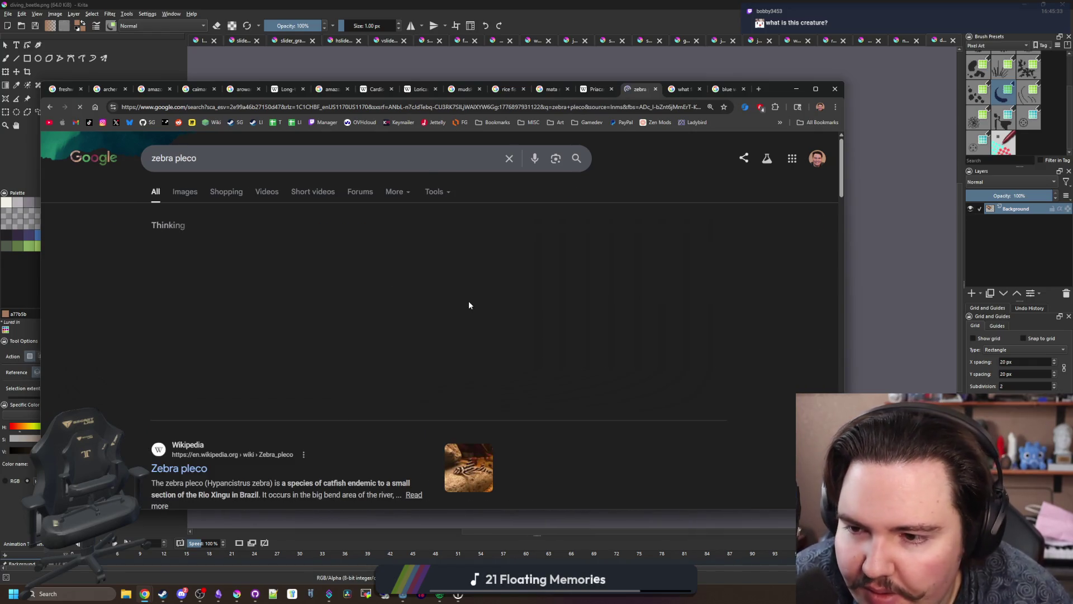
scroll(252, 284, down, 2)
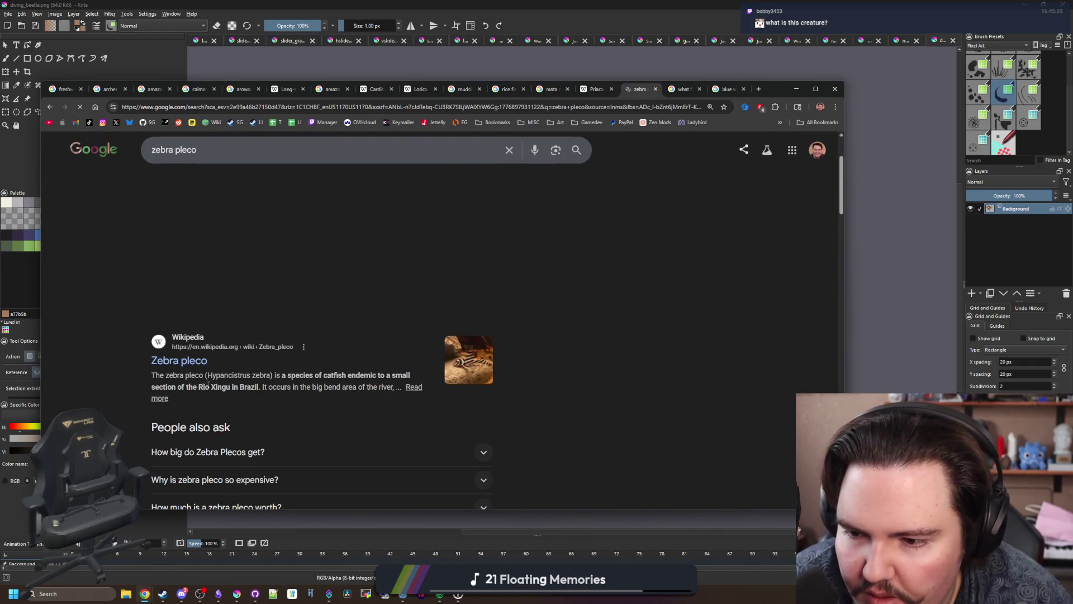
drag(224, 387, 358, 387)
scroll(215, 264, up, 2)
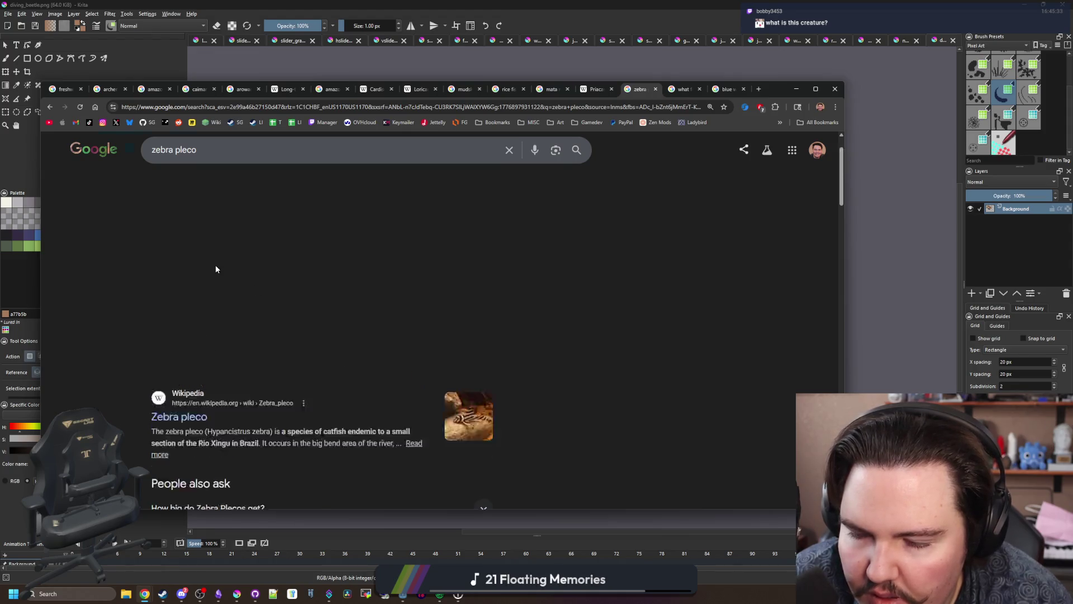
click(183, 192)
scroll(406, 330, down, 5)
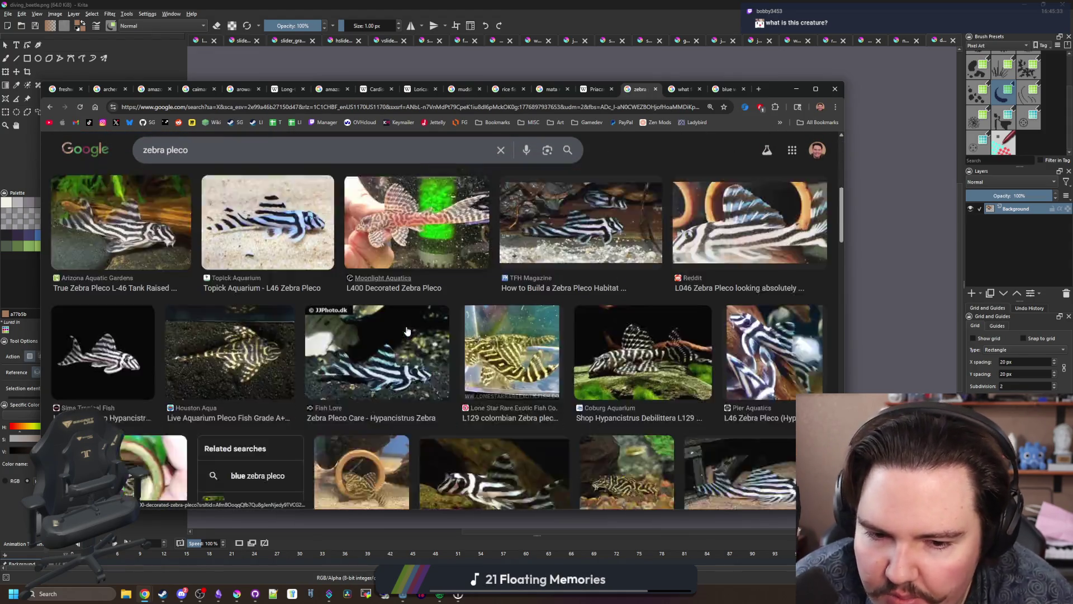
scroll(406, 330, down, 3)
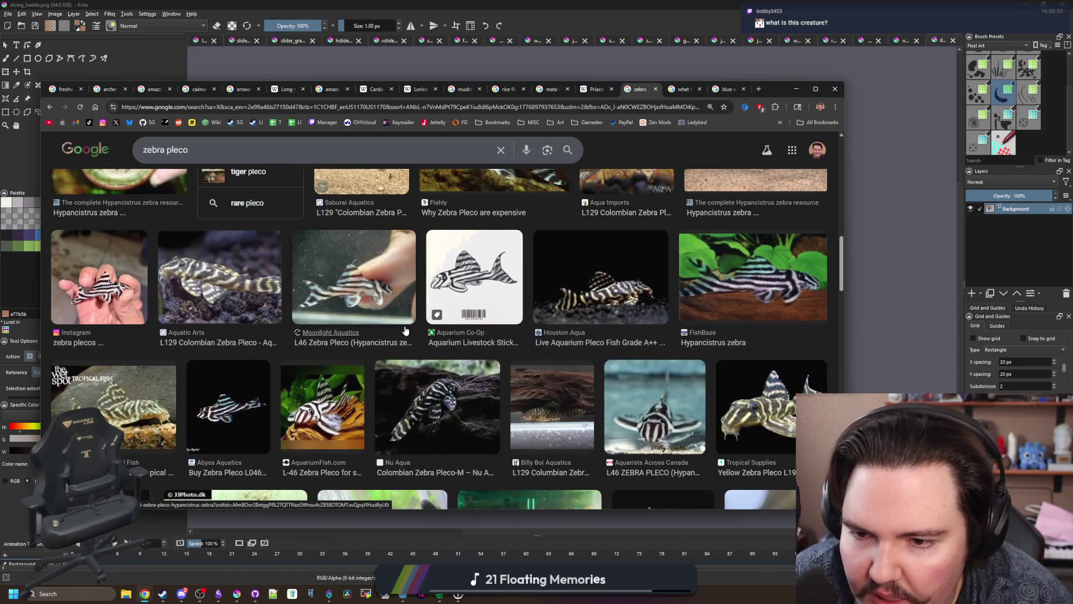
scroll(406, 330, down, 6)
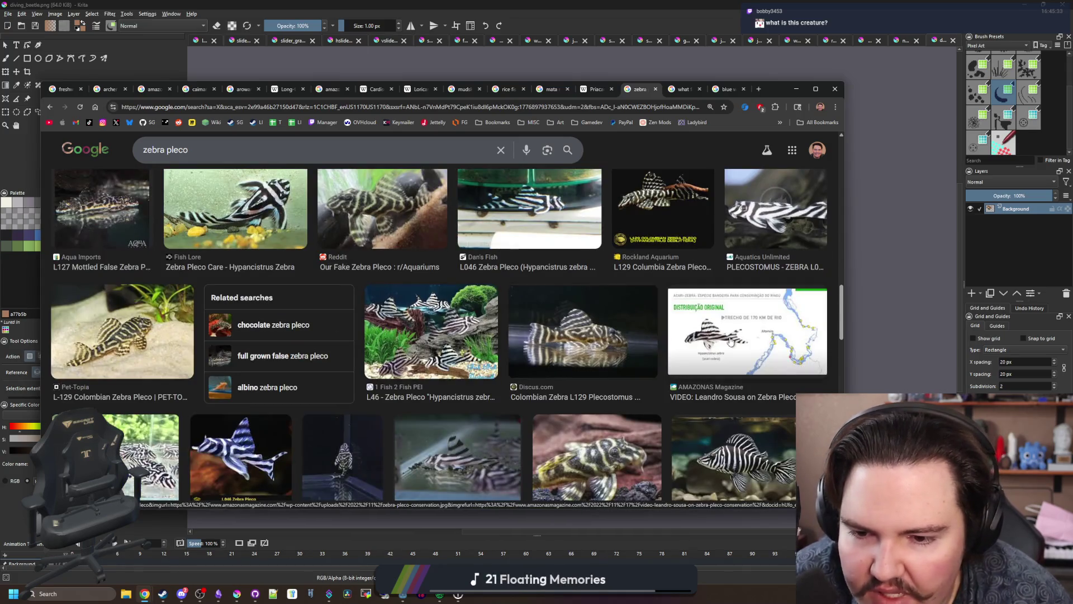
click(862, 309)
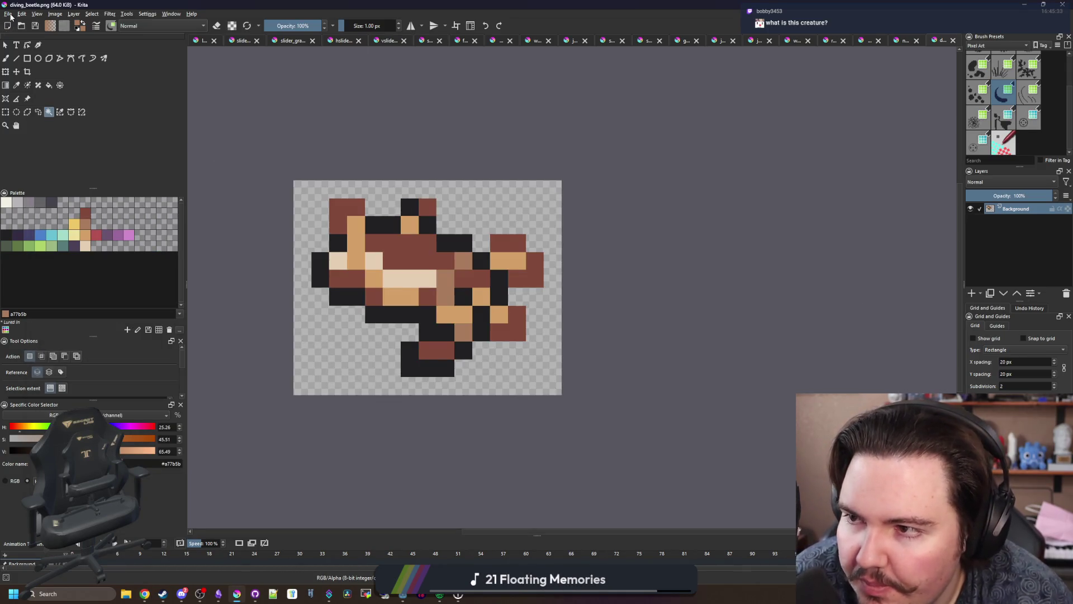
Step: Open bristlenose_pleco.png and glance at the Fish Lore zebra pleco reference photo
click(9, 14)
key(Escape)
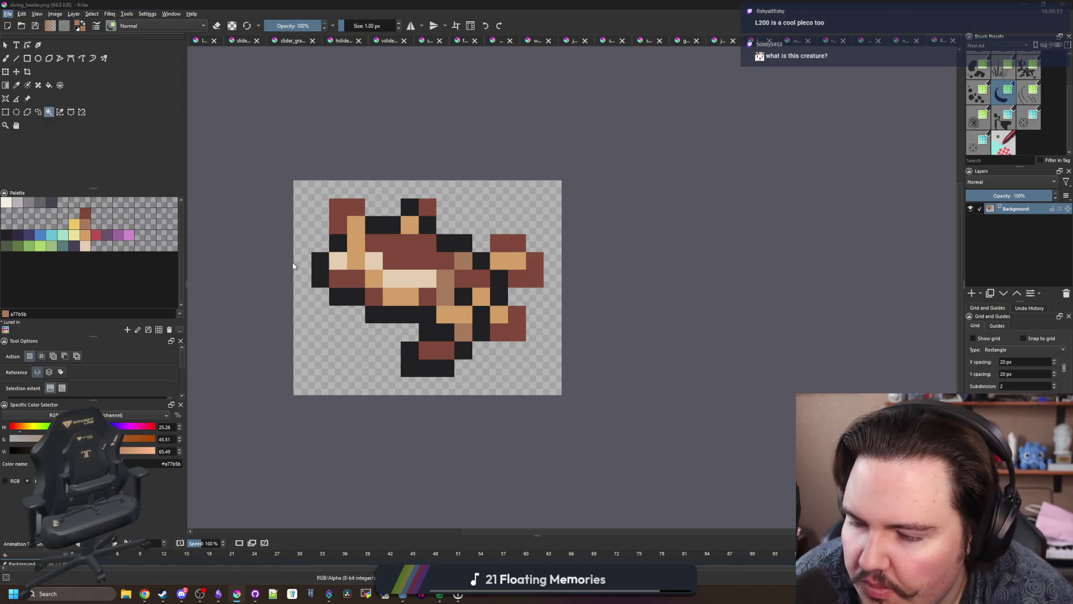
key(ctrl+o)
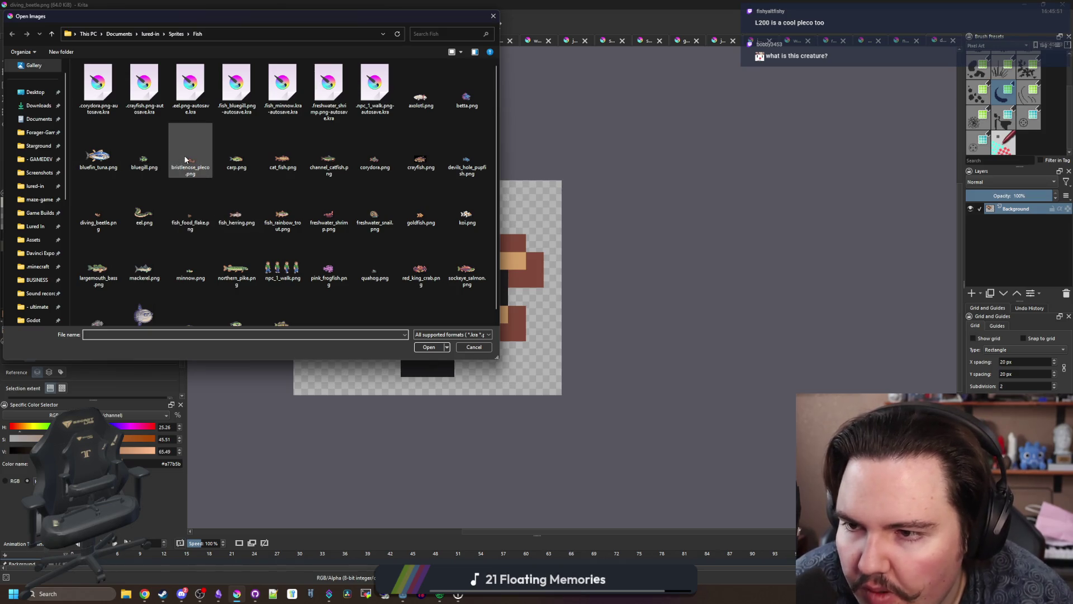
key(Escape)
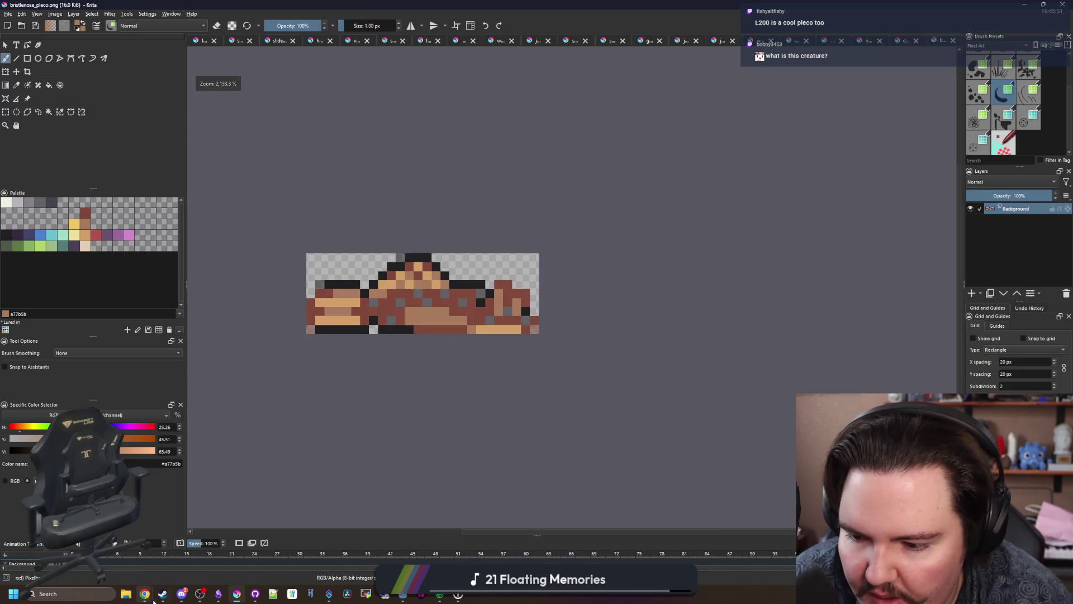
mouse_move(151, 597)
click(176, 555)
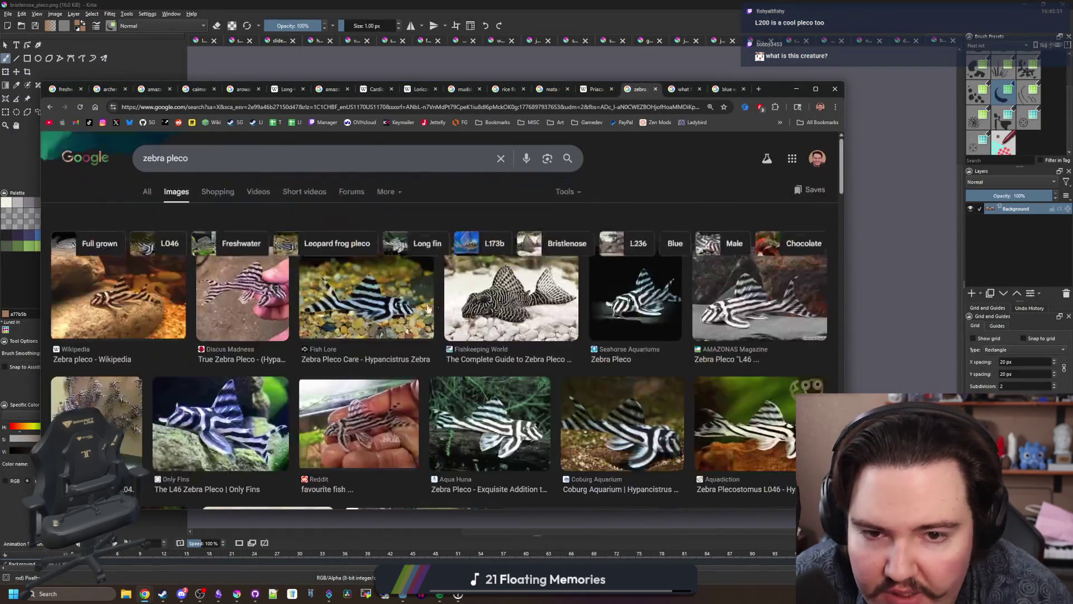
click(427, 308)
click(797, 89)
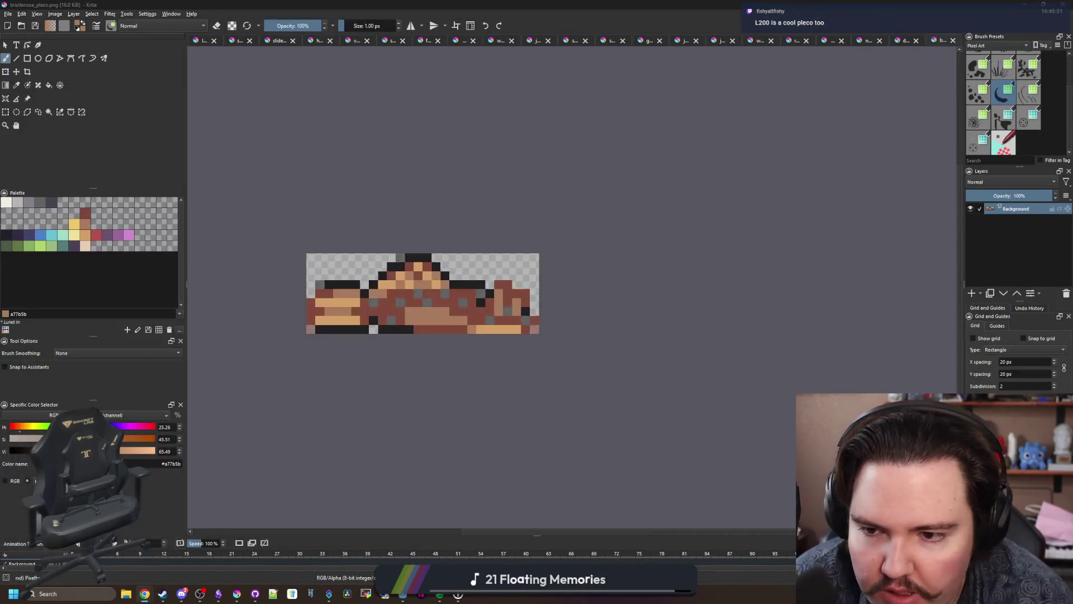
Step: Resize the canvas to 12 px high, anchored bottom-centre, making it 26 × 12 px
scroll(414, 311, up, 1)
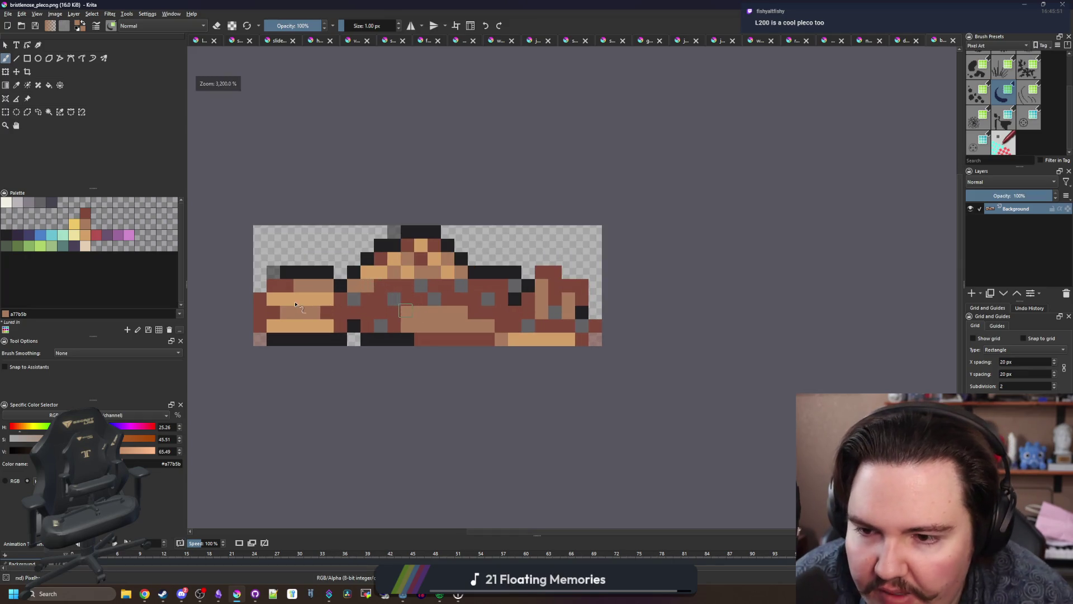
click(55, 13)
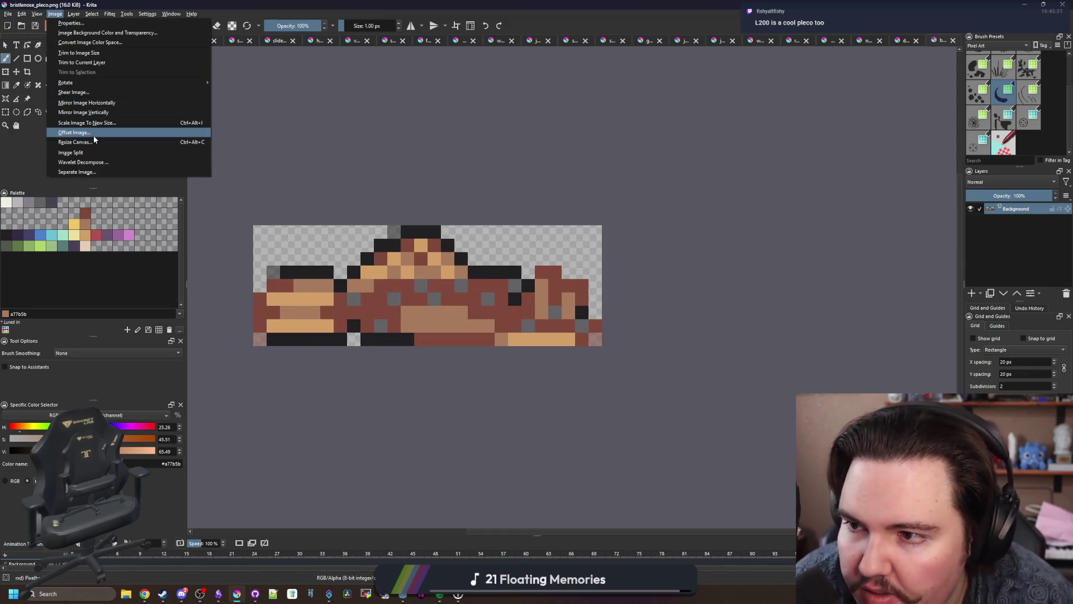
click(75, 142)
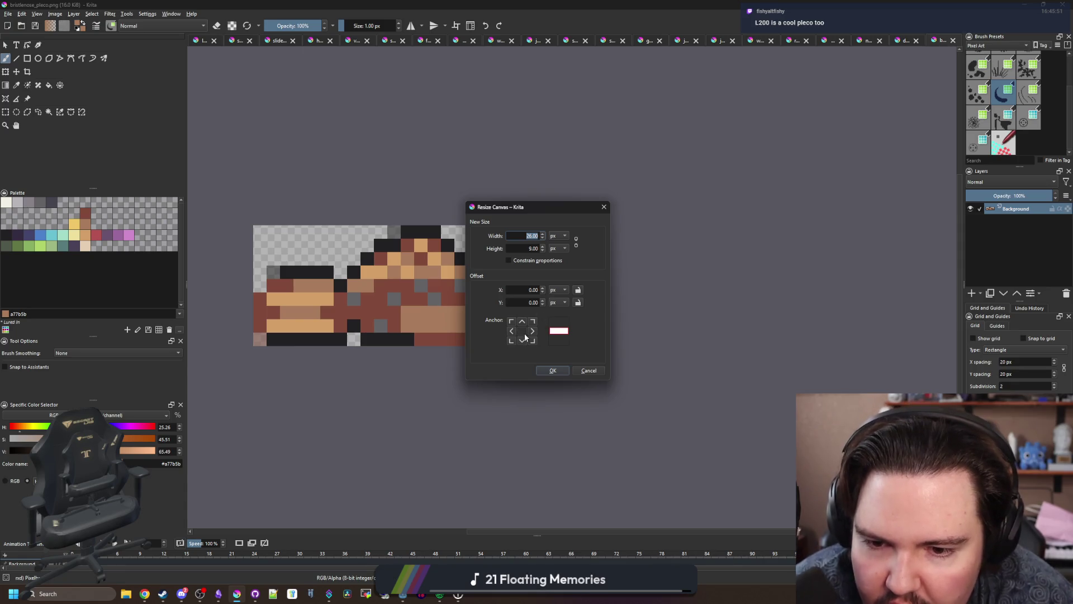
click(522, 340)
double_click(531, 248)
text(12)
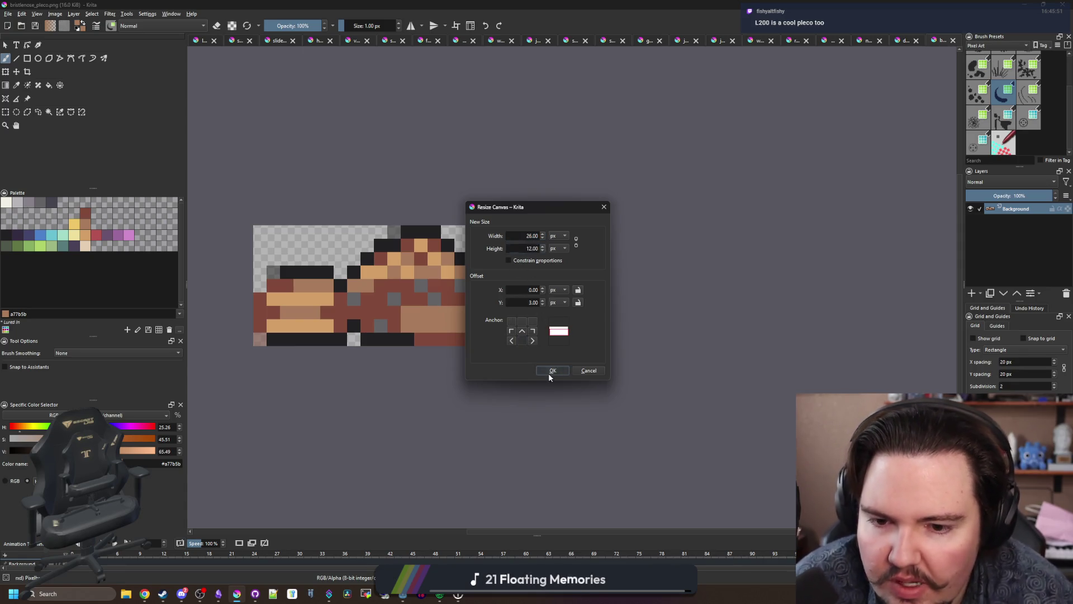
click(551, 371)
Step: Raise the dorsal fin with brown pixels and outline the taller fin in black
key(p)
scroll(371, 221, up, 1)
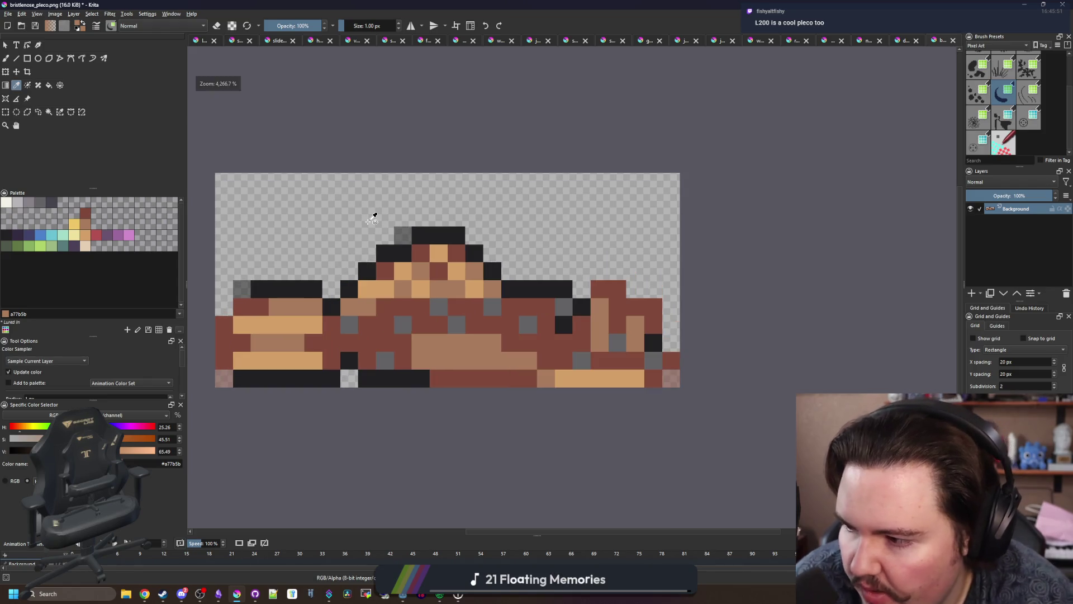
scroll(404, 265, up, 1)
key(b)
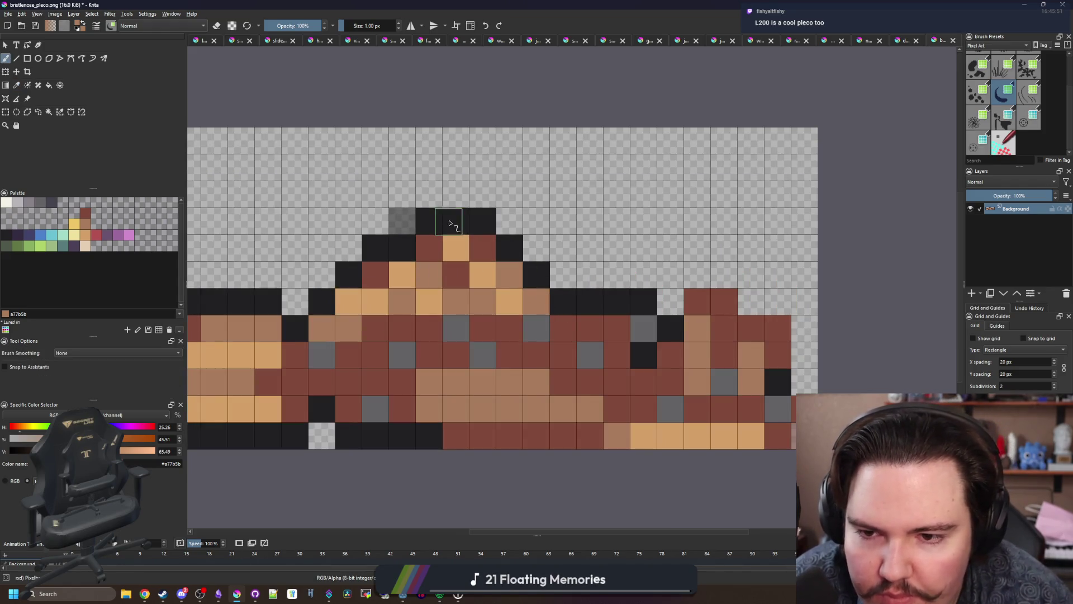
mouse_move(449, 223)
mouse_down()
mouse_move(429, 193)
mouse_move(403, 192)
mouse_move(402, 248)
mouse_move(431, 218)
mouse_up()
ctrl+click(469, 211)
click(456, 192)
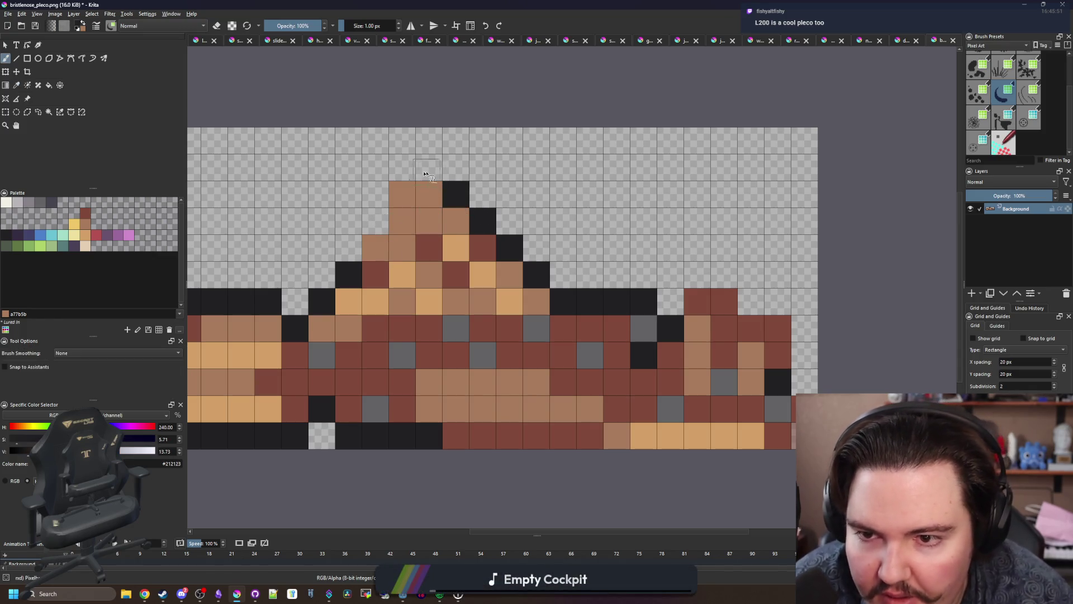
mouse_move(425, 175)
mouse_down()
mouse_move(376, 168)
mouse_move(375, 221)
mouse_move(349, 249)
mouse_up()
Step: Erase the reddish pixels from the rear fin
scroll(412, 255, down, 3)
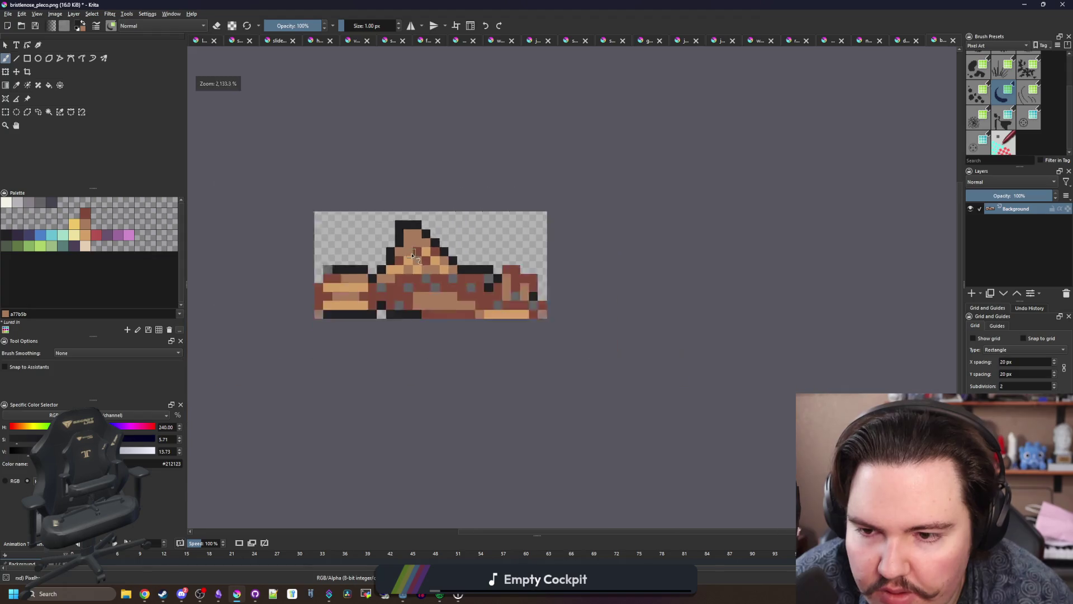
scroll(414, 241, down, 4)
scroll(397, 218, up, 4)
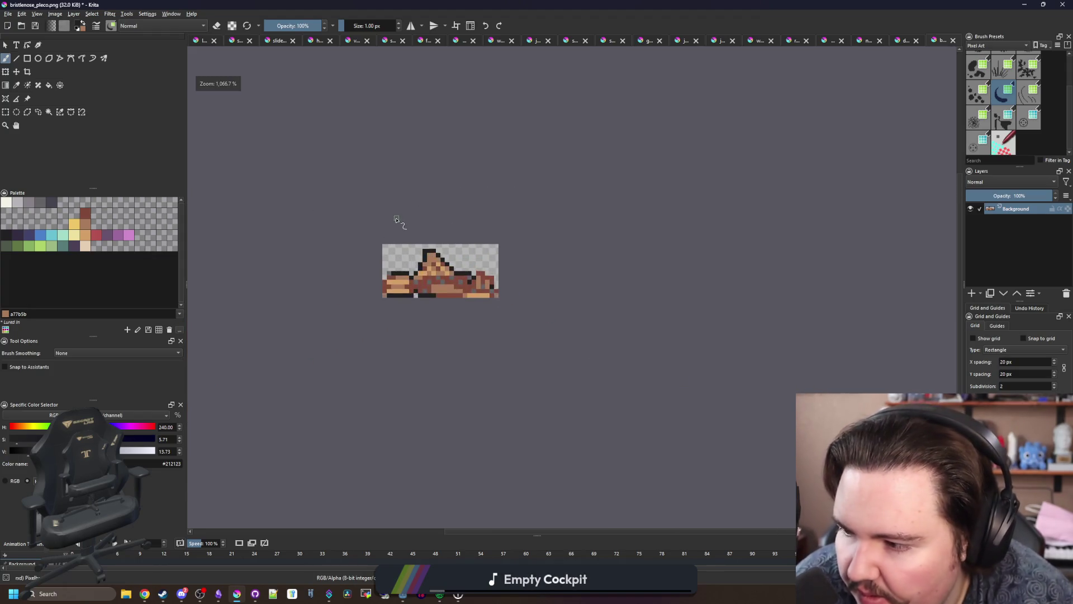
scroll(530, 307, up, 2)
key(e)
drag(603, 307, 539, 302)
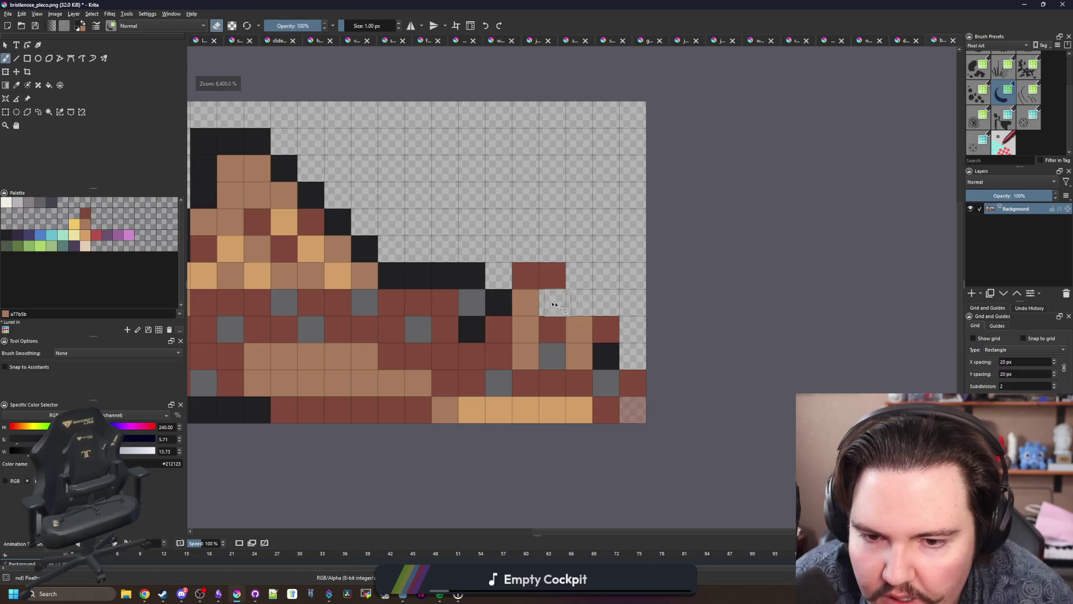
click(608, 319)
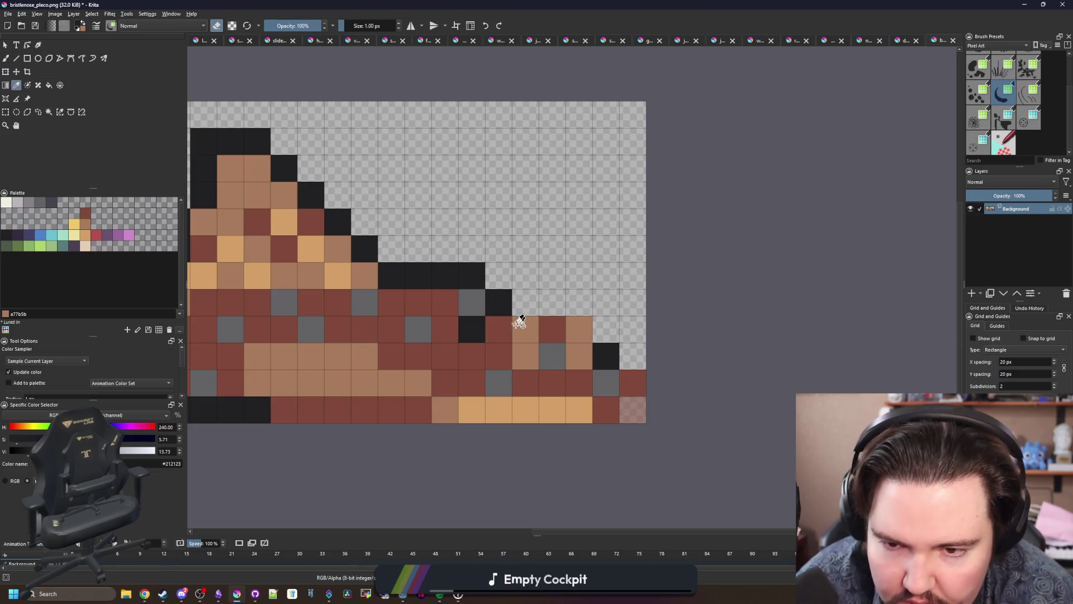
Step: Paint black outline pixels along the back and down the tail slope
key(e)
click(498, 276)
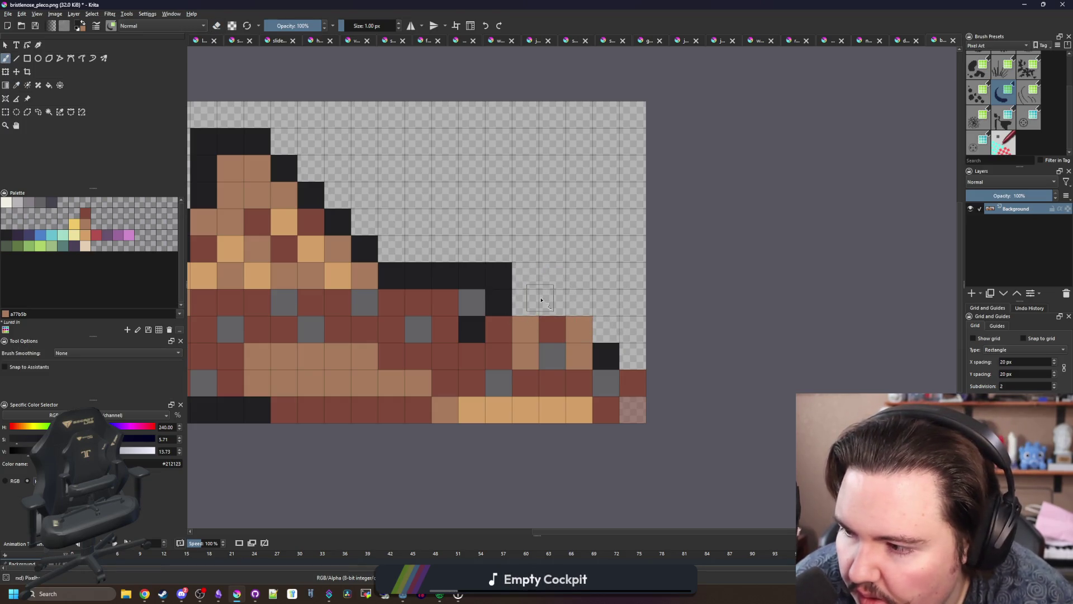
click(526, 275)
click(579, 302)
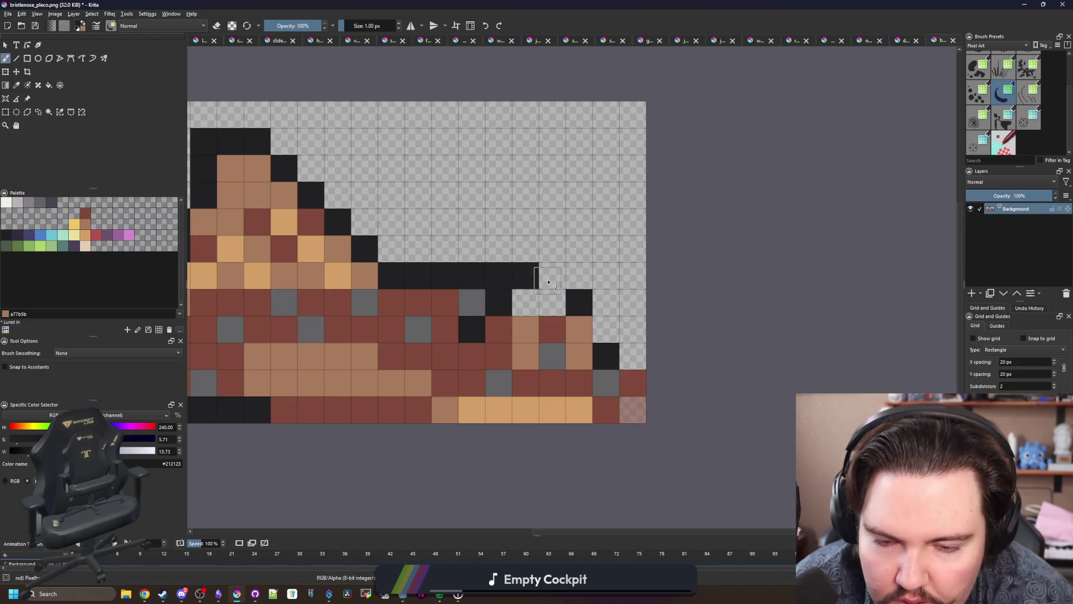
click(552, 276)
key(ctrl+z)
click(576, 326)
click(552, 302)
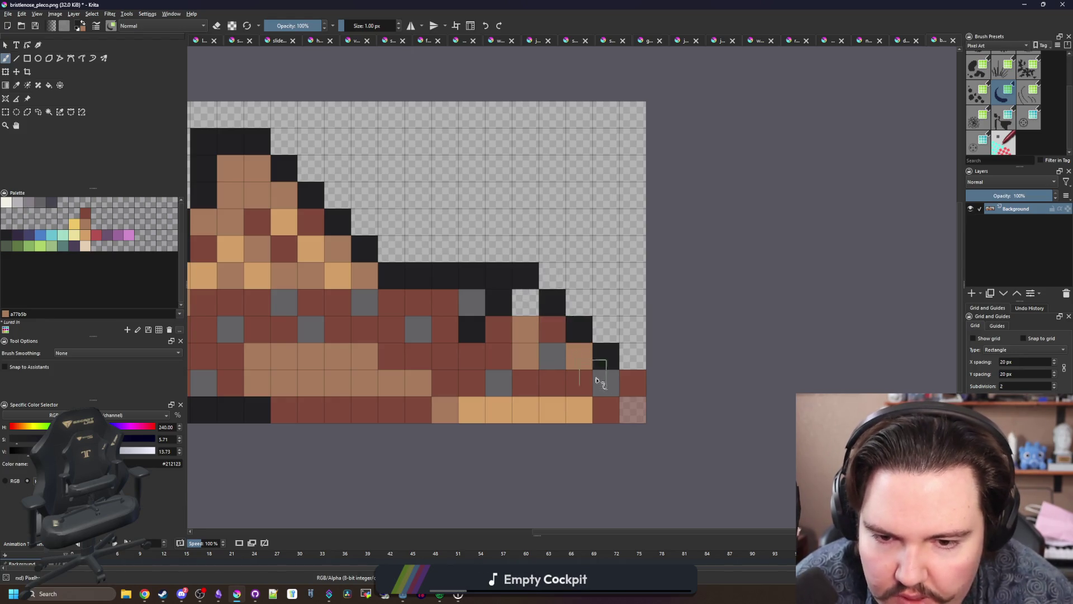
Step: Draw a black diagonal tail outline, repaint the dark step red, and add a dark spot
key(e)
click(634, 382)
key(ctrl+z)
key(e)
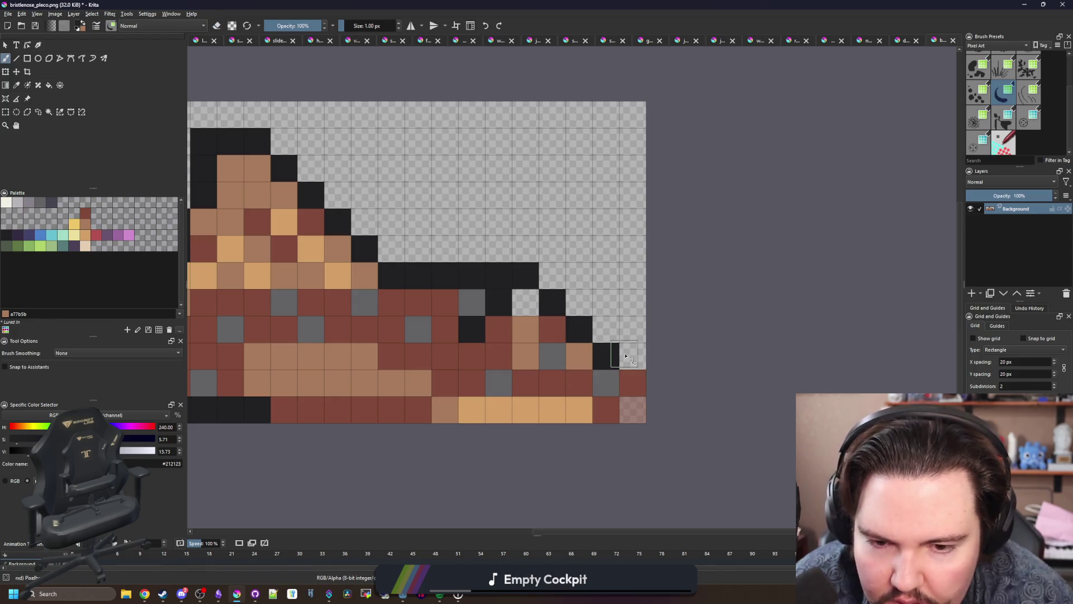
mouse_move(634, 358)
mouse_down()
mouse_move(606, 351)
mouse_move(560, 284)
mouse_up()
click(561, 284)
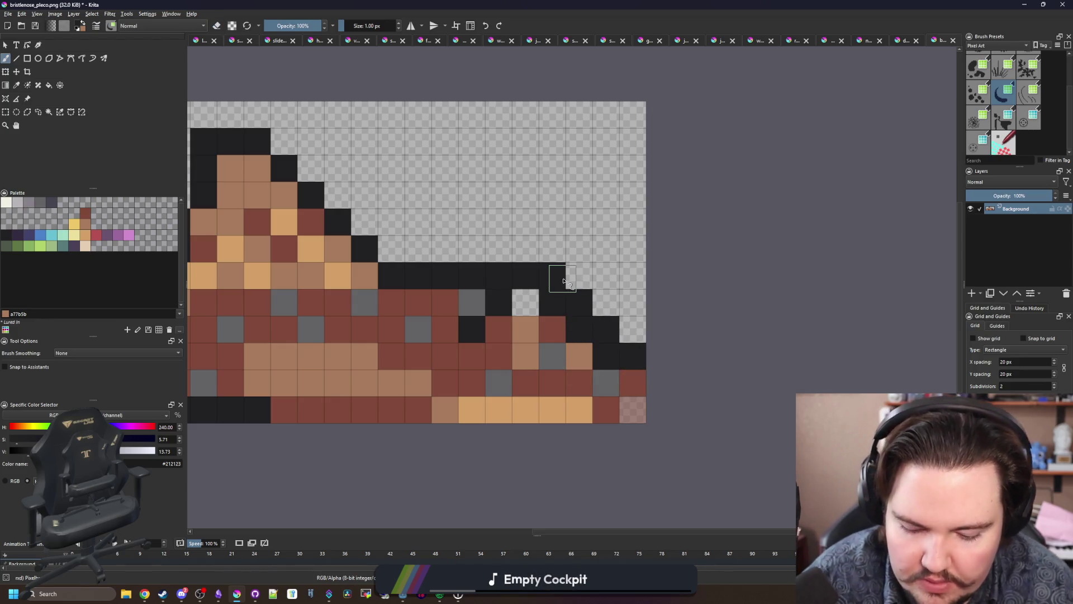
ctrl+click(560, 320)
mouse_move(606, 356)
mouse_down()
mouse_move(539, 300)
mouse_move(511, 296)
mouse_move(503, 301)
mouse_move(556, 354)
mouse_move(529, 352)
mouse_up()
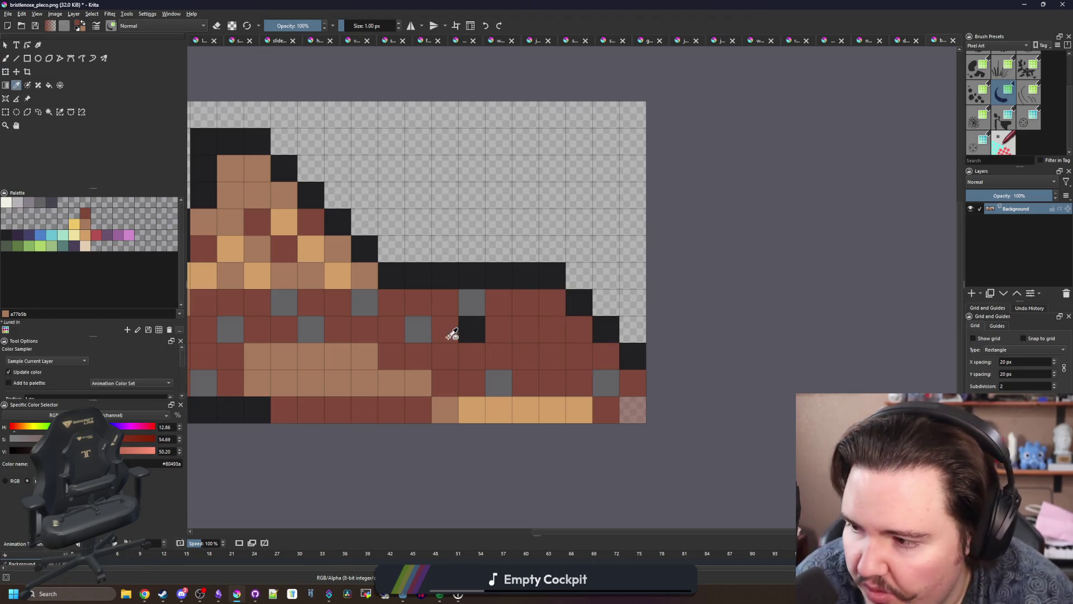
ctrl+click(472, 322)
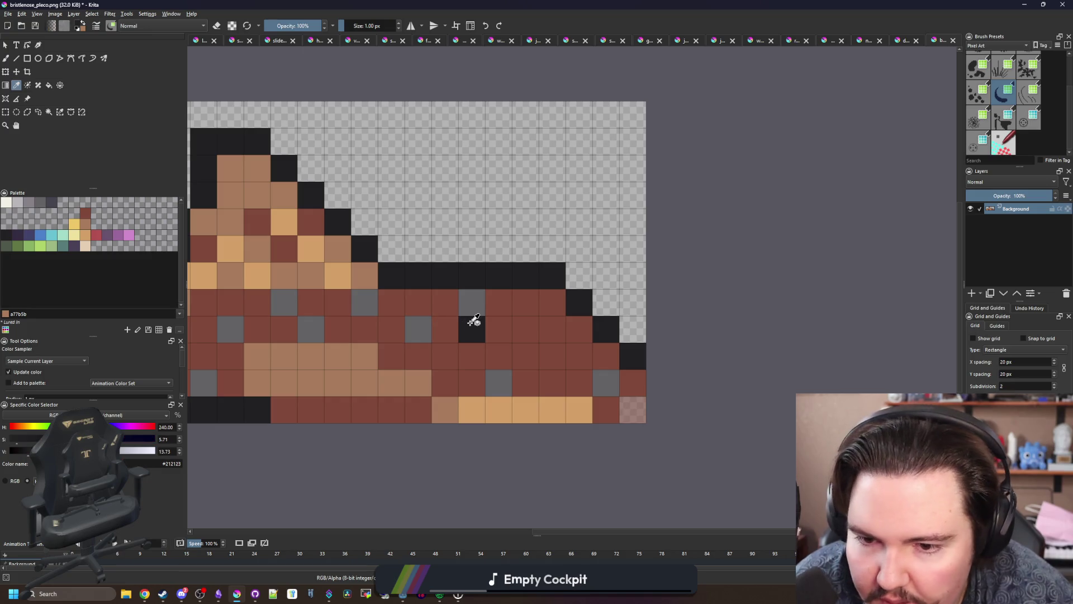
ctrl+click(544, 353)
scroll(494, 319, down, 6)
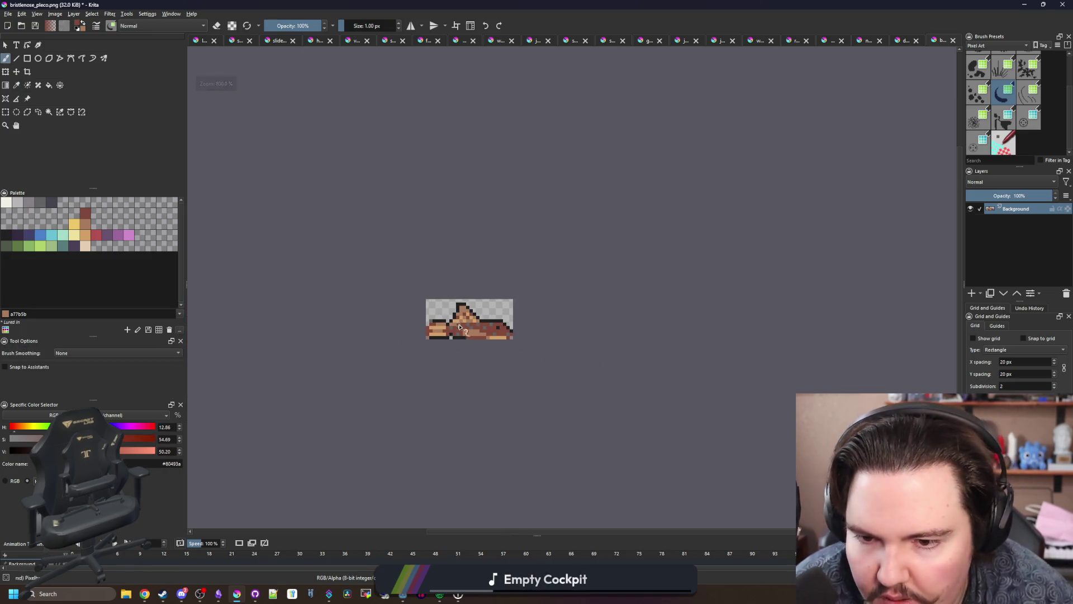
scroll(473, 330, up, 5)
scroll(518, 311, up, 3)
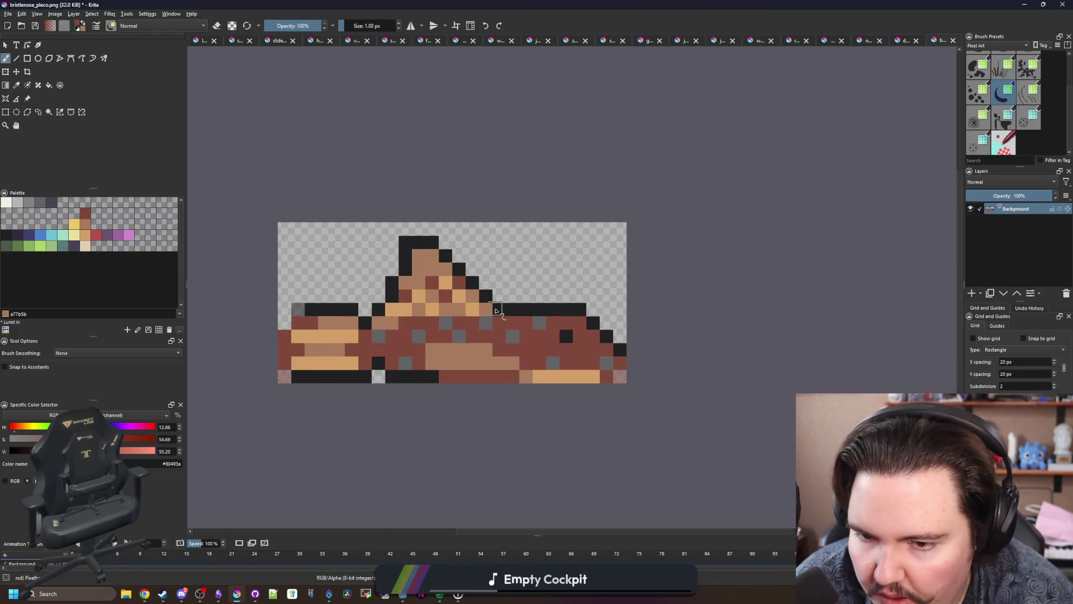
Step: Select the left part of the pleco and shift it right, then deselect
click(6, 111)
mouse_move(719, 423)
mouse_down()
mouse_move(610, 208)
mouse_move(558, 154)
mouse_up()
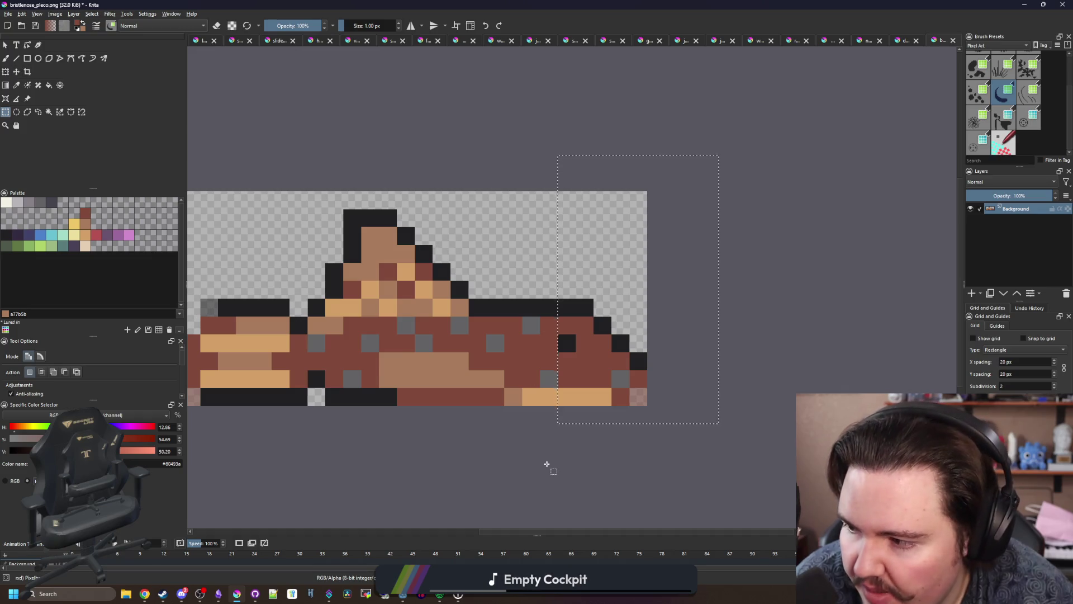
scroll(545, 464, down, 1)
mouse_move(246, 434)
mouse_down()
mouse_move(384, 274)
mouse_move(501, 205)
mouse_up()
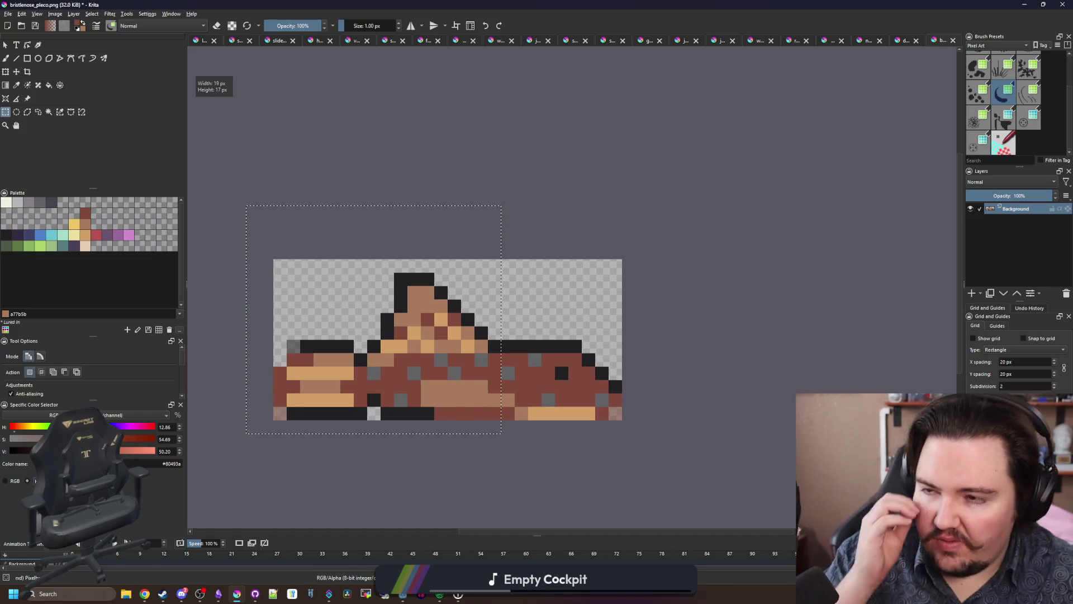
key(t)
drag(420, 327, 476, 340)
key(ctrl+shift+a)
Step: Sample the body and outline colours and fix the dark pixels on the bottom row
key(p)
scroll(407, 383, up, 2)
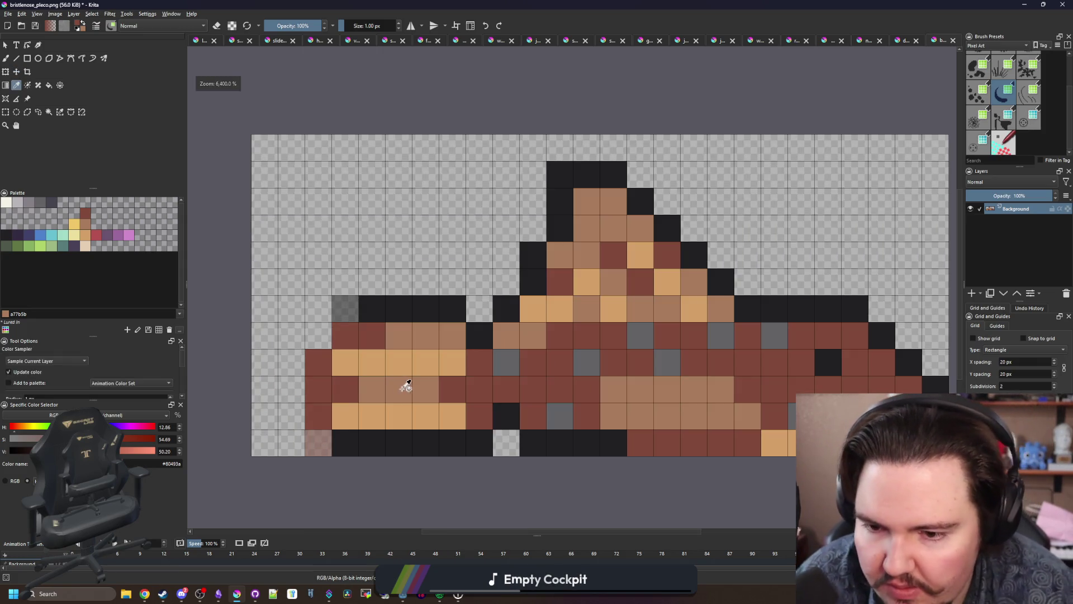
click(410, 386)
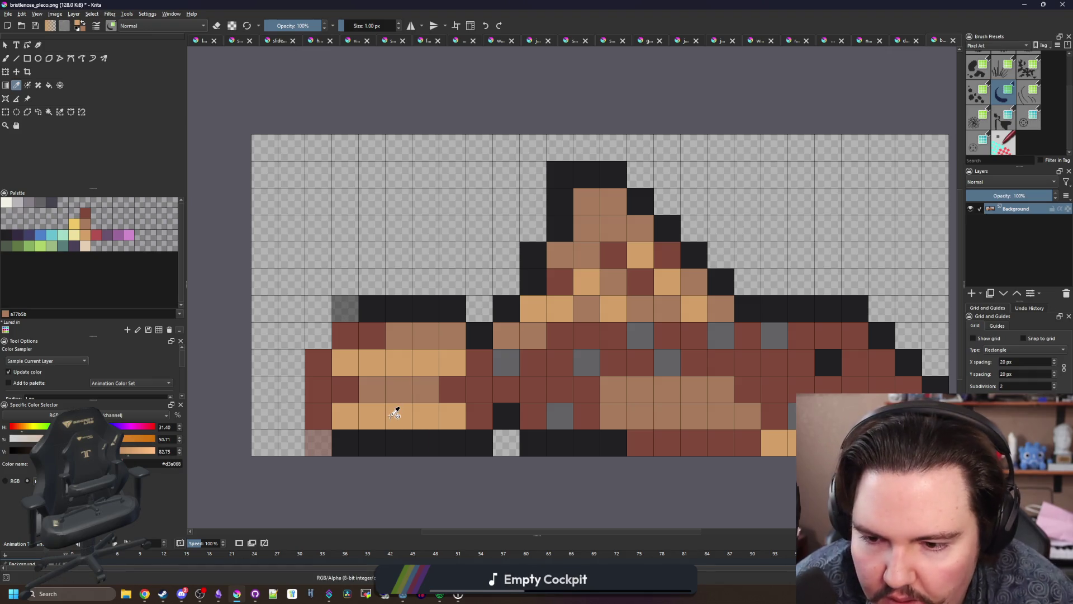
click(360, 439)
key(b)
mouse_move(322, 442)
mouse_down()
mouse_move(298, 442)
mouse_move(293, 399)
mouse_move(347, 388)
mouse_up()
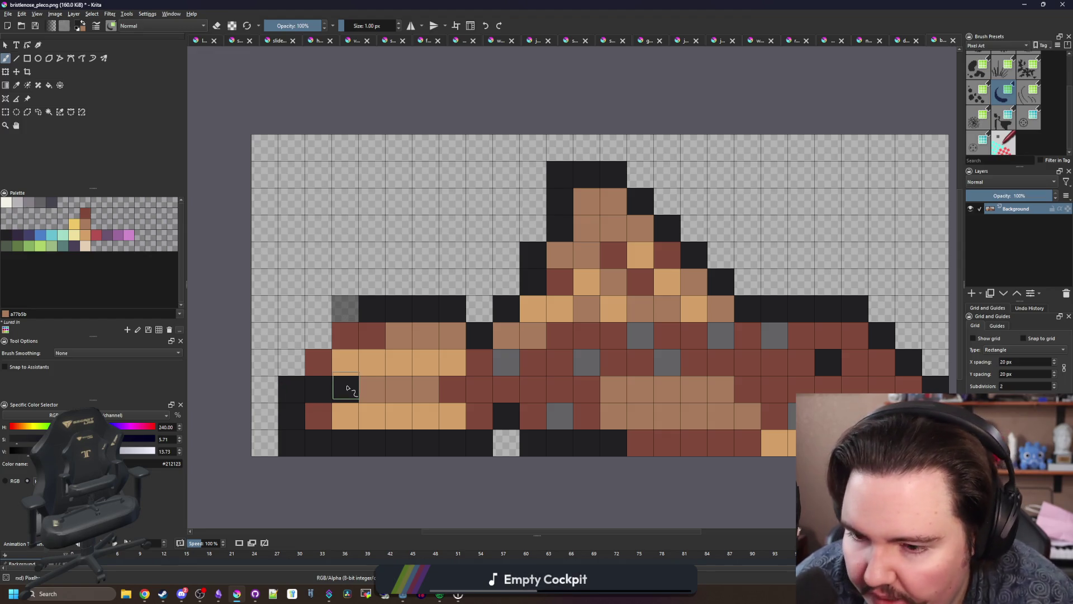
key(ctrl+z)
key(e)
mouse_move(287, 388)
mouse_down()
mouse_move(314, 390)
mouse_move(425, 282)
mouse_up()
key(e)
click(314, 388)
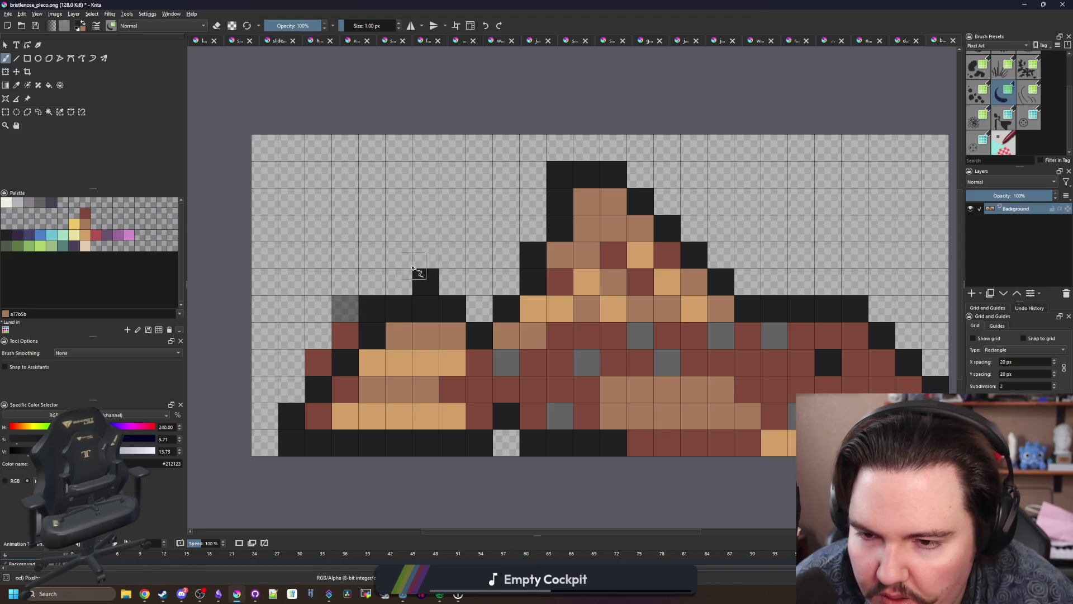
Step: Draw the dark outline of a tall new fin rising up-left from the back
click(399, 255)
click(372, 228)
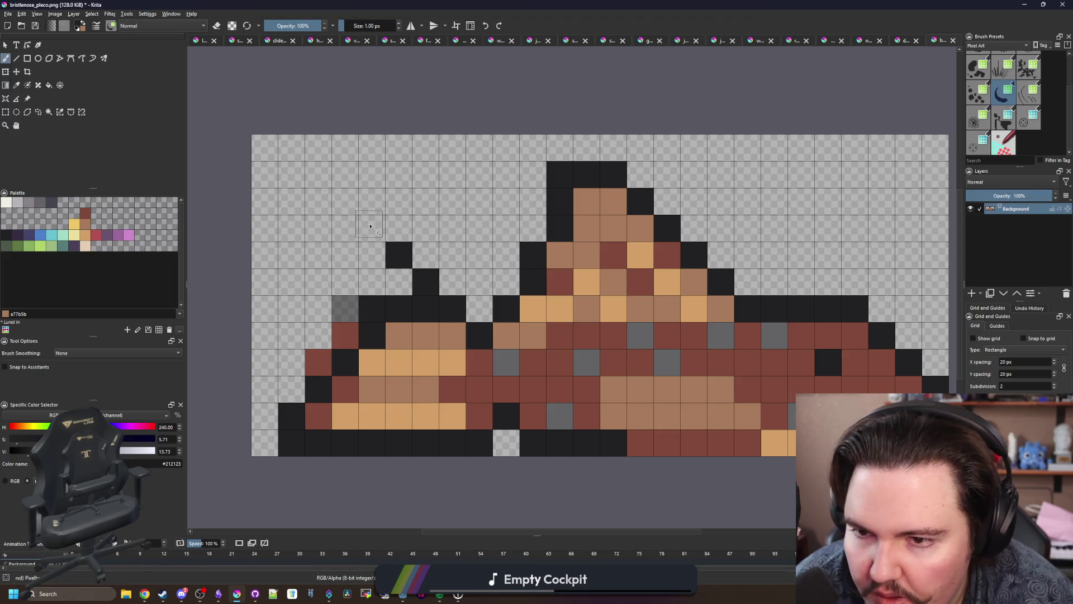
click(347, 201)
click(318, 174)
click(292, 175)
click(292, 201)
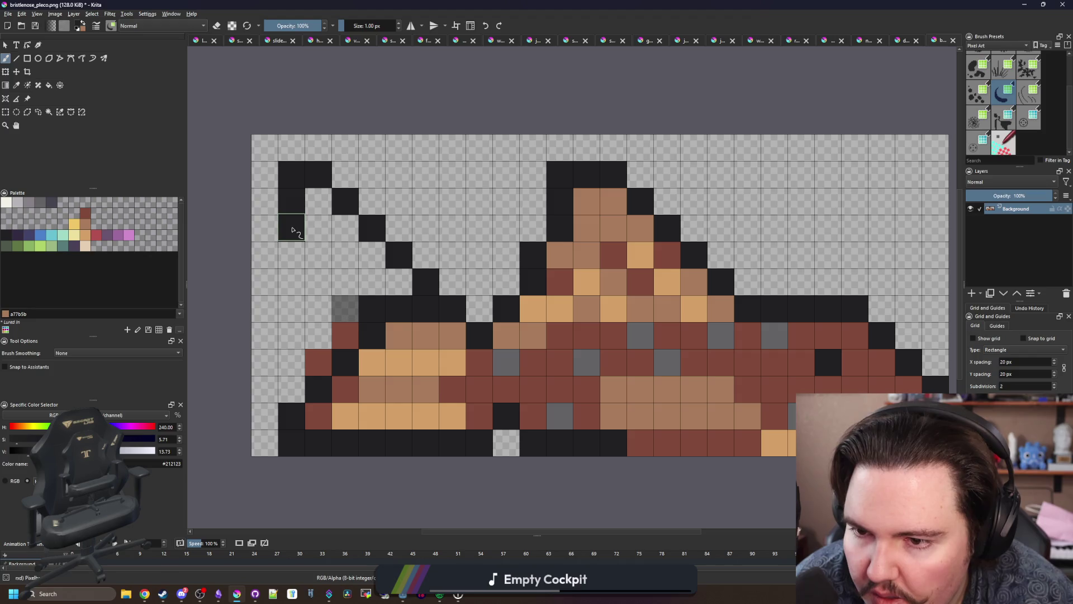
click(292, 230)
click(318, 254)
click(347, 283)
click(347, 308)
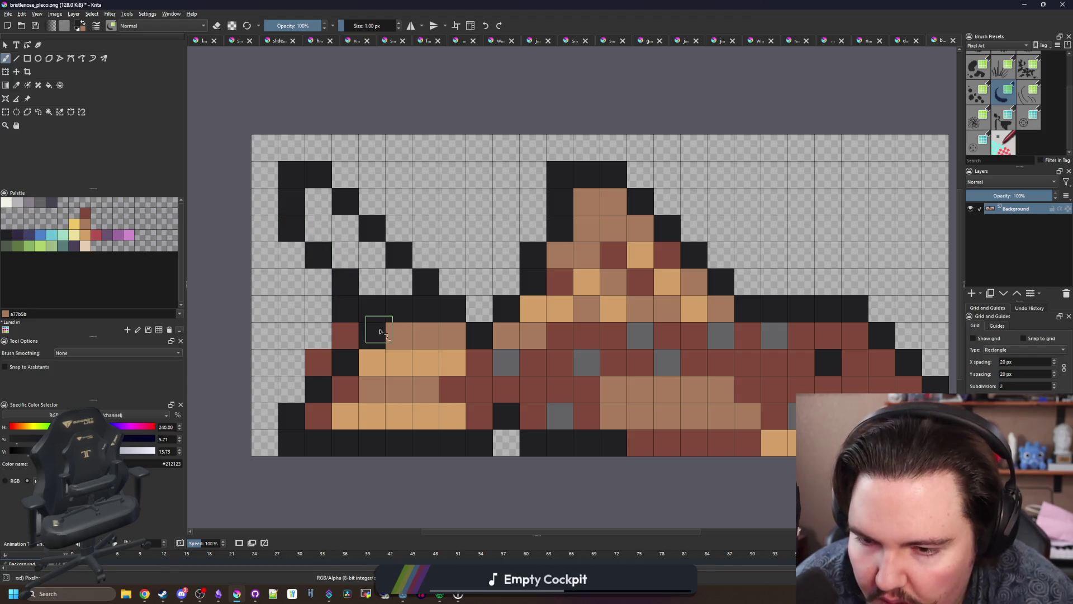
Step: Fill the base and inside of the new fin with the sampled brown
ctrl+click(407, 336)
click(400, 308)
click(372, 307)
click(422, 308)
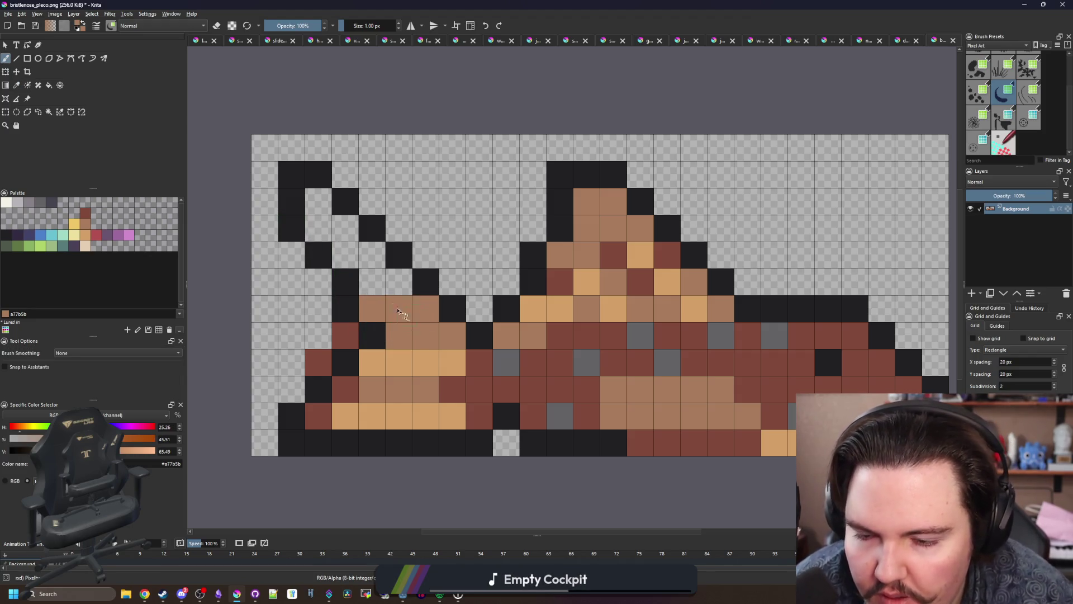
drag(399, 311, 322, 215)
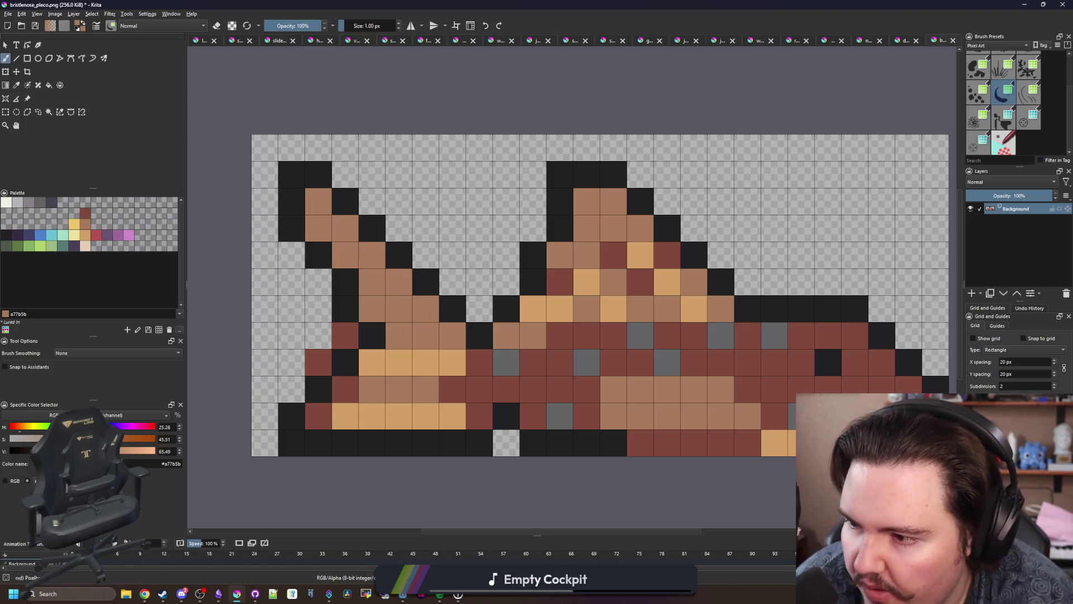
key(alt+Tab)
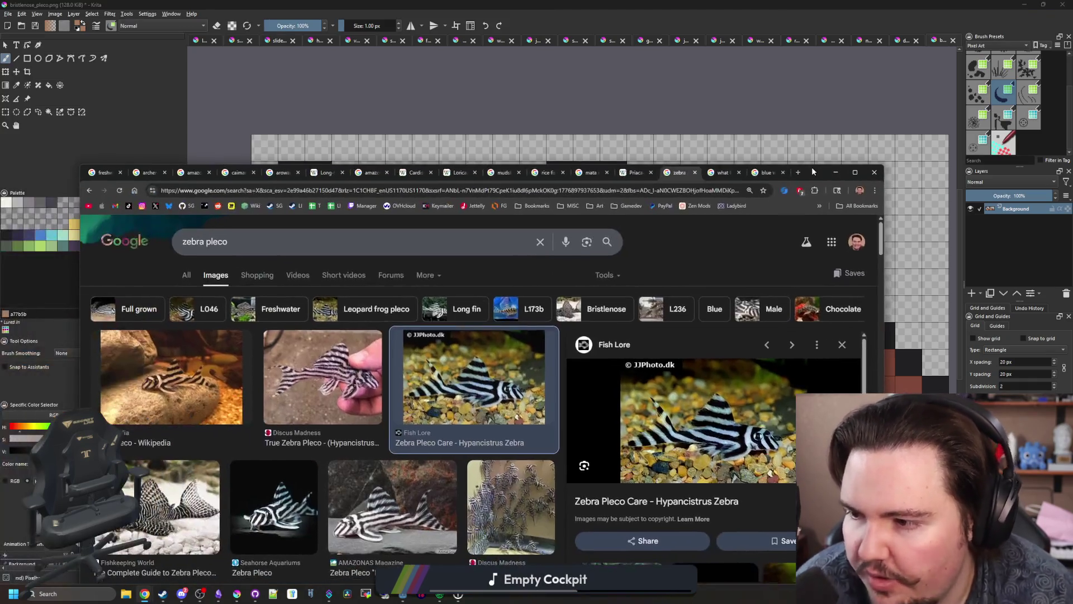
Step: Search Google for 'l200' and view its image results
click(638, 190)
text(l200)
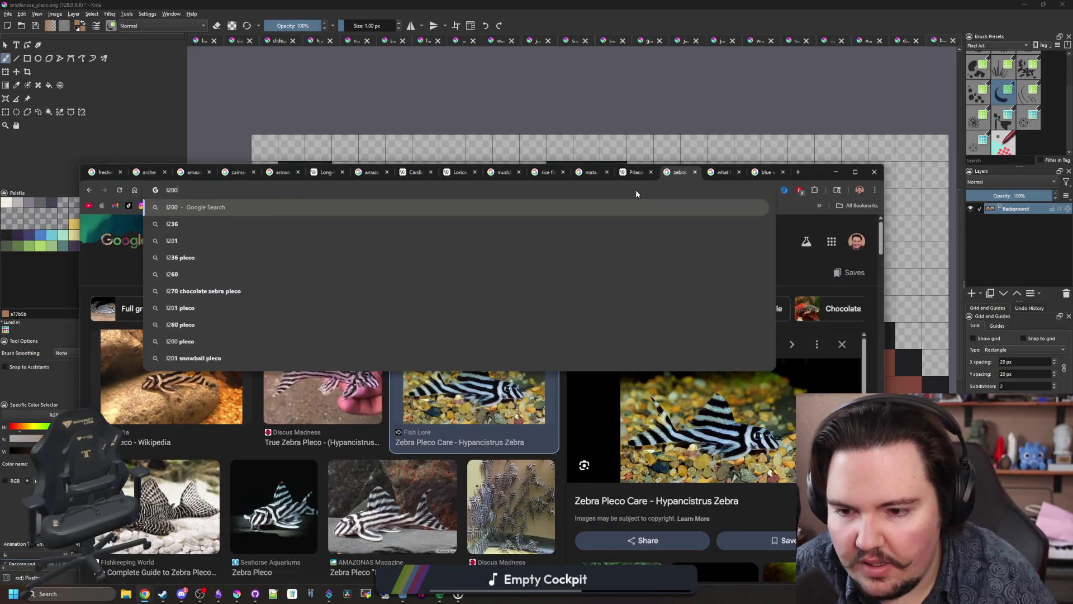
key(Return)
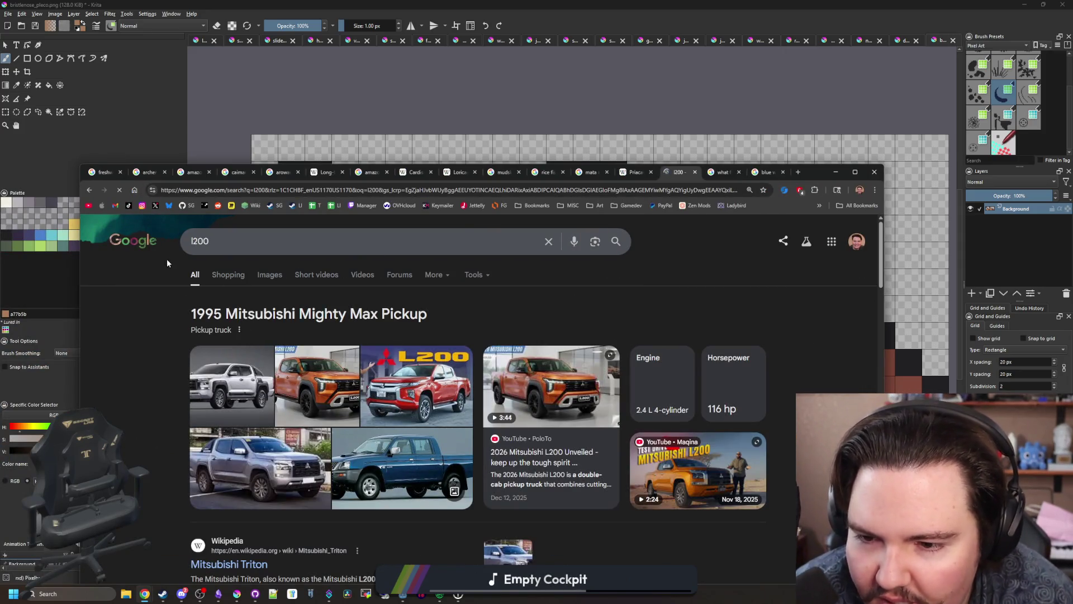
click(266, 277)
scroll(265, 274, down, 3)
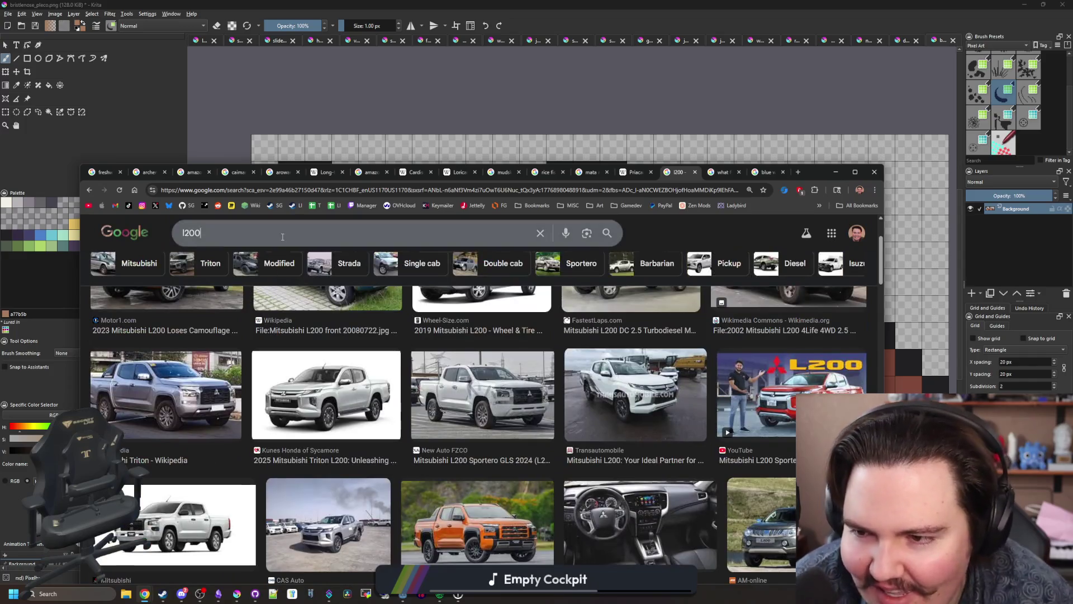
Step: Refine the search to 'l200 pleco' and show the web results
click(283, 239)
text(pleco)
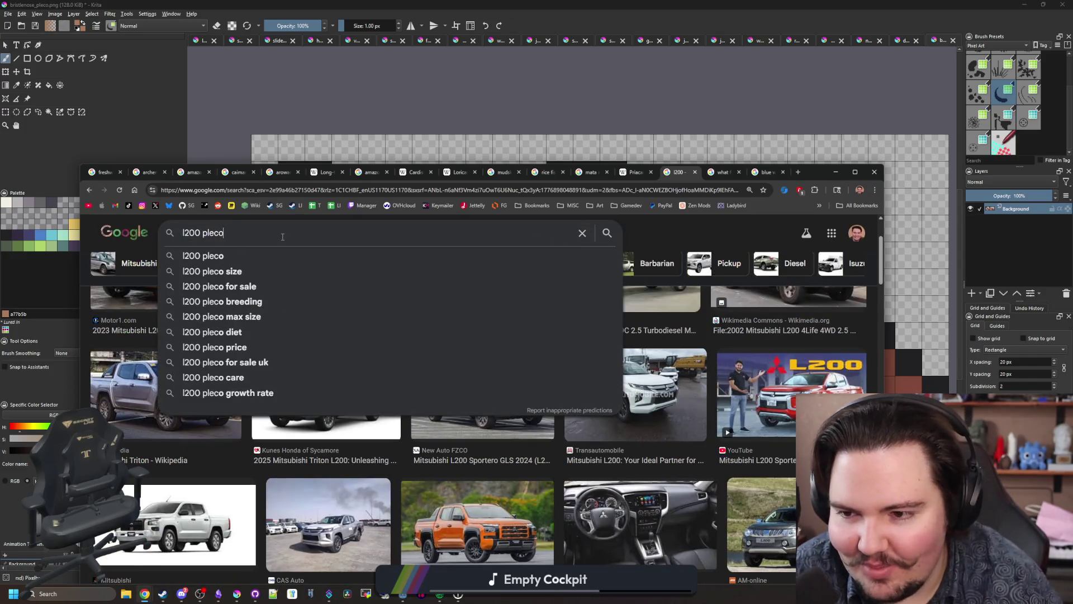
key(Return)
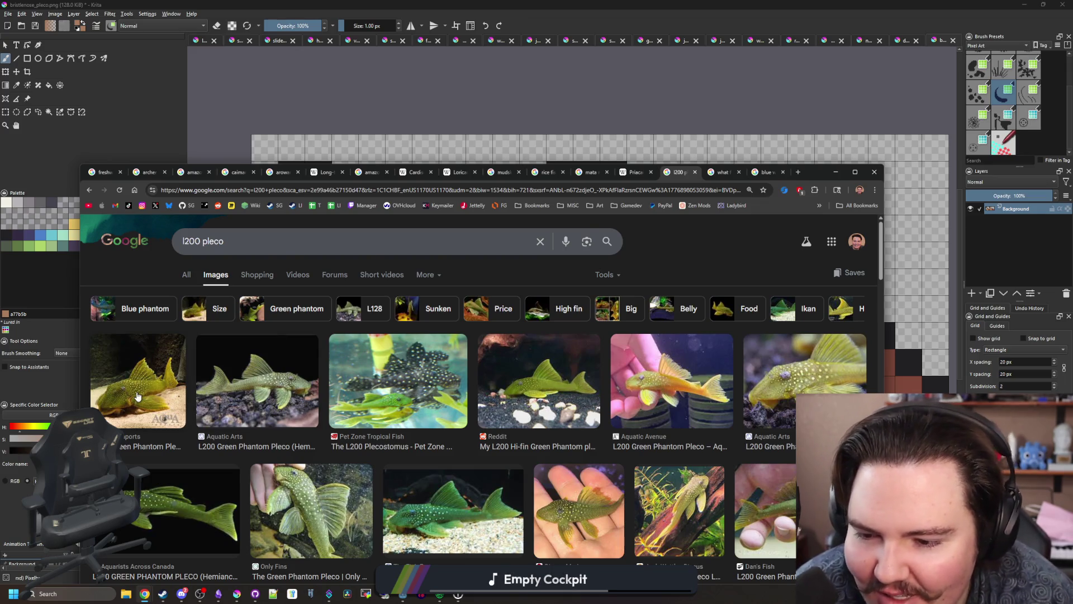
scroll(139, 386, down, 1)
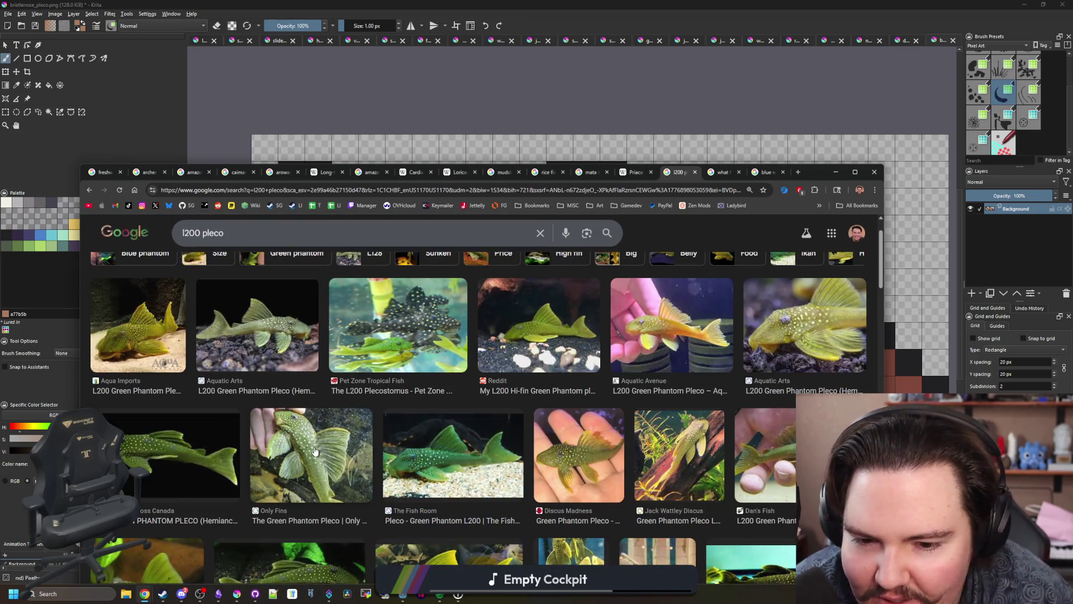
scroll(155, 286, up, 1)
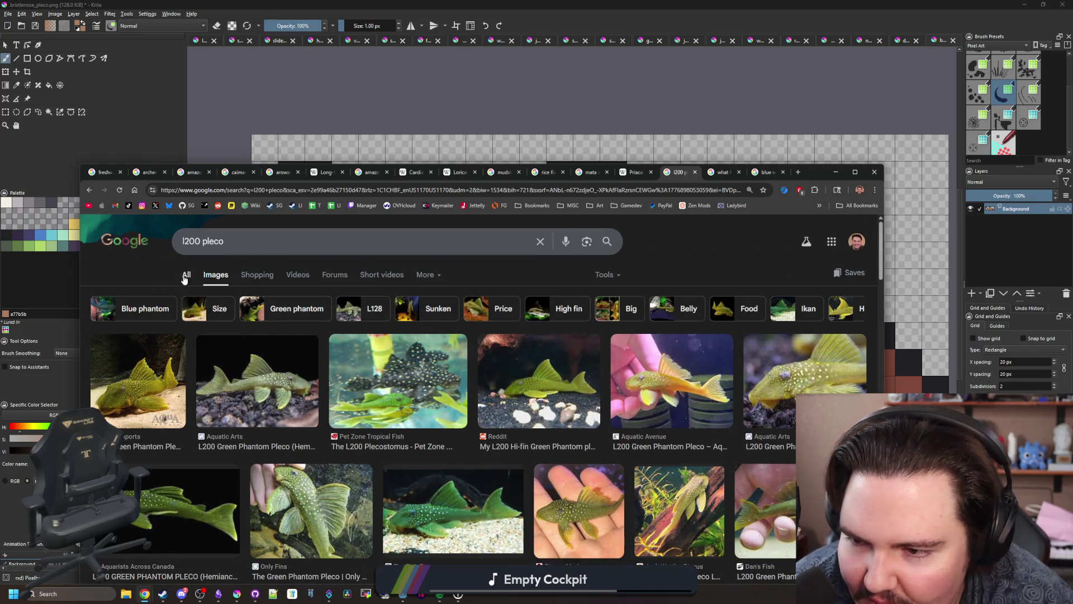
click(186, 275)
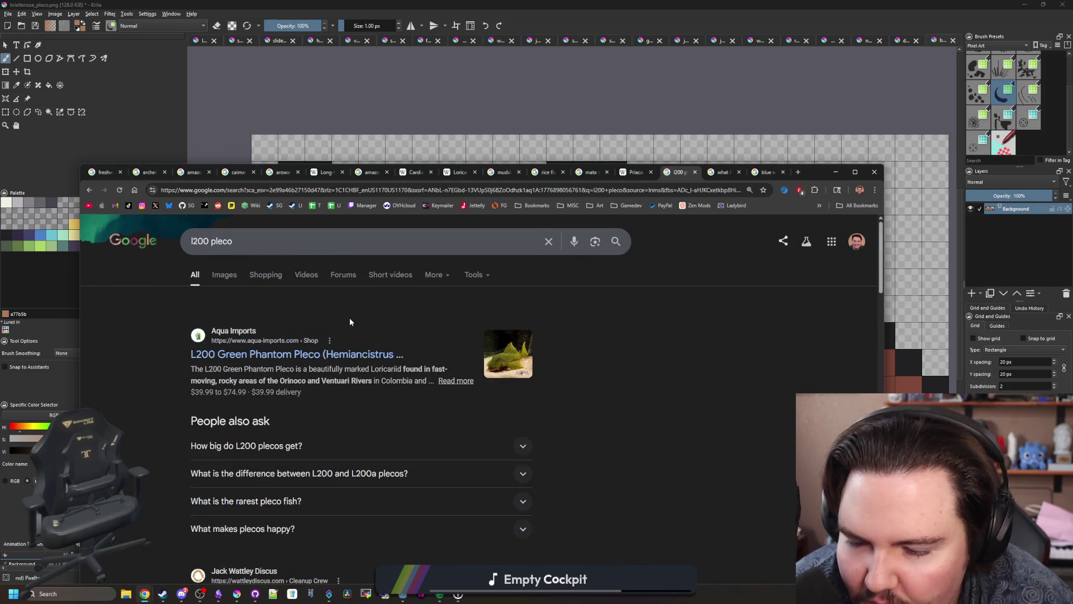
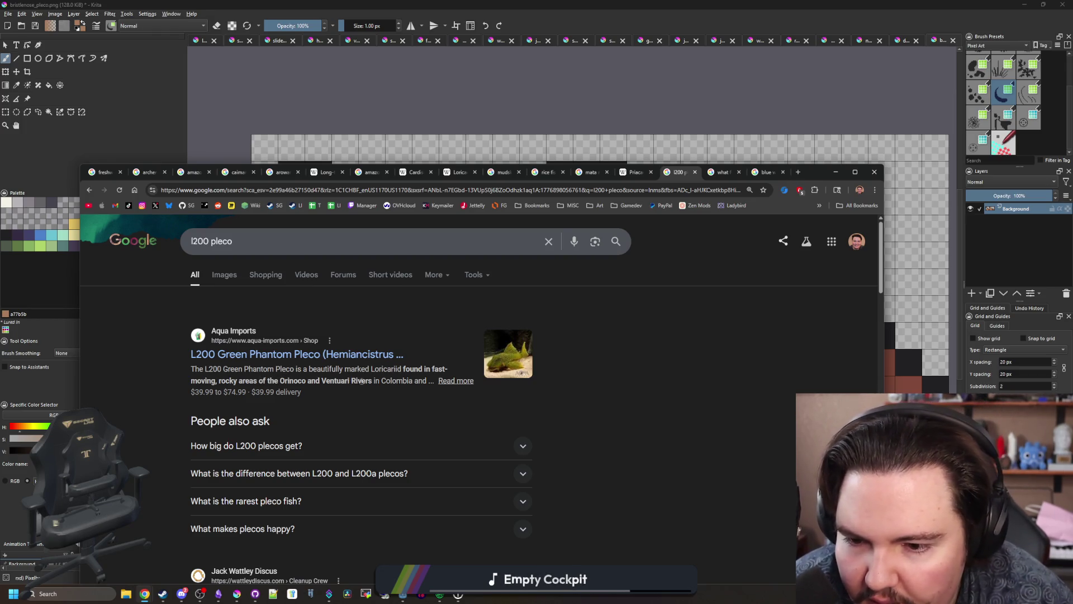
Step: Review the L200 zebra pleco image results, then minimize Chrome to bring the Krita pleco sprite back into view
scroll(436, 402, down, 4)
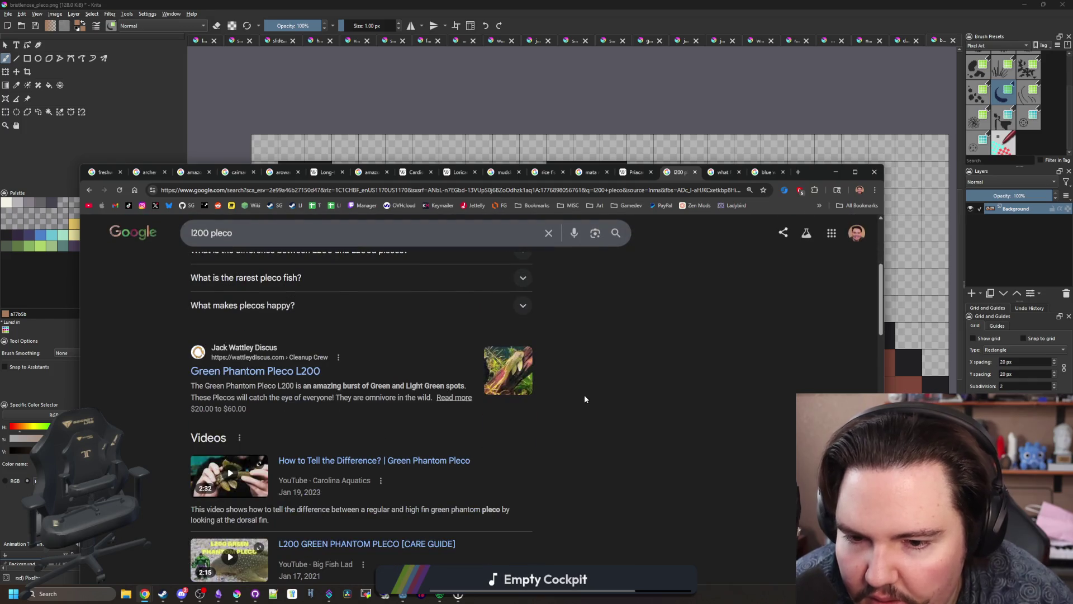
scroll(585, 395, up, 4)
key(alt+Left)
key(alt+Left)
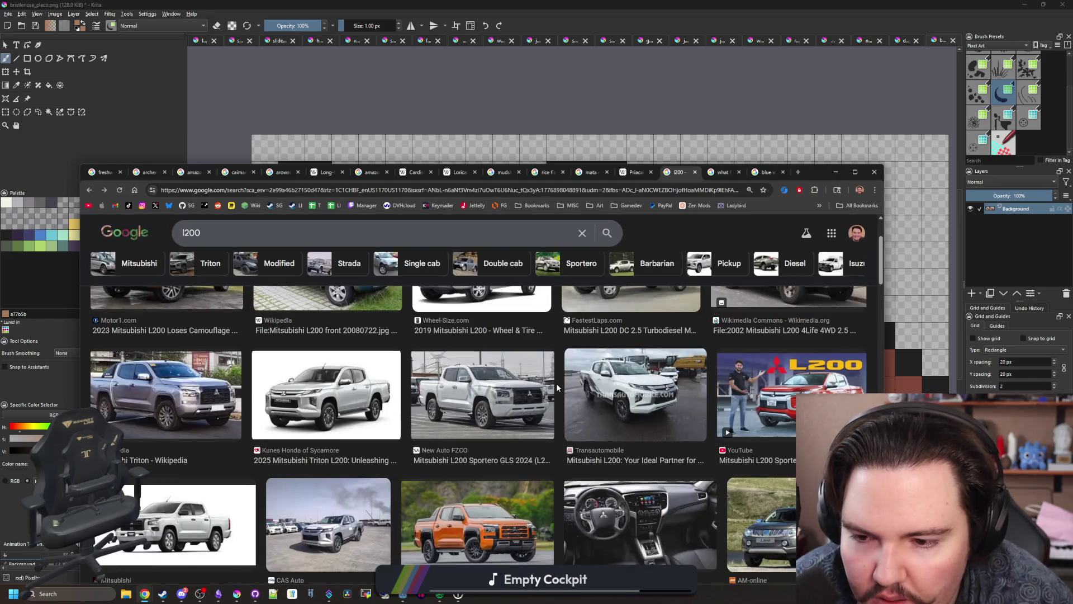
key(alt+Left)
key(alt+Left)
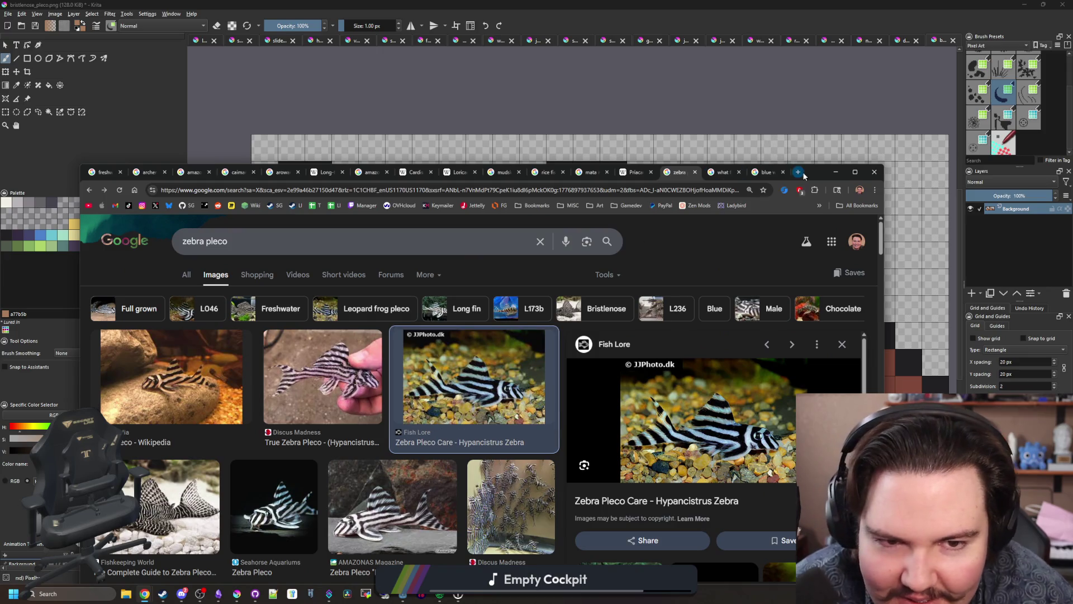
click(835, 172)
scroll(425, 324, down, 3)
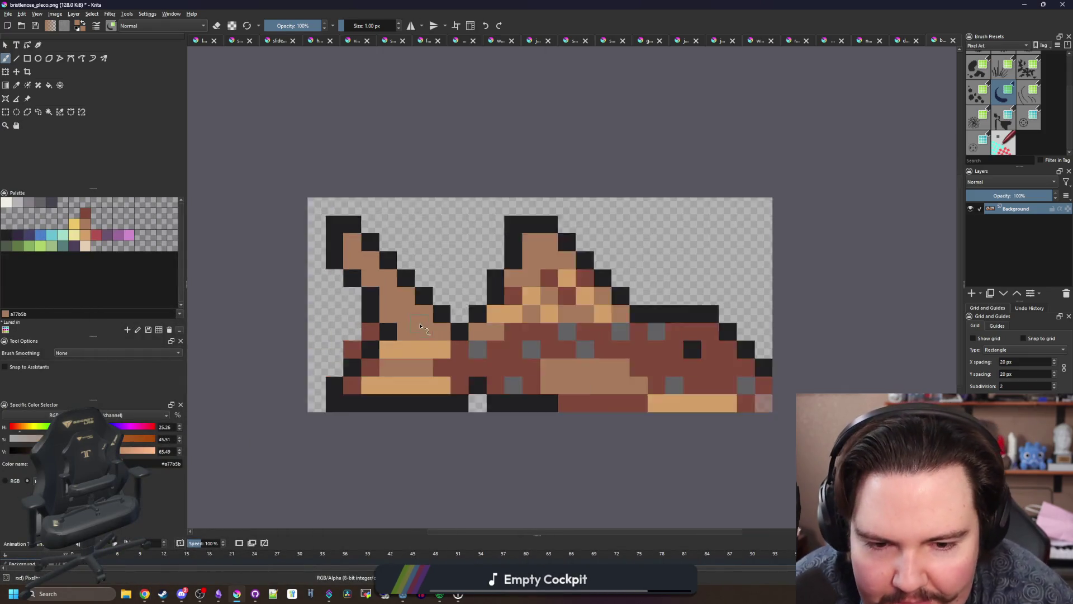
Step: Sample the dark red body colour and try painting the bottom tan row with it, undoing the stroke
scroll(369, 309, up, 3)
scroll(357, 357, down, 3)
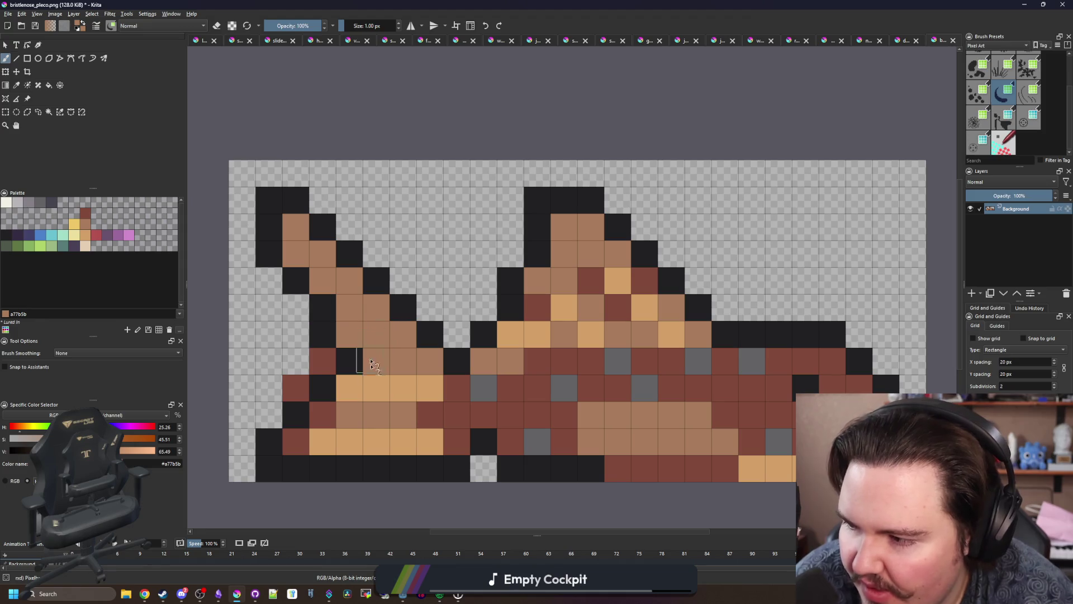
scroll(403, 371, up, 3)
scroll(403, 371, down, 3)
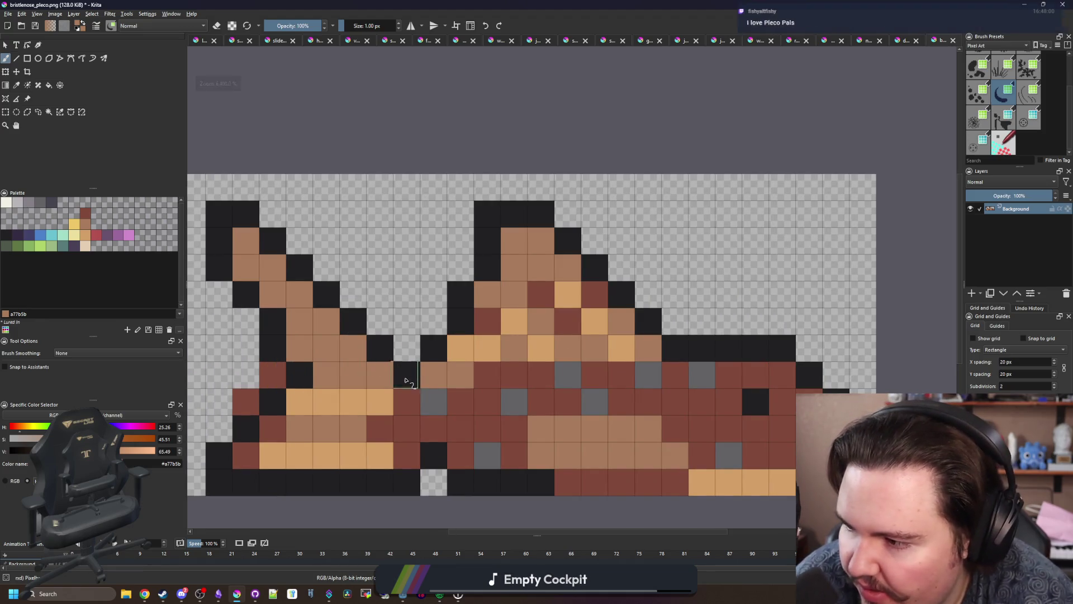
scroll(391, 391, up, 3)
key(p)
click(364, 413)
key(b)
mouse_move(352, 441)
mouse_down()
mouse_move(211, 433)
mouse_move(340, 434)
mouse_move(262, 413)
mouse_move(347, 363)
mouse_move(278, 318)
mouse_up()
key(ctrl+z)
Step: Fill the lower-left tan pixels dark red, undo a fill that wiped the body, and fix one left-edge pixel
key(f)
click(278, 317)
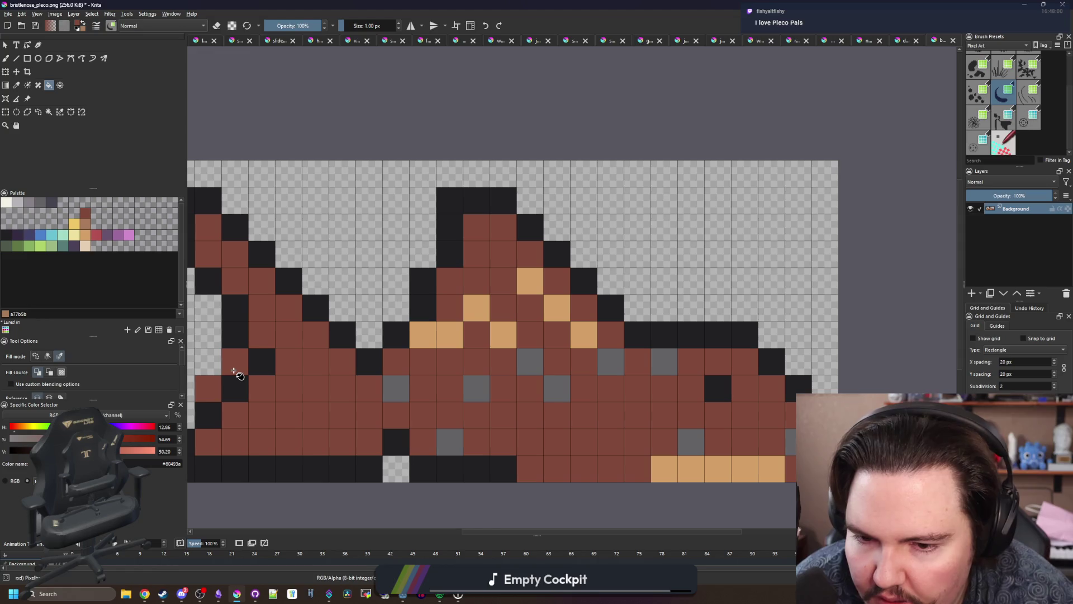
click(237, 365)
key(b)
key(ctrl+z)
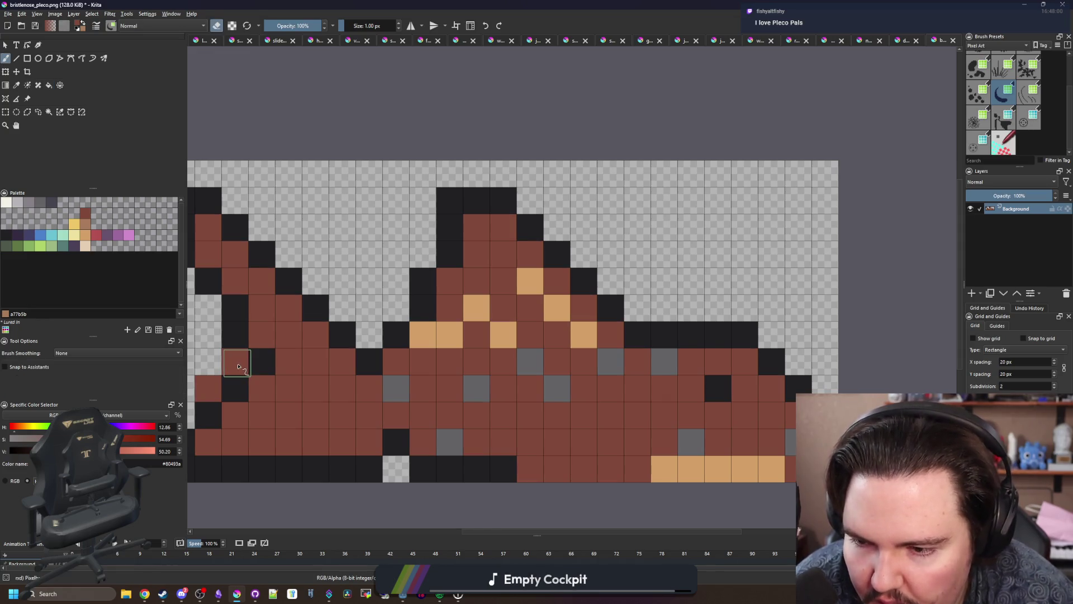
click(208, 388)
Step: Paint one bottom-row cell tan, then repaint the remaining tan bottom-row cells brown
scroll(395, 328, down, 6)
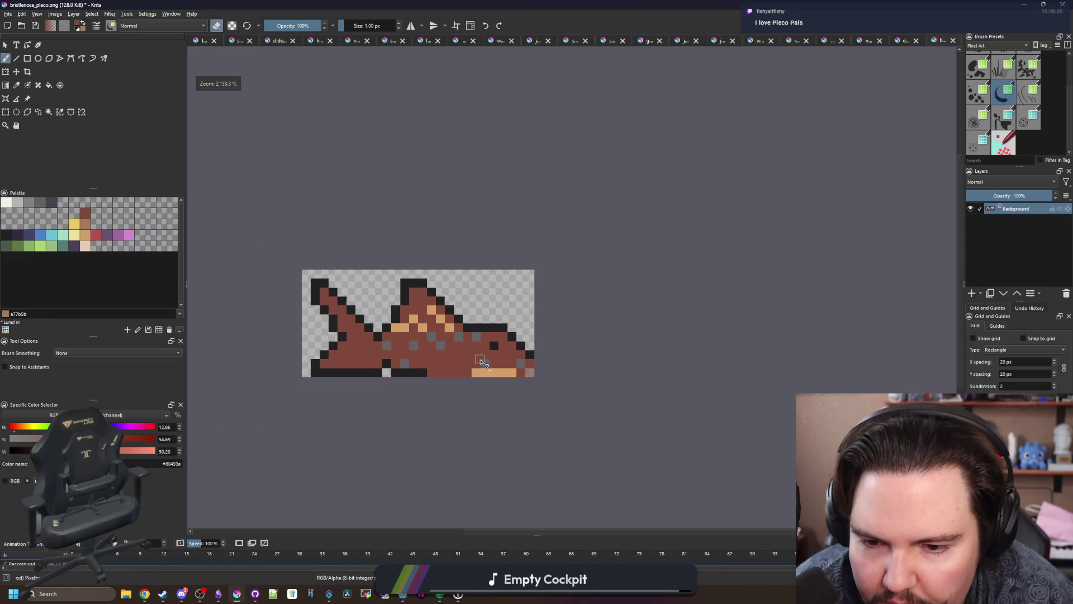
scroll(467, 359, up, 5)
key(p)
scroll(447, 331, up, 1)
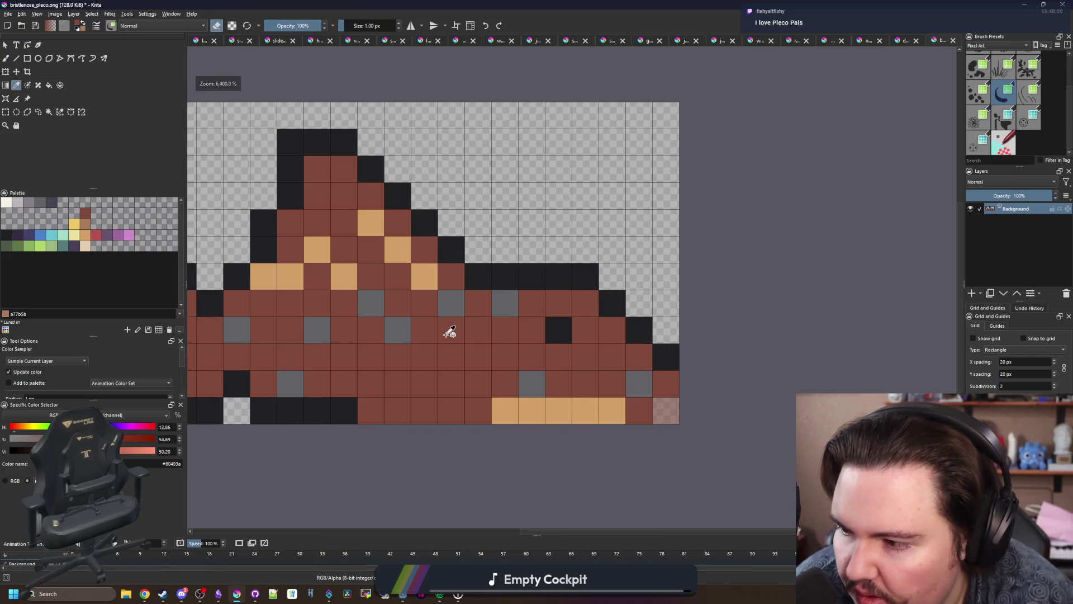
click(608, 407)
key(b)
click(631, 411)
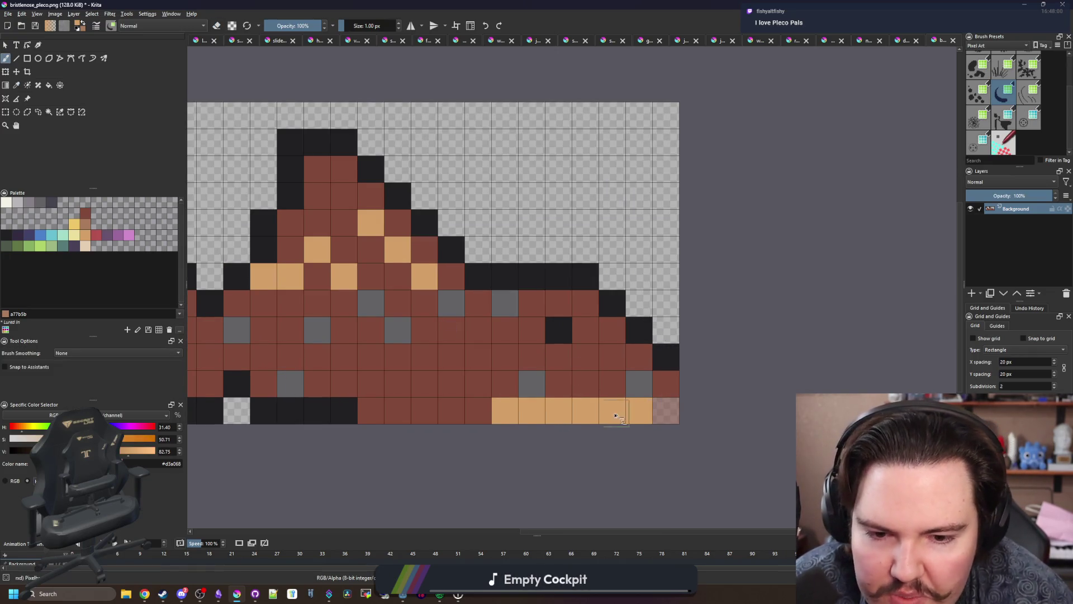
key(p)
click(611, 384)
key(b)
drag(585, 410, 491, 412)
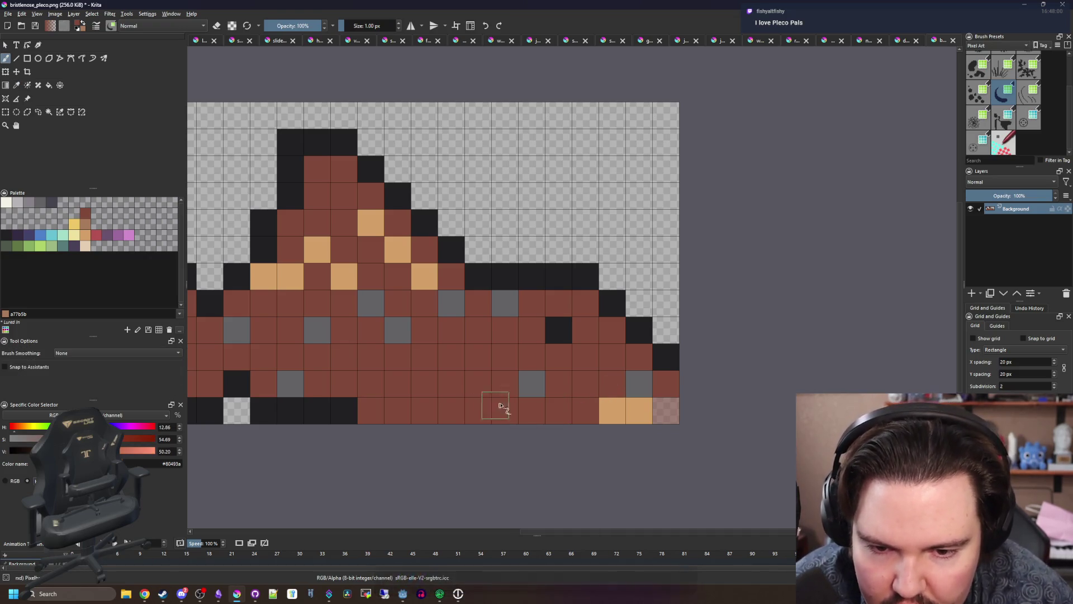
Step: Paint over the eight grey spots on the body in brown
click(639, 384)
click(505, 303)
click(451, 303)
click(370, 303)
click(398, 330)
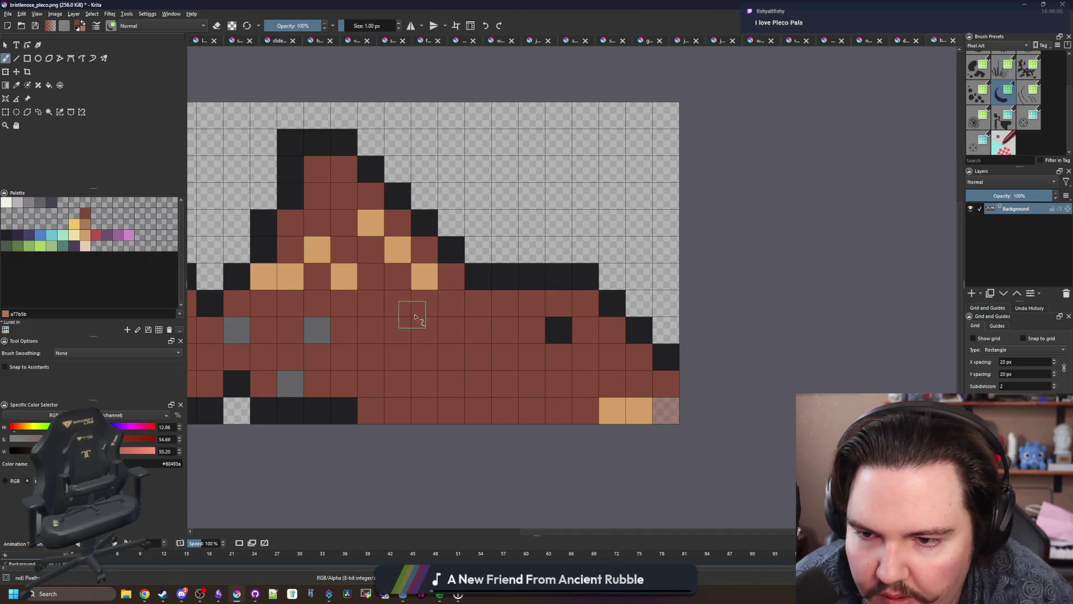
click(317, 330)
click(290, 383)
click(237, 330)
Step: Paint over the seven tan spots on the fish's back in brown
drag(239, 335, 348, 388)
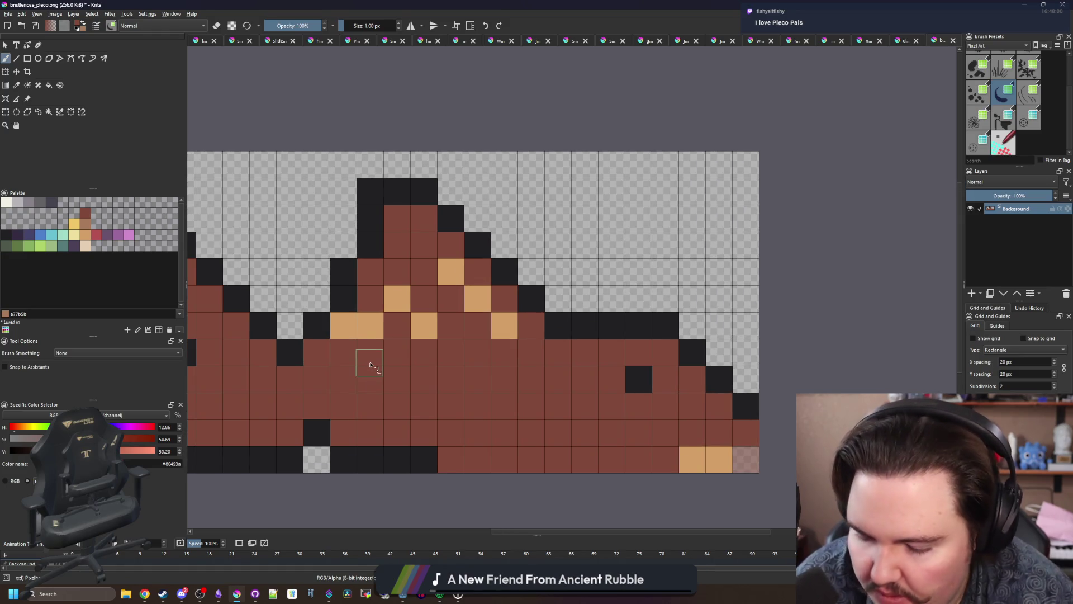
key(p)
key(b)
click(505, 325)
click(424, 325)
click(371, 325)
click(343, 325)
click(397, 299)
click(478, 298)
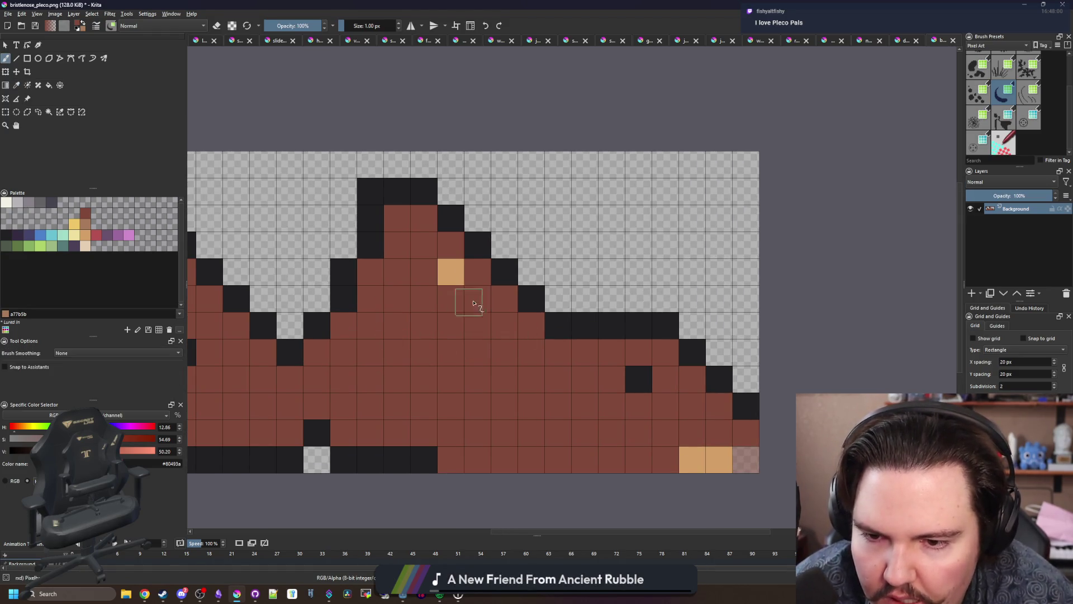
click(451, 272)
Step: Fill the plain brown body with the cream palette colour
scroll(446, 341, down, 2)
scroll(349, 346, up, 1)
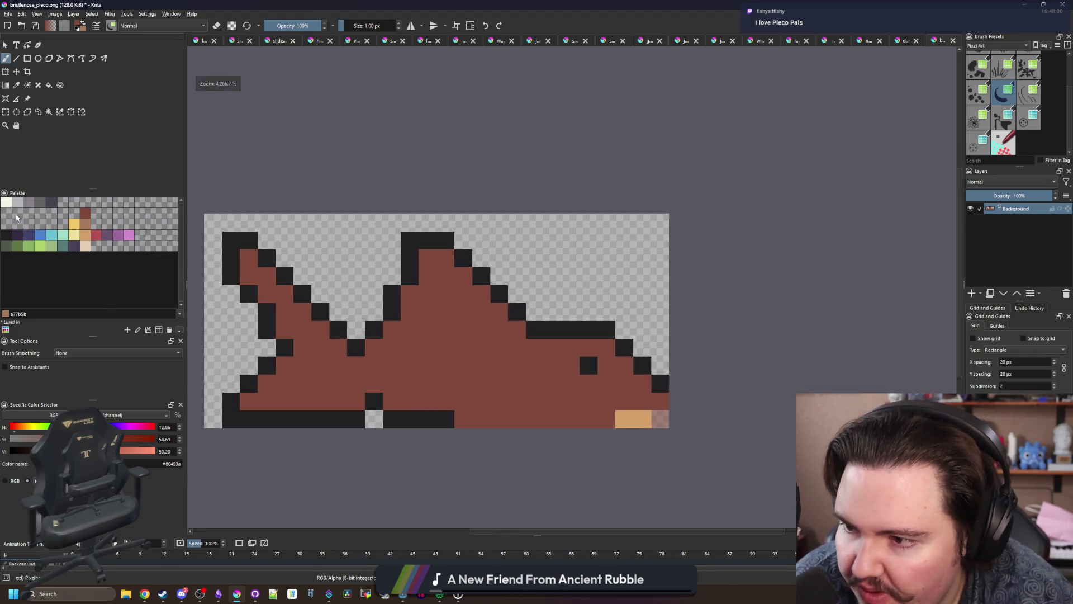
click(7, 202)
key(f)
click(478, 387)
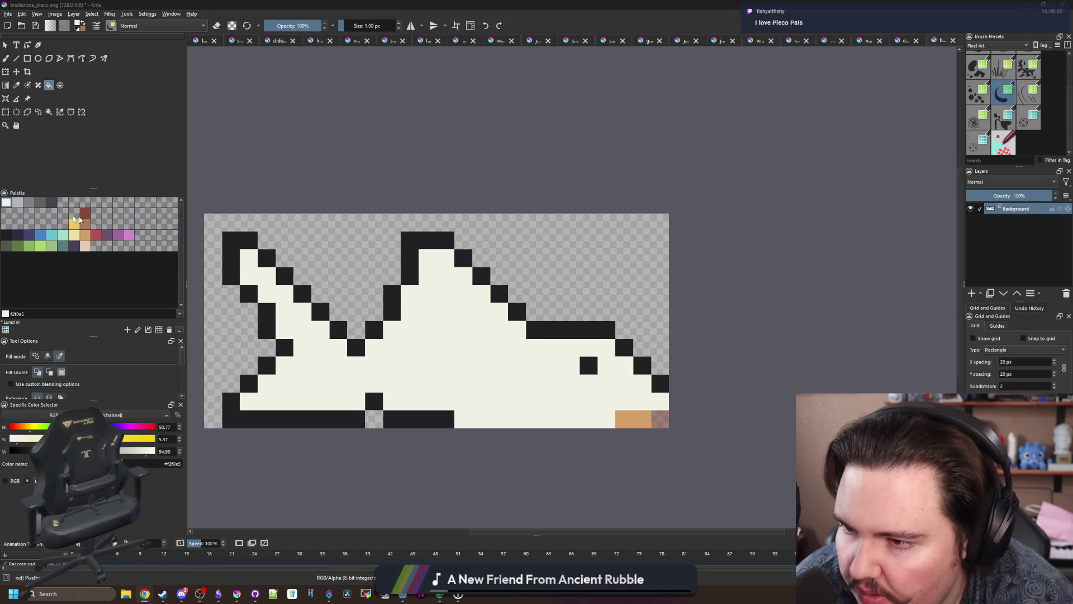
Step: Paint the two lower-right brown pixels grey
click(33, 205)
key(b)
drag(623, 418, 642, 420)
Step: Paint dark grey zebra stripes across the tail, undoing one misplaced pixel
click(51, 203)
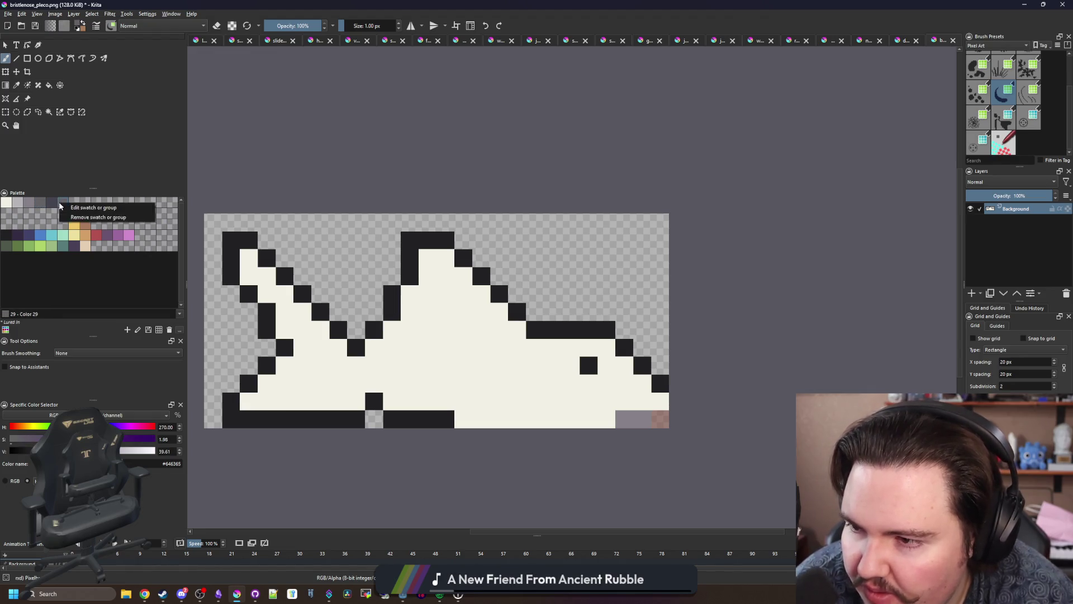
scroll(525, 391, left, 2)
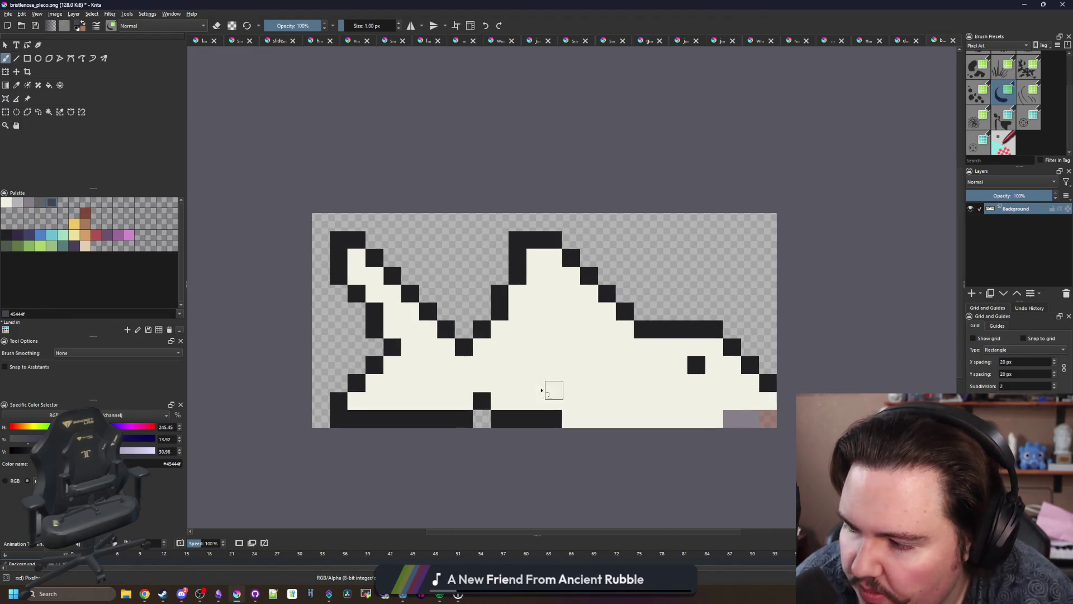
scroll(438, 376, up, 1)
drag(342, 412, 287, 414)
key(ctrl+z)
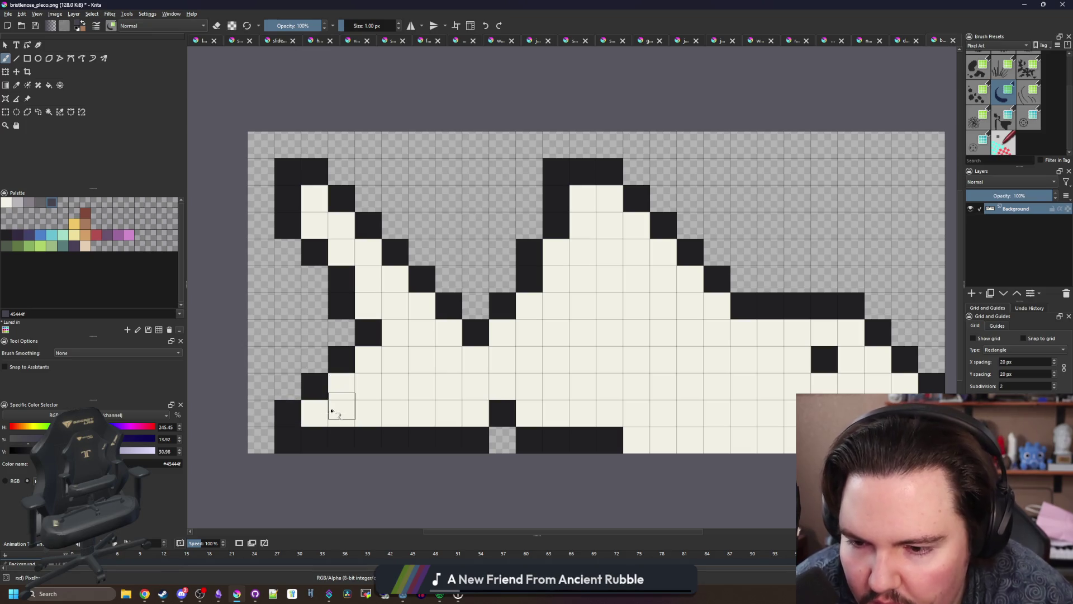
drag(342, 386, 315, 414)
drag(395, 386, 422, 413)
click(370, 362)
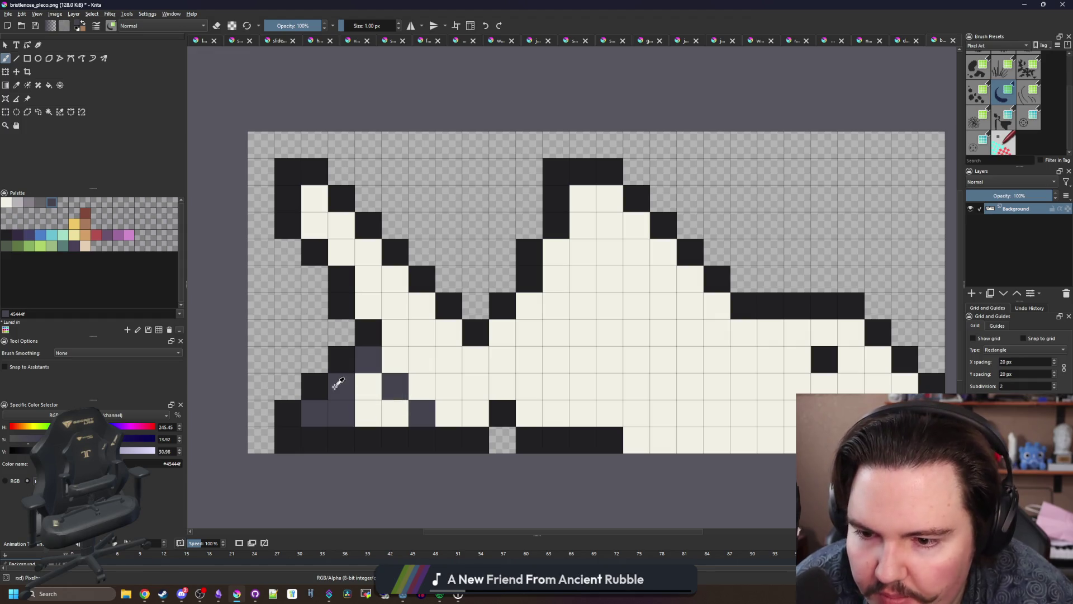
mouse_move(395, 360)
mouse_down()
mouse_move(421, 386)
mouse_move(502, 359)
mouse_move(445, 347)
mouse_move(371, 250)
mouse_move(331, 261)
mouse_up()
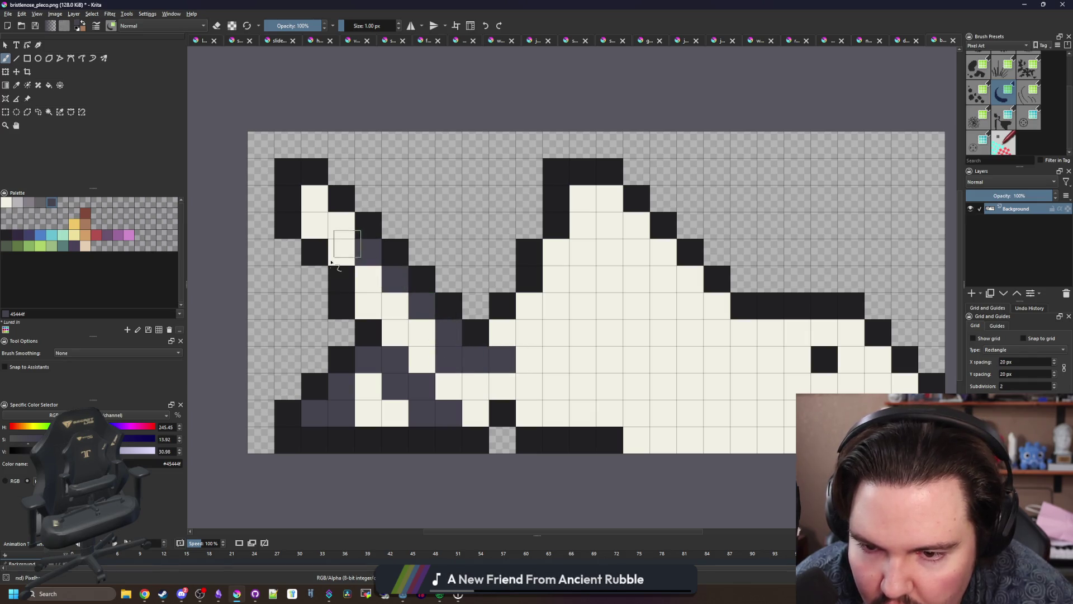
Step: Add a two-column dark grey stripe mid-body, return one cell to cream, and drop a trial dorsal-fin pixel
scroll(341, 313, down, 2)
scroll(499, 333, up, 2)
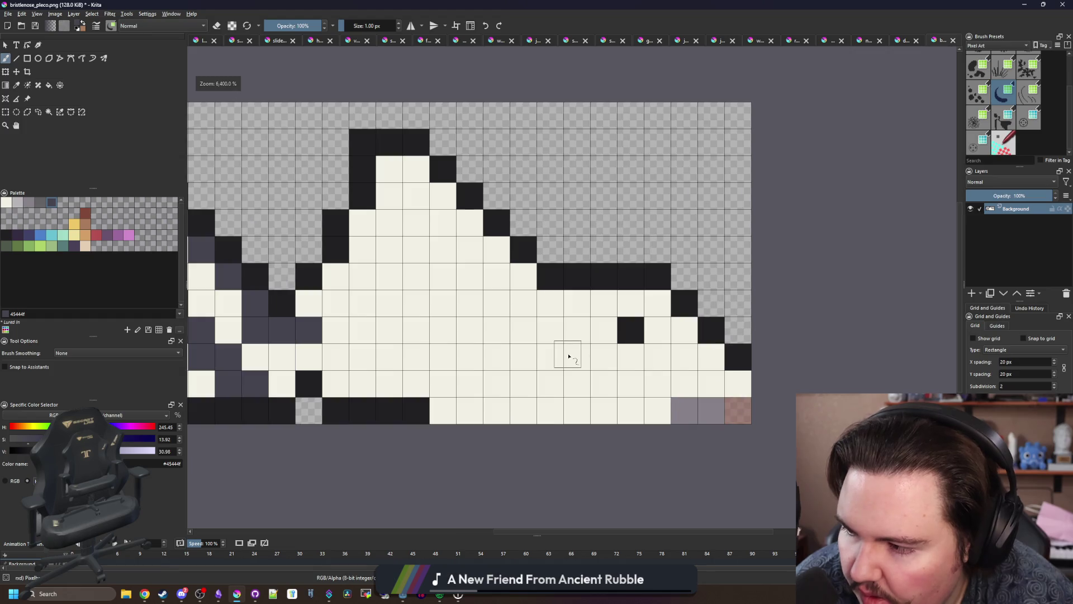
mouse_move(585, 384)
mouse_down()
mouse_move(553, 290)
mouse_move(551, 381)
mouse_move(484, 387)
mouse_up()
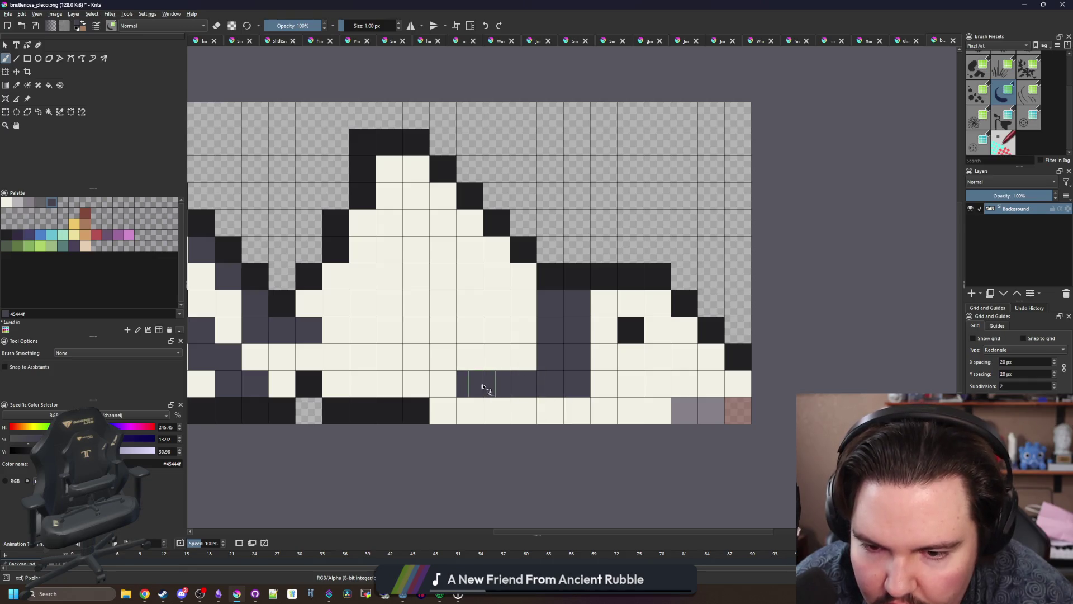
ctrl+click(609, 366)
click(582, 380)
ctrl+click(557, 329)
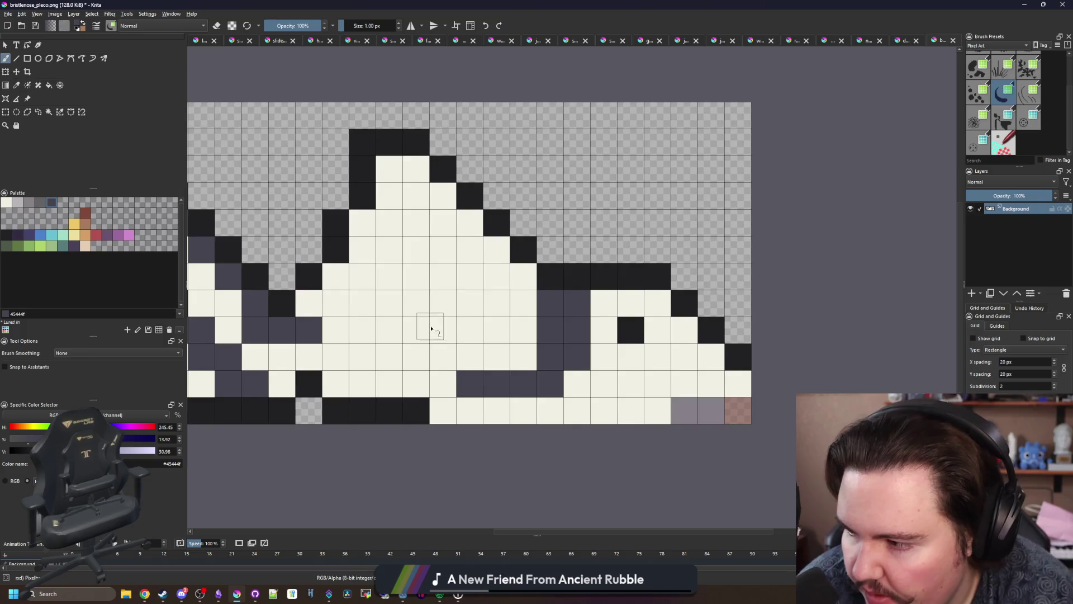
mouse_move(419, 227)
mouse_down()
mouse_move(472, 249)
mouse_move(443, 215)
mouse_up()
click(468, 190)
key(ctrl+z)
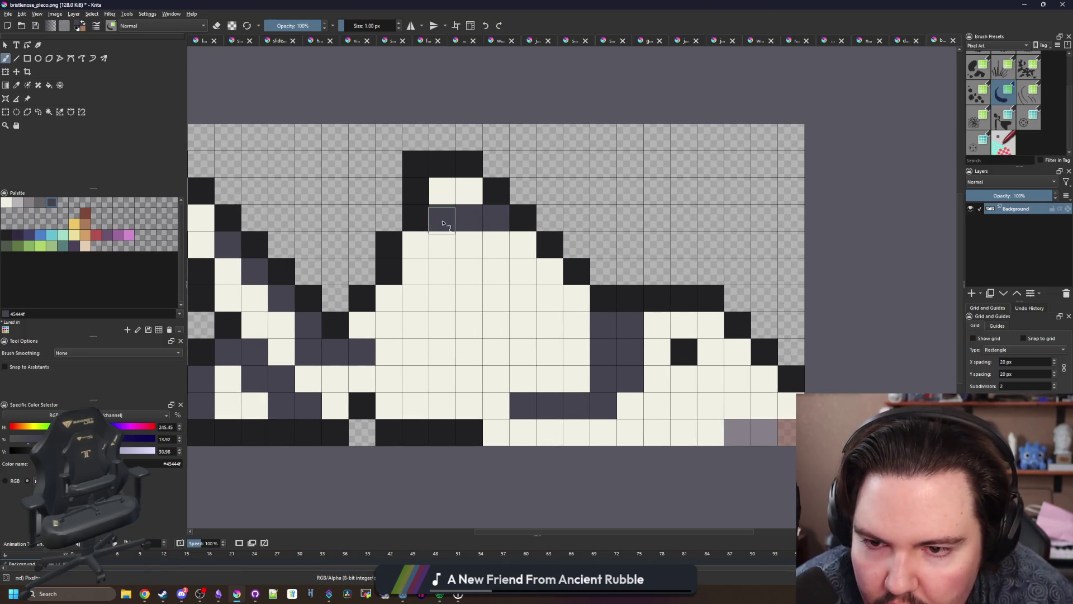
Step: Paint dark grey stripes across the dorsal fin, below it, on the lower body, and through mid-body
drag(546, 269, 409, 272)
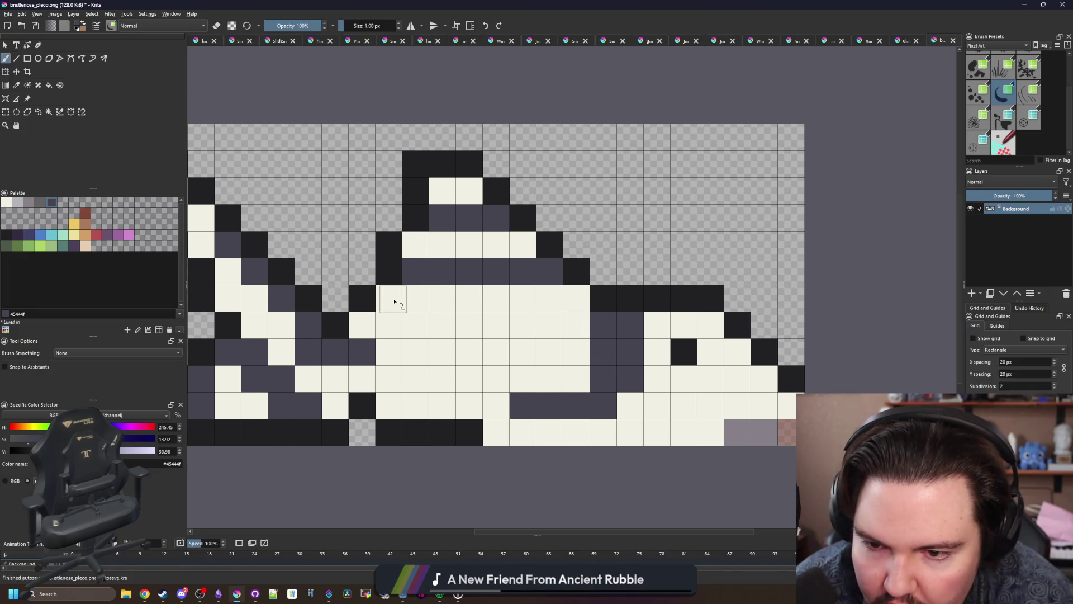
drag(394, 302, 469, 298)
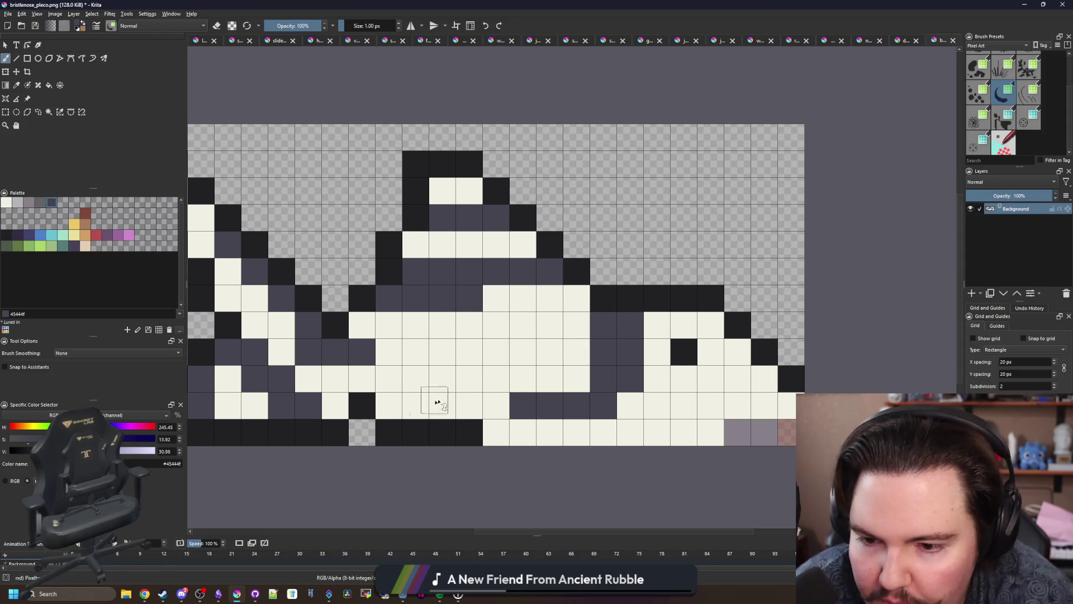
mouse_move(426, 397)
mouse_down()
mouse_move(383, 378)
mouse_move(358, 384)
mouse_up()
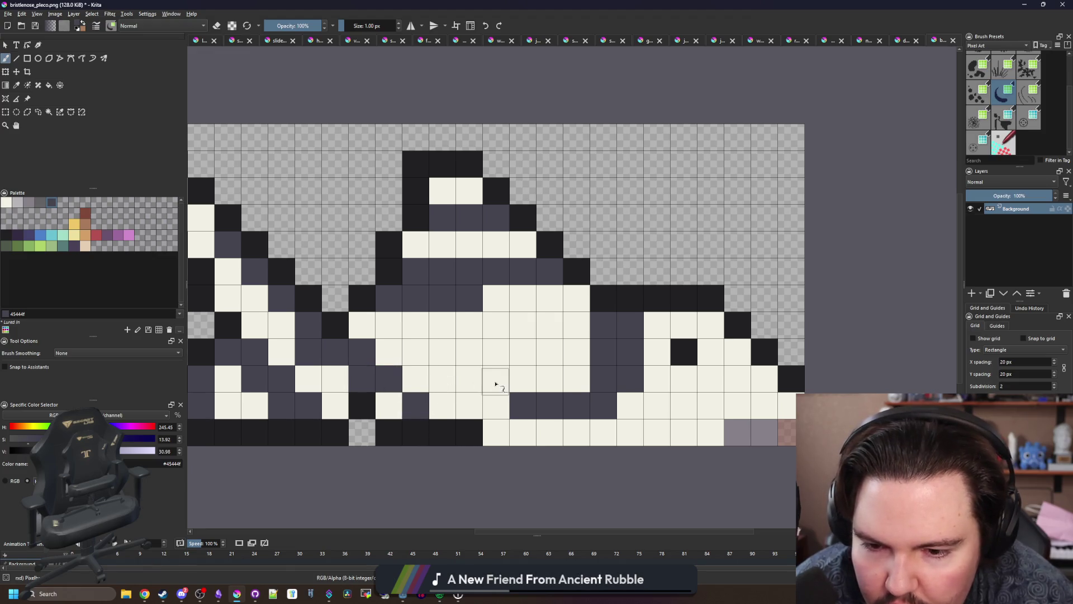
click(447, 414)
mouse_move(559, 352)
mouse_down()
mouse_move(568, 352)
mouse_move(462, 352)
mouse_move(407, 319)
mouse_move(353, 325)
mouse_up()
Step: Repaint one row of stripe cells cream and the adjacent row dark grey
scroll(481, 341, down, 8)
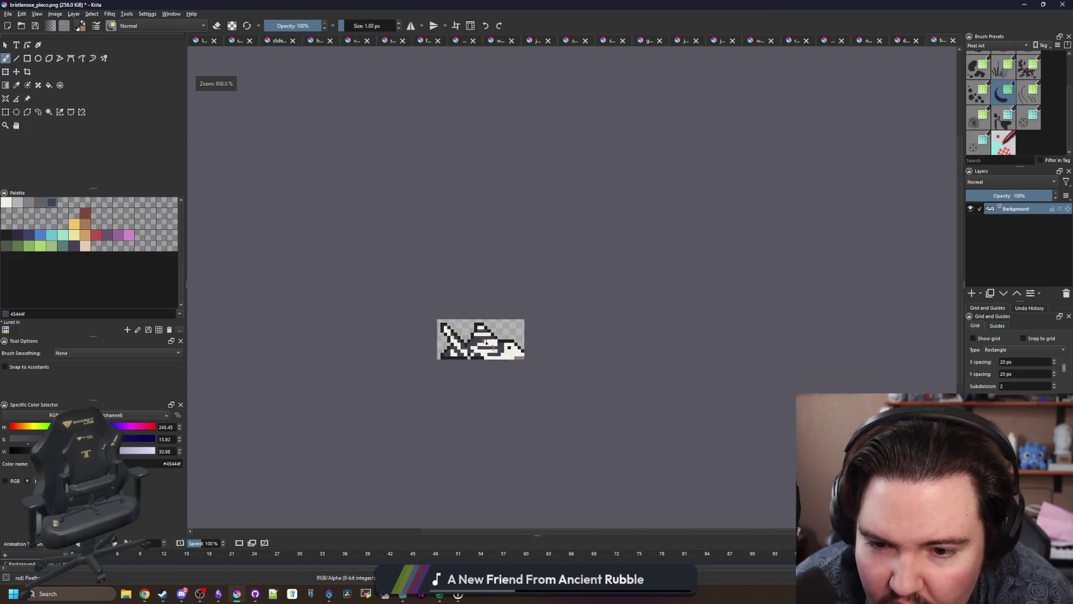
scroll(486, 324, up, 4)
scroll(478, 341, up, 3)
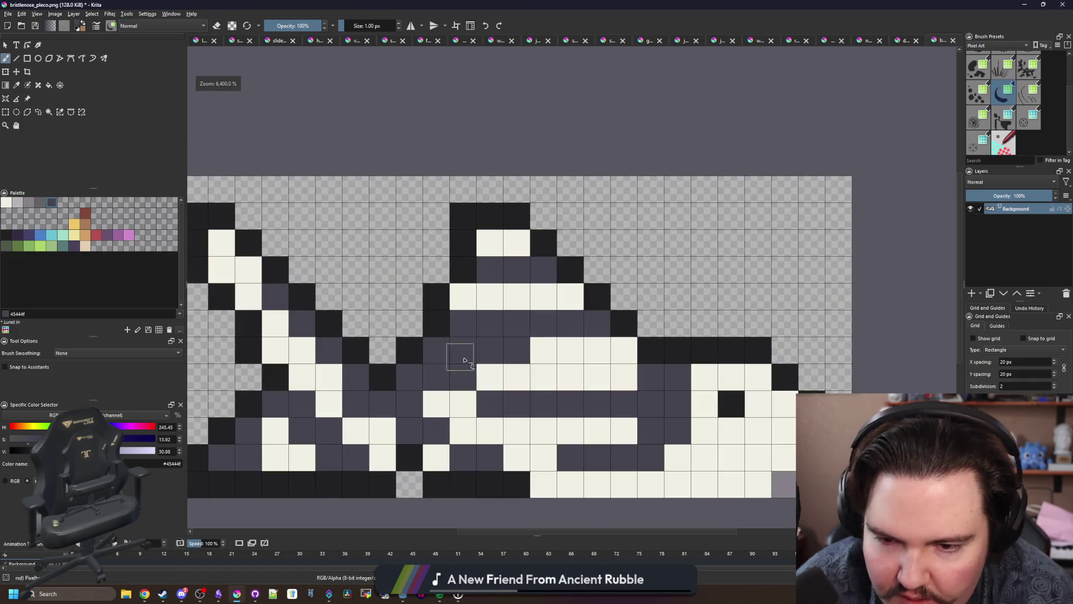
ctrl+click(550, 358)
drag(532, 350, 444, 356)
scroll(515, 356, down, 2)
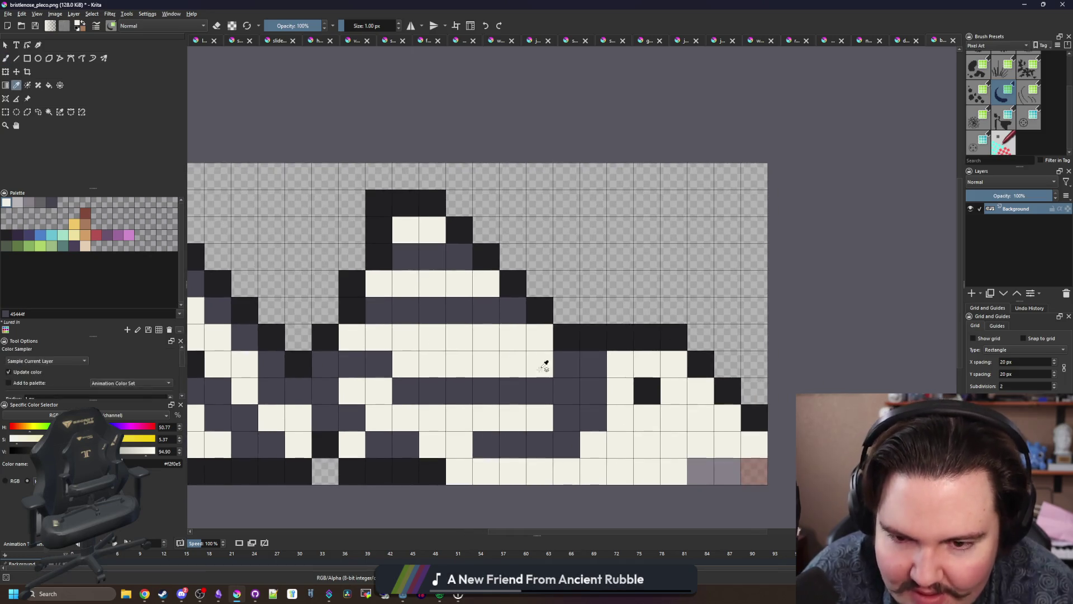
ctrl+click(576, 371)
drag(559, 364, 403, 364)
Step: Darken a tail-end cell, a full column of cells, and two cream cells near the tail
scroll(426, 349, down, 4)
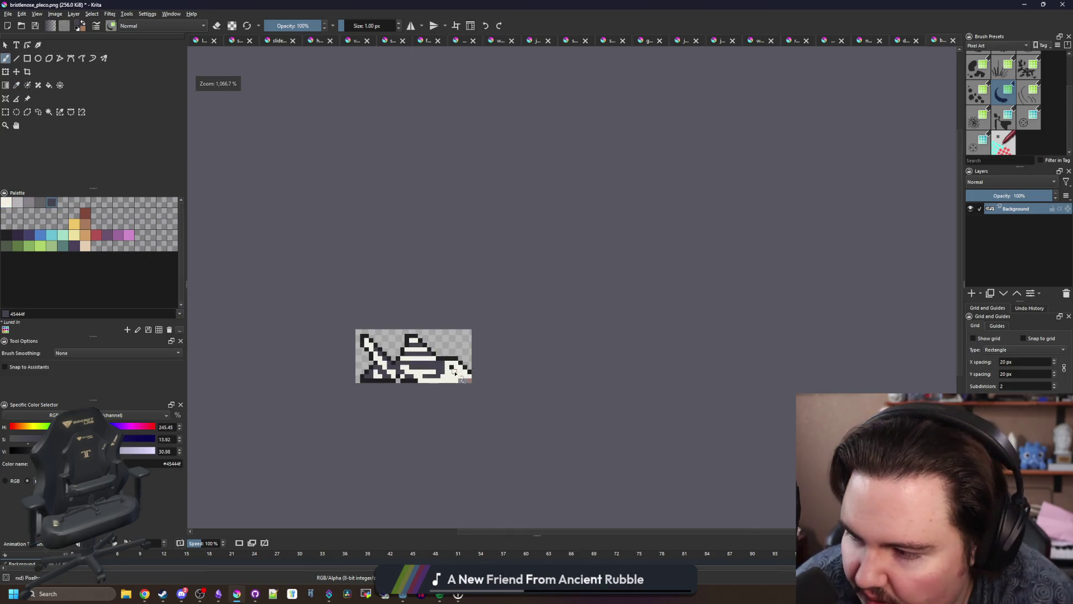
scroll(454, 372, up, 6)
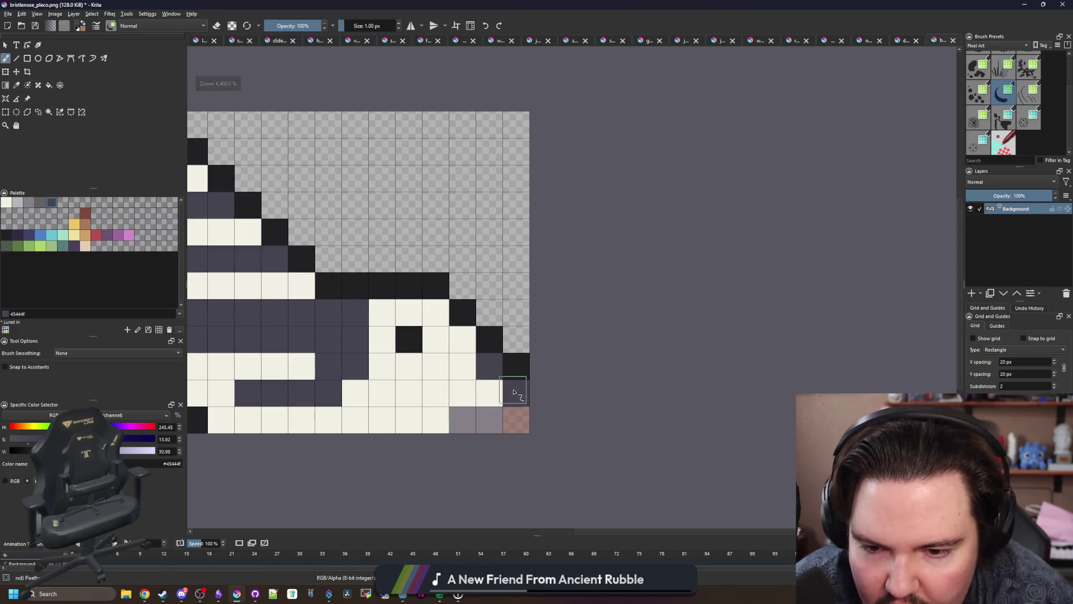
click(490, 392)
drag(426, 311, 441, 413)
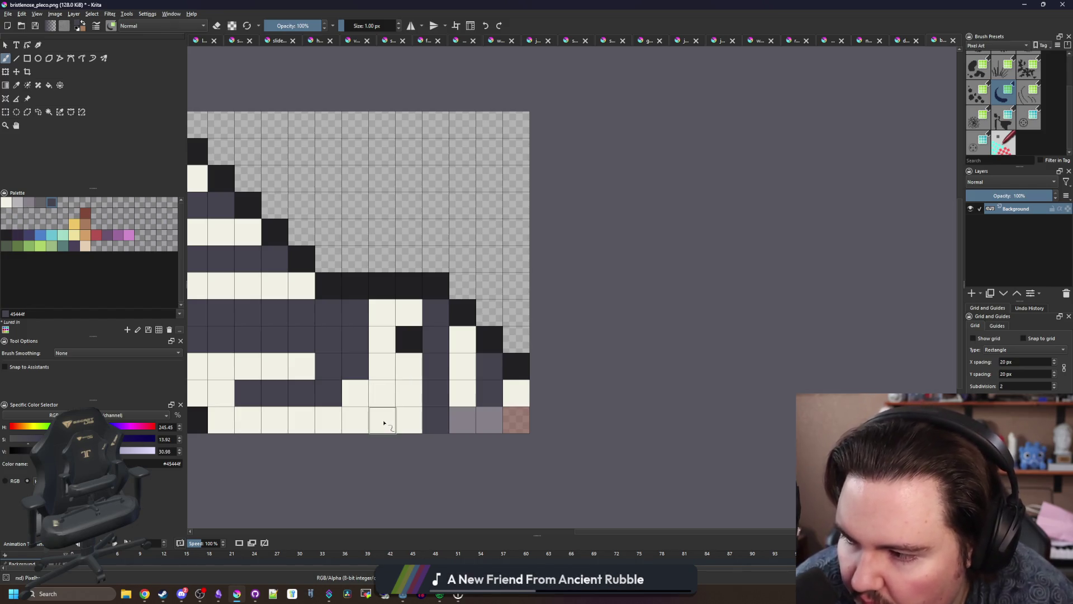
drag(407, 363, 408, 312)
scroll(512, 375, down, 6)
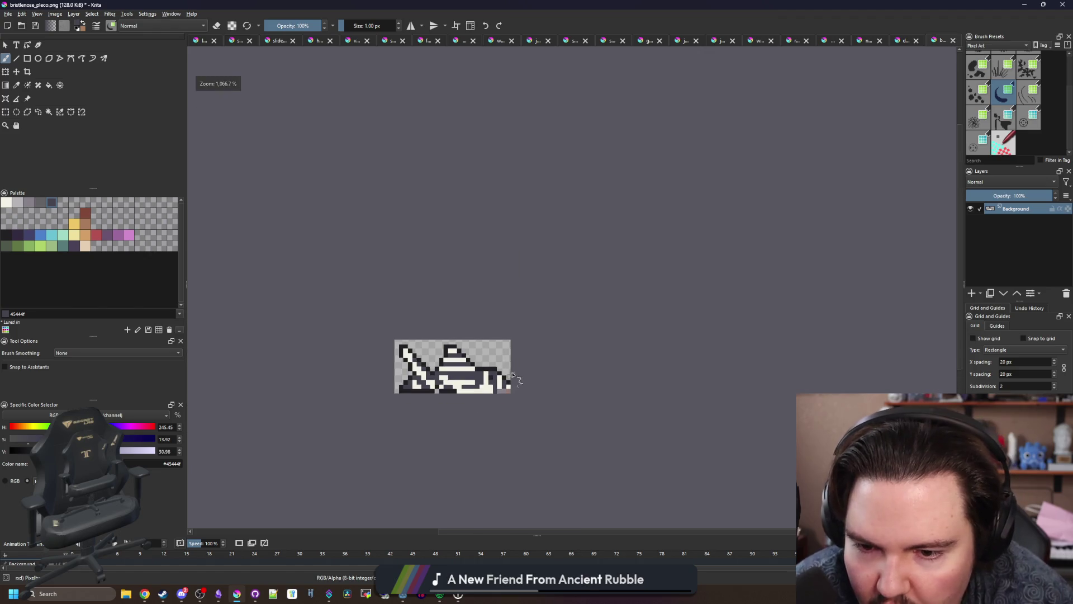
Step: Fill the pleco's grey body area with the near-black palette colour
scroll(474, 339, down, 4)
scroll(452, 329, up, 8)
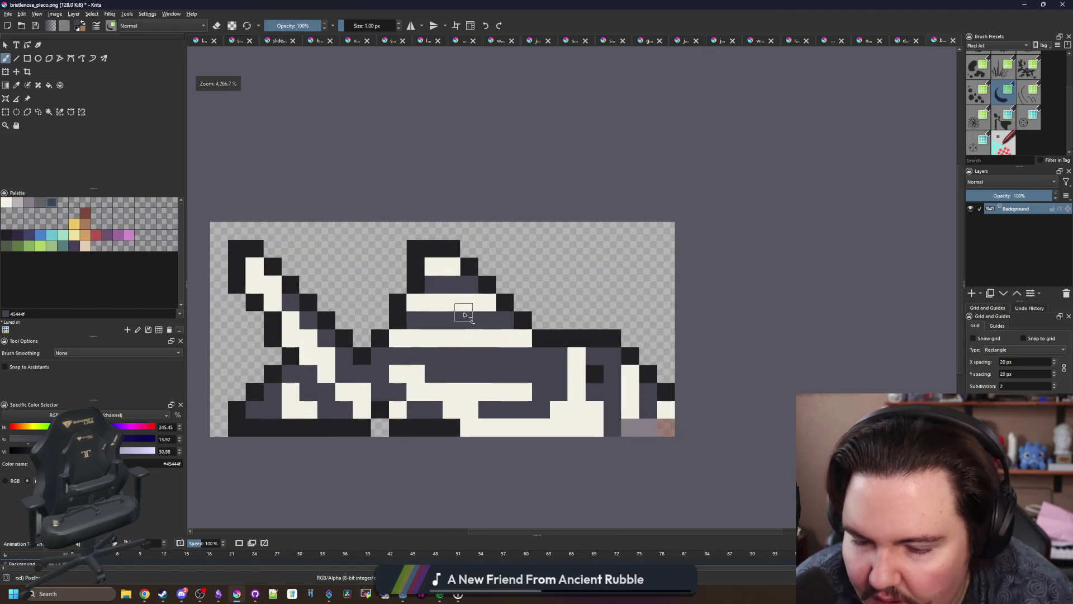
key(alt+Tab)
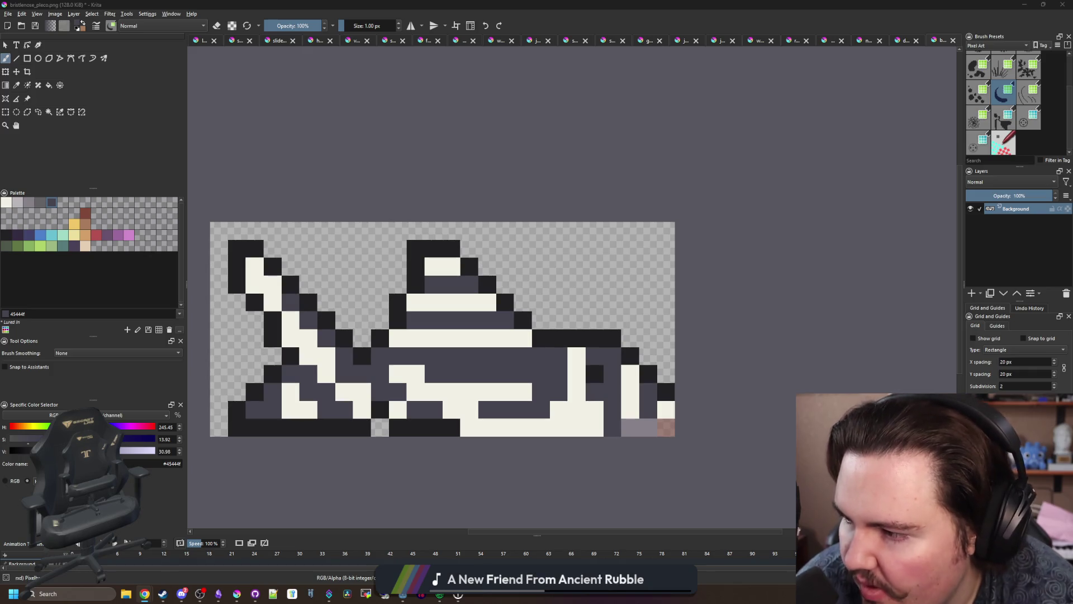
key(alt+Tab)
scroll(451, 338, up, 1)
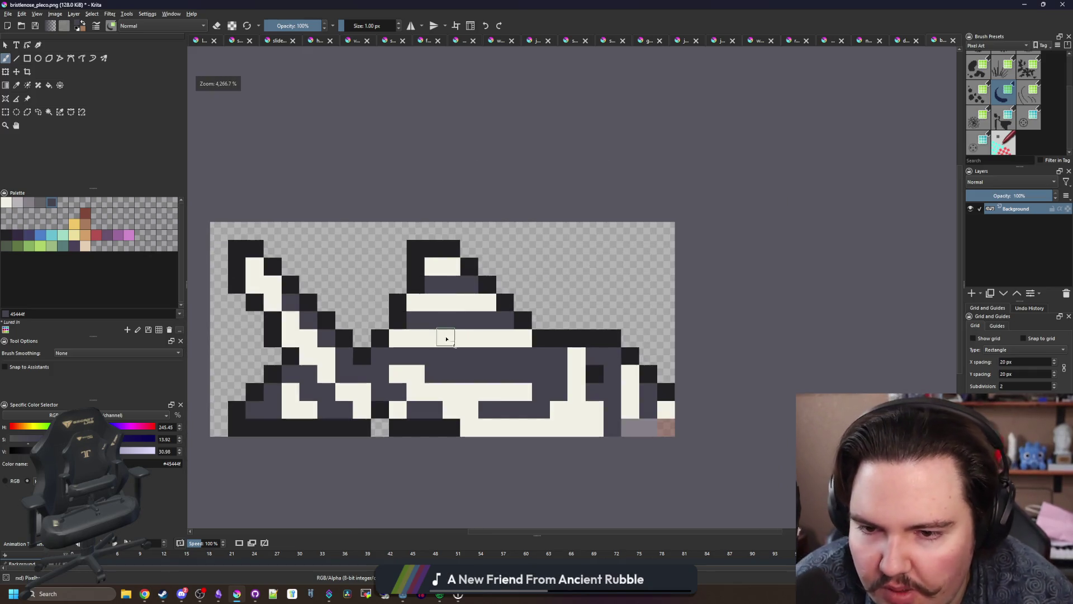
scroll(450, 339, down, 1)
scroll(452, 341, up, 1)
click(25, 204)
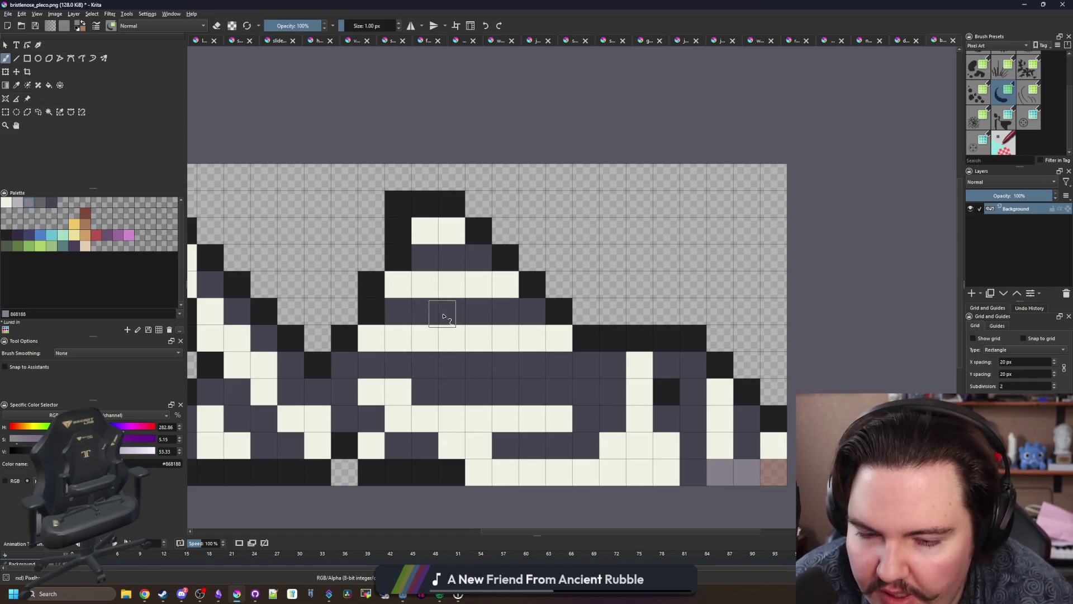
scroll(567, 331, down, 1)
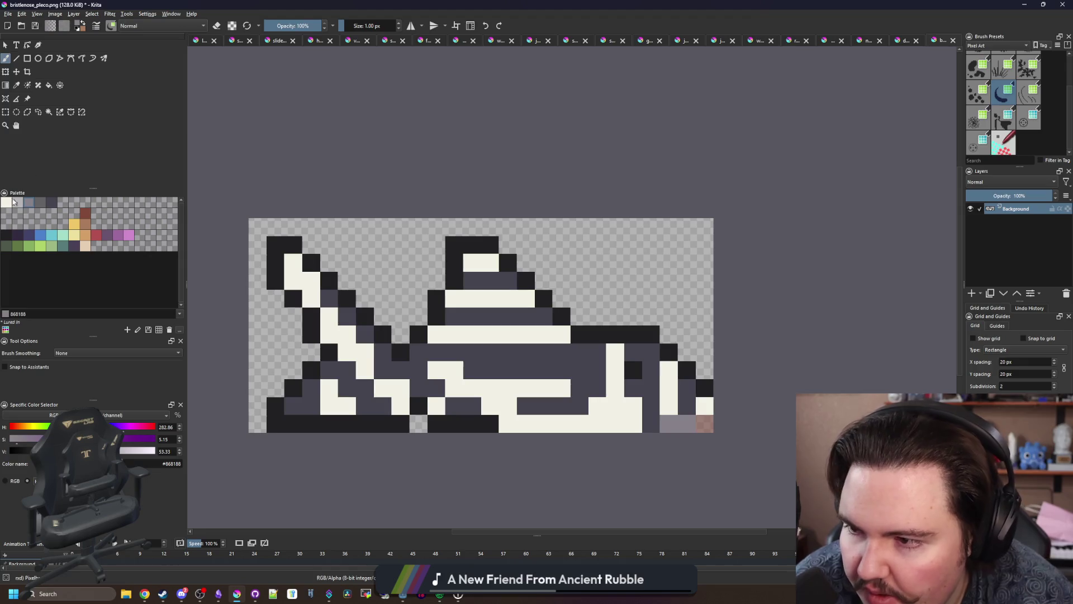
click(6, 235)
key(f)
click(501, 364)
Step: Paint four underside cells near the tail in a slightly lighter grey
scroll(413, 346, down, 5)
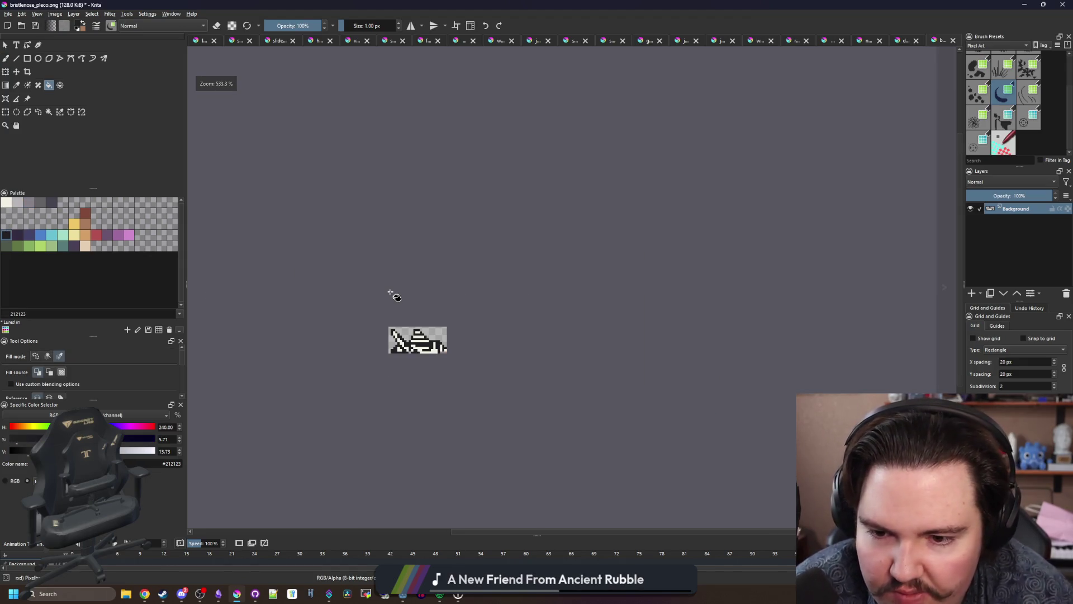
scroll(396, 297, down, 1)
scroll(405, 306, up, 7)
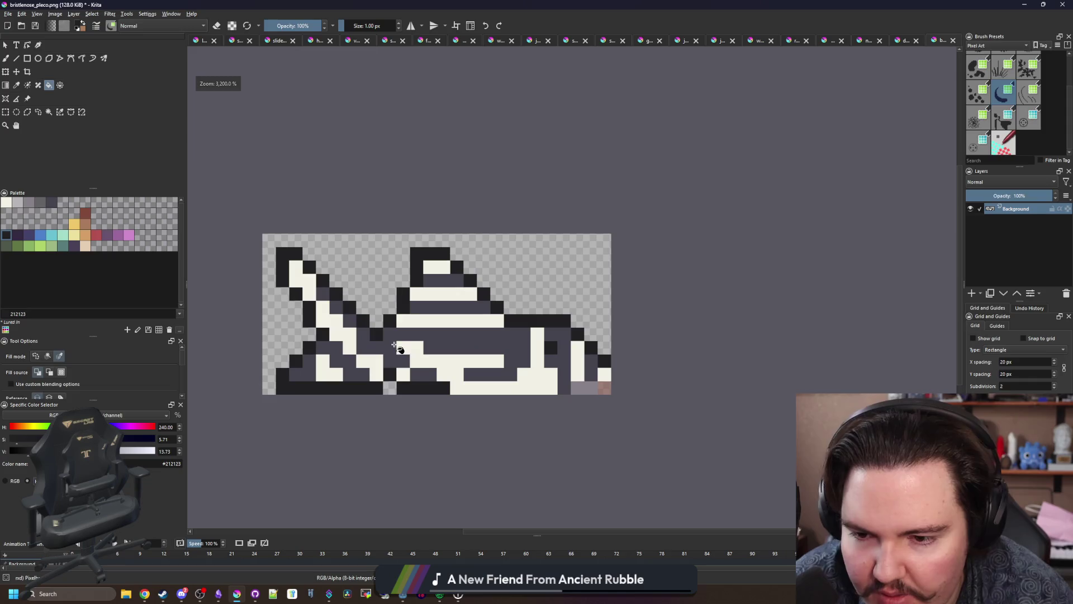
key(b)
scroll(213, 246, up, 1)
click(53, 205)
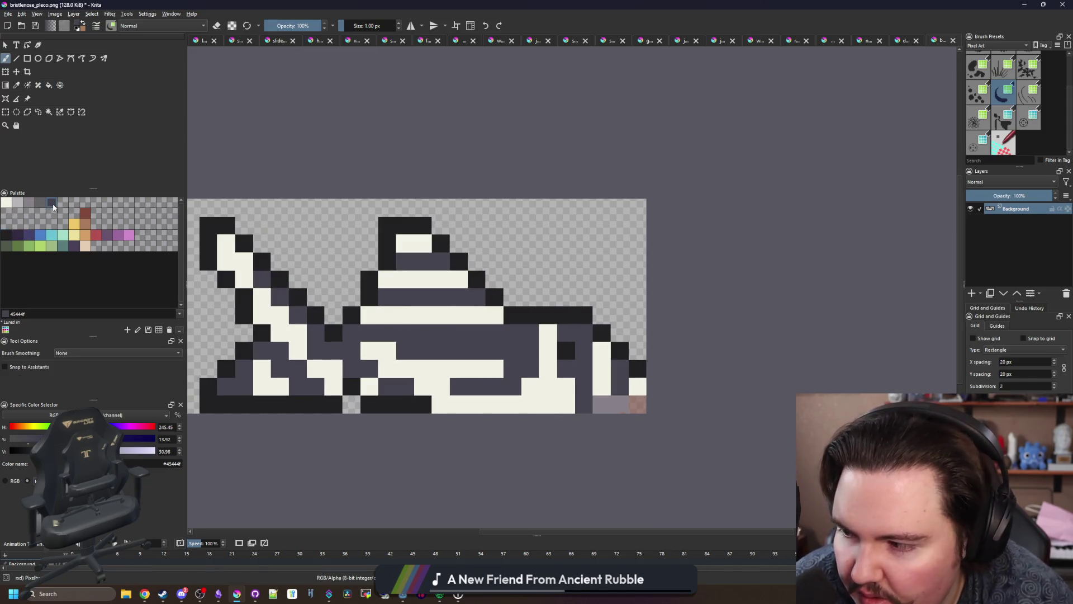
scroll(486, 360, up, 1)
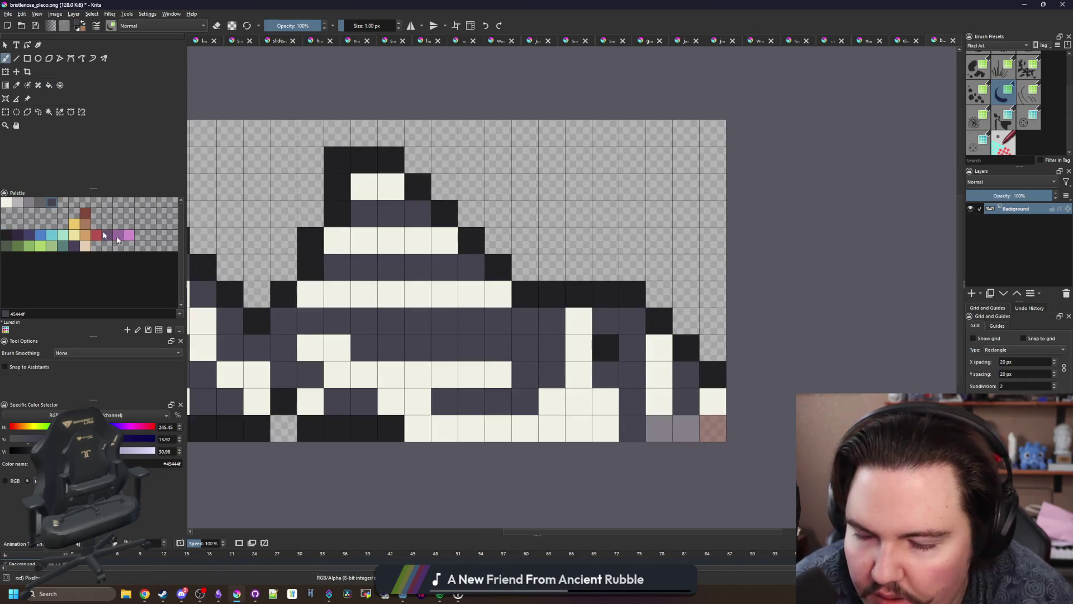
click(40, 203)
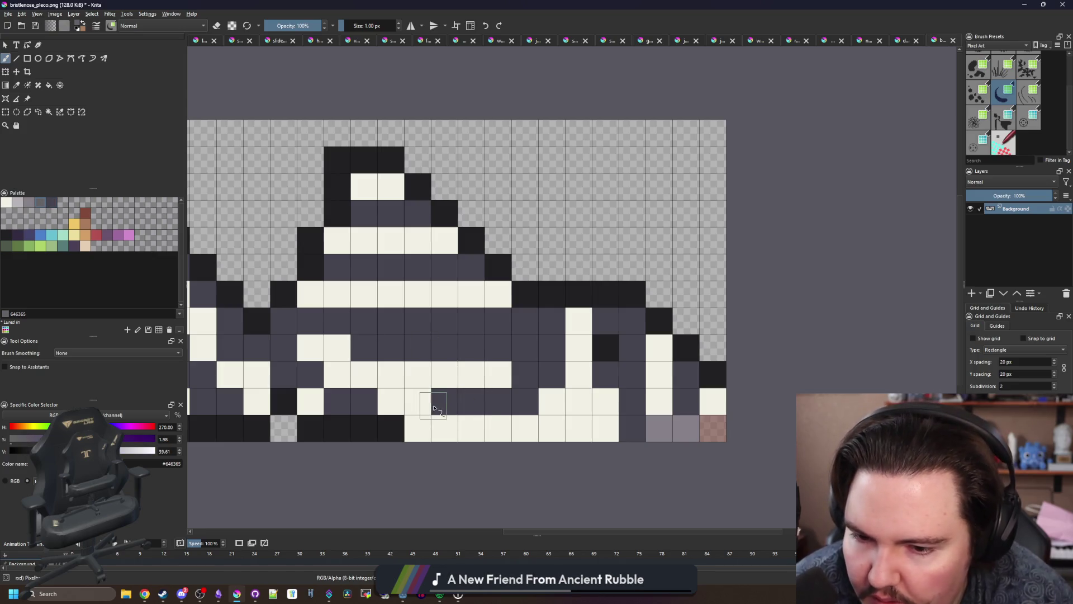
click(417, 428)
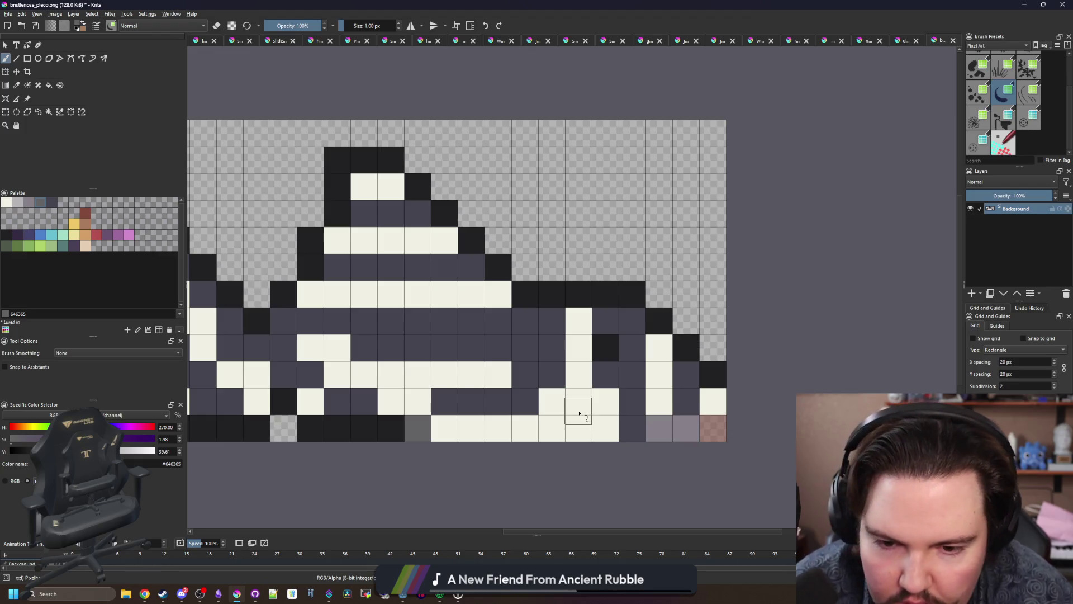
drag(560, 394, 578, 428)
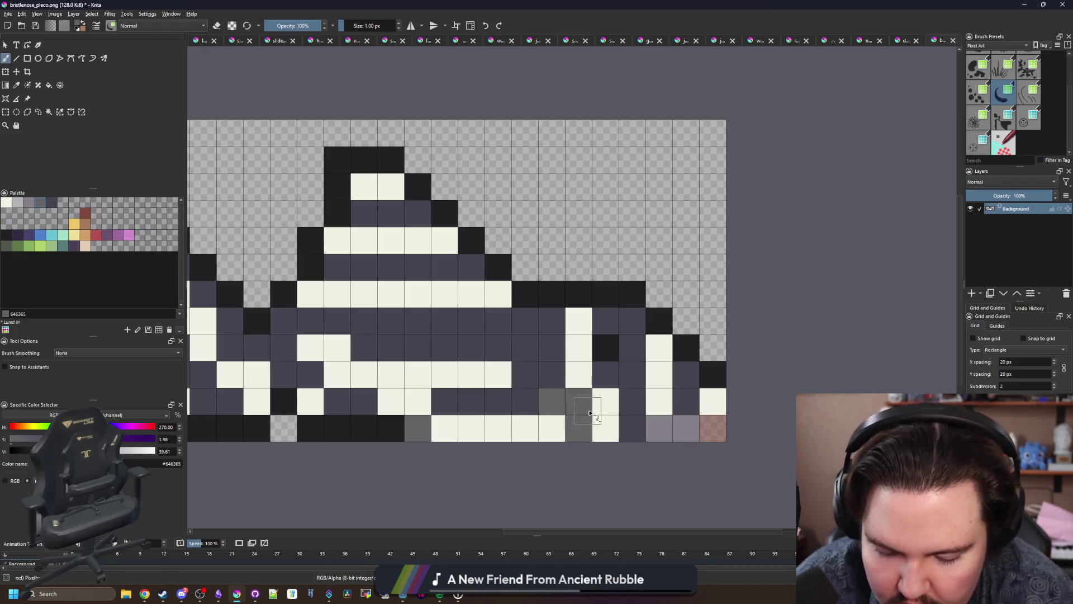
Step: Paint one underside cell in an even lighter grey
key(p)
click(30, 202)
key(b)
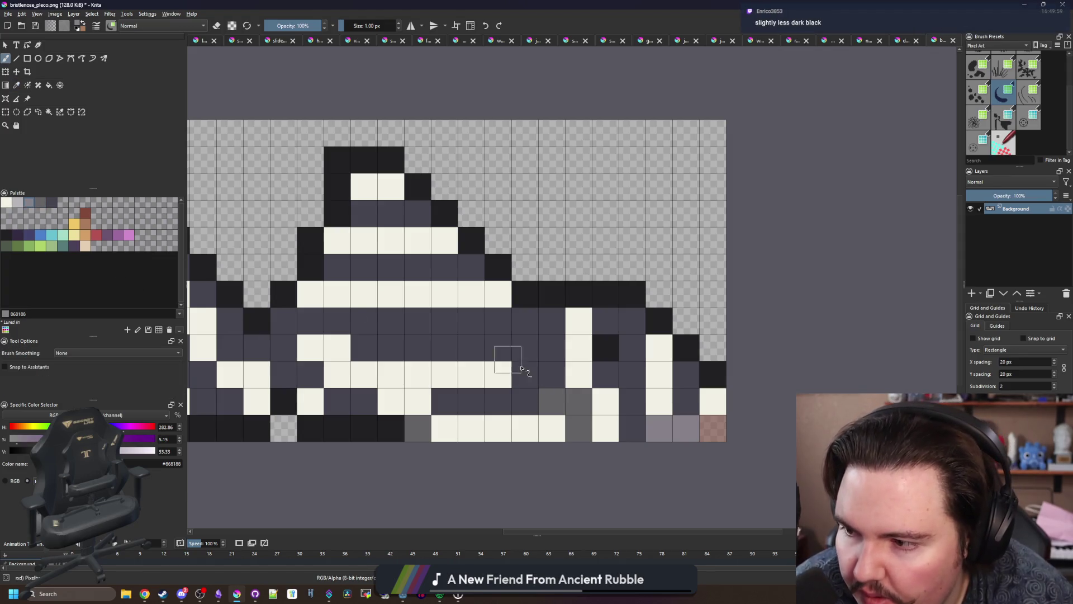
click(578, 401)
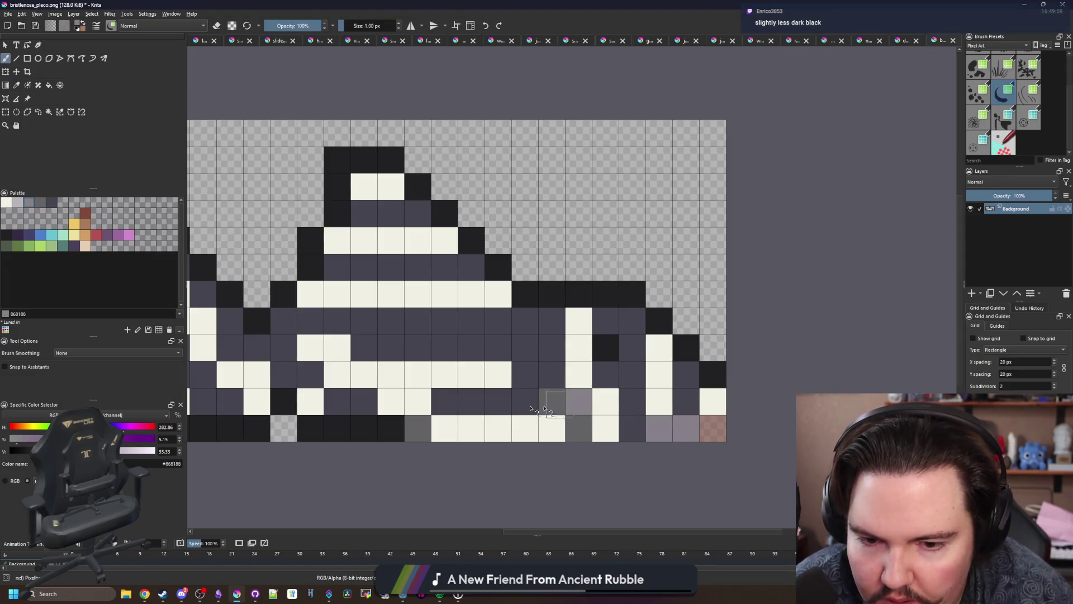
scroll(503, 408, left, 3)
scroll(503, 408, up, 1)
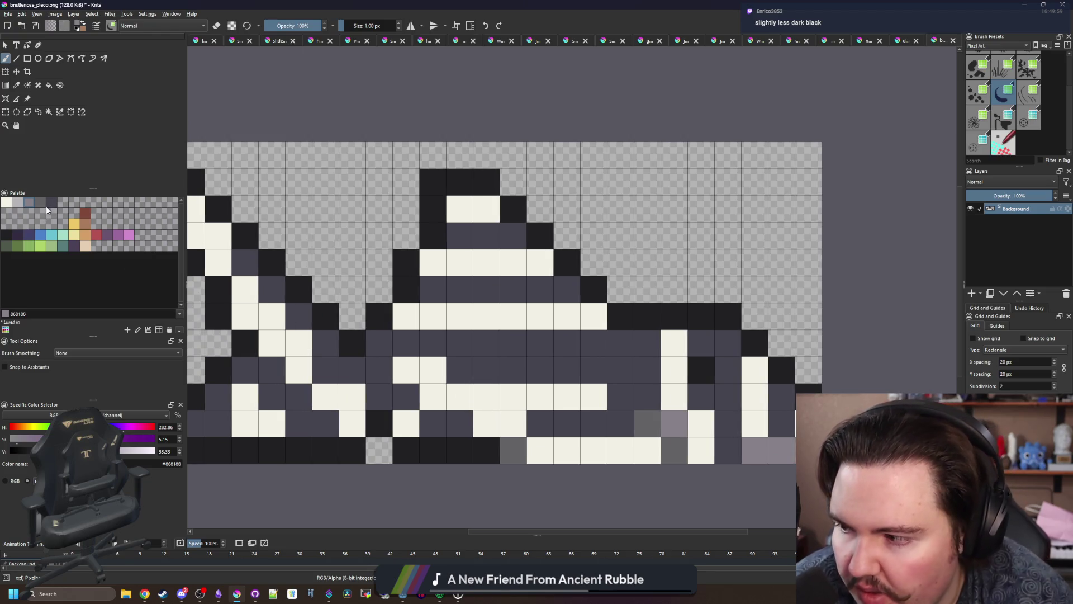
Step: Fill the light grey underside cells with the palest grey
click(43, 201)
key(f)
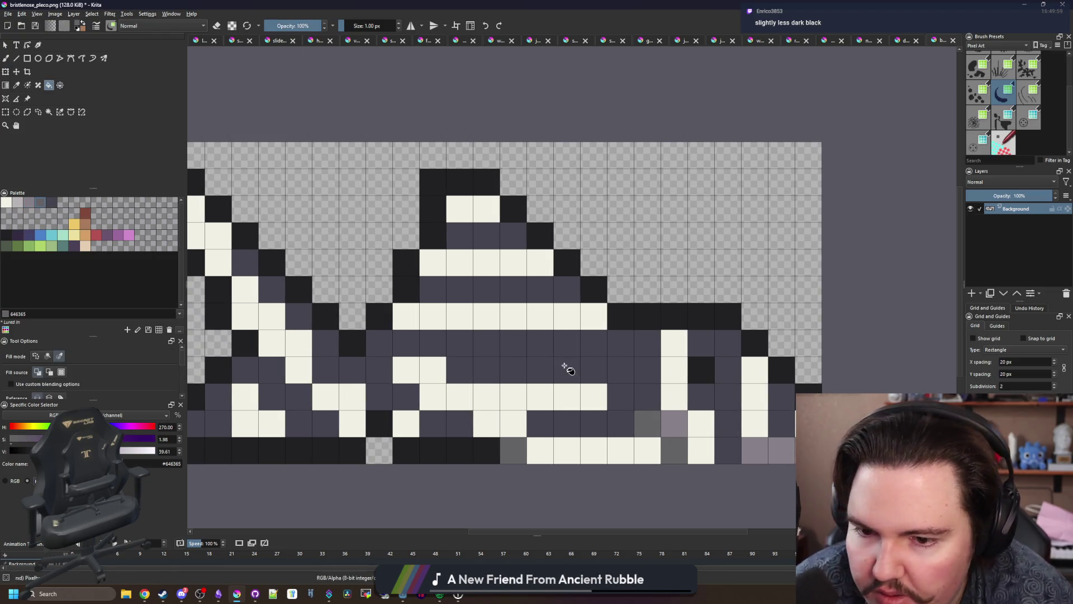
scroll(437, 267, down, 8)
scroll(436, 268, up, 10)
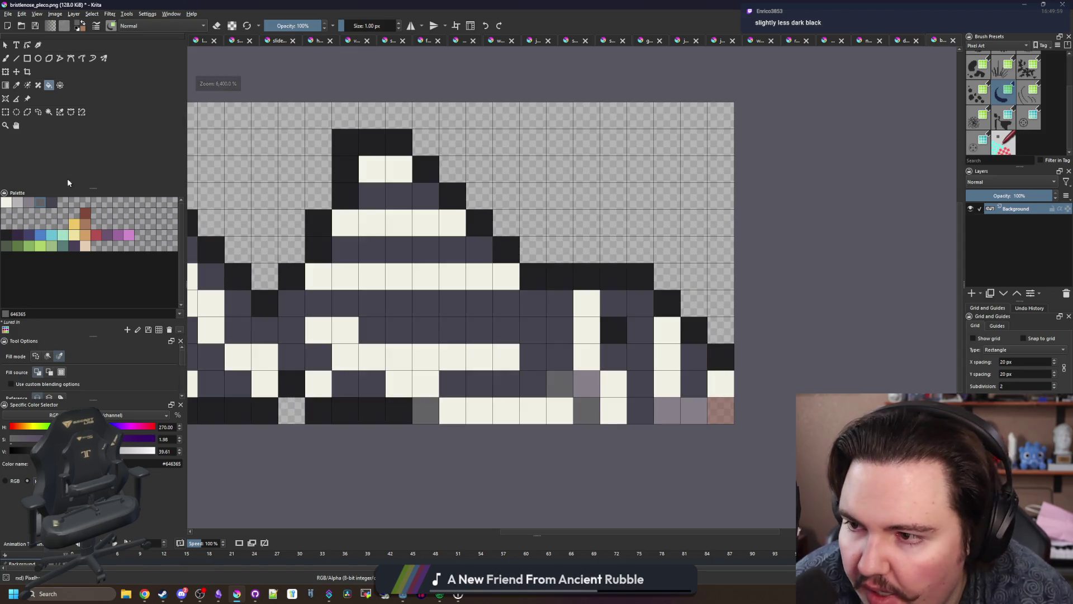
click(51, 202)
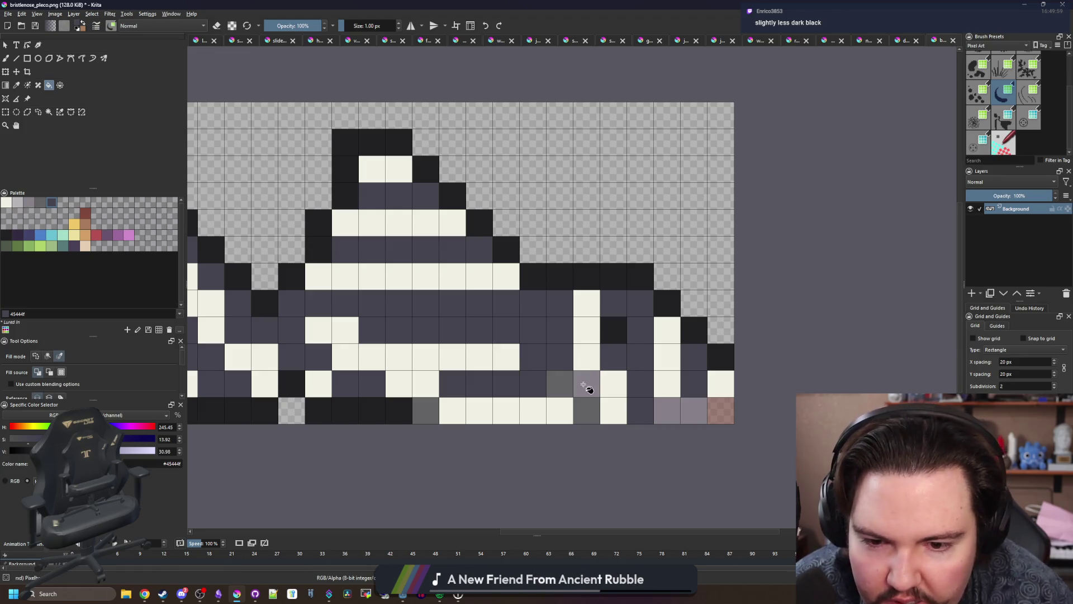
click(31, 203)
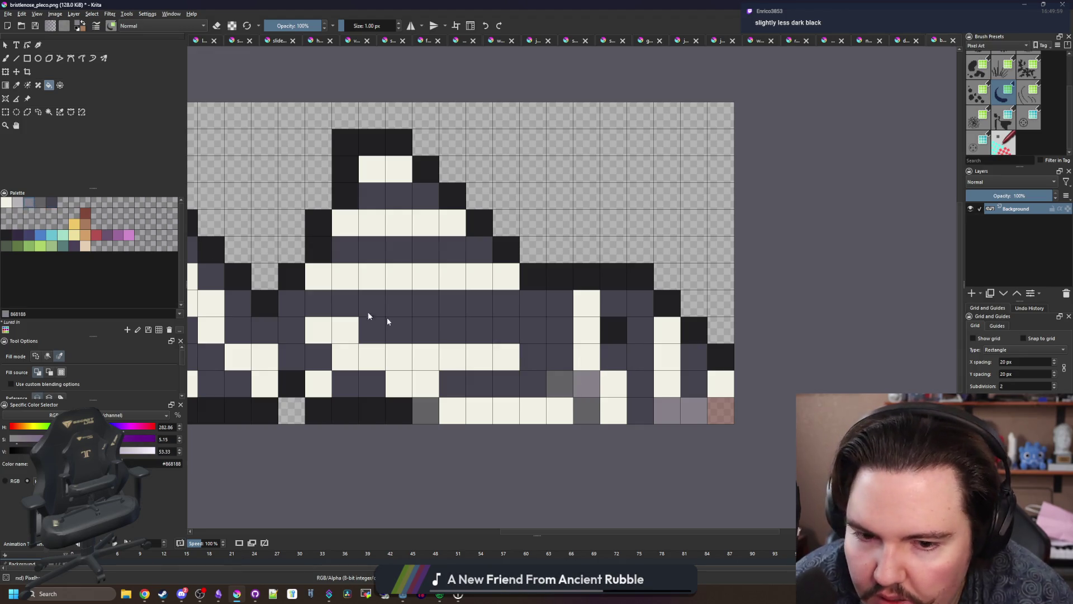
click(18, 203)
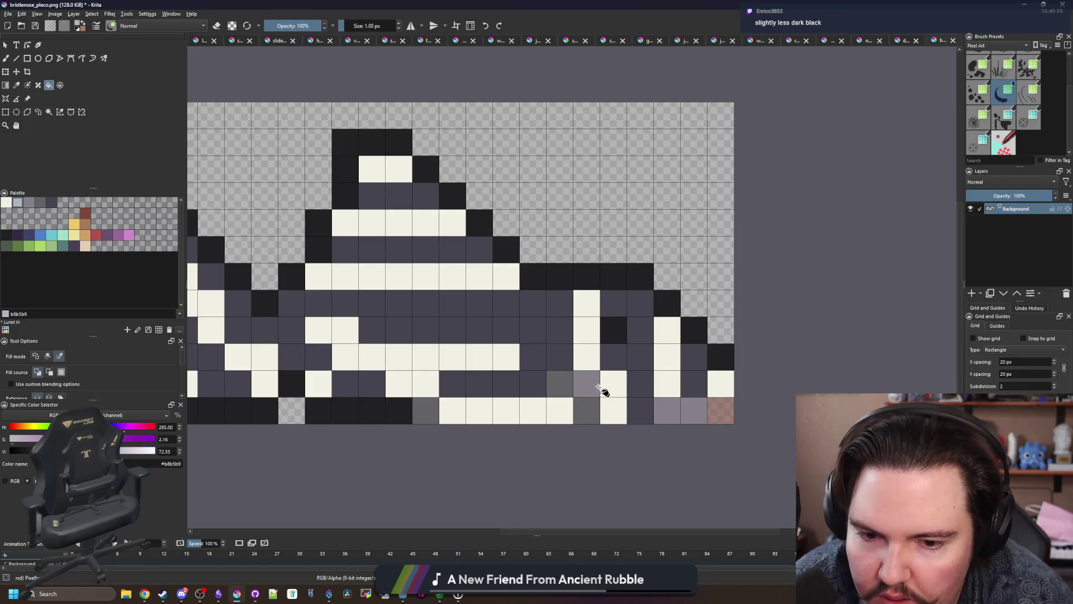
click(598, 390)
Step: Fill some dark grey cells lighter grey and the dark body mid grey
click(31, 204)
click(555, 383)
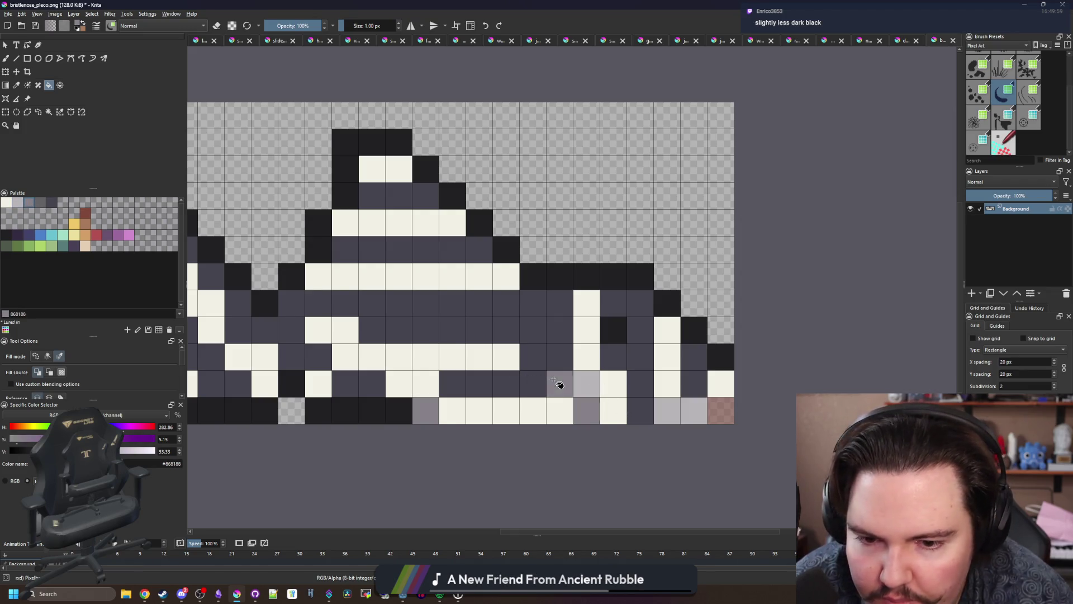
click(40, 202)
click(331, 291)
scroll(462, 289, down, 5)
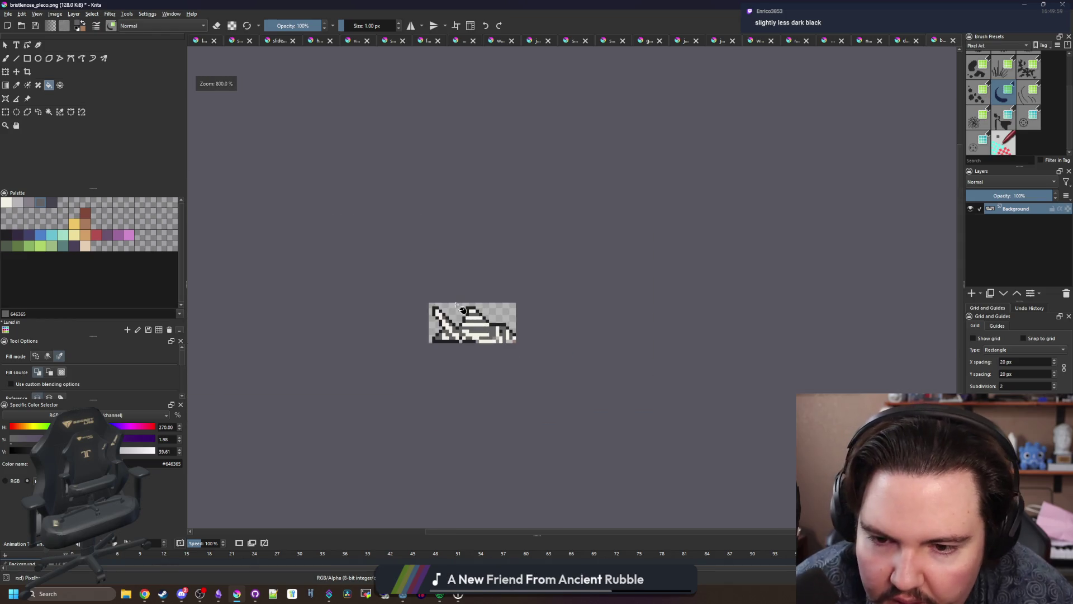
scroll(462, 289, up, 12)
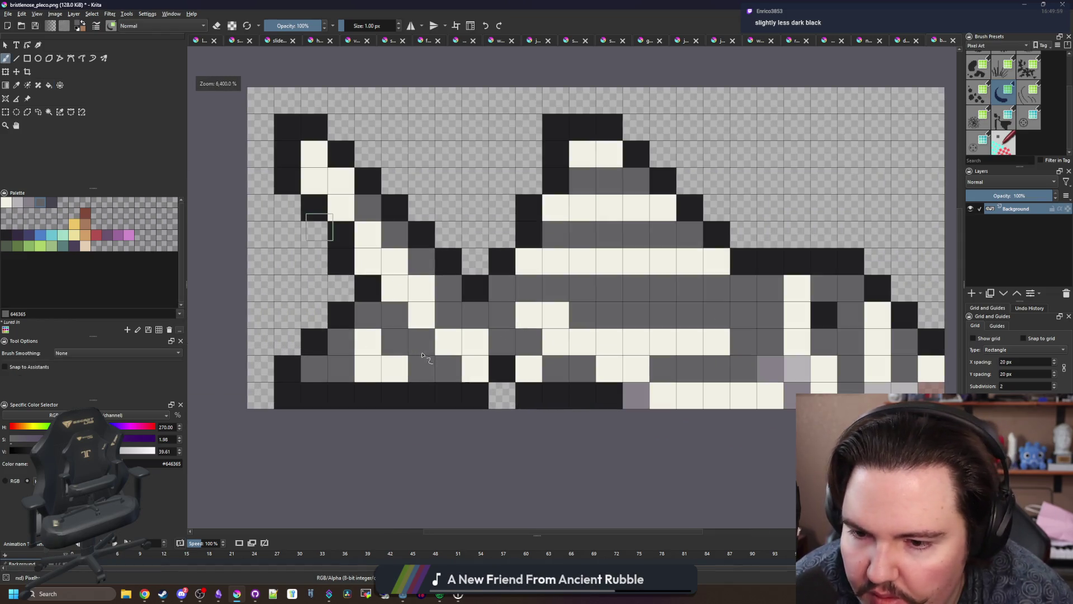
Step: Sample the grey-purple #868188 and touch up a few stray stripe cells, undoing a mistaken cell
key(b)
ctrl+click(760, 380)
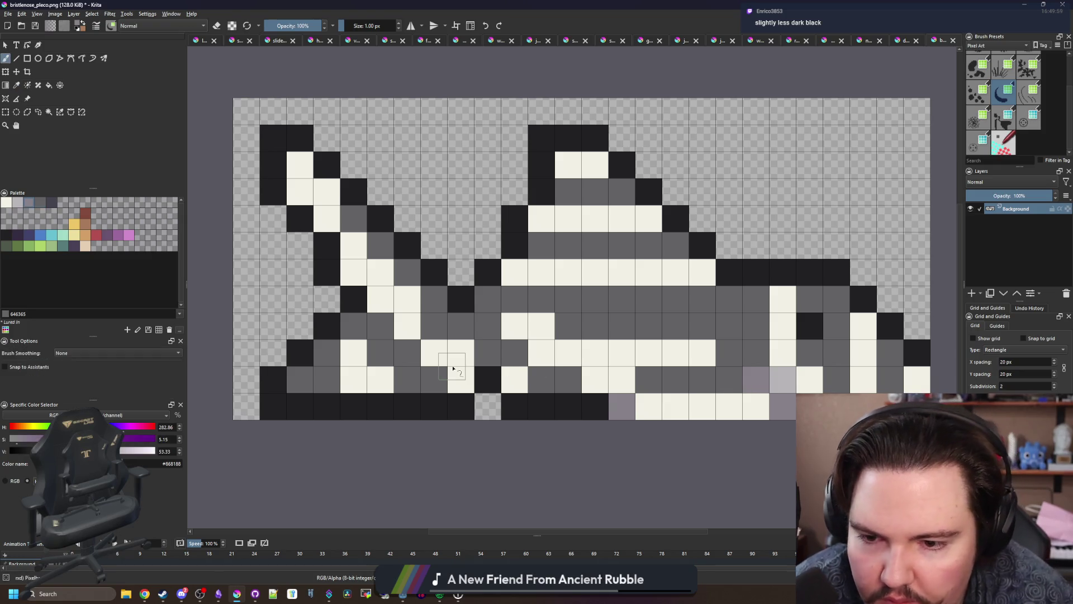
click(461, 380)
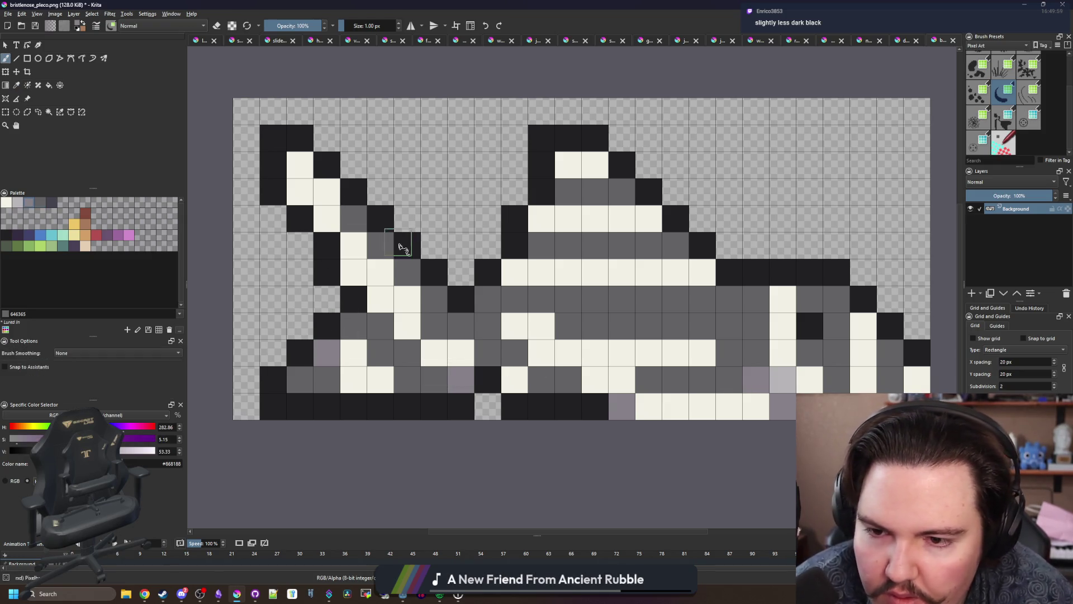
scroll(391, 302, down, 2)
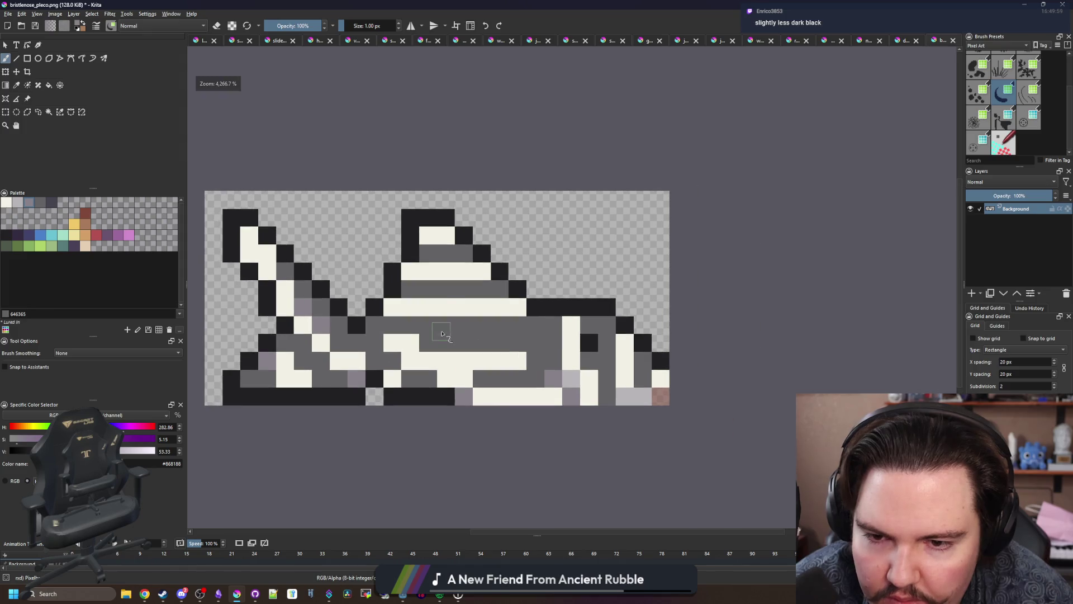
scroll(351, 345, up, 2)
key(ctrl+z)
key(ctrl+z)
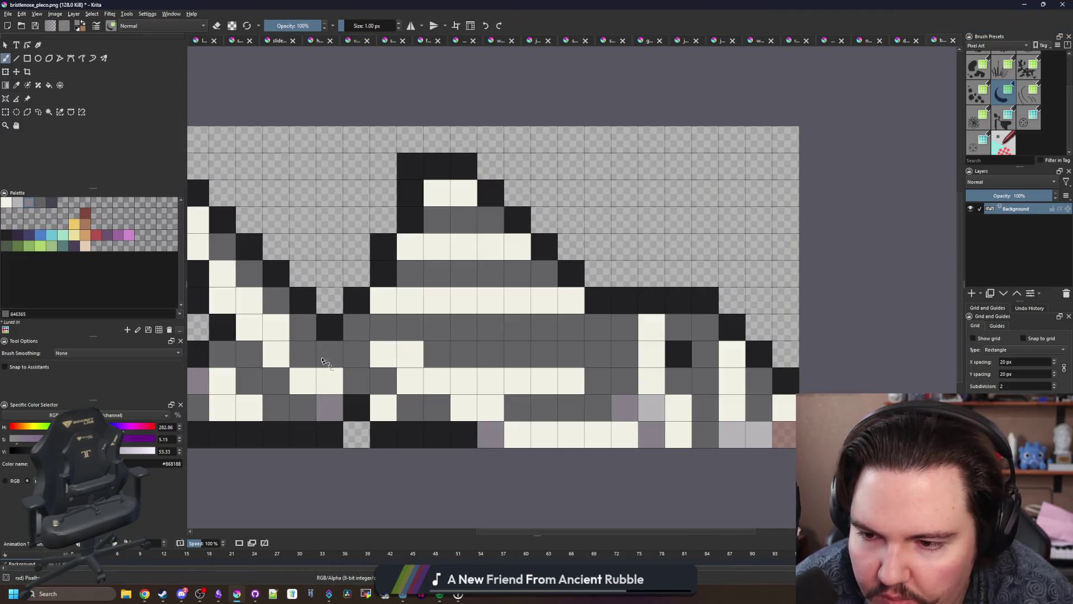
click(303, 354)
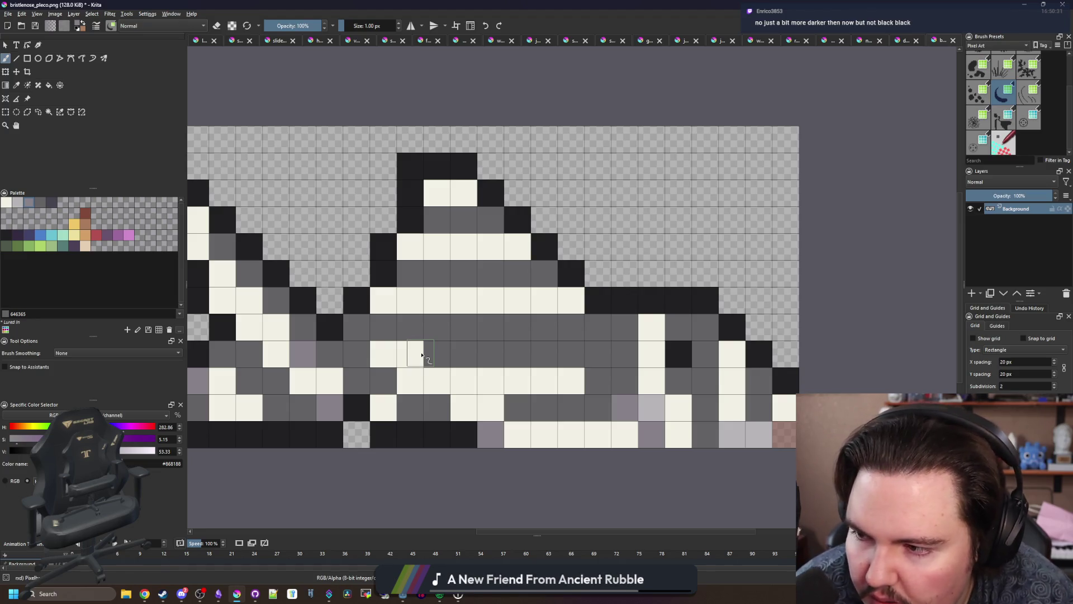
Step: Fill-replace all mid-grey stripe pixels with a darker slate grey
scroll(422, 355, down, 2)
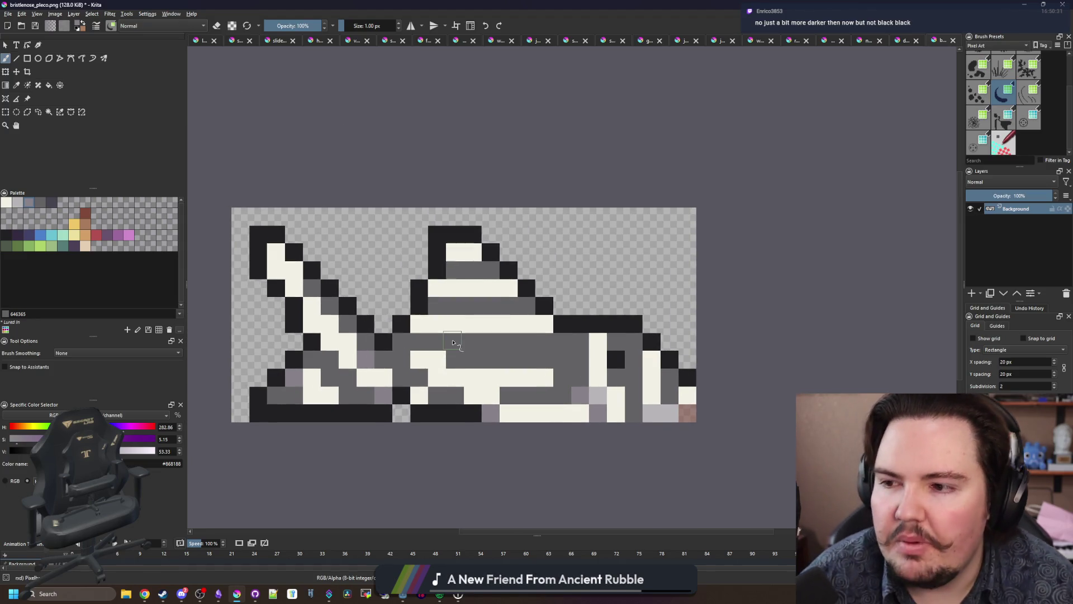
click(453, 343)
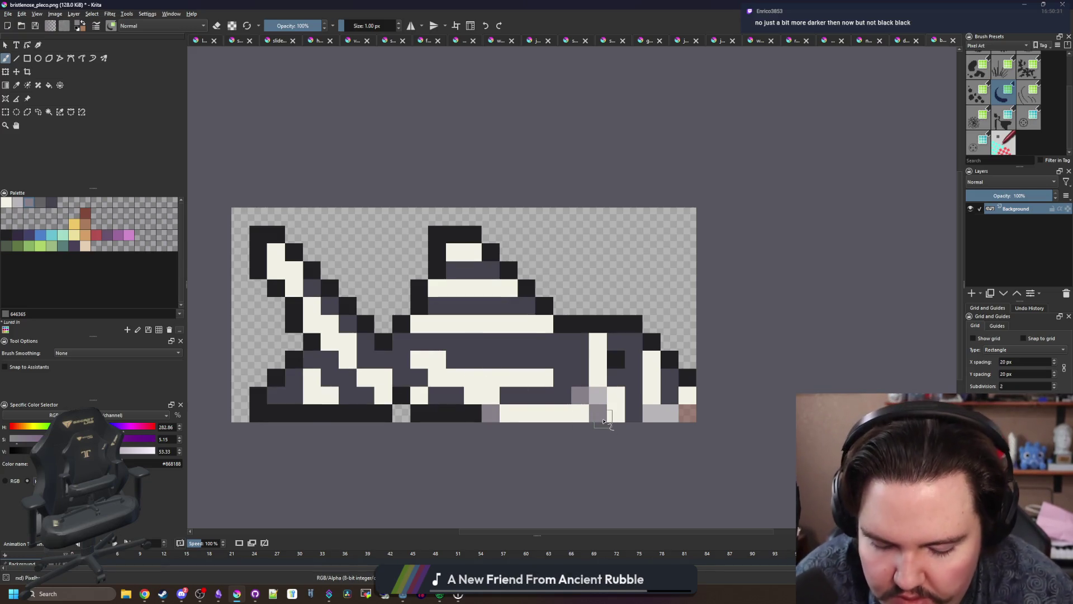
scroll(604, 421, up, 1)
key(p)
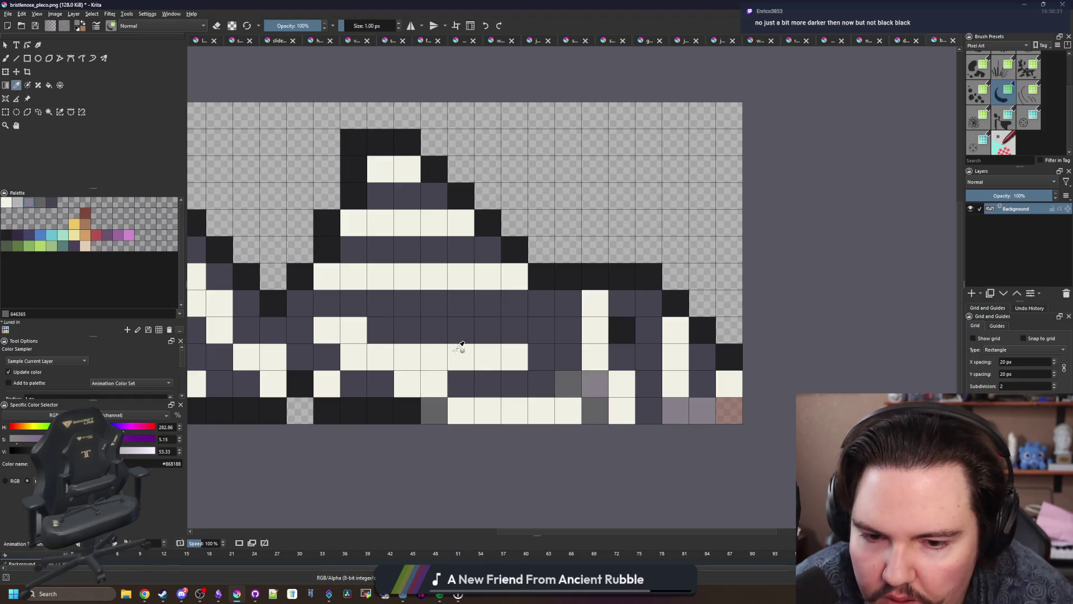
Step: Add dark grey #646365 shading cells on the body and dorsal fin, undoing a trial row stroke
click(555, 384)
key(b)
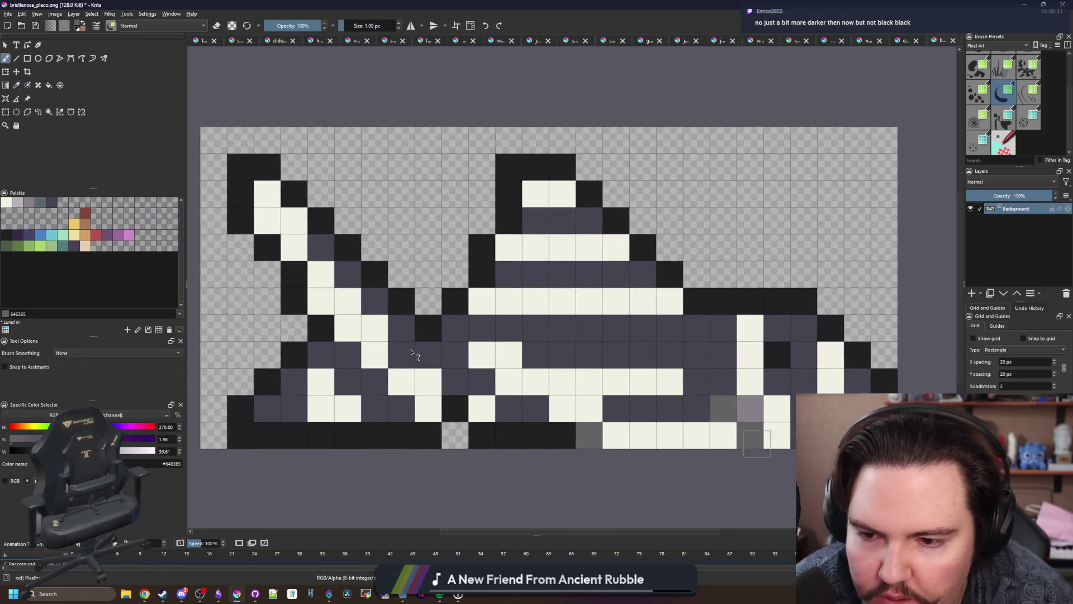
click(401, 354)
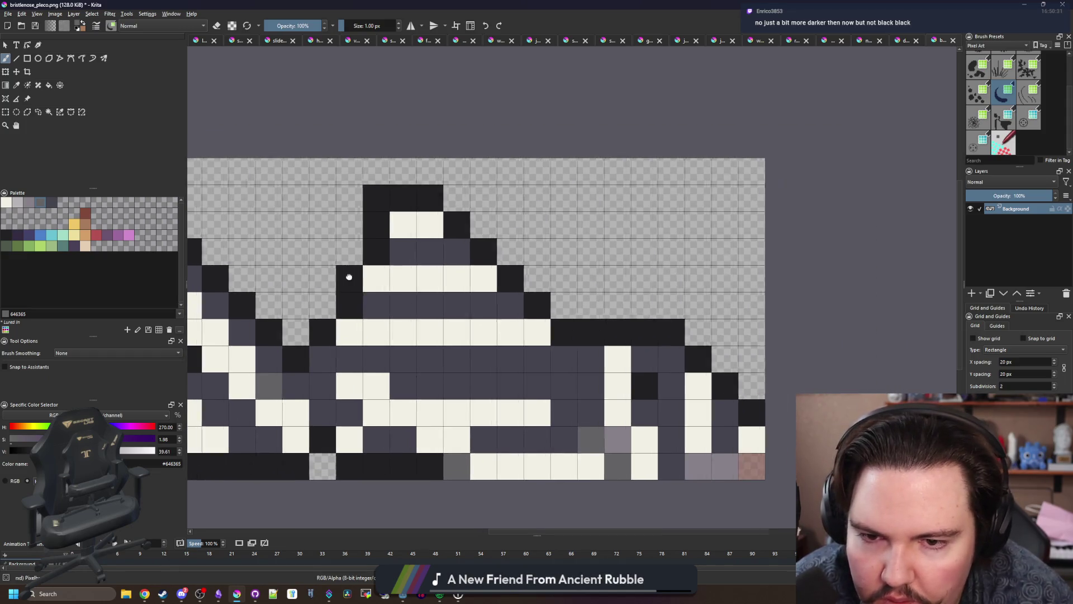
drag(488, 247, 350, 278)
click(422, 228)
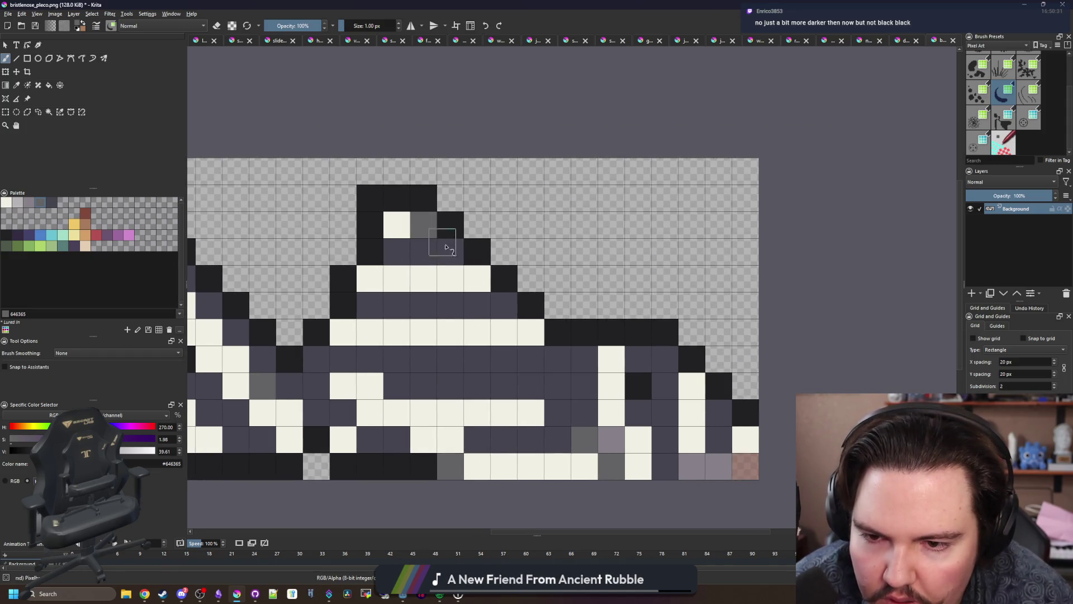
drag(523, 329, 336, 329)
key(ctrl+z)
key(ctrl+z)
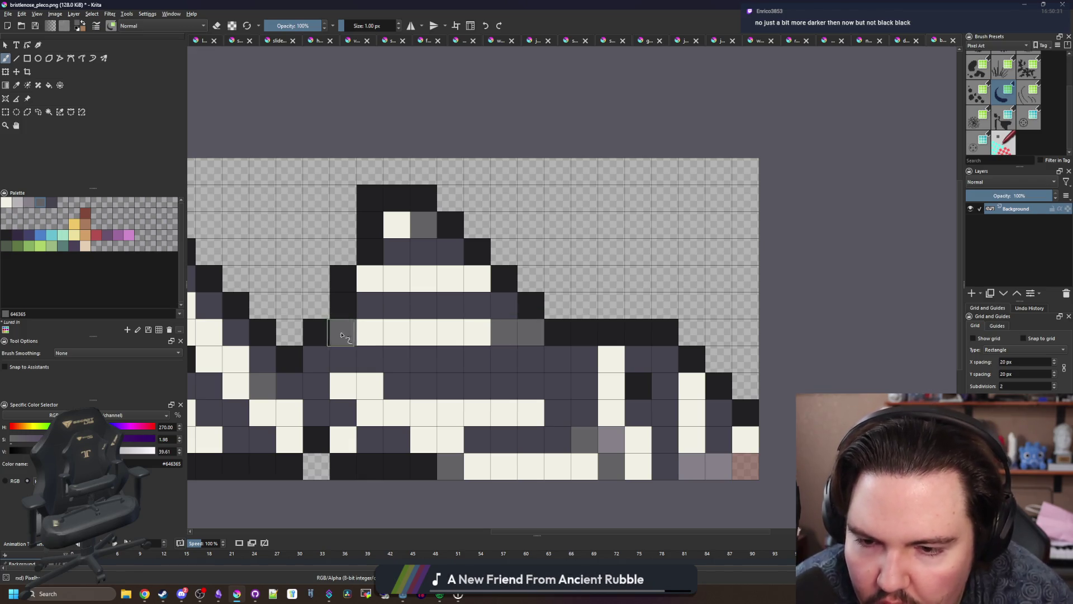
Step: Paint grey-purple #868188 shading cells on the fin and body, undoing the last two
scroll(401, 287, down, 7)
scroll(407, 291, up, 7)
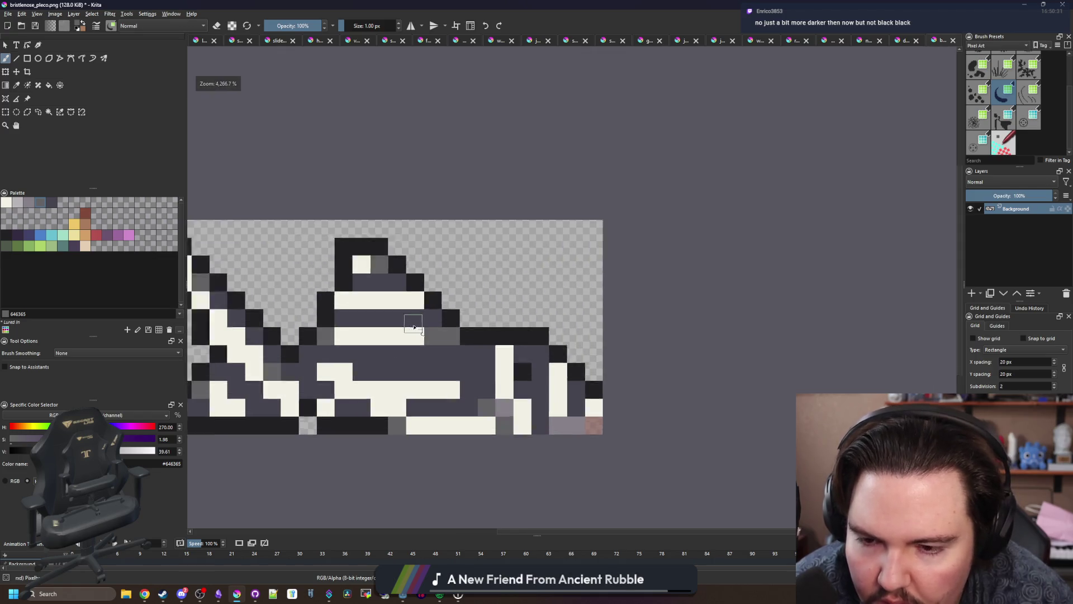
key(p)
click(553, 450)
key(b)
click(442, 341)
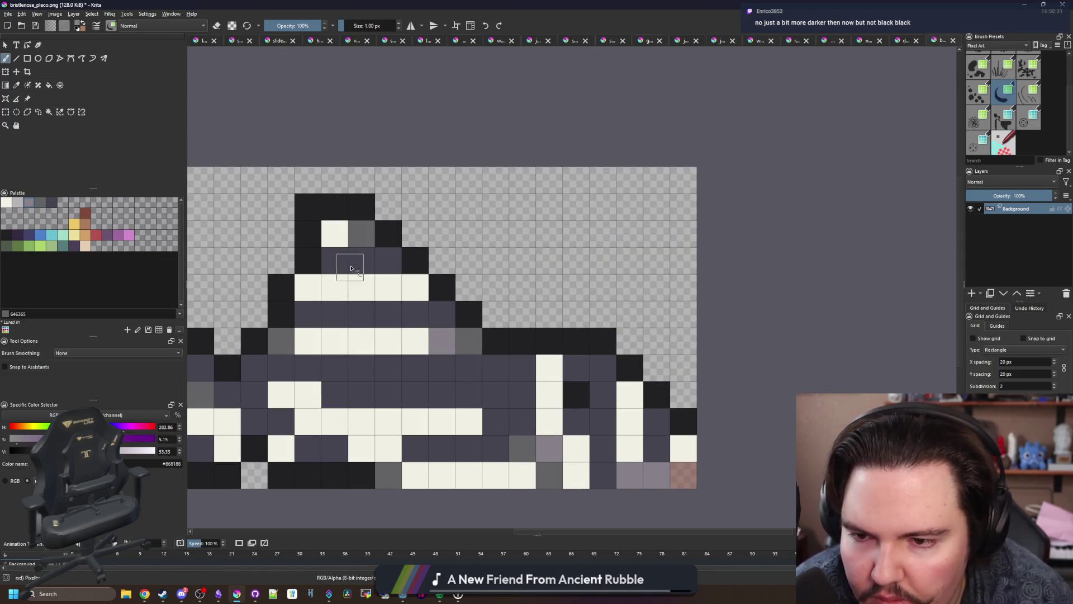
click(334, 233)
drag(425, 354, 374, 270)
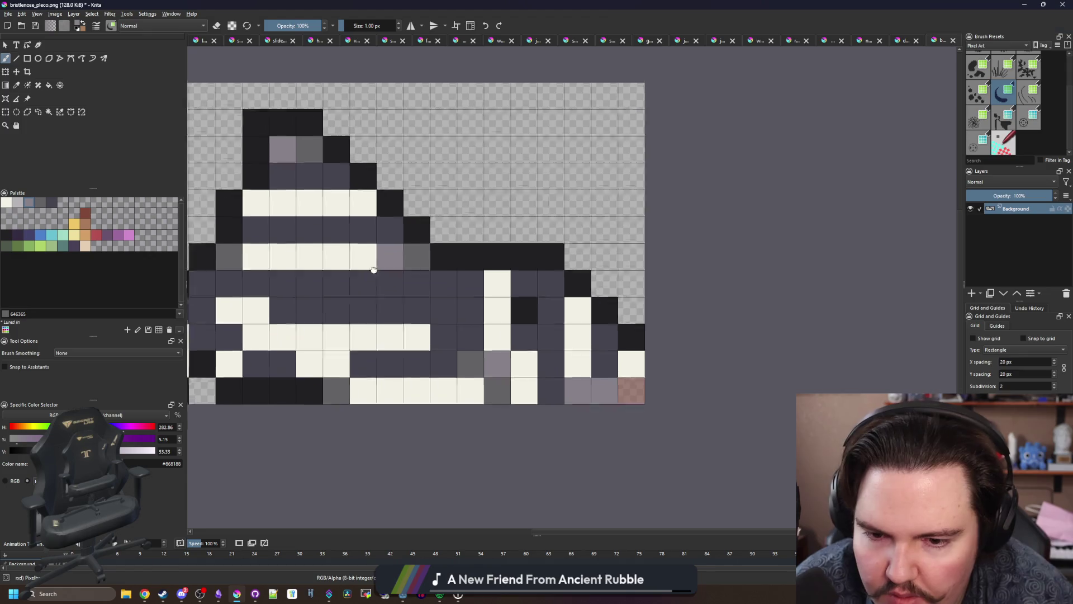
click(550, 283)
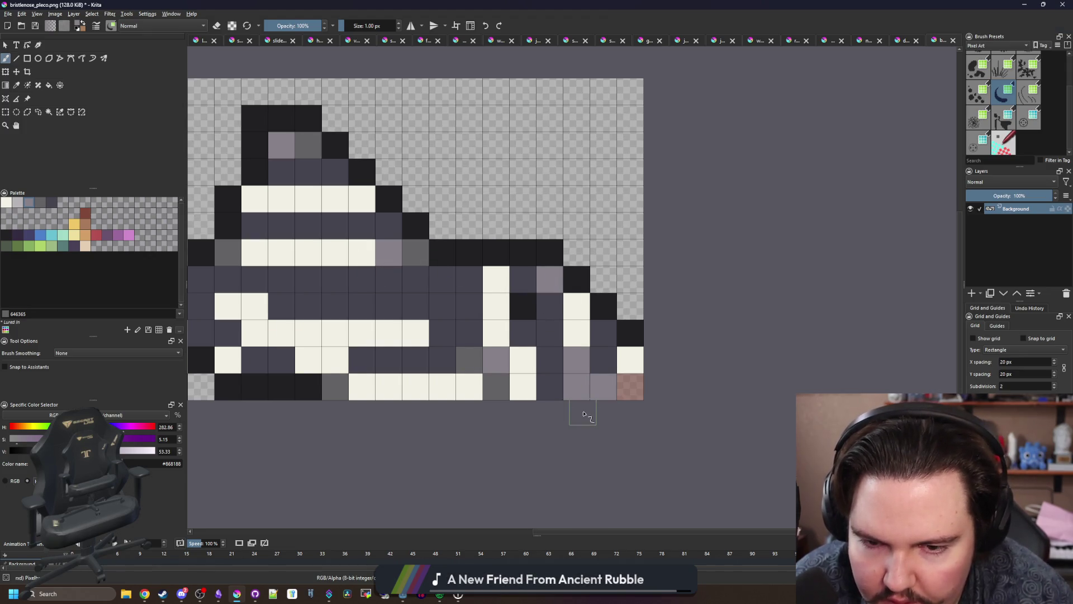
key(ctrl+z)
key(ctrl+z)
Step: Add a light grey belly cell and another grey-purple body cell
click(18, 203)
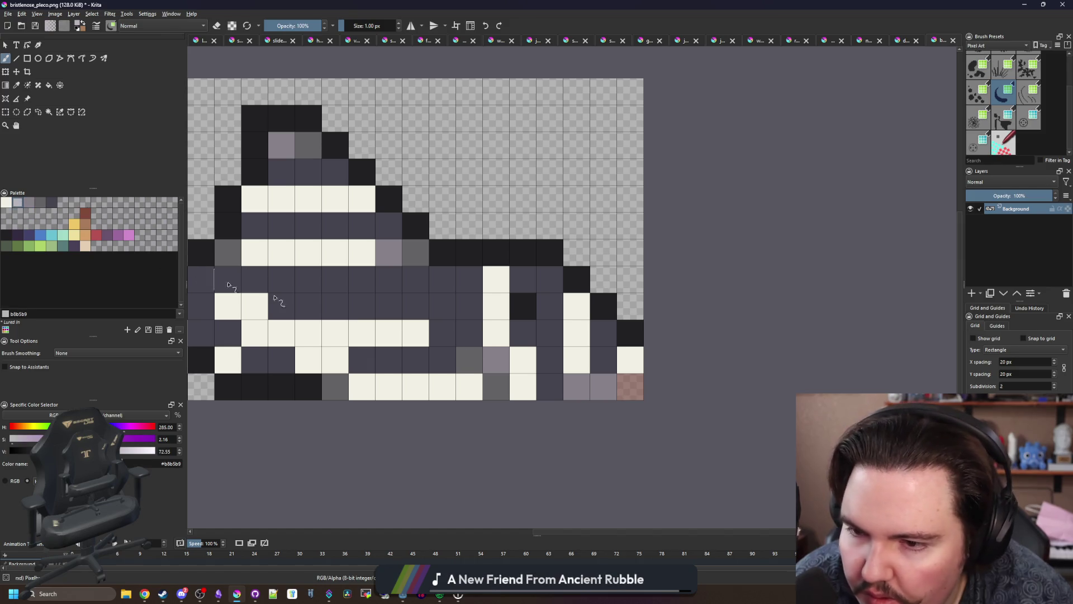
click(576, 359)
key(p)
click(497, 360)
key(b)
click(522, 333)
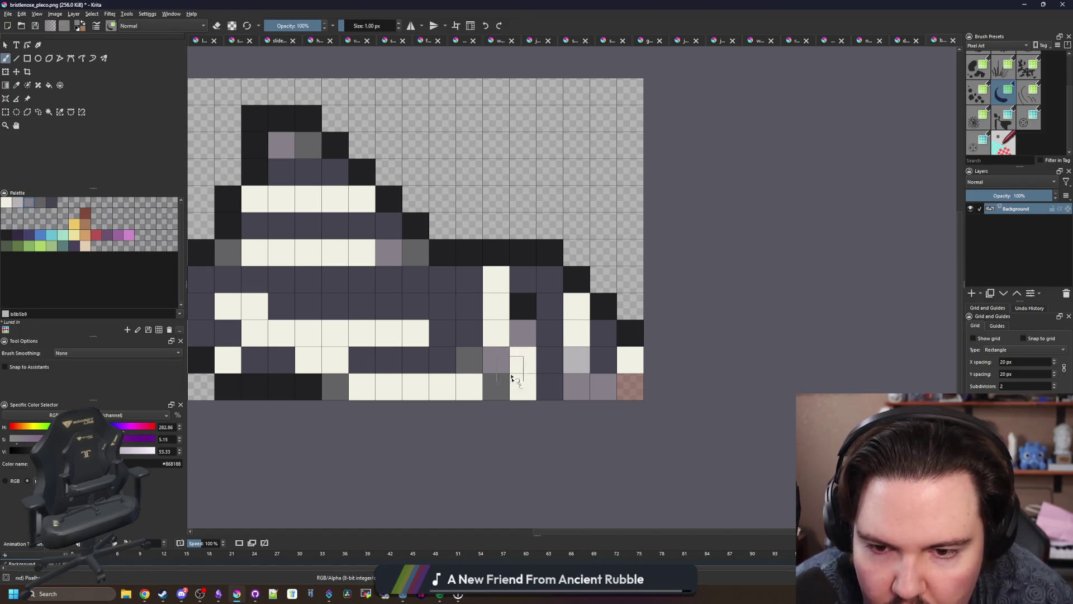
drag(442, 350, 557, 380)
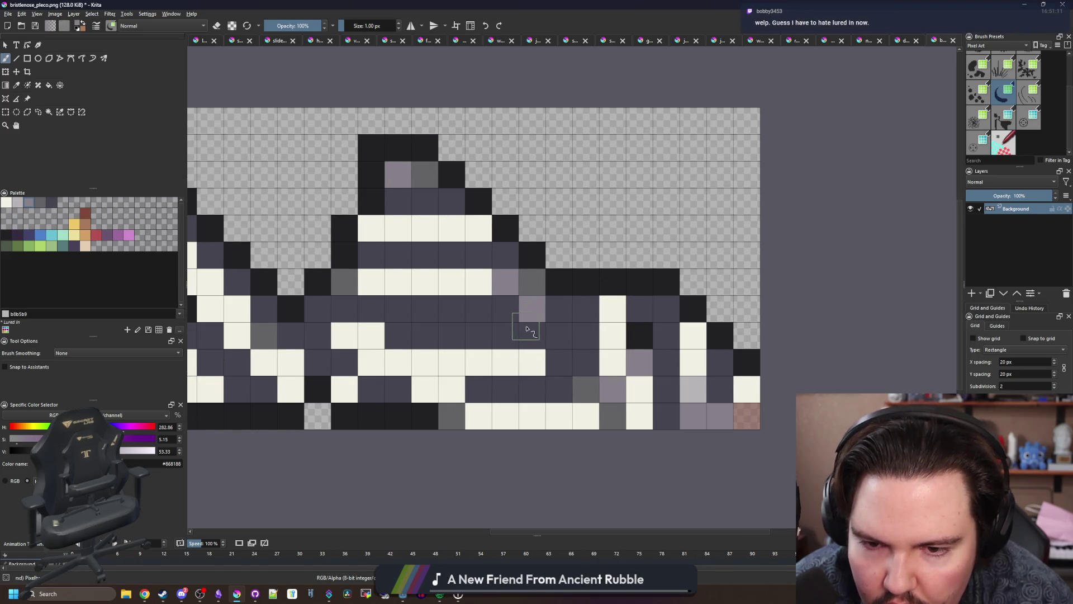
scroll(379, 337, down, 2)
scroll(378, 337, up, 2)
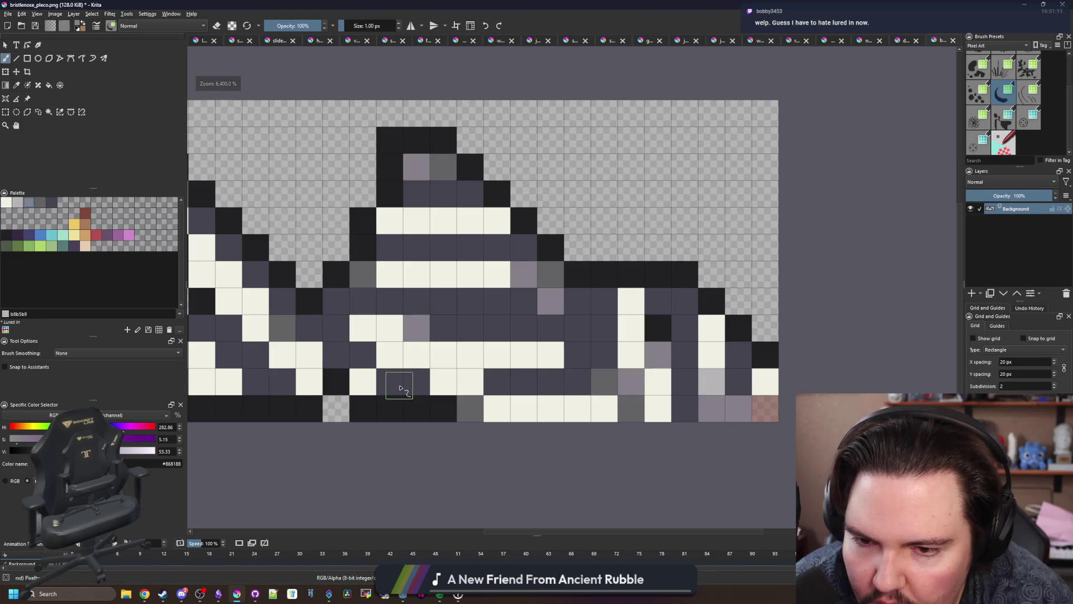
scroll(399, 384, down, 2)
scroll(423, 340, up, 2)
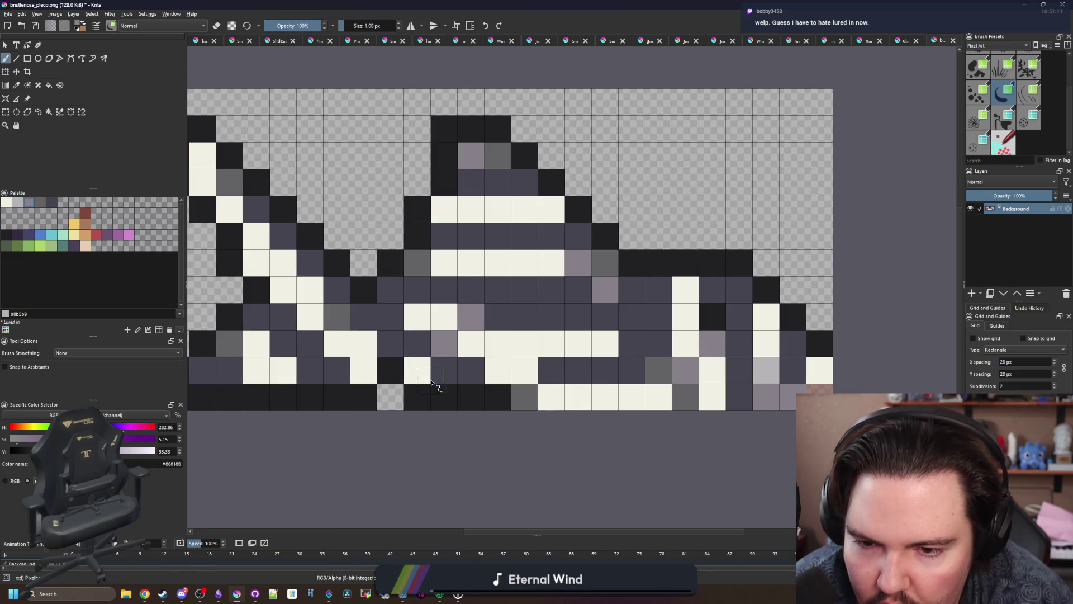
scroll(442, 372, down, 3)
scroll(462, 360, up, 3)
scroll(491, 382, down, 6)
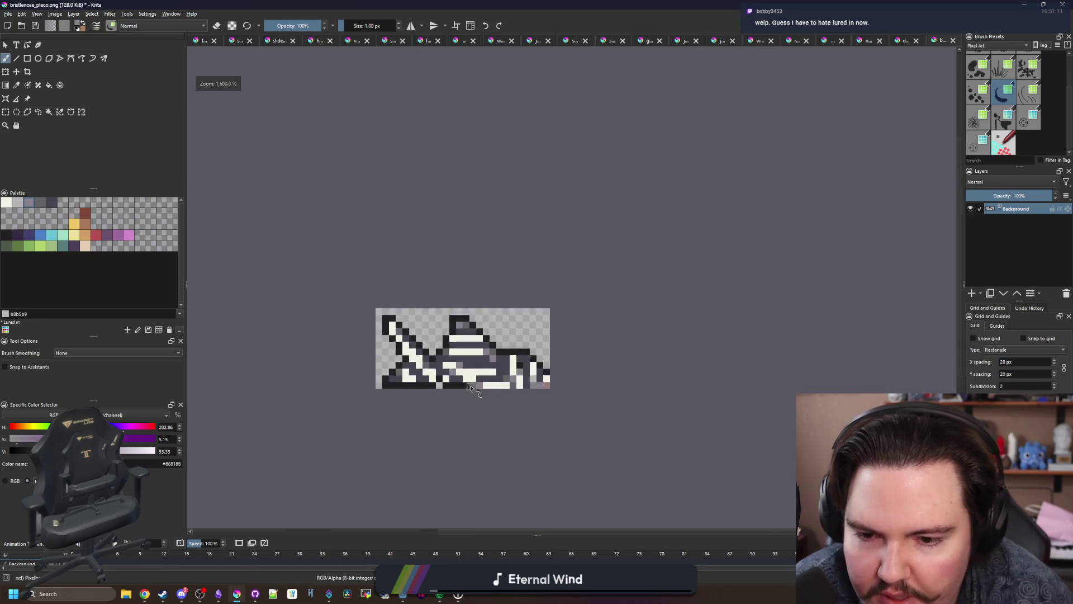
Step: Repaint two front-fin cells cream and one cell medium grey in a close-up view
scroll(453, 349, up, 6)
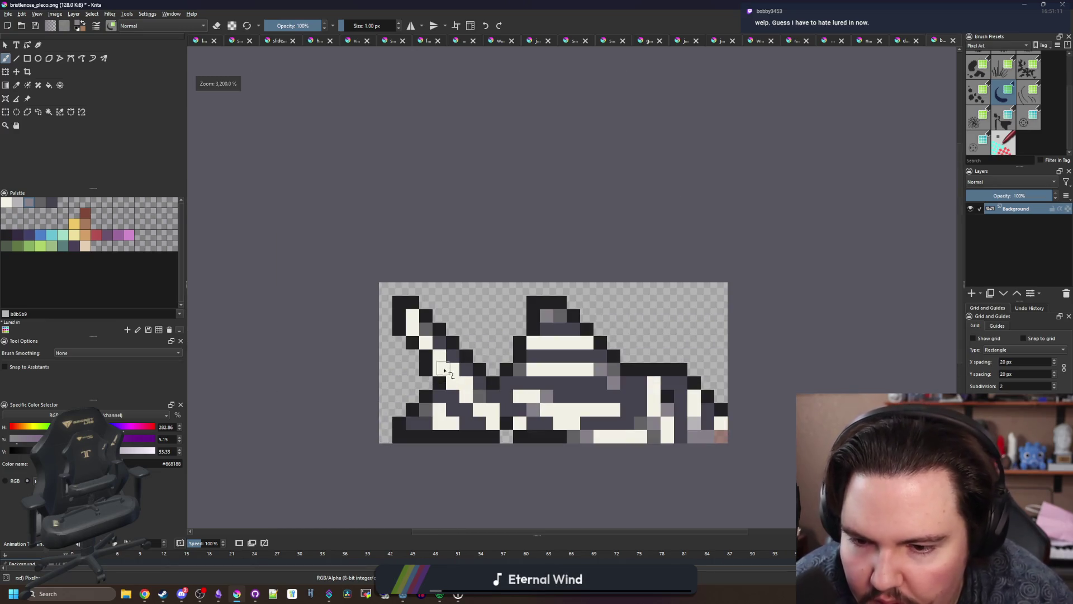
drag(455, 372, 434, 313)
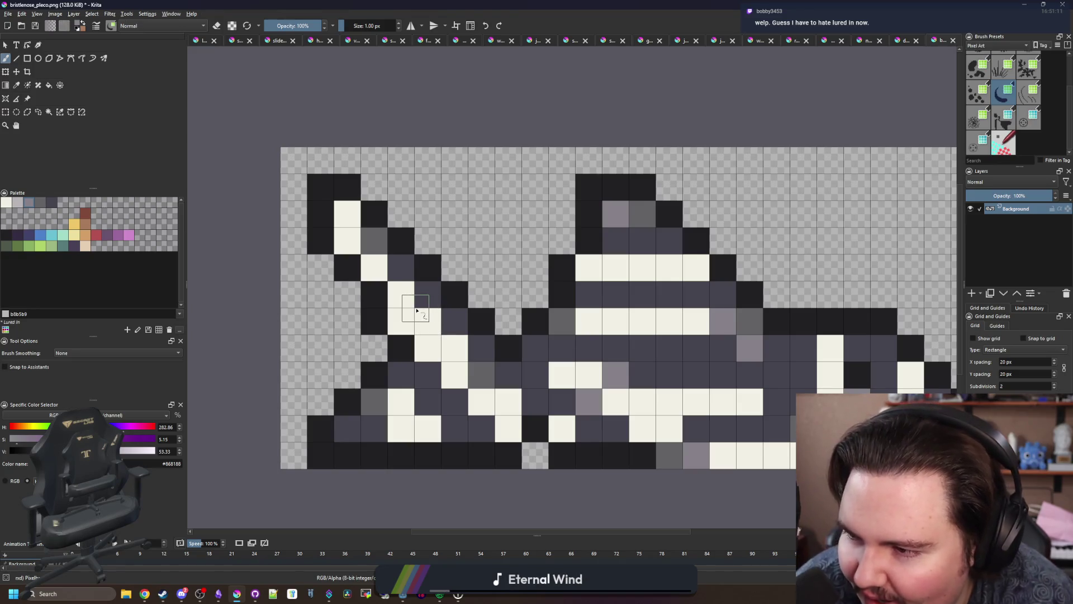
click(420, 316)
click(457, 386)
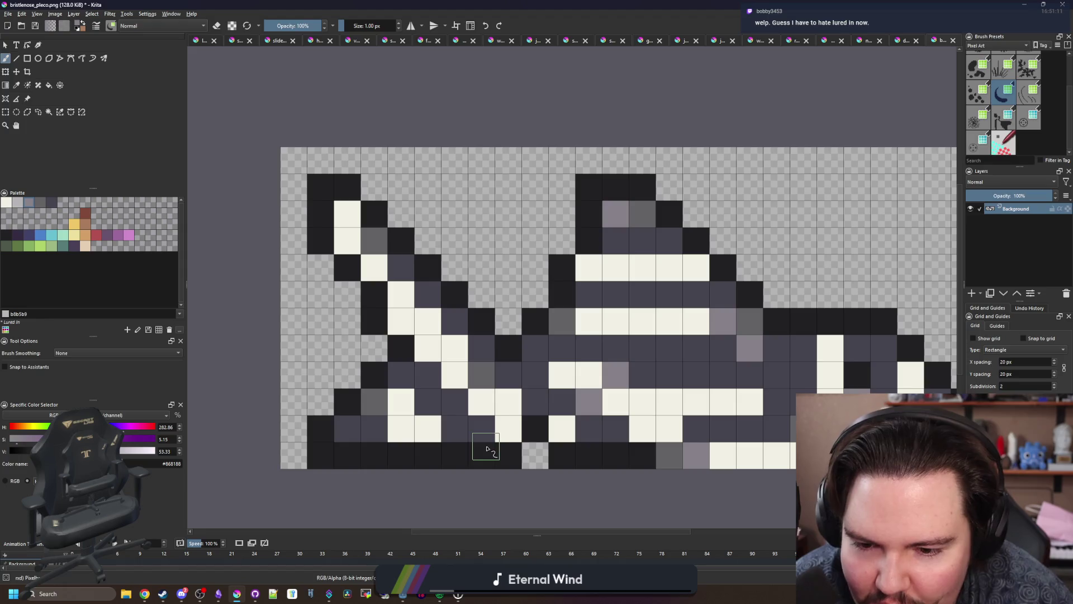
click(501, 425)
scroll(386, 372, down, 5)
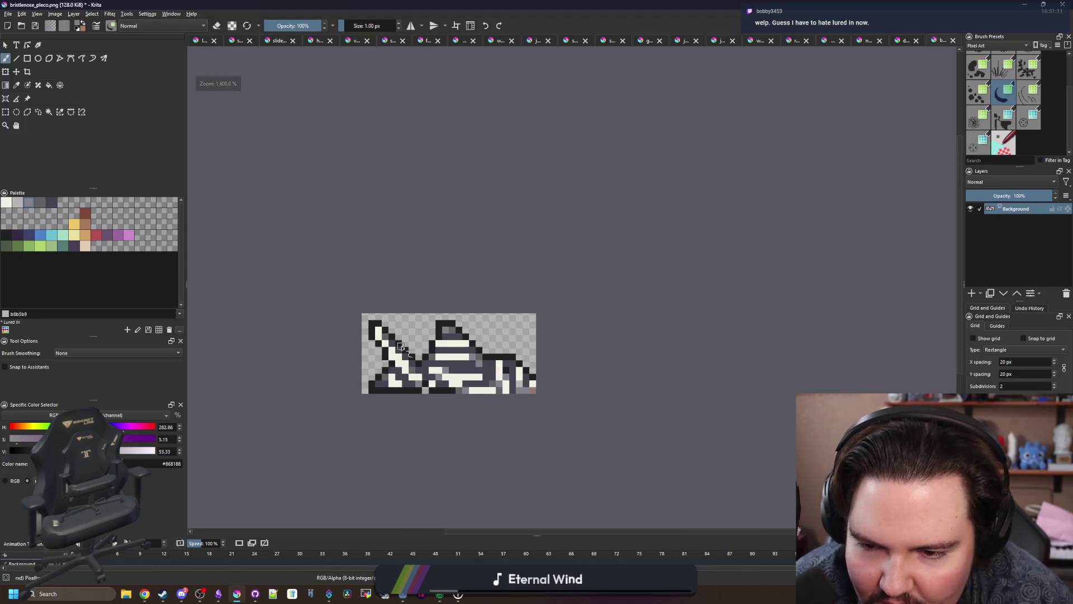
scroll(393, 373, up, 4)
scroll(392, 373, down, 5)
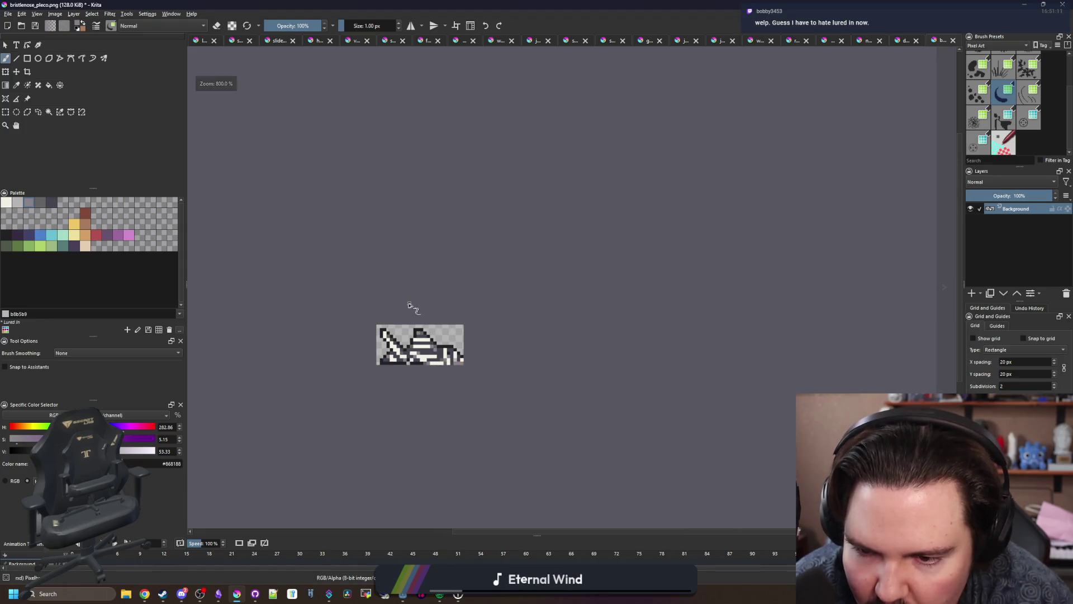
scroll(405, 316, up, 6)
scroll(400, 330, down, 6)
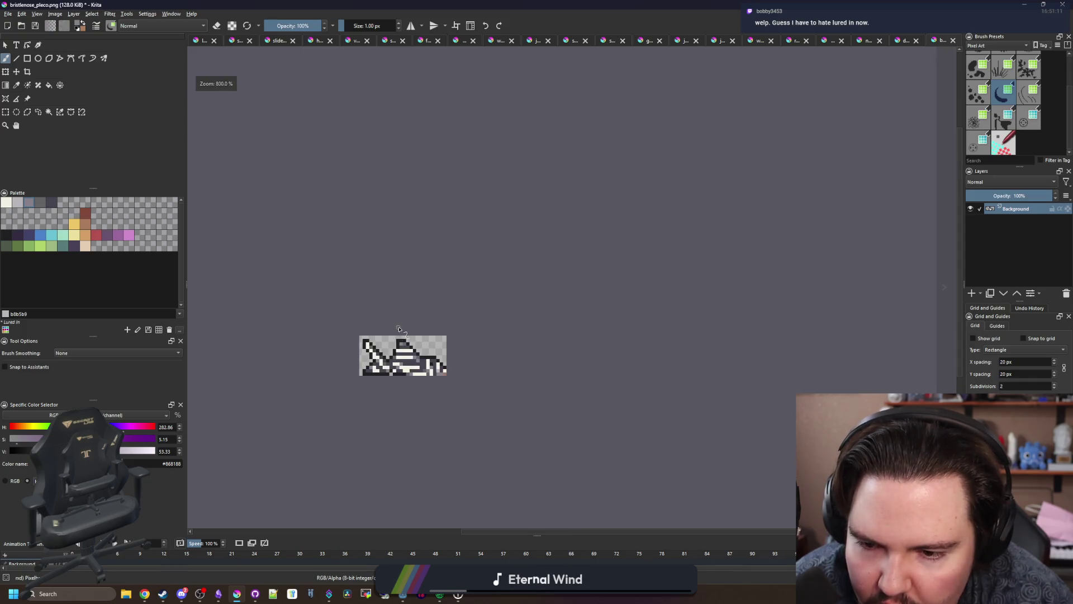
scroll(391, 346, up, 1)
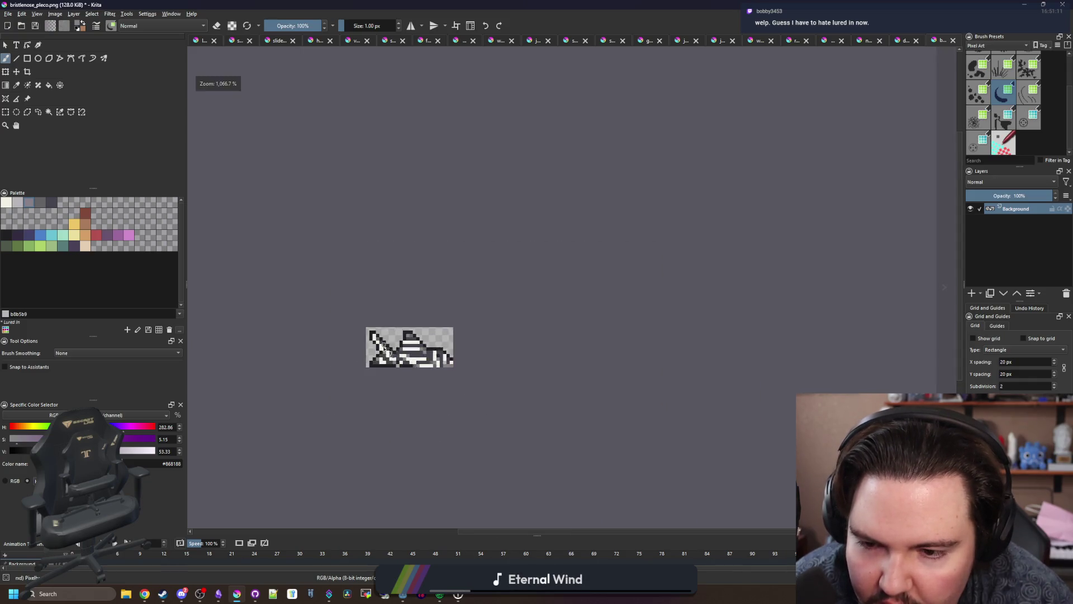
scroll(384, 346, up, 4)
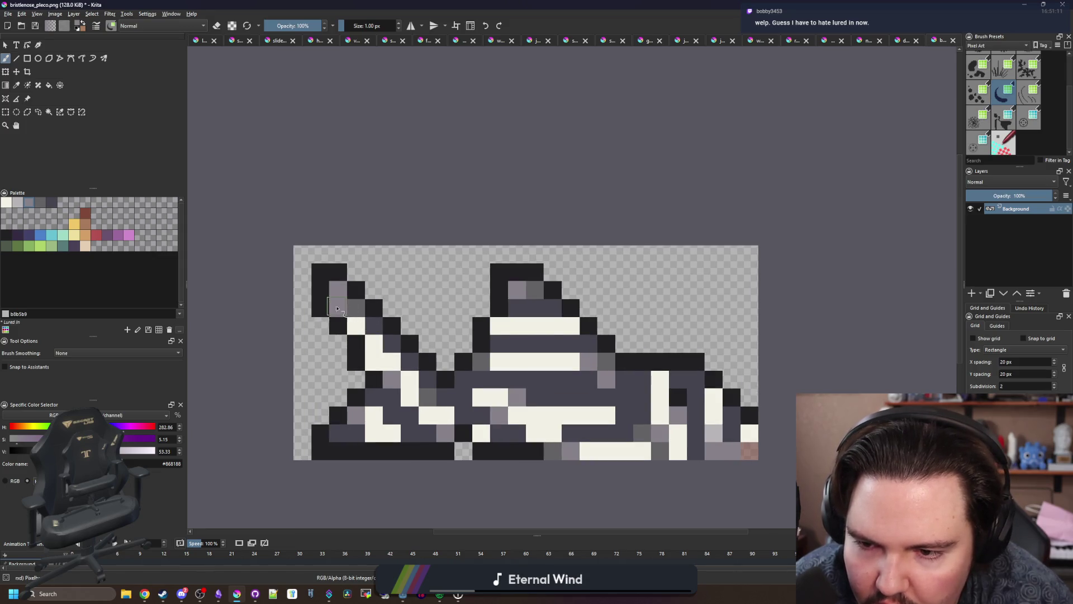
scroll(337, 308, down, 7)
scroll(363, 313, up, 8)
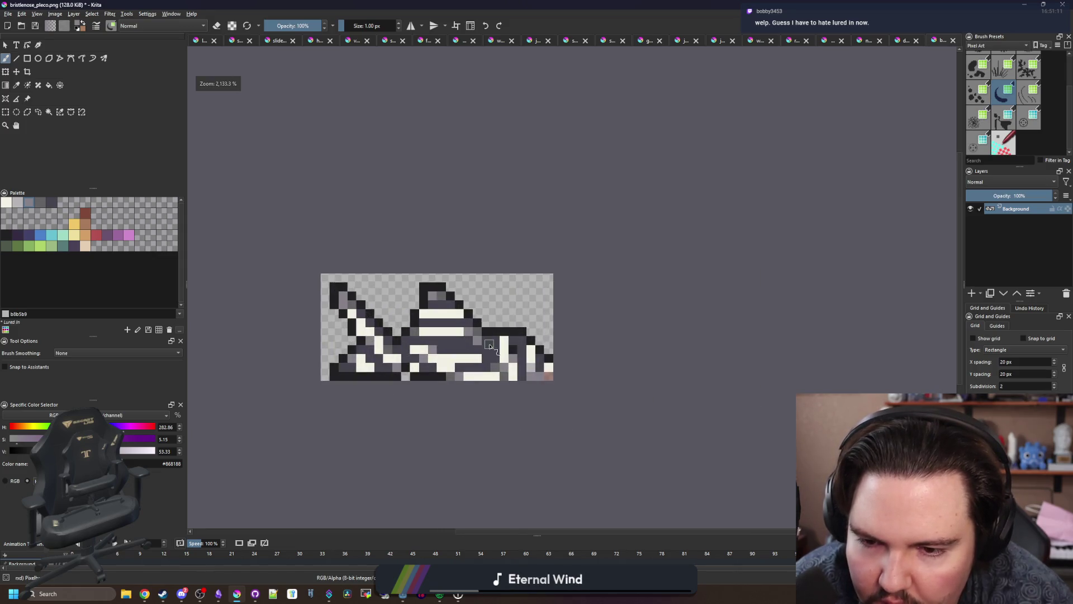
drag(414, 378, 364, 367)
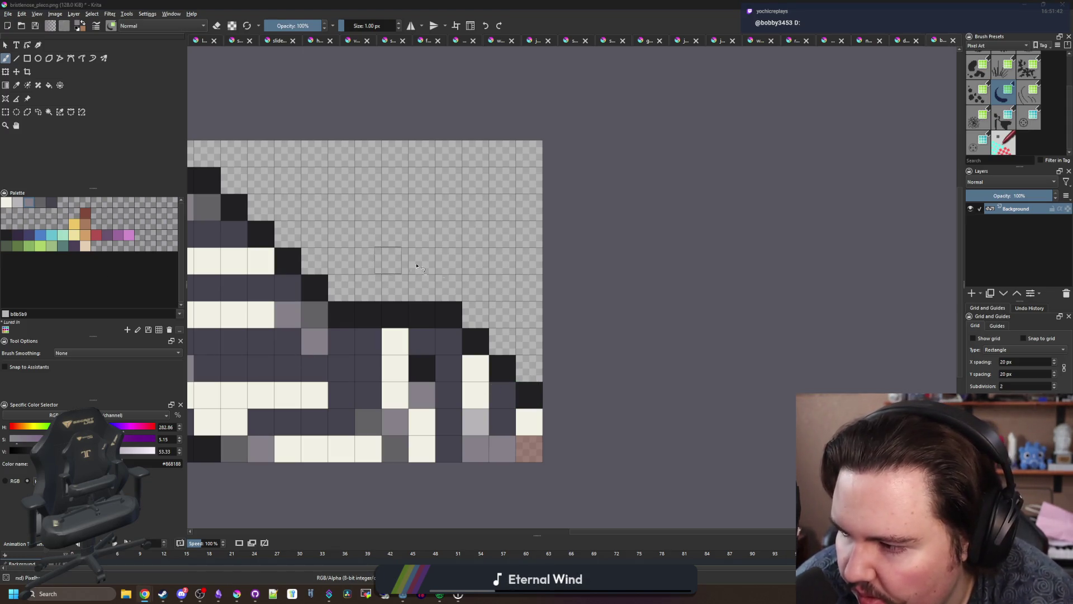
scroll(580, 297, down, 4)
scroll(425, 322, up, 4)
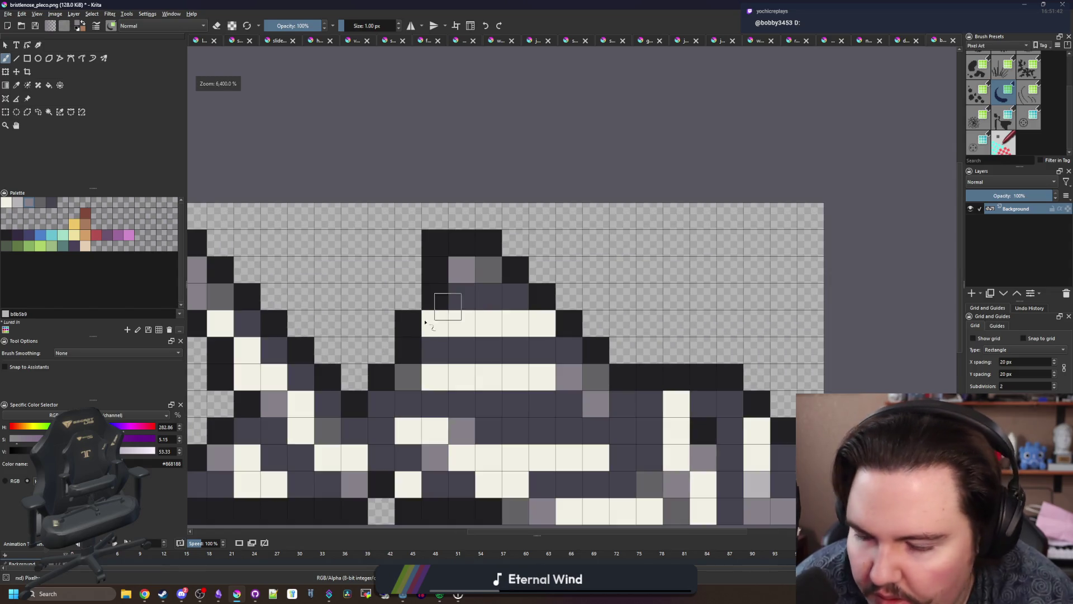
Step: Add black outline pixels beside the dorsal fin and fill fin pixels dark grey
ctrl+click(431, 293)
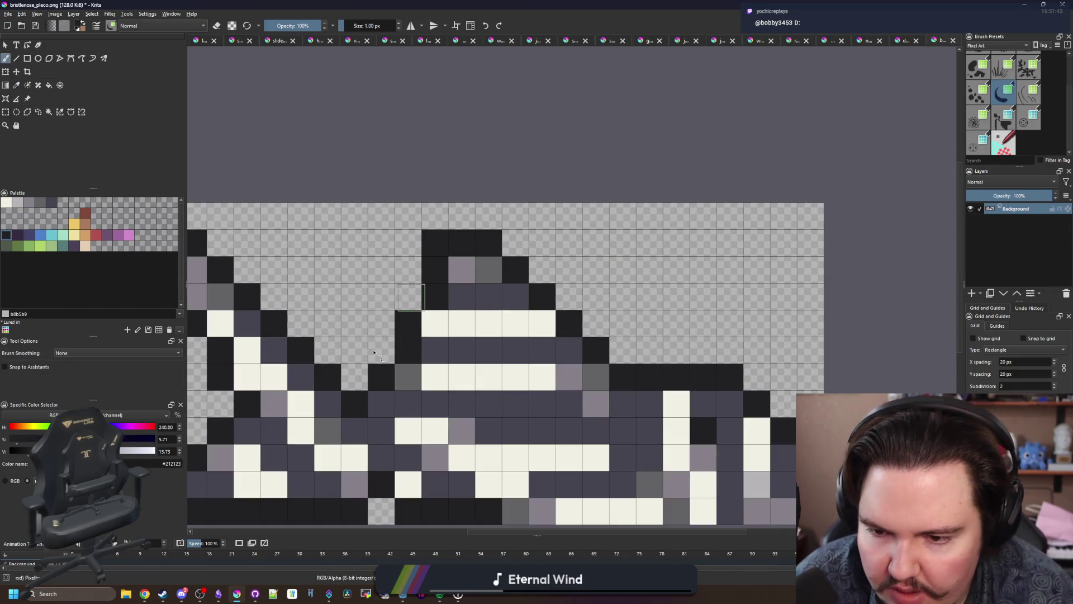
click(408, 296)
click(382, 351)
ctrl+click(436, 350)
click(408, 351)
click(435, 293)
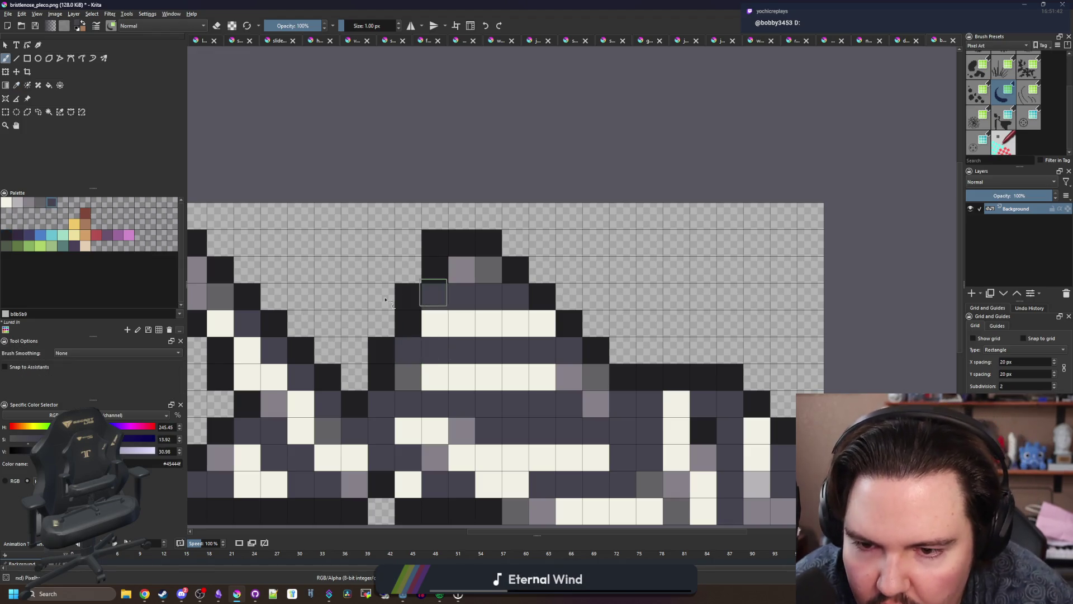
scroll(386, 300, down, 5)
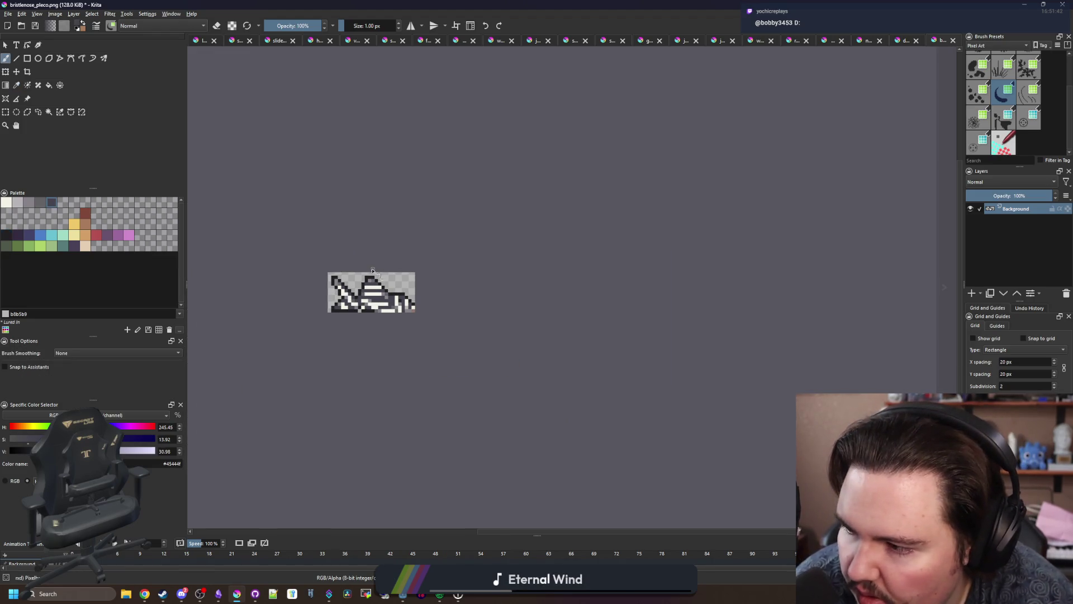
scroll(372, 270, up, 8)
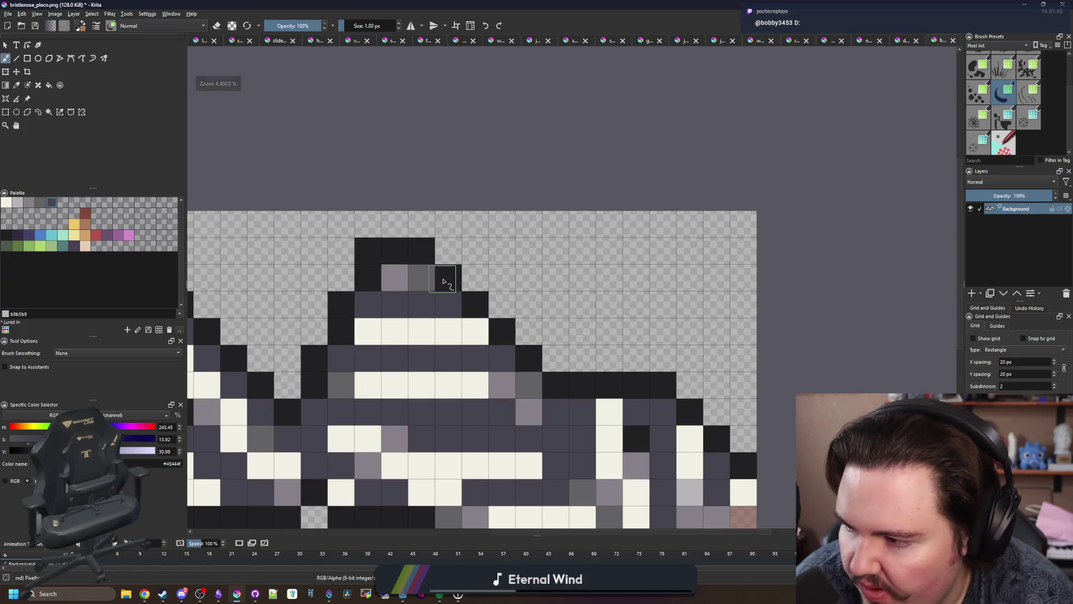
Step: Add more black fin outline pixels and erase the stray black pixel at the fin's top-left
click(368, 304)
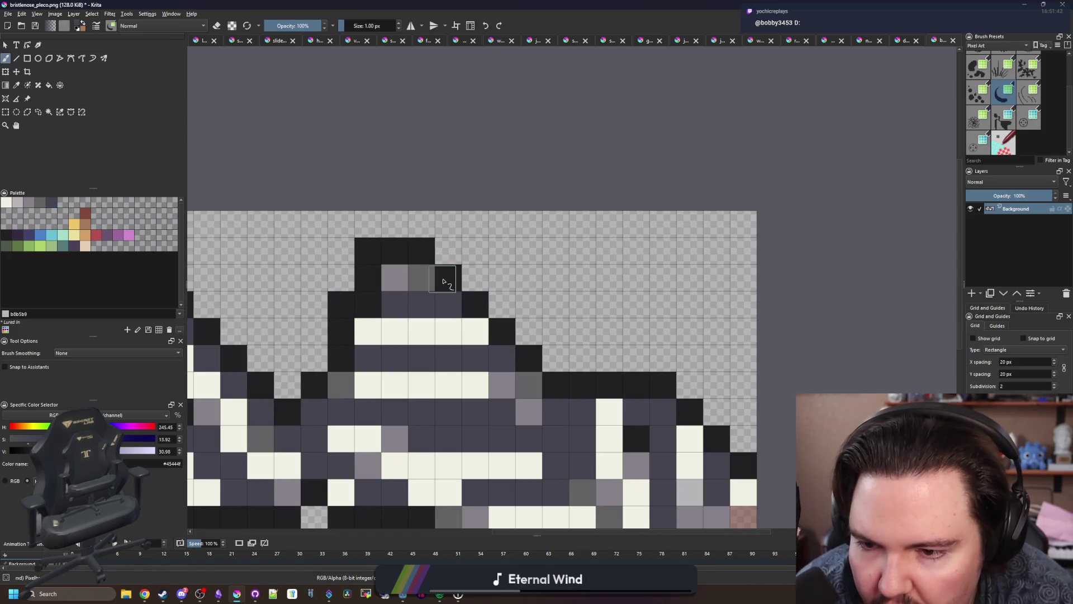
click(341, 304)
click(449, 278)
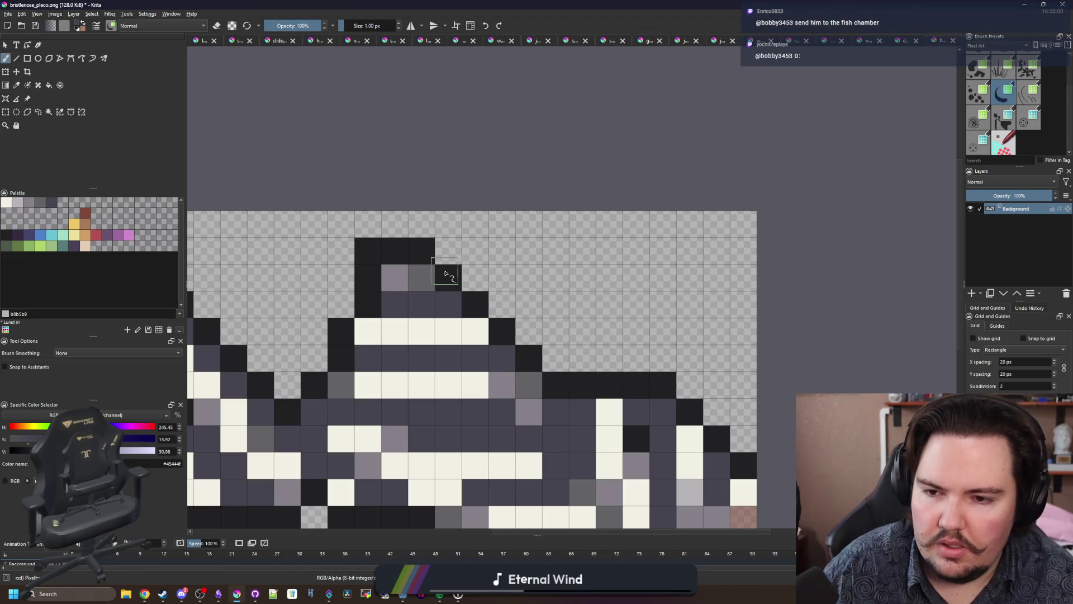
key(e)
click(359, 249)
key(e)
Step: Extend the stepped black outline along the fin's top and right, erasing stray pixels left of it
ctrl+click(414, 247)
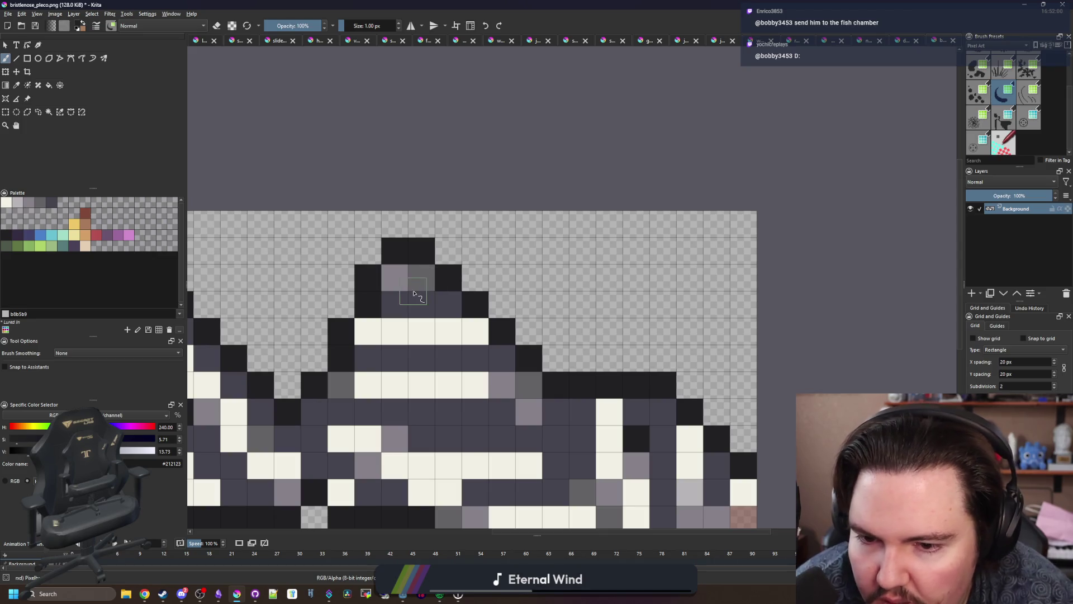
scroll(469, 292, down, 2)
scroll(486, 280, up, 2)
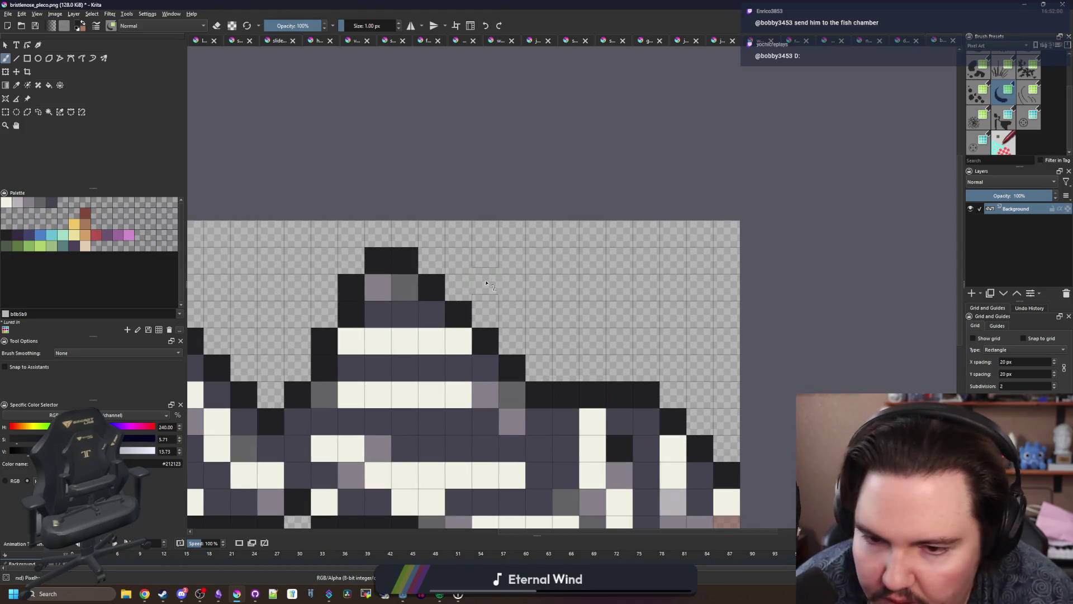
click(512, 341)
mouse_move(490, 319)
mouse_down()
mouse_move(455, 254)
mouse_move(438, 254)
mouse_move(351, 342)
mouse_up()
key(e)
mouse_move(326, 342)
mouse_down()
mouse_move(326, 353)
mouse_move(408, 260)
mouse_move(491, 343)
mouse_move(481, 336)
mouse_up()
Step: Give the fin tip two white pixels over dark grey fill, turning one white pixel mauve
scroll(404, 284, down, 3)
scroll(410, 300, up, 3)
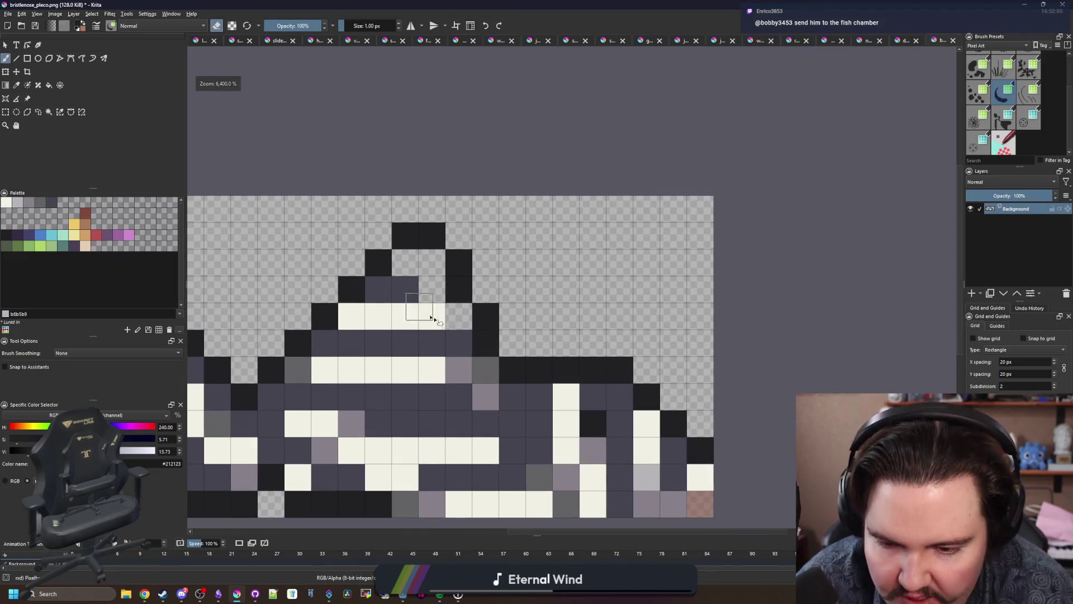
key(e)
ctrl+click(431, 318)
click(446, 317)
click(418, 272)
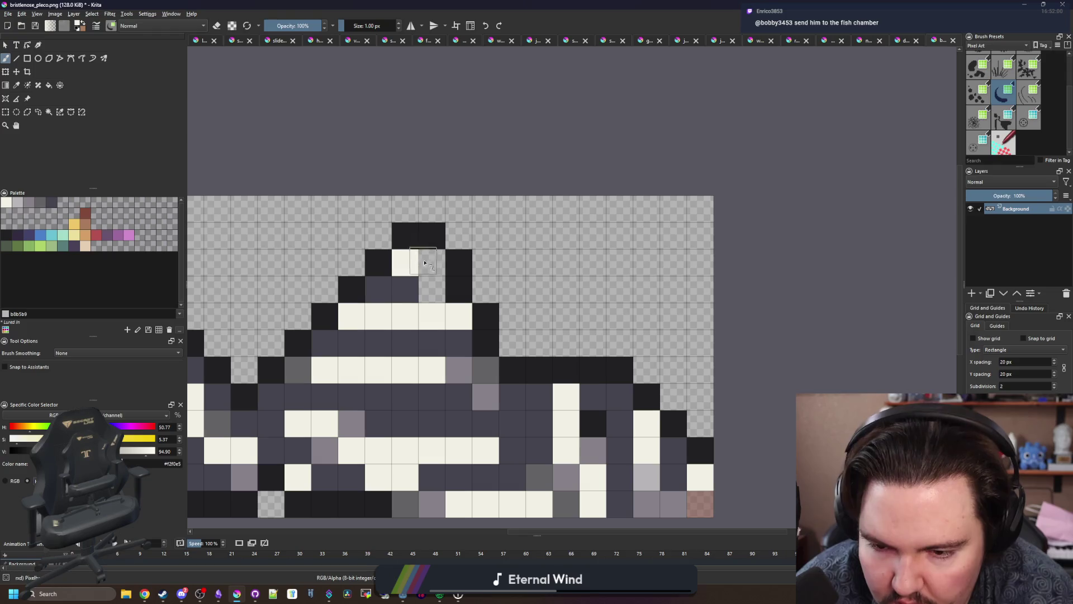
click(432, 262)
ctrl+click(405, 289)
click(430, 288)
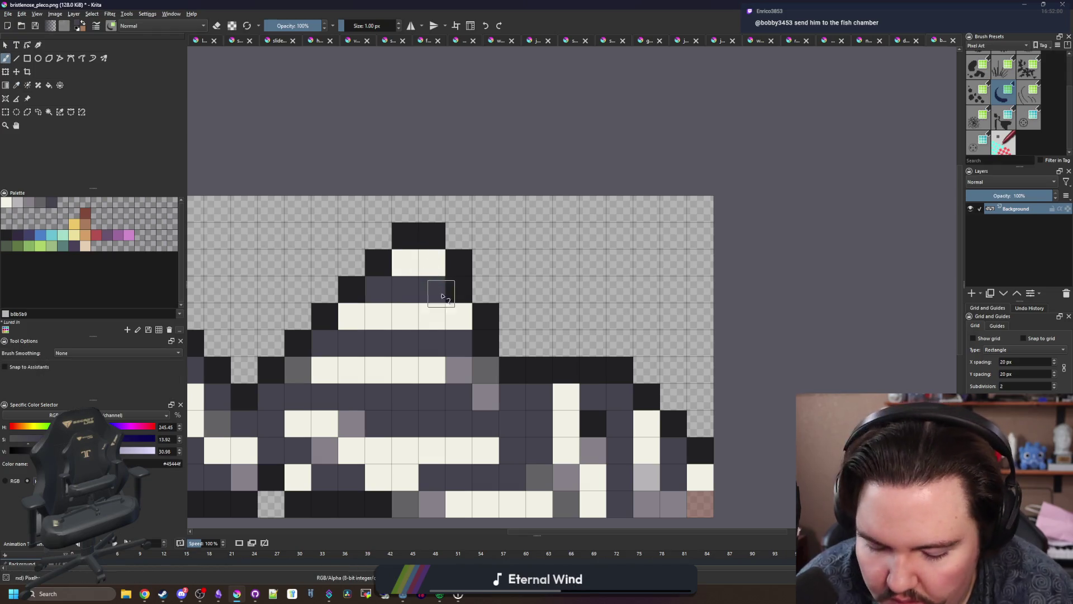
ctrl+click(470, 366)
click(416, 279)
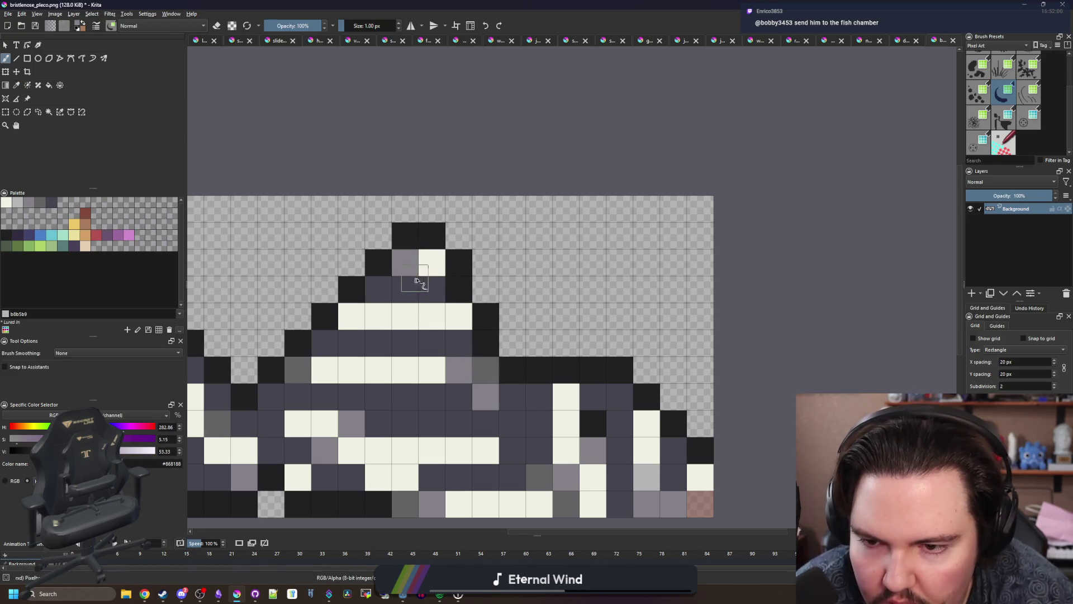
scroll(388, 331, down, 3)
scroll(387, 331, up, 1)
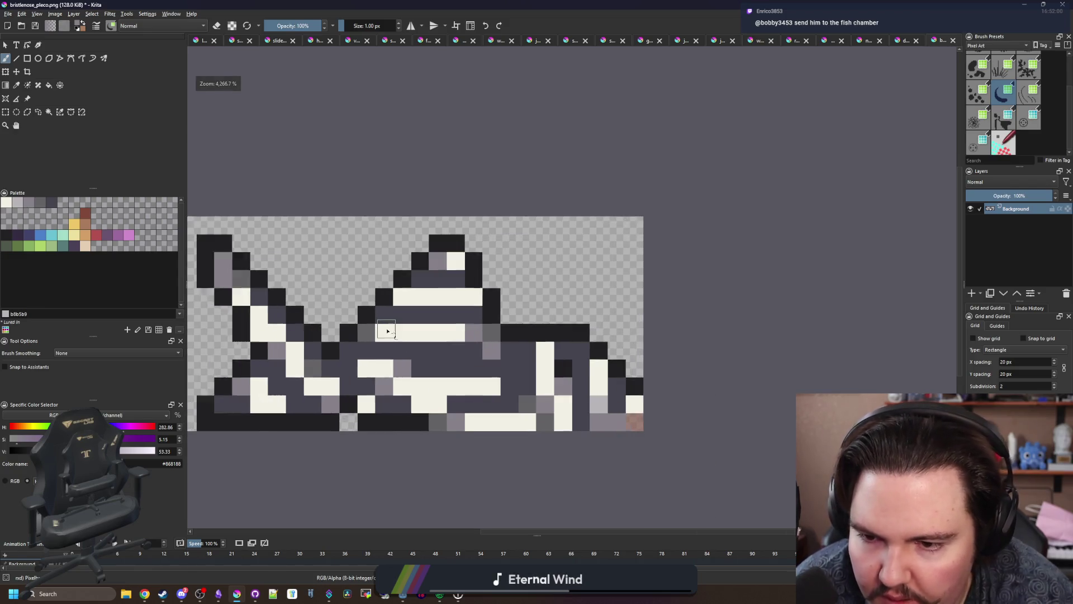
Step: Add dark pixels along the pleco's back outline, erasing and repainting one pixel below it
scroll(387, 330, down, 1)
scroll(387, 331, down, 5)
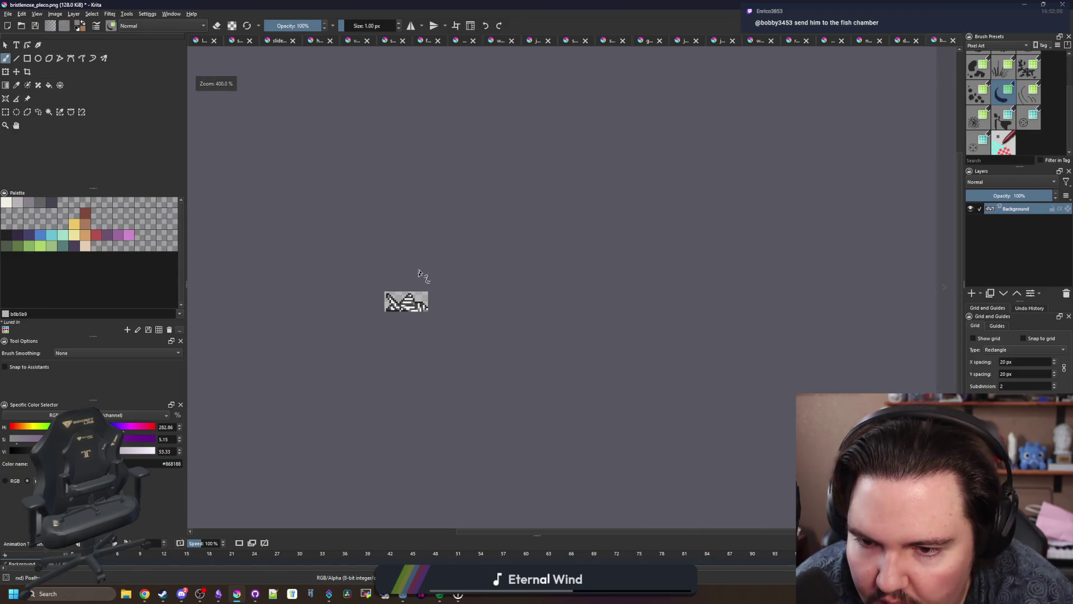
scroll(417, 282, up, 4)
scroll(398, 332, up, 2)
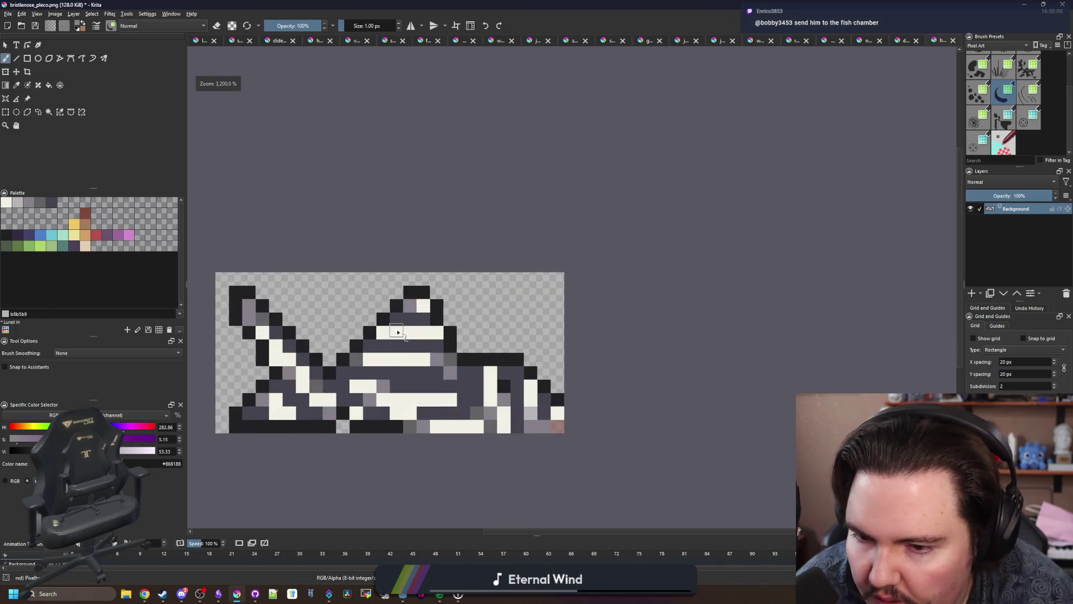
scroll(396, 336, up, 1)
scroll(400, 308, up, 1)
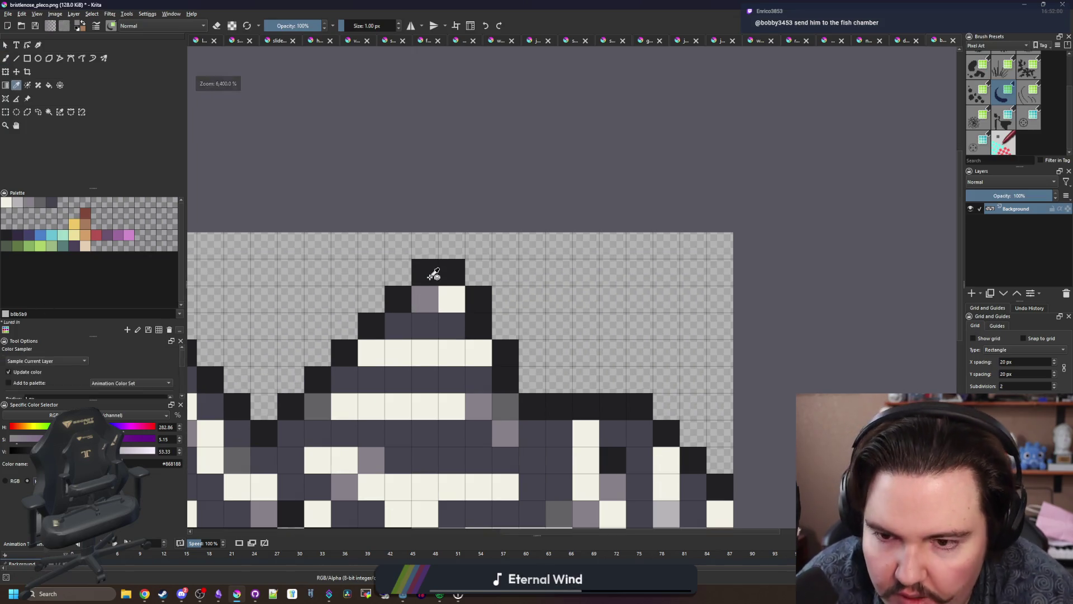
scroll(403, 279, down, 4)
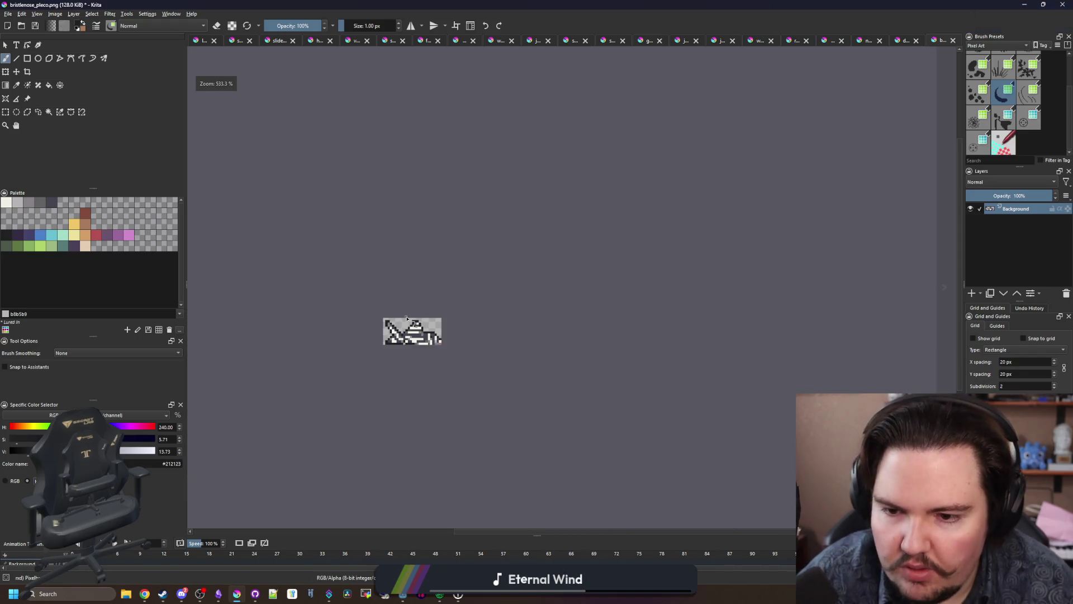
scroll(428, 350, up, 2)
scroll(428, 349, up, 2)
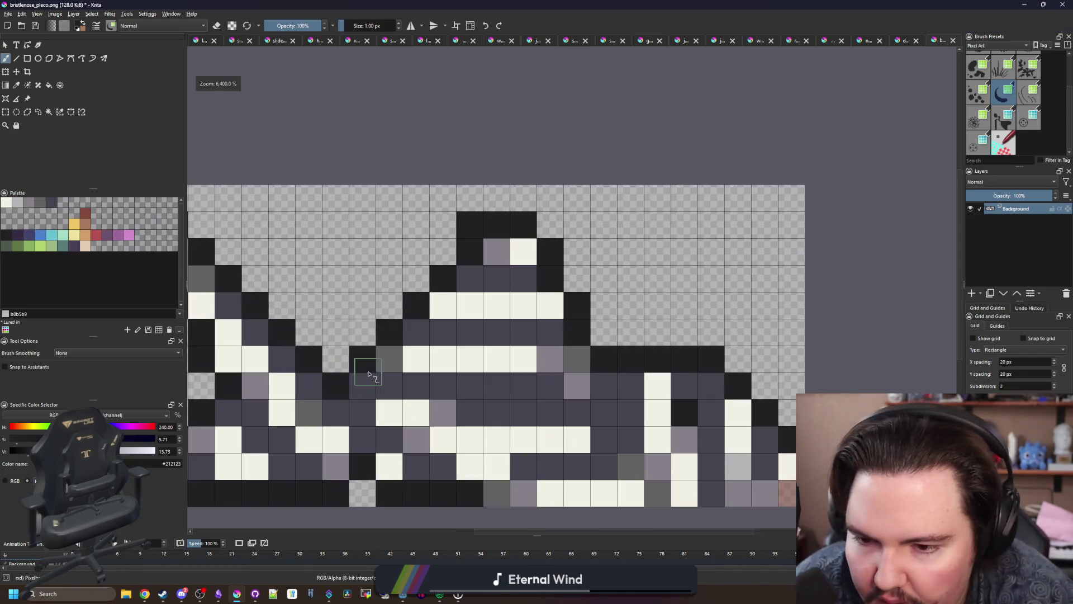
click(367, 363)
key(p)
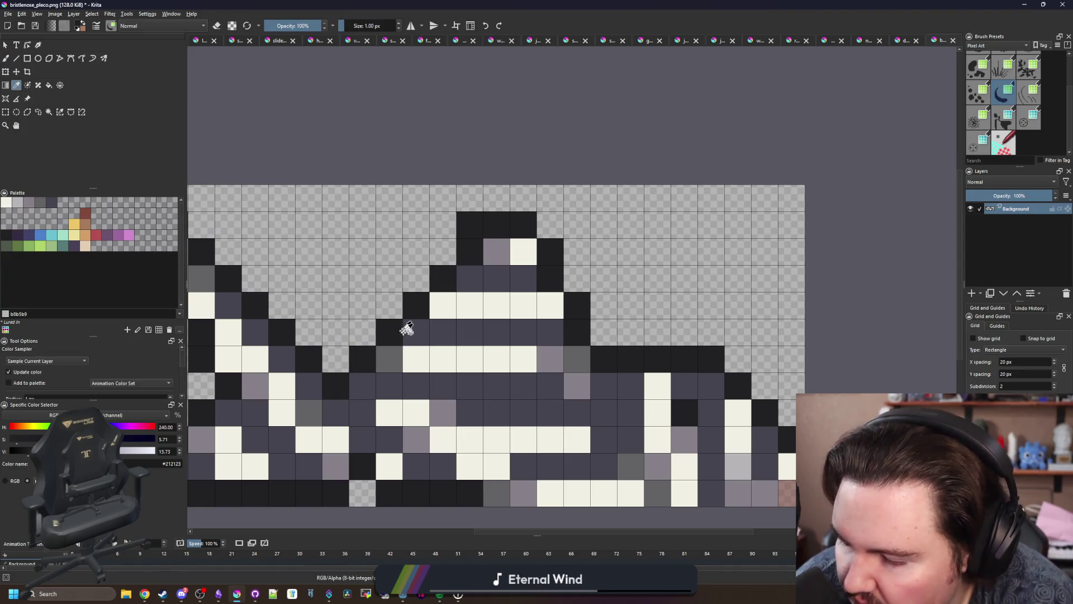
key(b)
click(386, 361)
key(e)
click(362, 383)
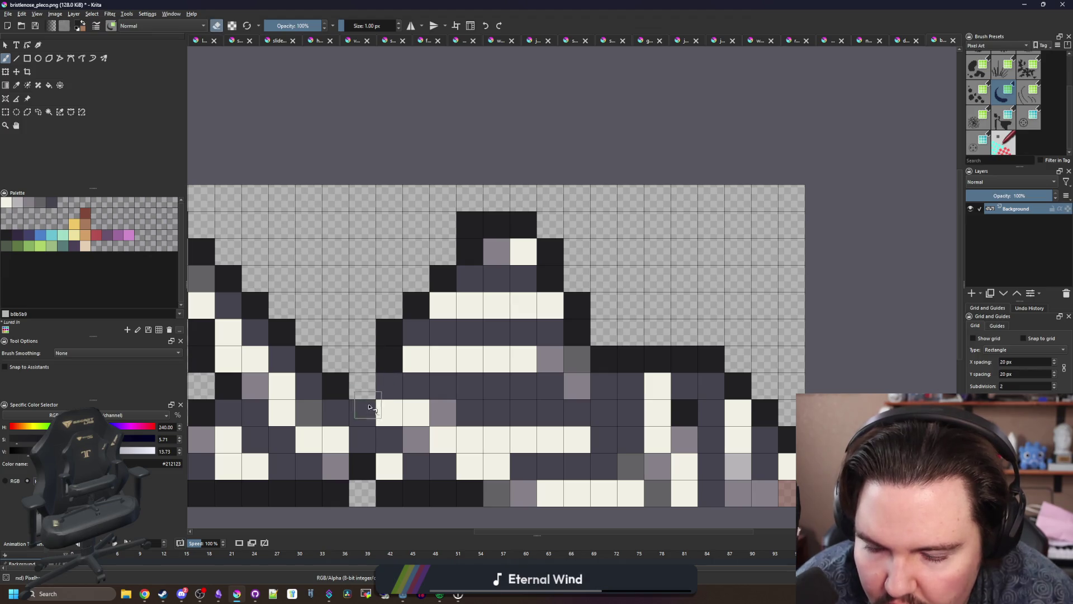
key(e)
click(363, 386)
Step: Erase stray pixels at the tail's right edge
scroll(384, 313, down, 4)
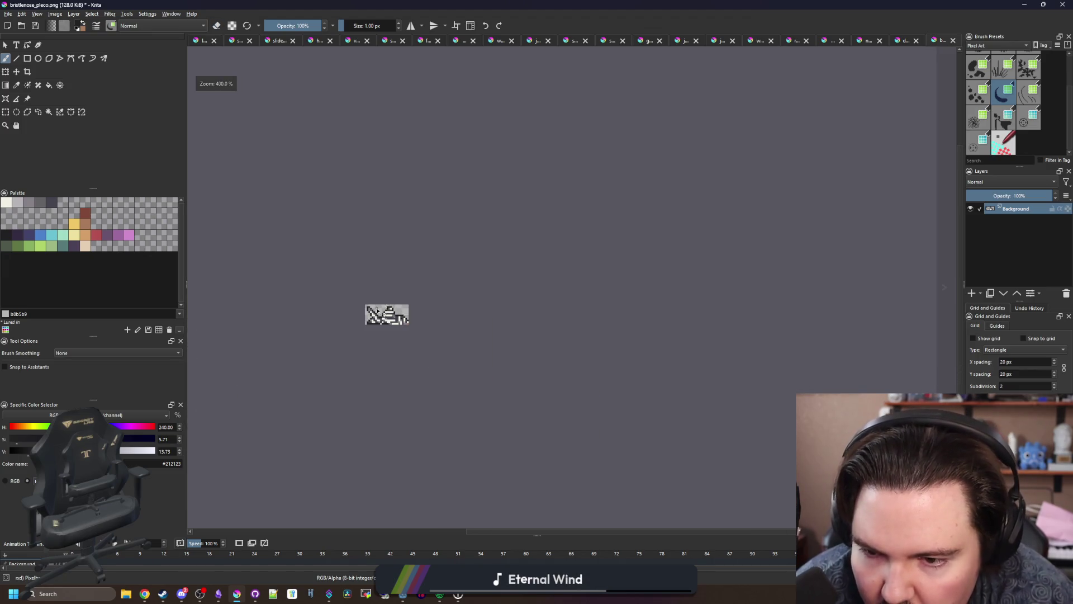
scroll(378, 311, up, 8)
scroll(394, 297, down, 6)
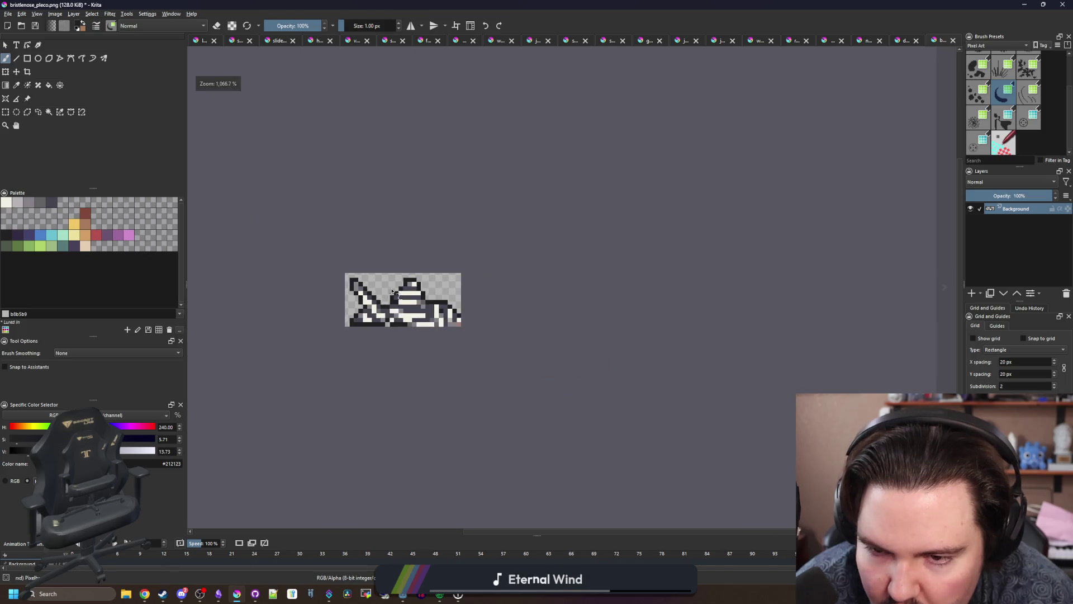
scroll(396, 258, down, 2)
scroll(376, 248, up, 7)
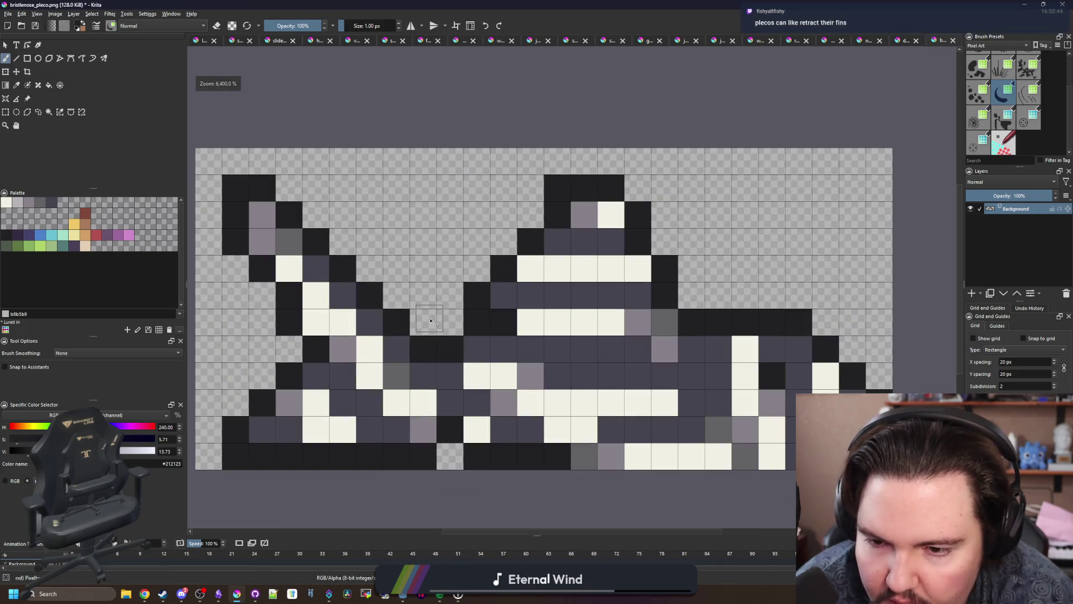
scroll(288, 294, down, 6)
scroll(266, 299, up, 4)
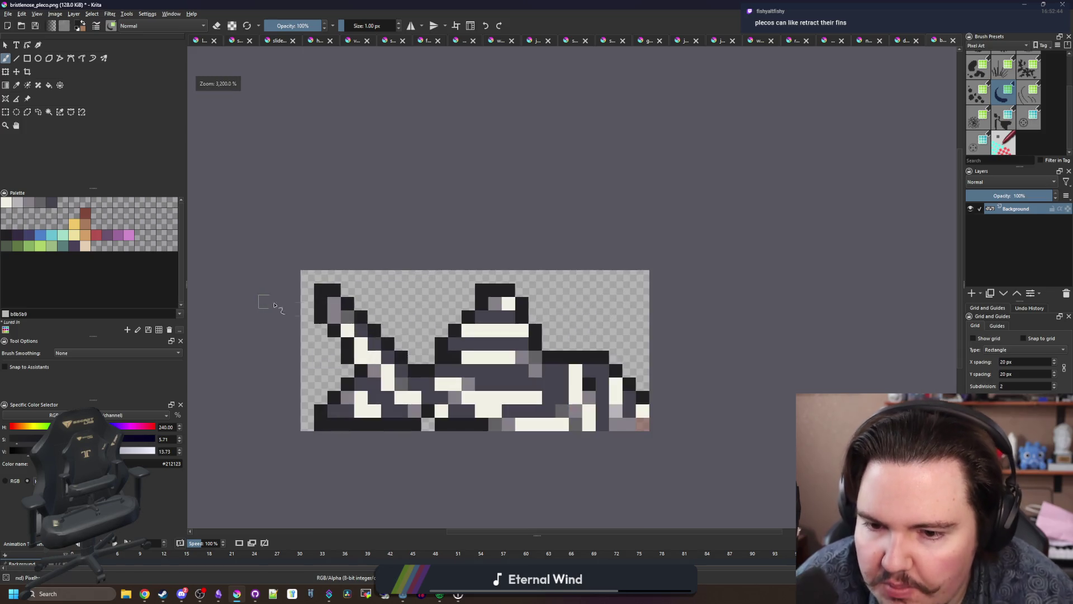
scroll(268, 299, down, 1)
scroll(335, 313, up, 1)
key(e)
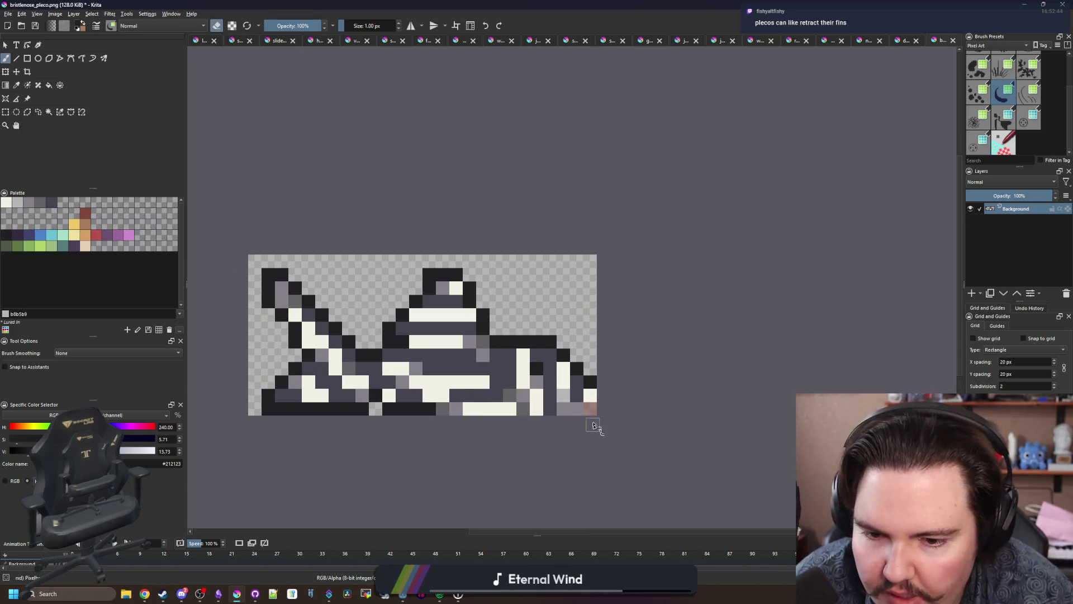
scroll(605, 416, up, 1)
scroll(606, 414, down, 5)
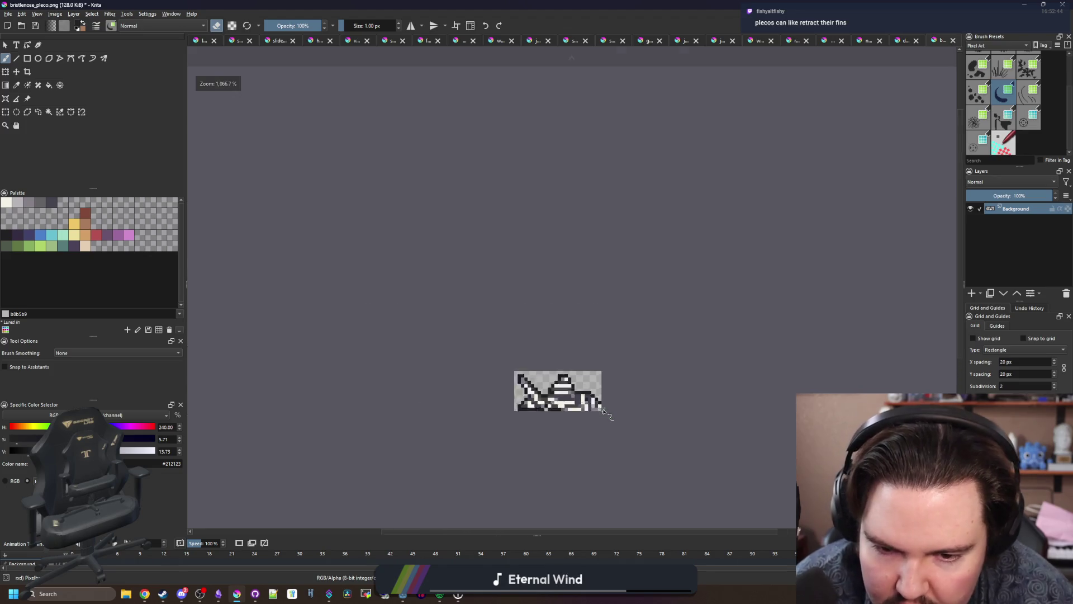
scroll(608, 413, up, 1)
scroll(613, 399, up, 5)
click(613, 369)
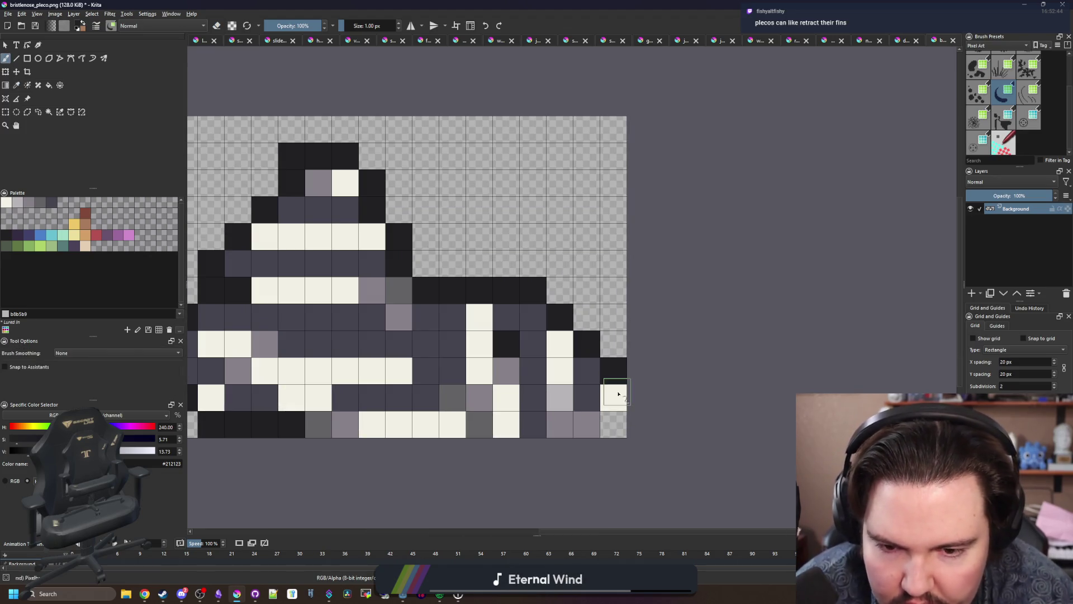
click(614, 398)
key(e)
scroll(511, 368, down, 4)
scroll(503, 386, down, 1)
scroll(491, 407, up, 3)
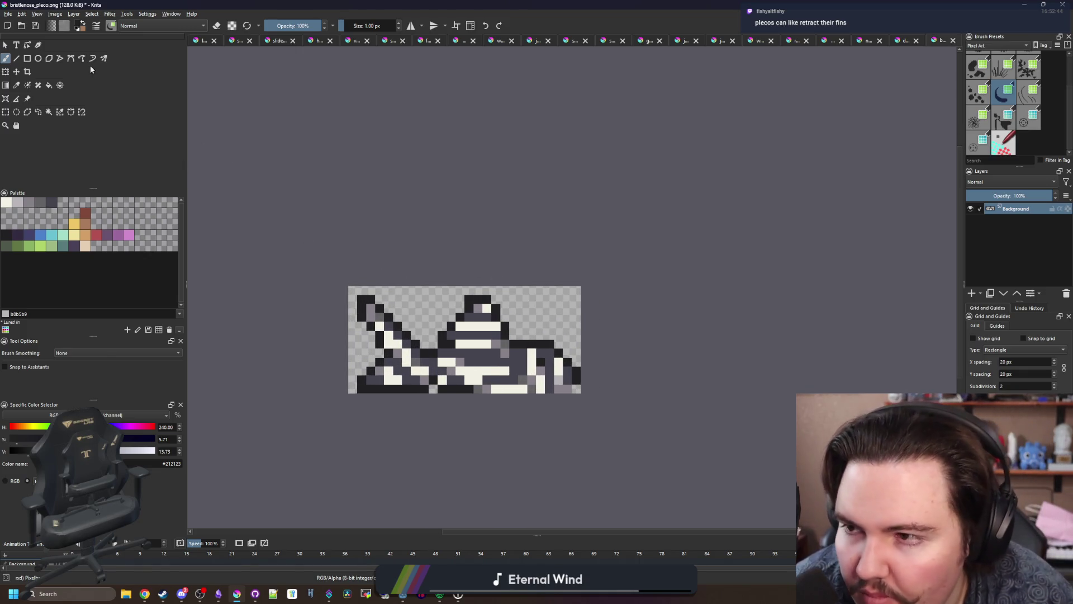
Step: Resize the canvas via Image > Resize Canvas to width 27 px and height 13 px
click(55, 13)
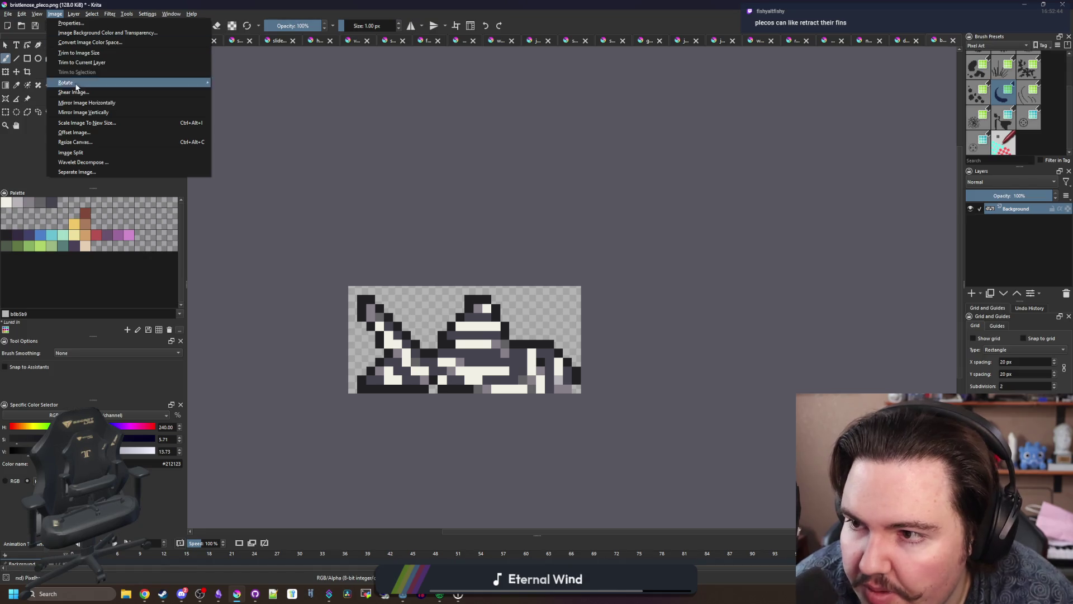
click(89, 146)
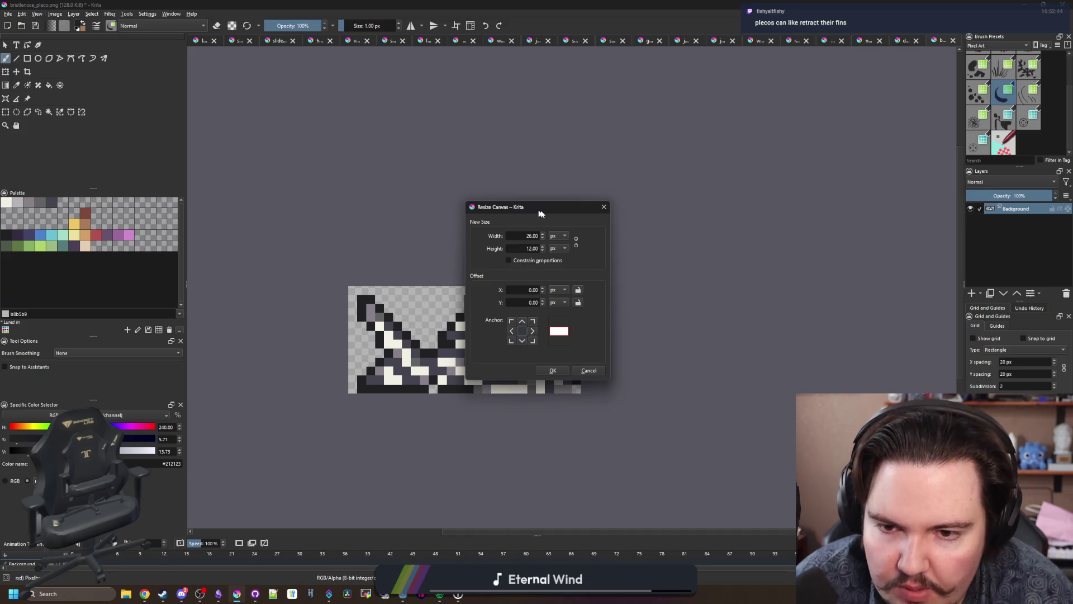
drag(540, 213, 724, 238)
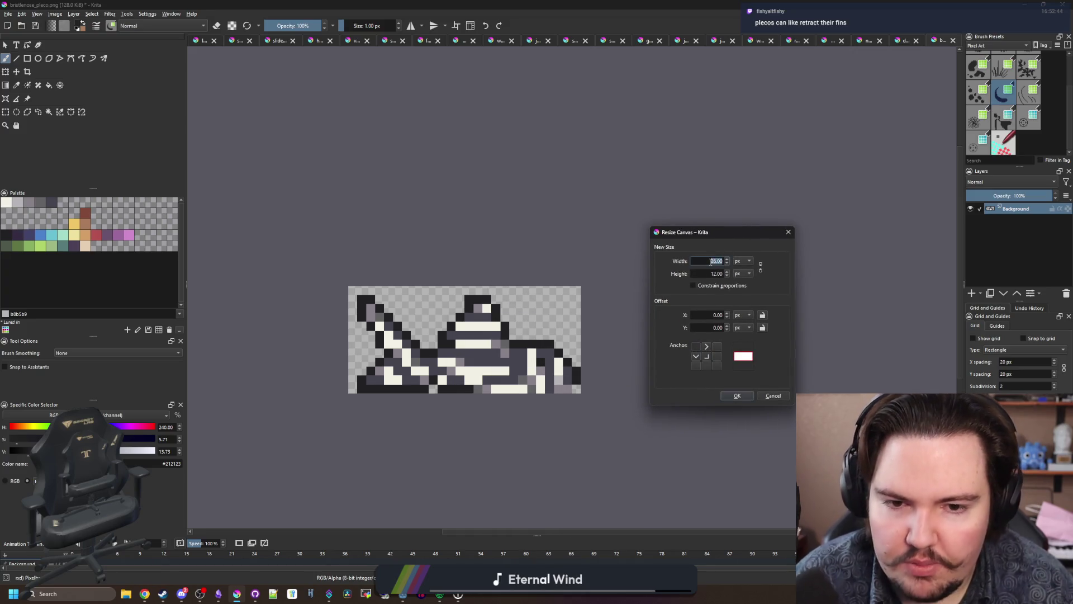
text(27)
key(Tab)
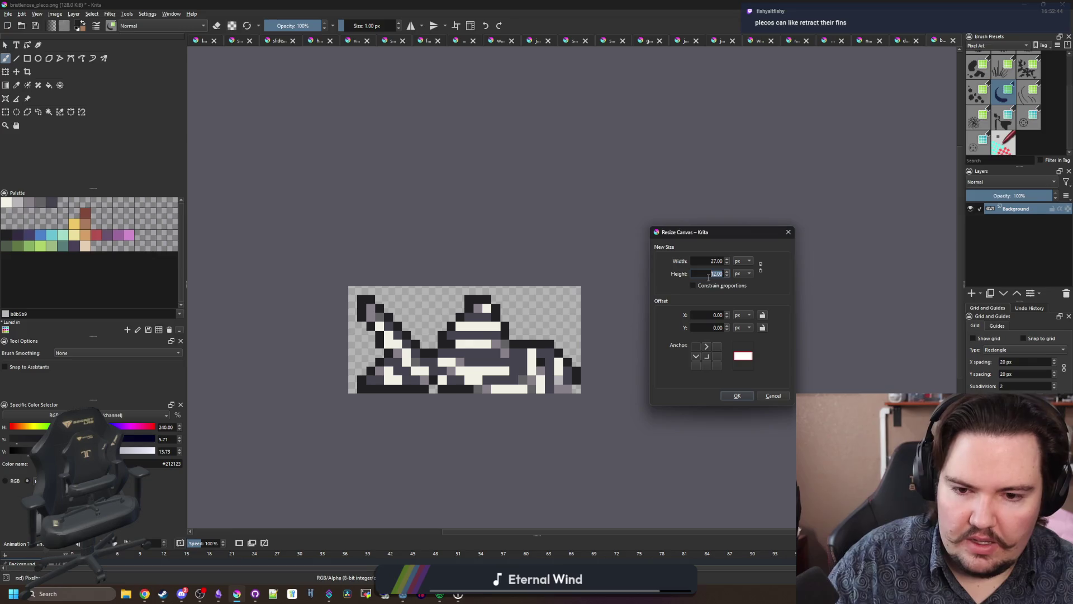
text(13)
click(733, 395)
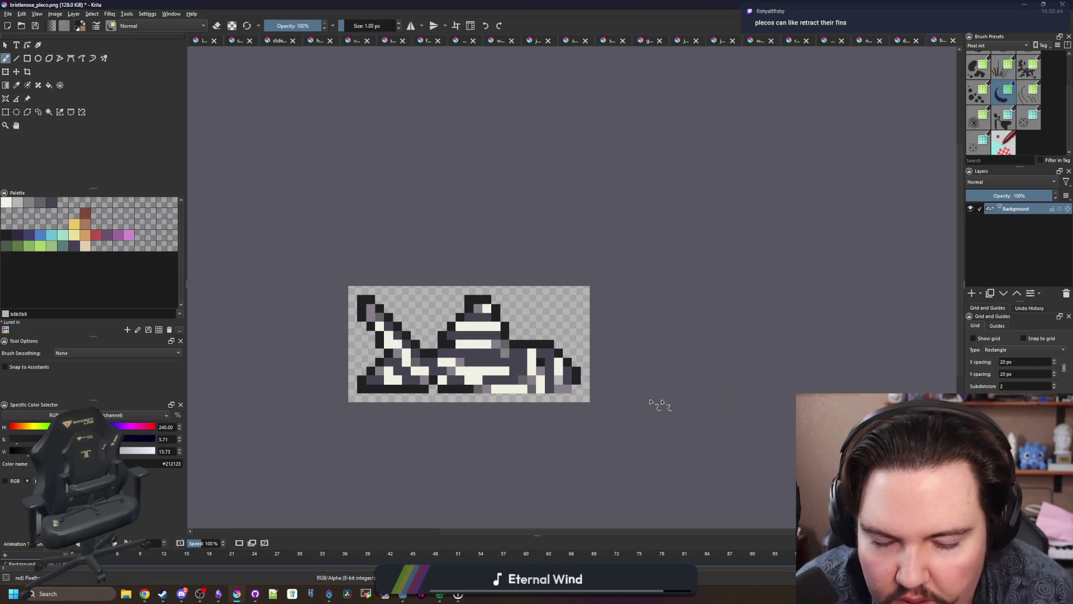
scroll(587, 387, up, 2)
Step: Zoom in and out on the widened 27 × 12 px pleco sprite and switch to the Color Sampler
scroll(462, 382, down, 6)
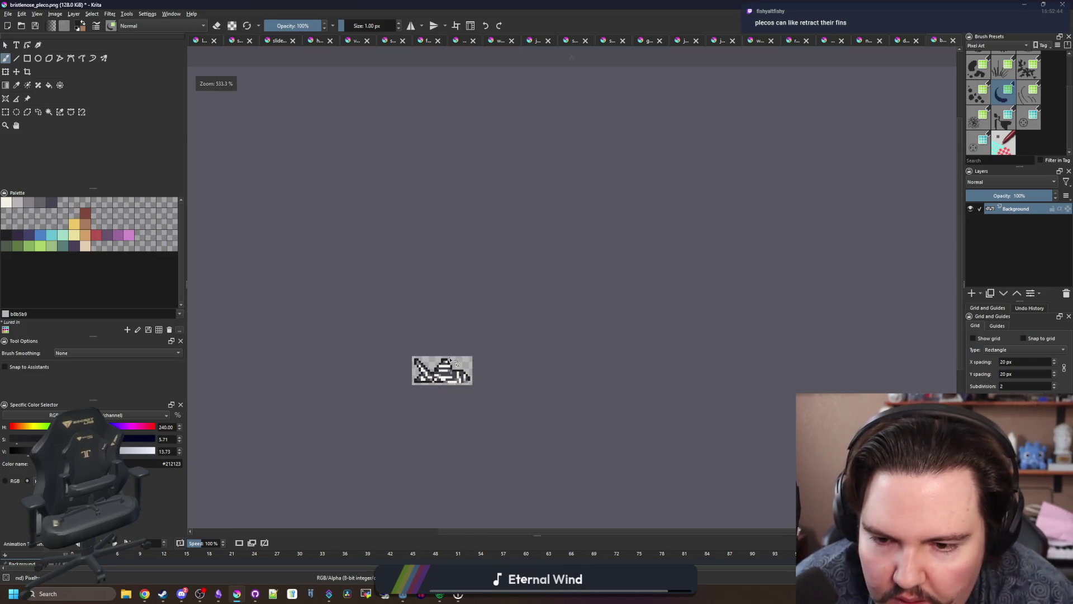
scroll(454, 380, up, 5)
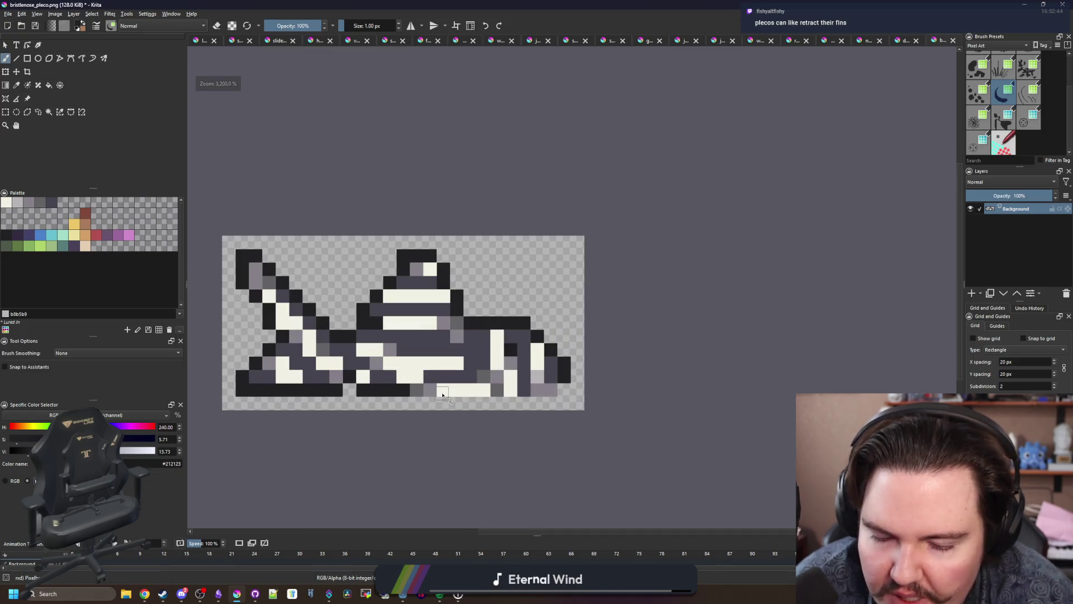
key(p)
Step: Start saving the sprite under a new name with File > Save As…
scroll(432, 383, down, 4)
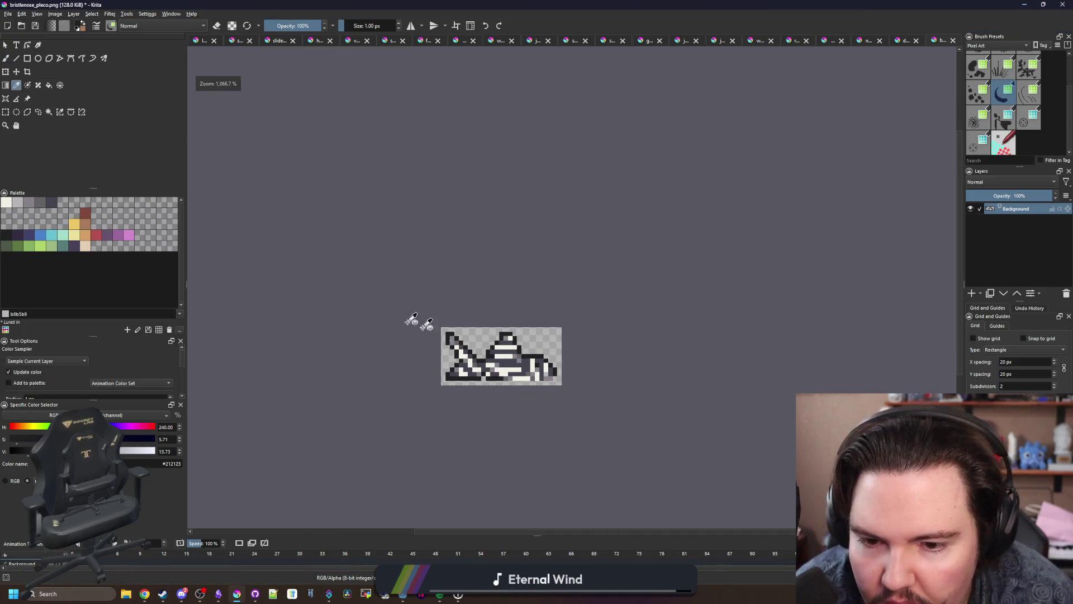
click(8, 13)
click(157, 102)
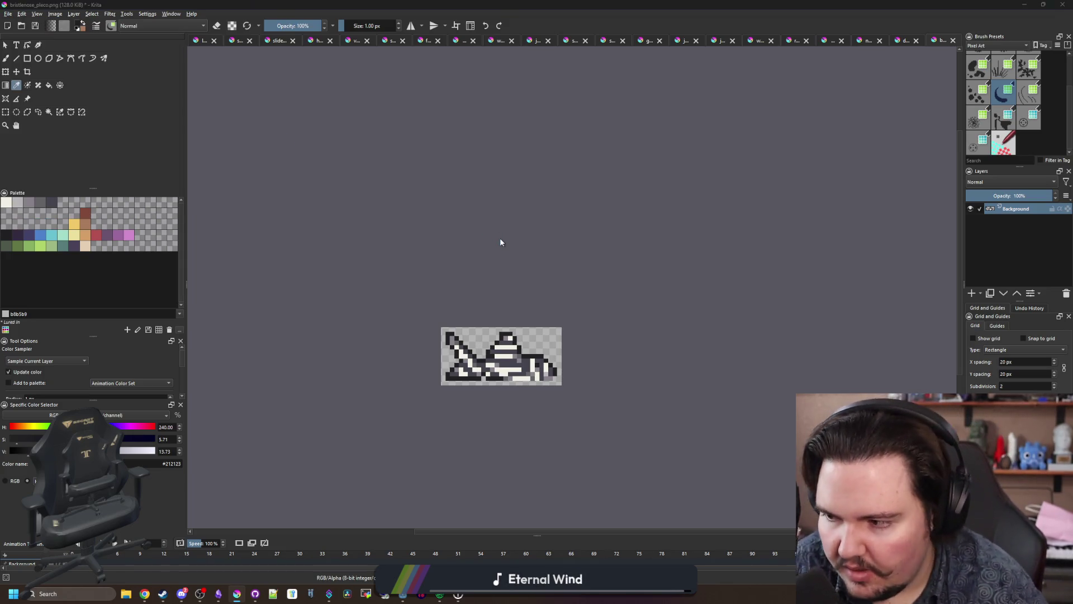
Step: Save the sprite as zebra_pleco.png, accepting the default PNG export options
text(zebra_)
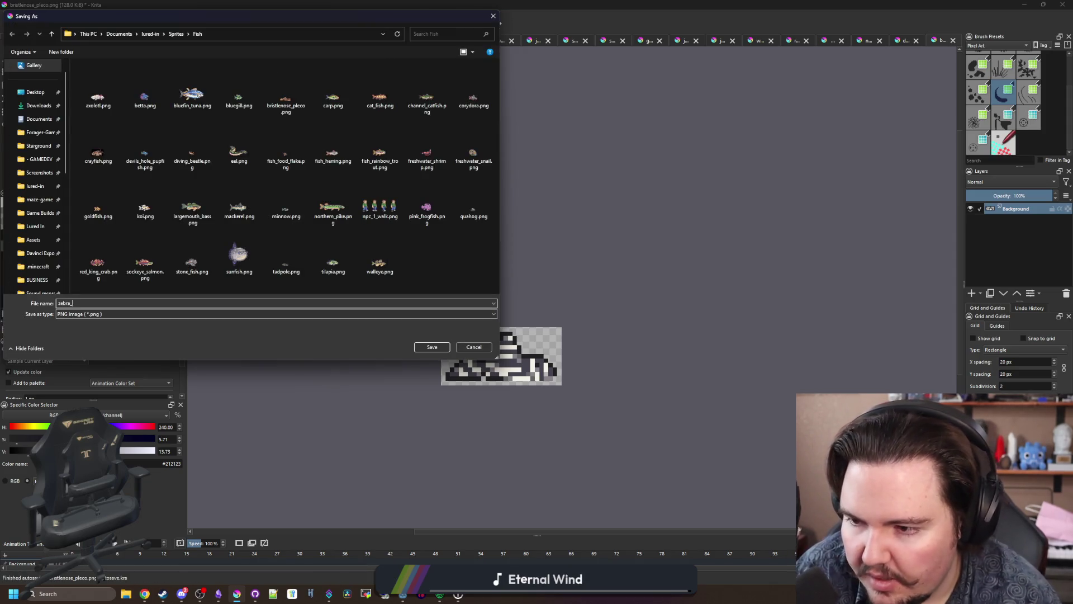
text(pleco)
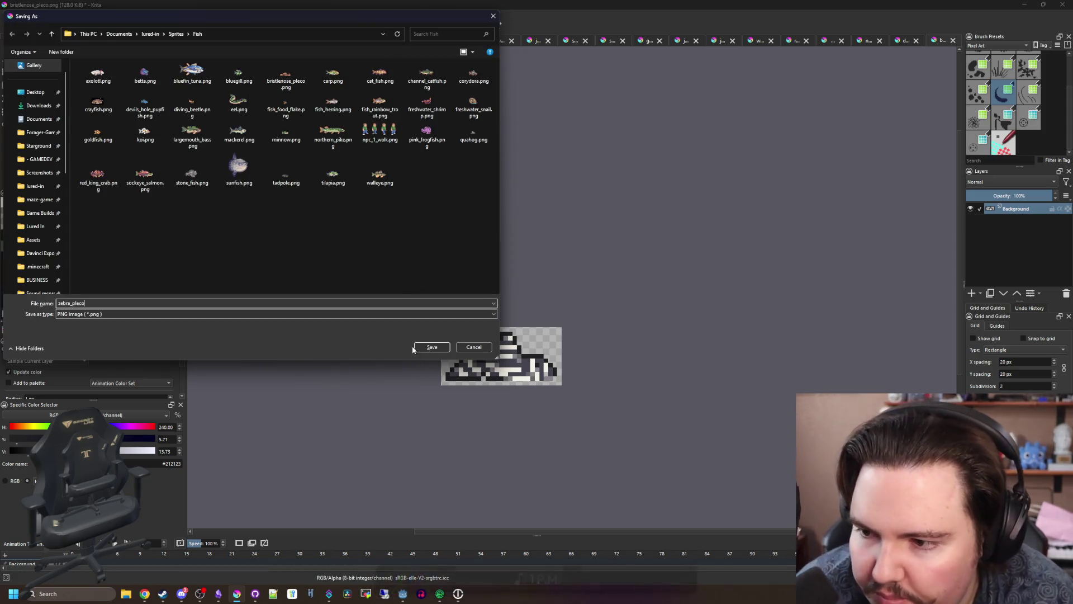
click(419, 348)
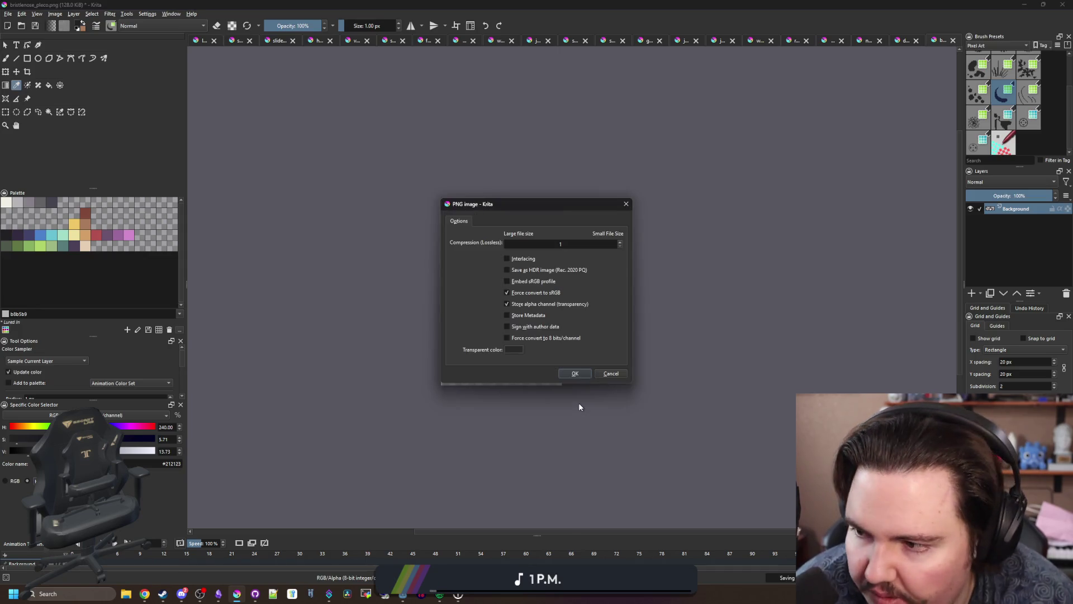
click(575, 375)
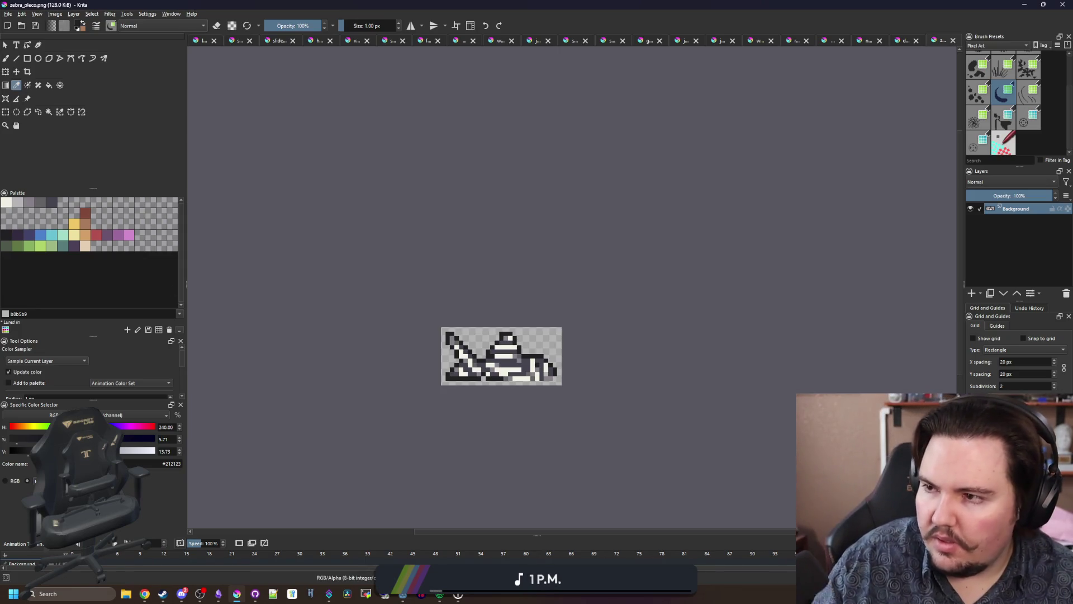
key(alt+Tab)
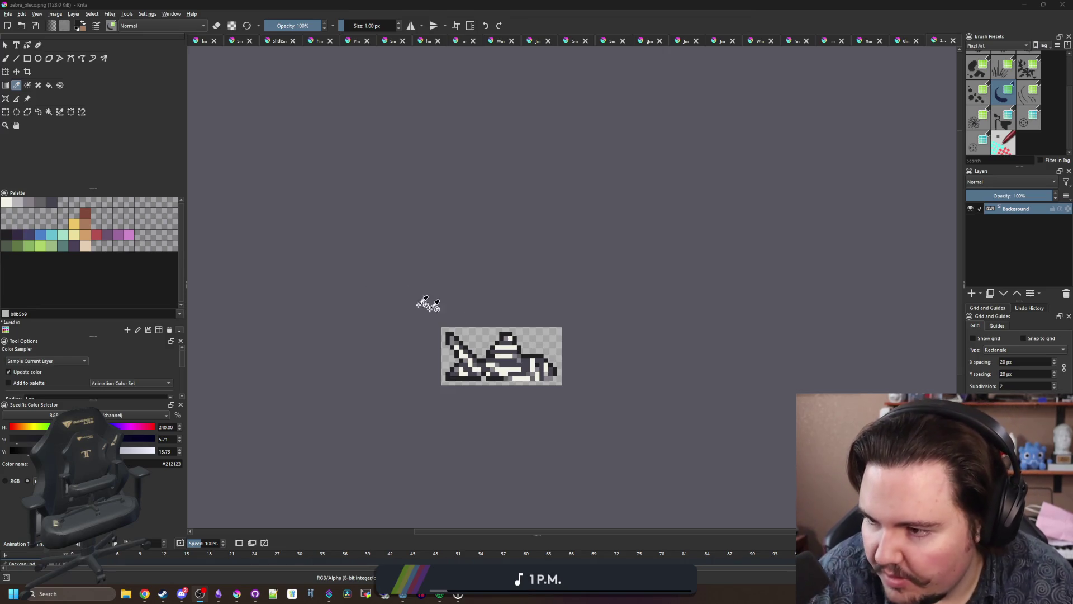
Step: Zoom in and out across the saved zebra pleco sprite to review it
scroll(491, 377, up, 3)
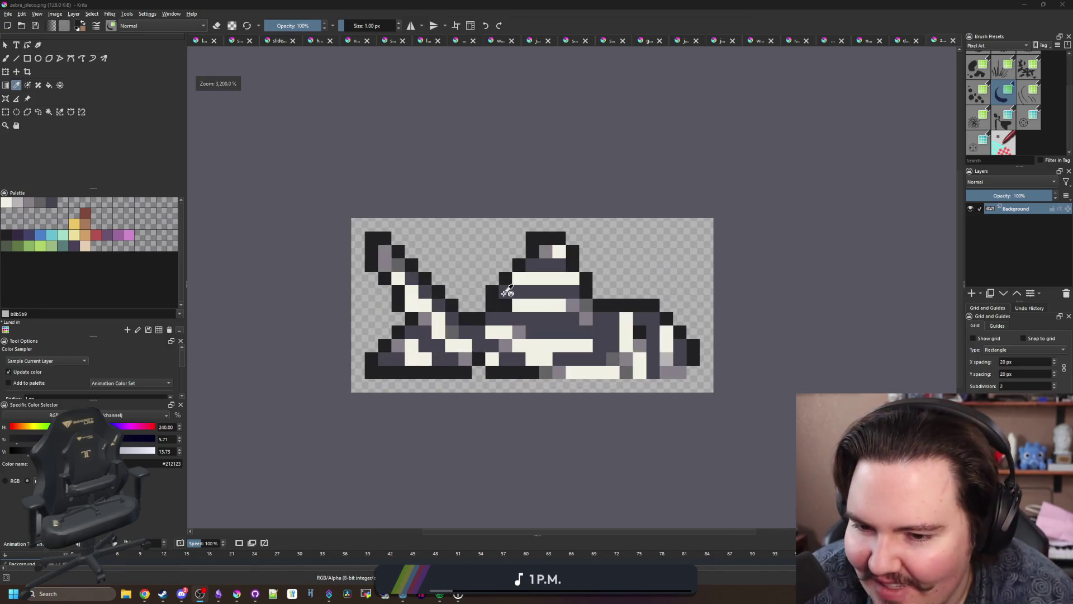
scroll(507, 290, up, 1)
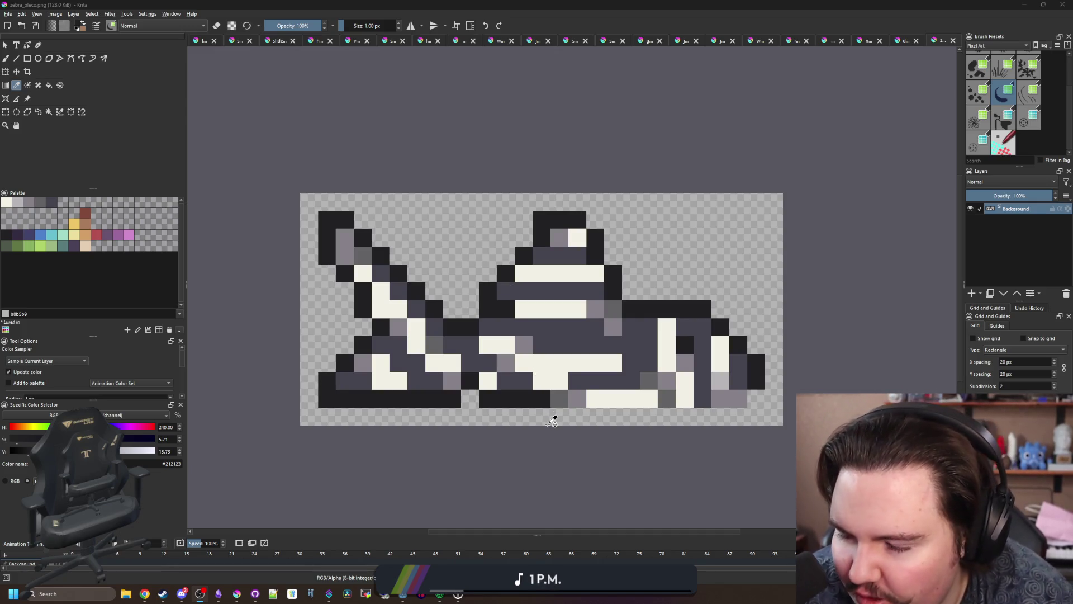
scroll(553, 419, down, 3)
scroll(643, 384, up, 3)
scroll(637, 386, down, 1)
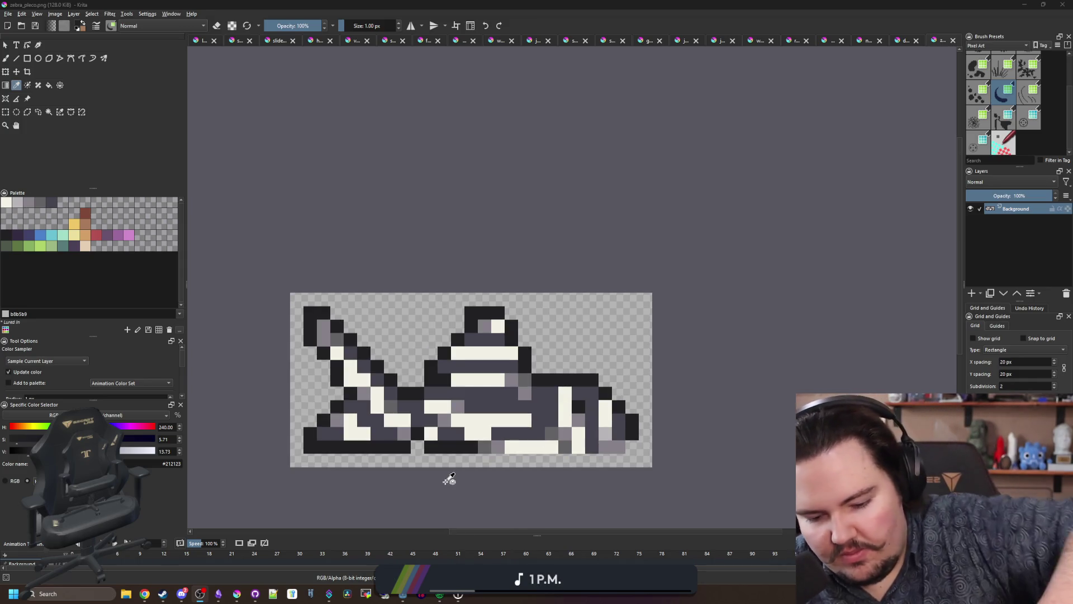
scroll(593, 257, down, 5)
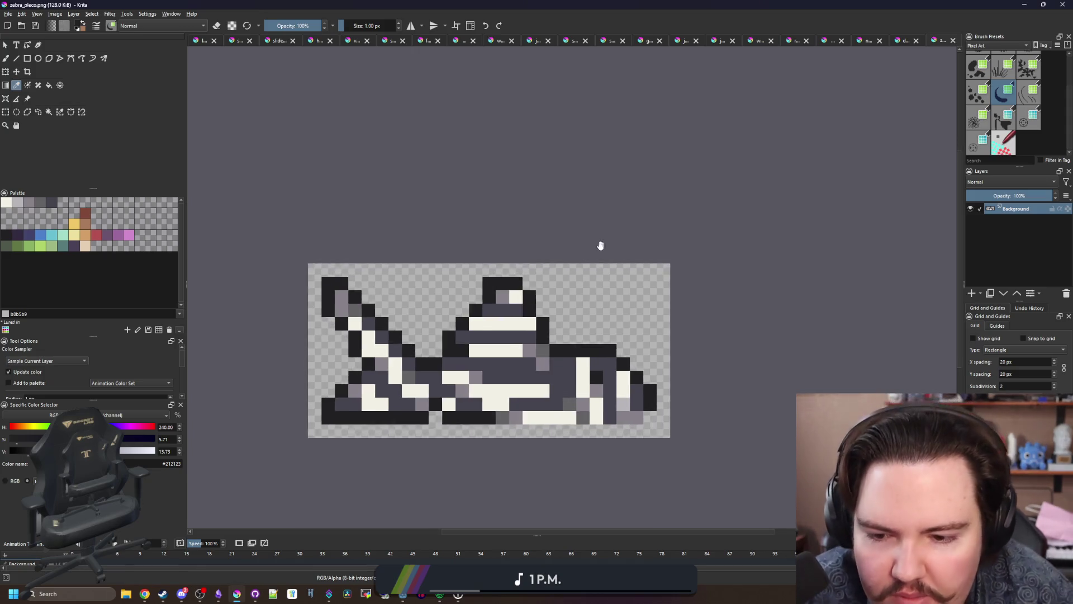
scroll(466, 321, down, 1)
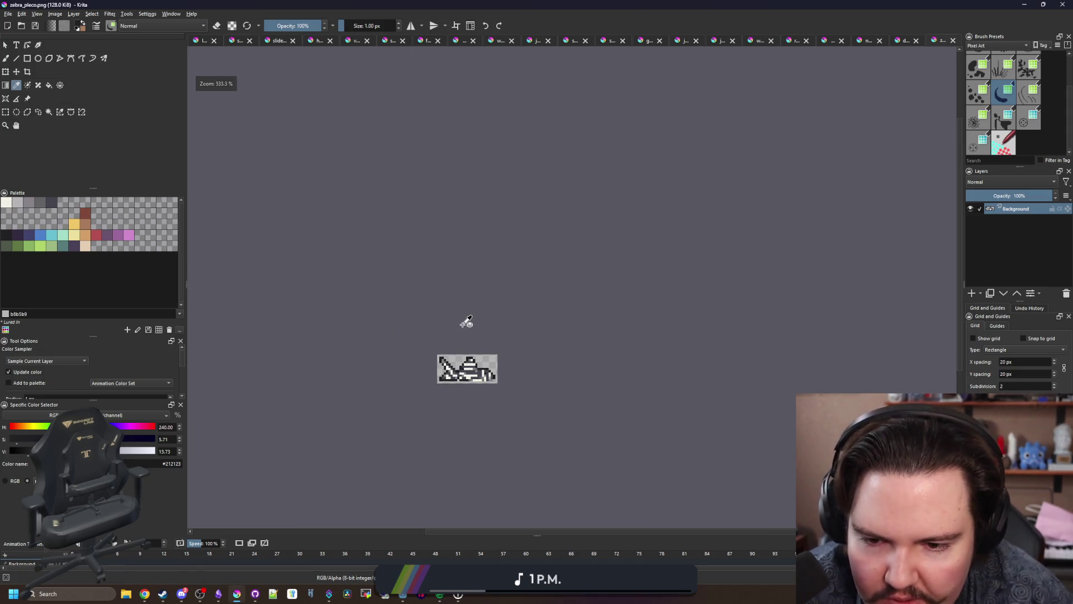
scroll(466, 321, down, 1)
scroll(476, 359, up, 3)
scroll(476, 359, up, 2)
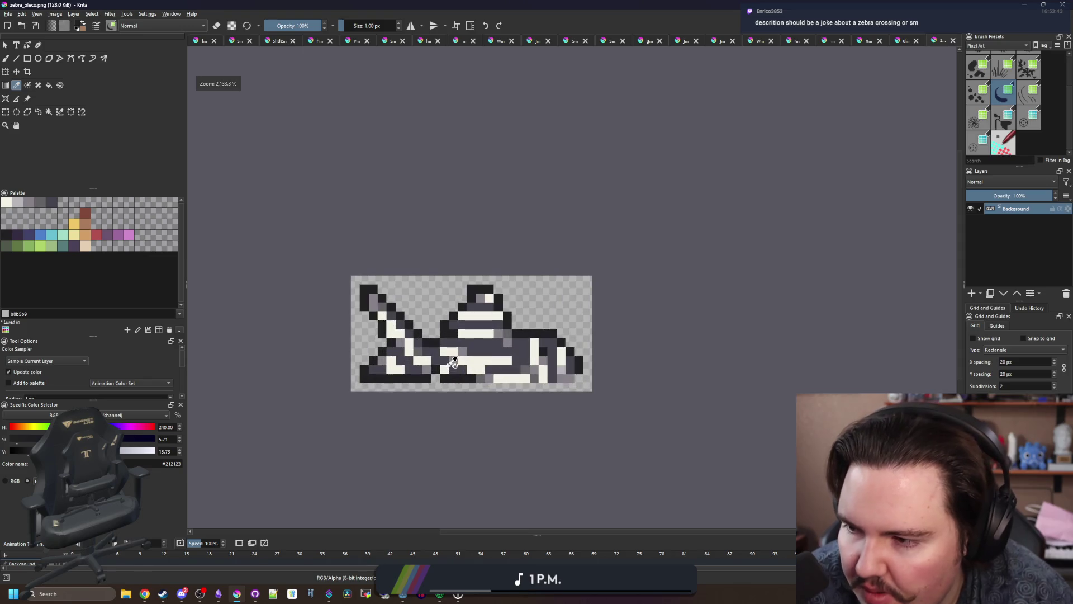
scroll(453, 362, up, 1)
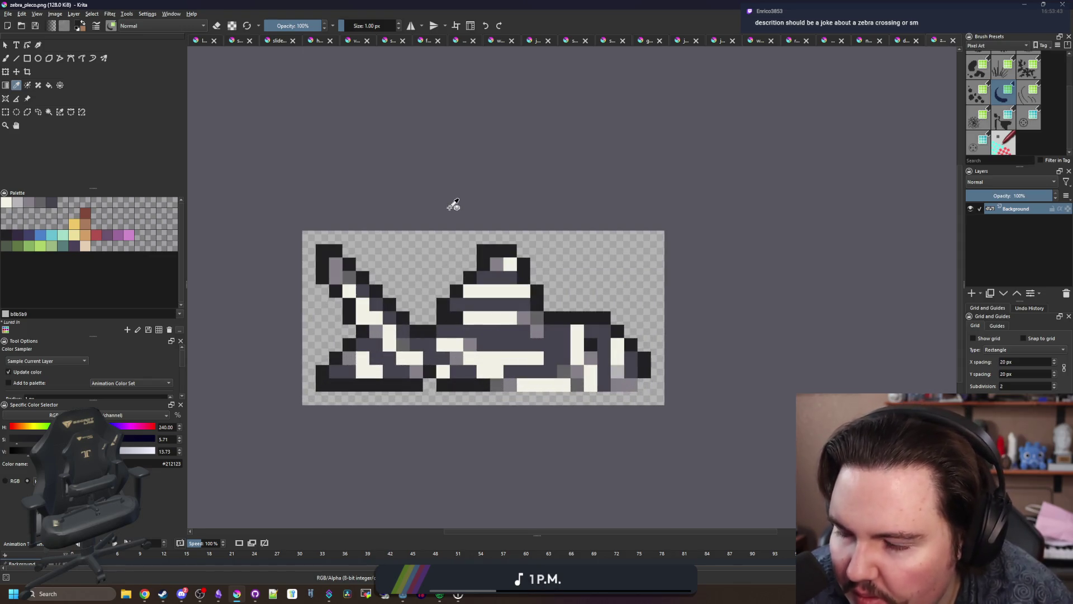
Step: Shrink the Krita window, bring up the Obsidian notes, then switch to Godot's script editor
drag(681, 4, 675, 440)
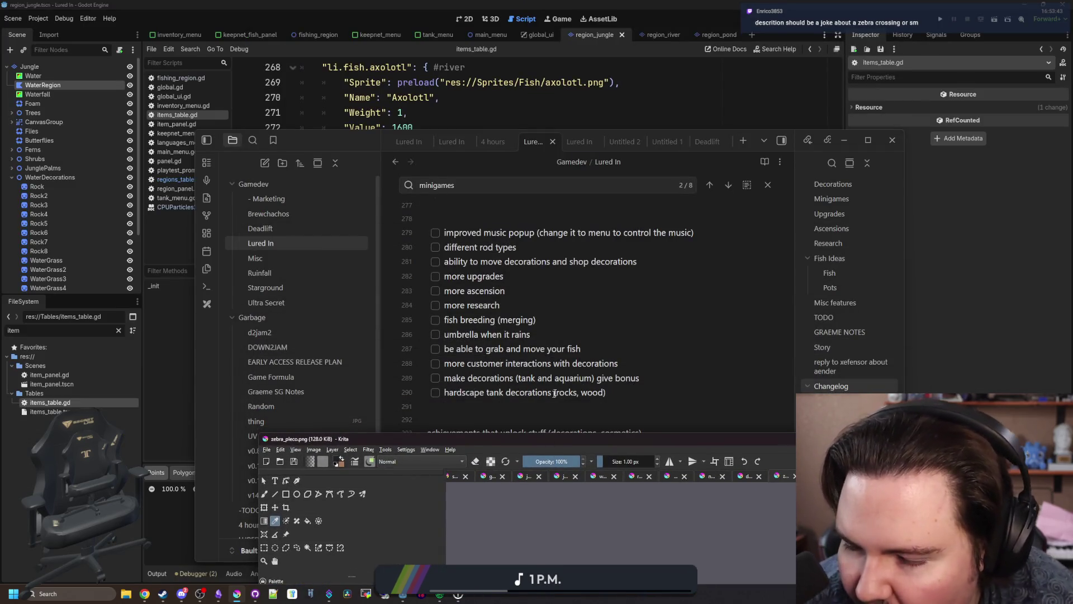
click(616, 340)
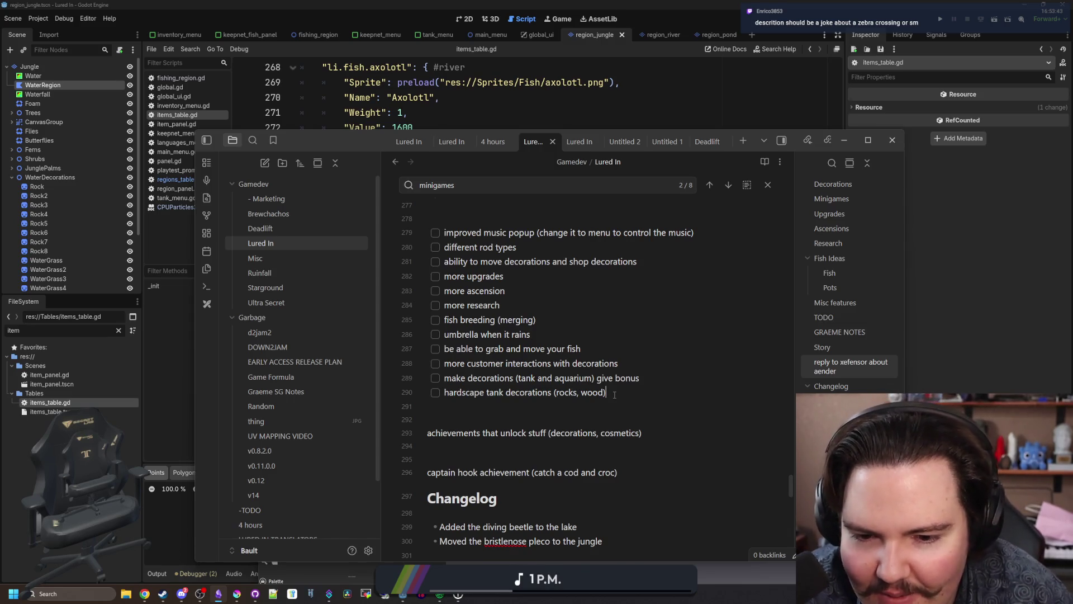
scroll(614, 394, up, 5)
key(alt+Tab)
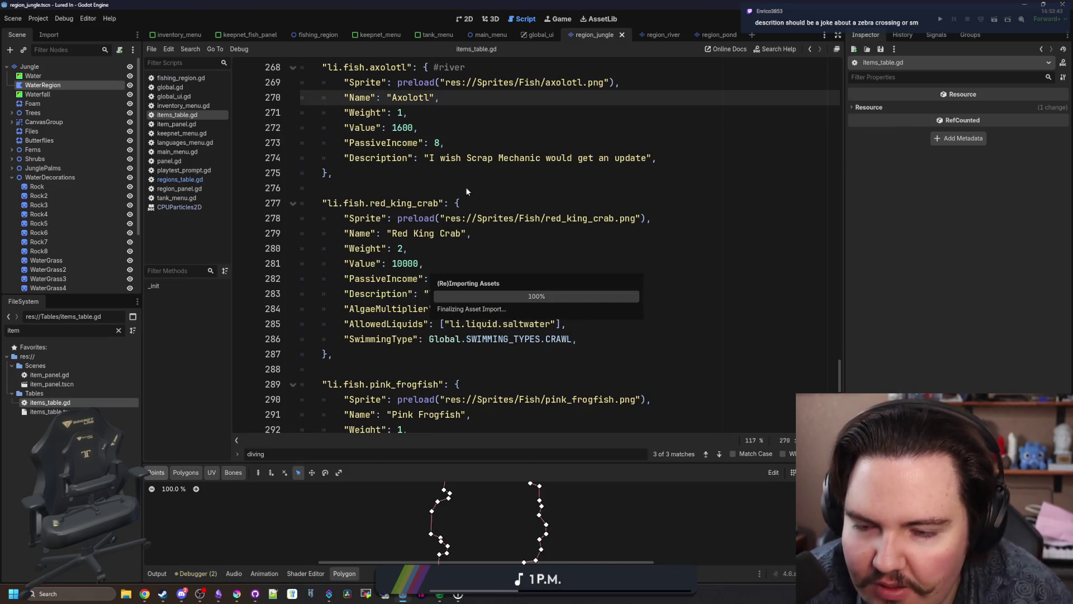
Step: Look through items_table.gd, item_panel.gd and regions_table.gd, then save the project
click(467, 190)
scroll(385, 299, down, 10)
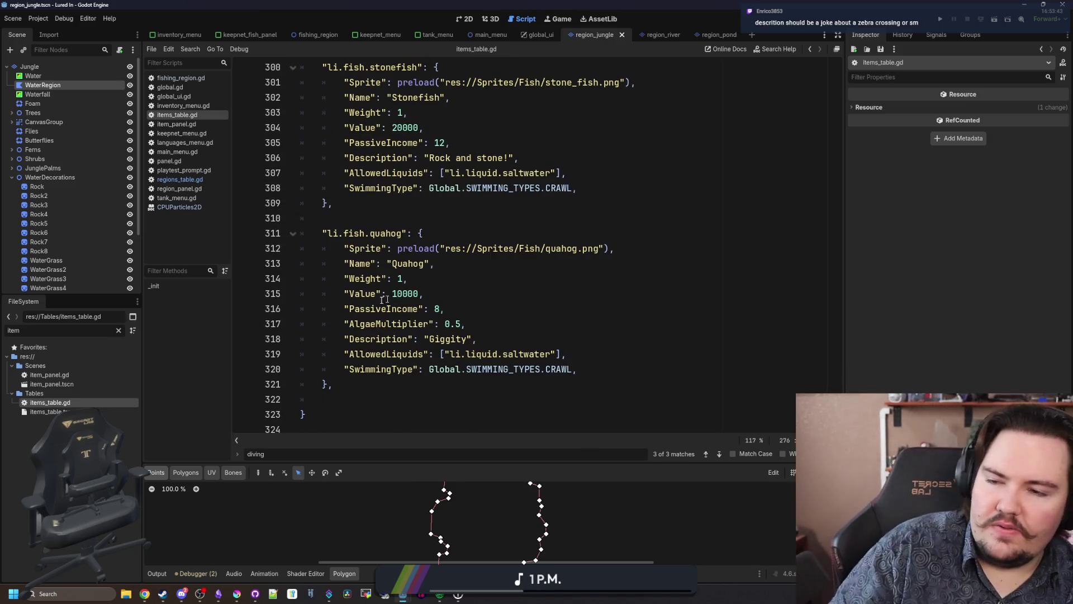
click(335, 203)
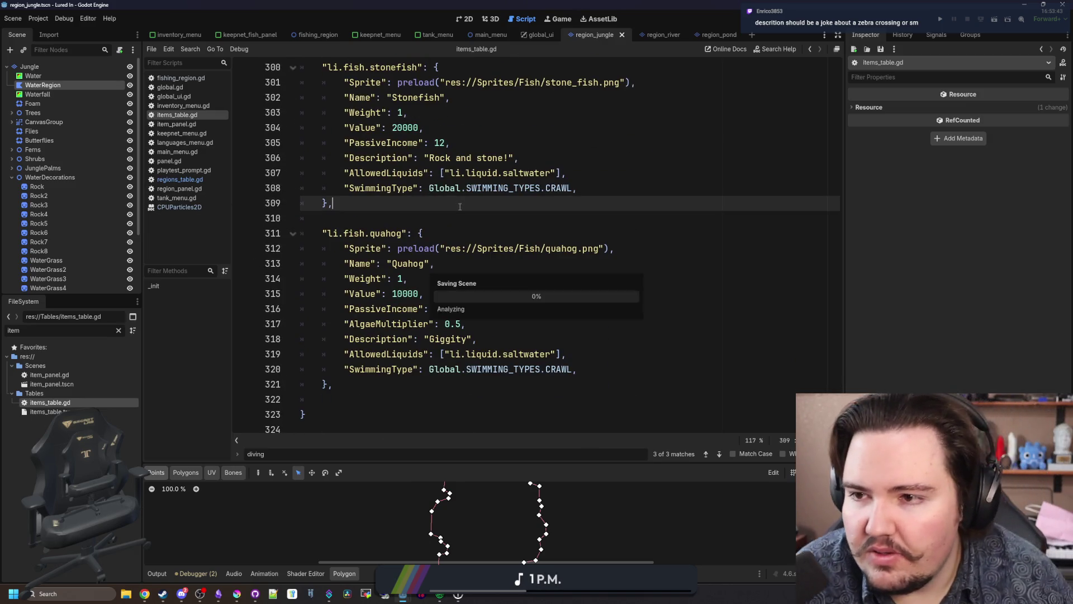
click(197, 122)
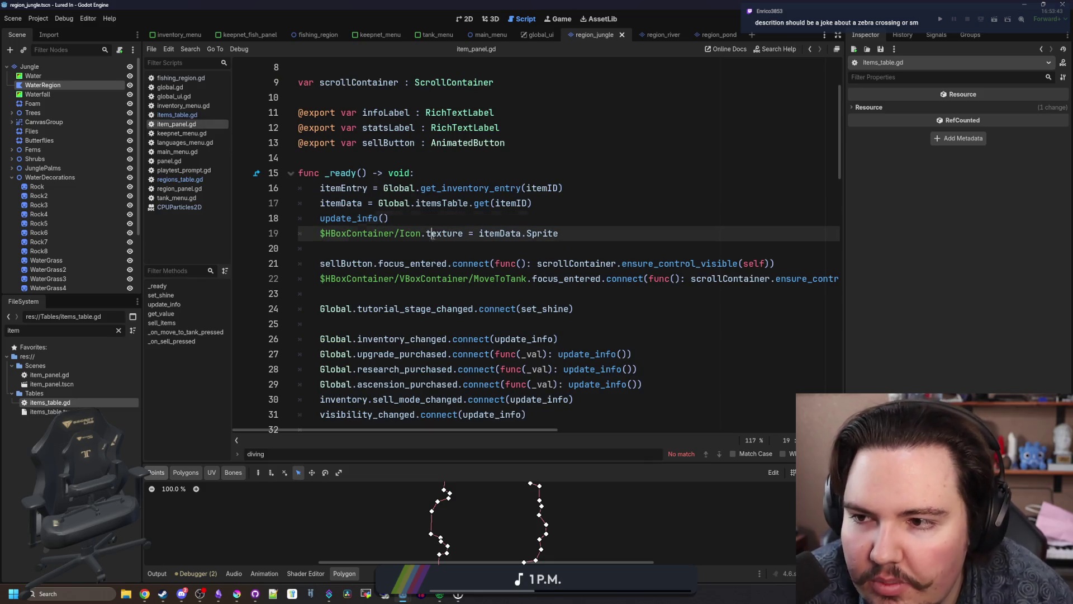
click(189, 115)
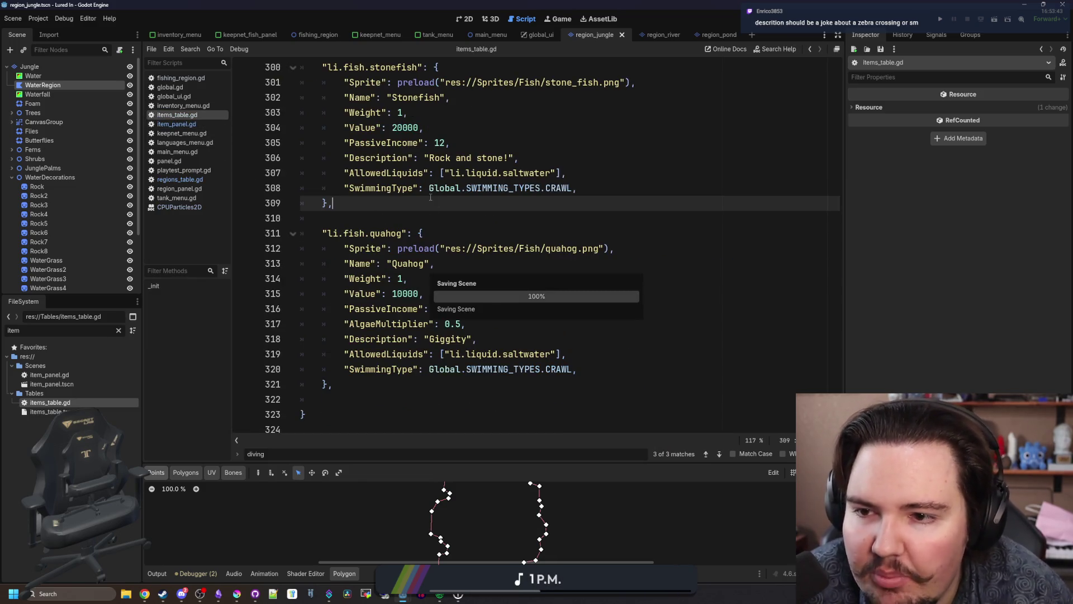
click(181, 179)
click(468, 273)
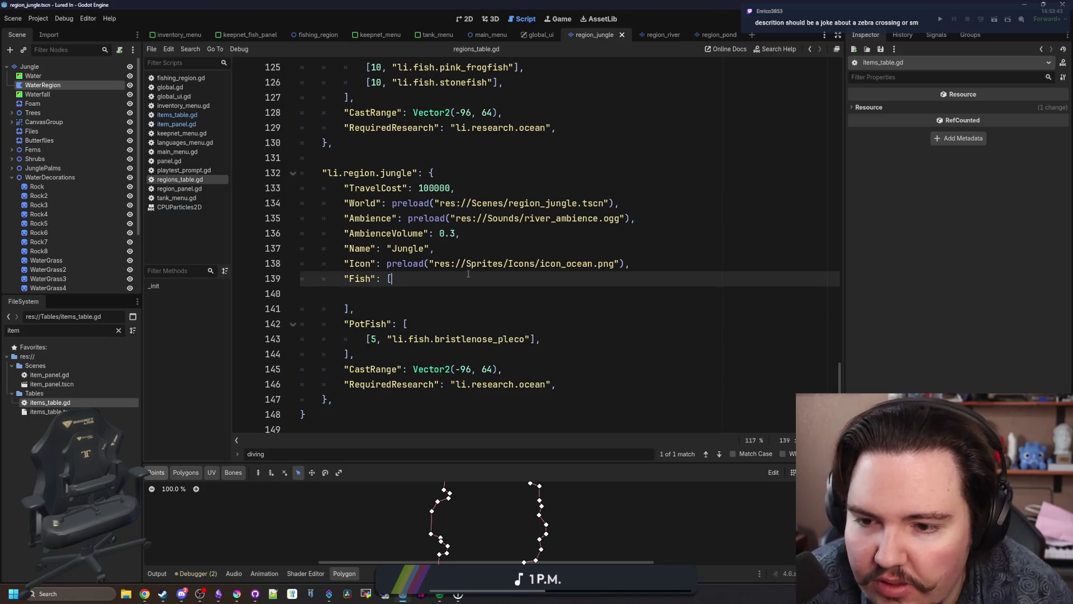
key(ctrl+s)
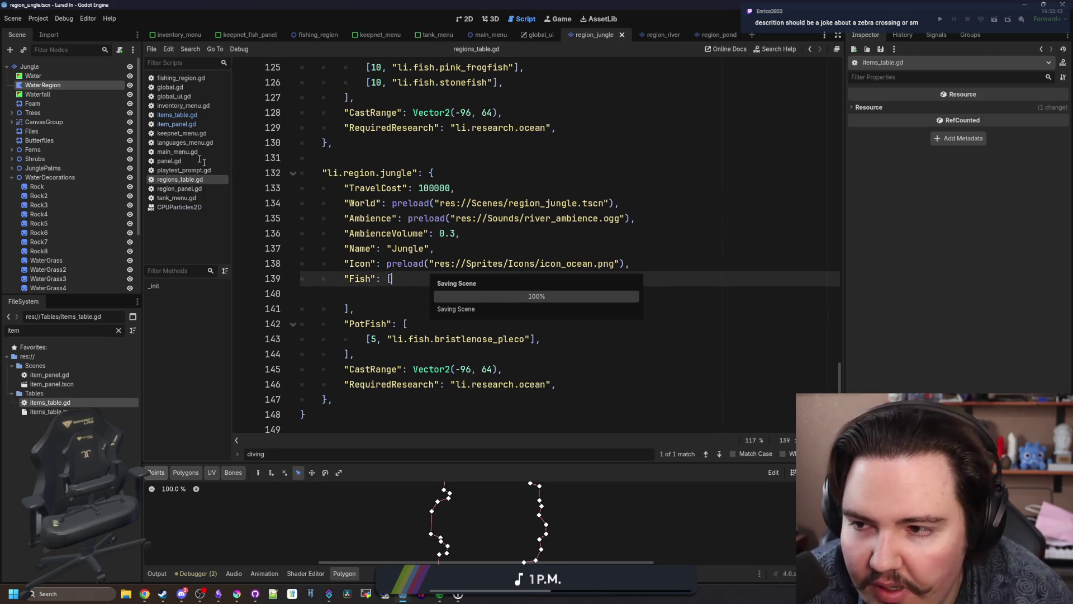
Step: In items_table.gd, copy the '#region river' heading and paste it below the ocean #endregion
click(195, 116)
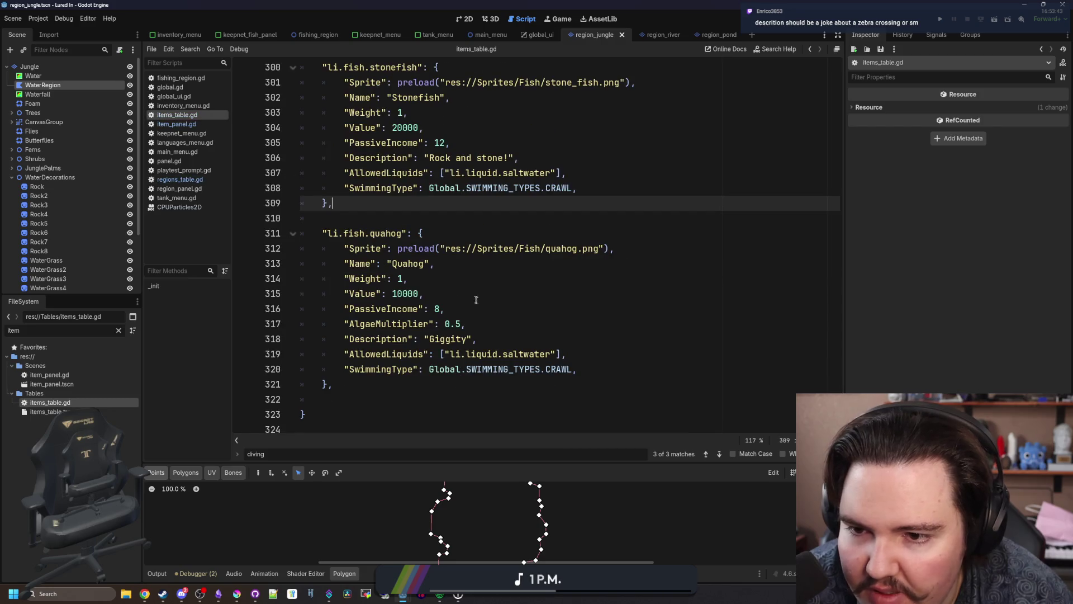
scroll(462, 291, up, 20)
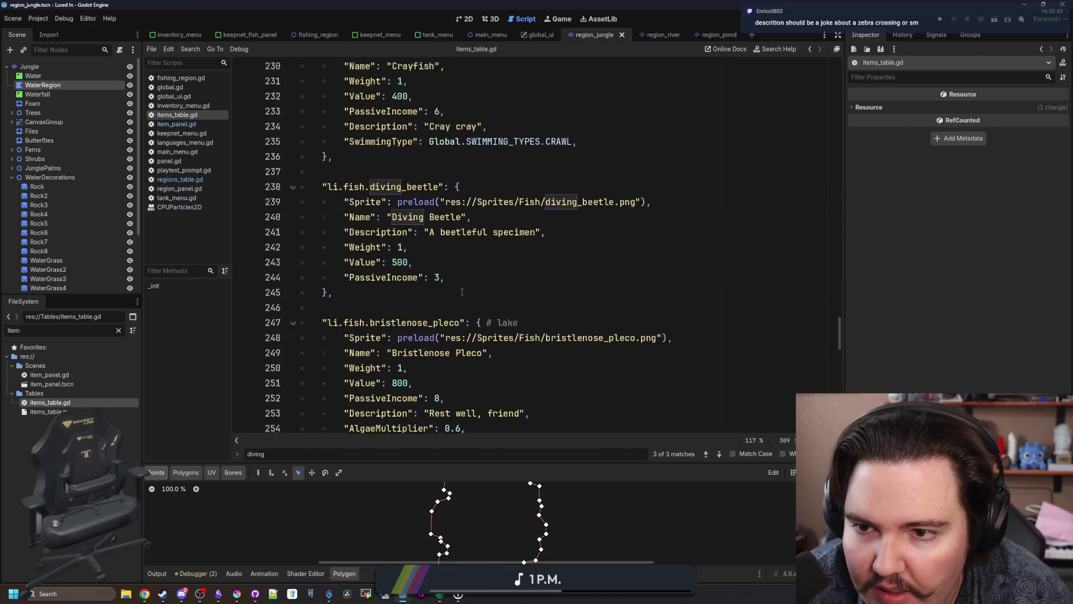
scroll(462, 291, up, 20)
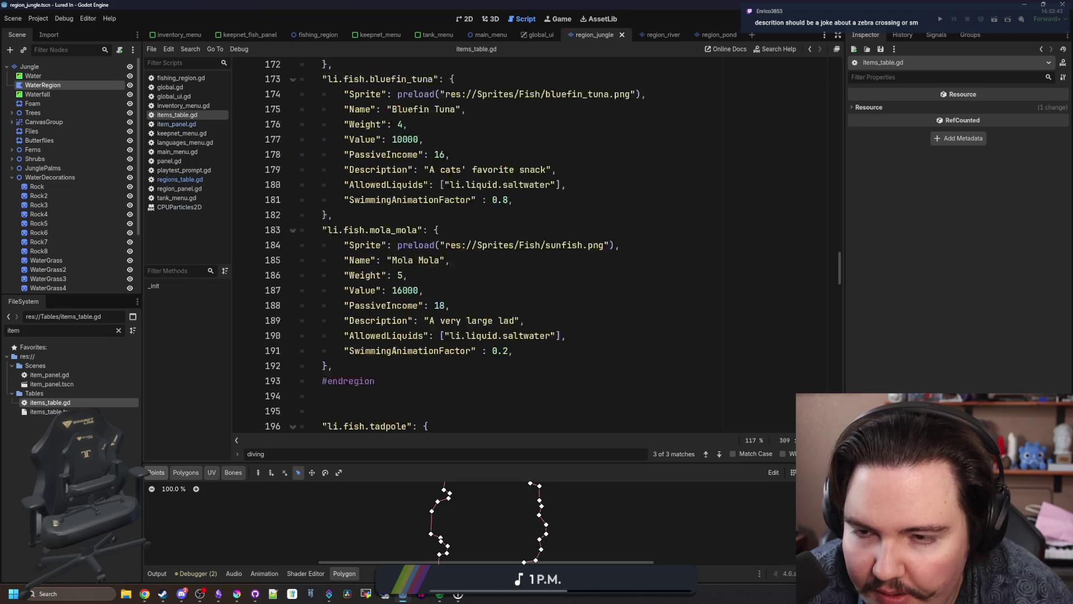
scroll(395, 350, up, 11)
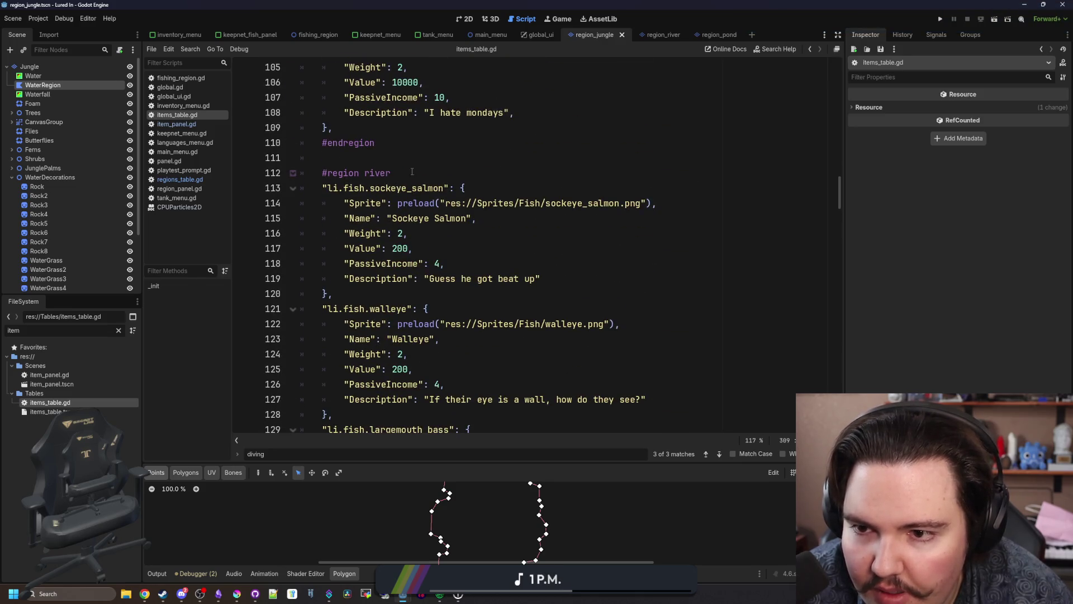
drag(412, 172, 323, 174)
key(ctrl+c)
scroll(403, 304, down, 20)
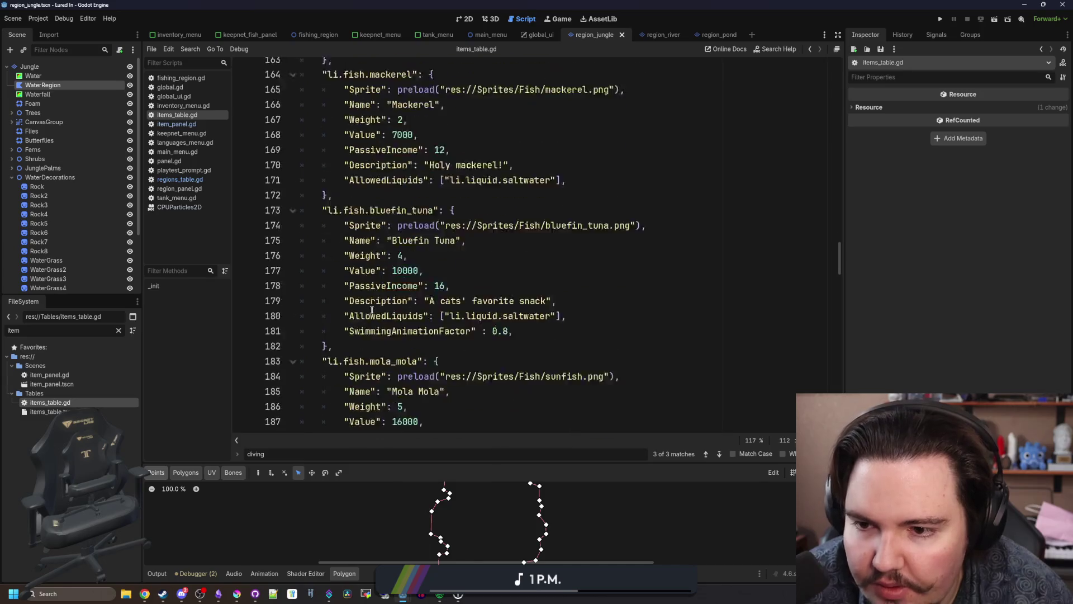
click(359, 234)
key(Return)
key(ctrl+v)
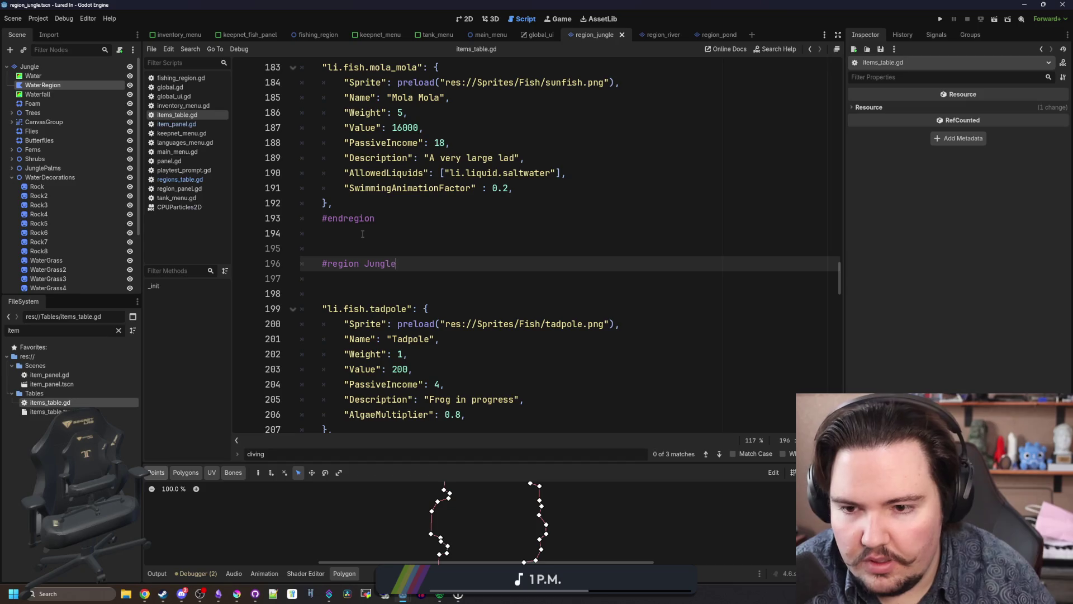
Step: Close the Jungle region by typing #endregion on a new line under its heading
scroll(435, 248, up, 15)
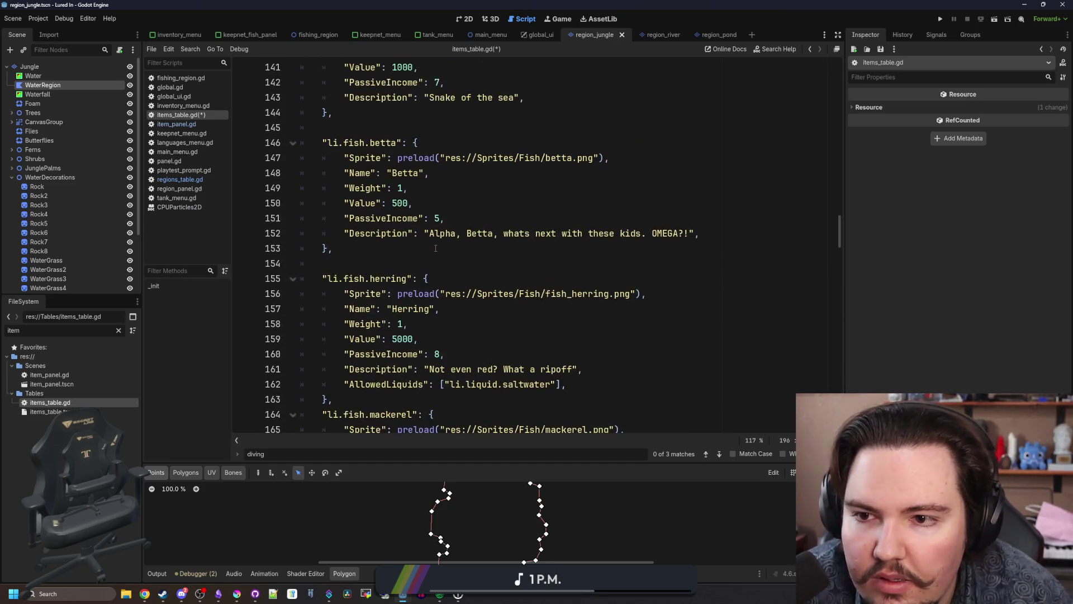
scroll(395, 285, down, 20)
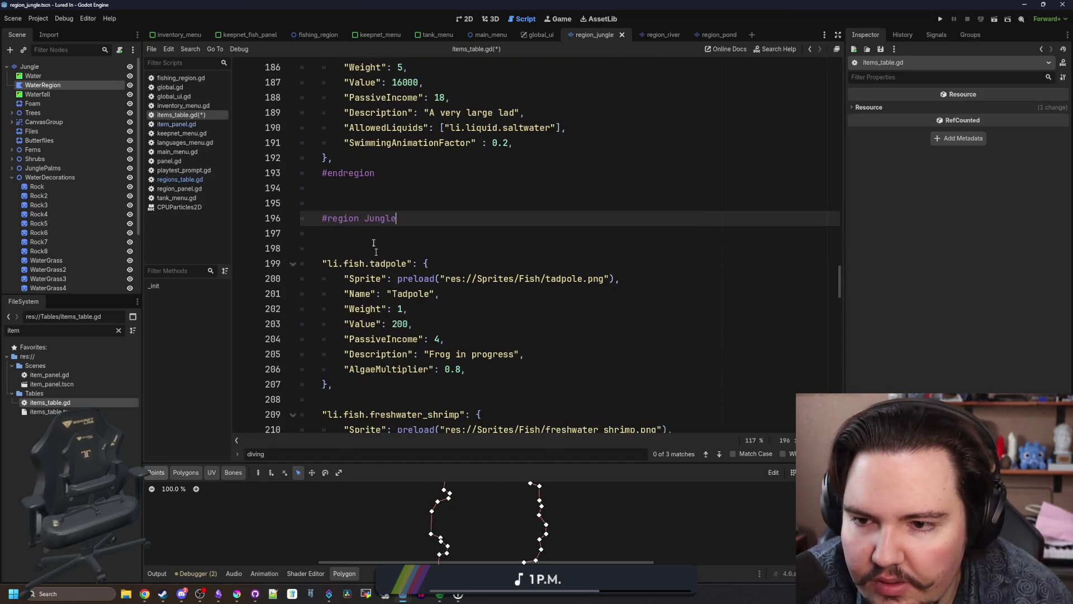
drag(374, 173, 323, 177)
drag(396, 219, 327, 218)
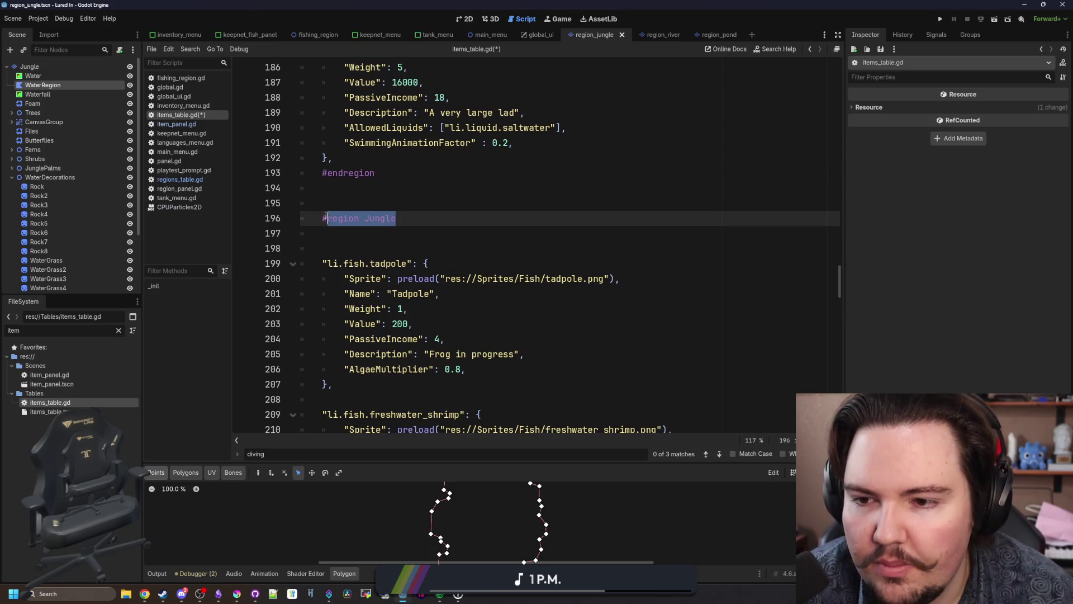
scroll(358, 216, up, 14)
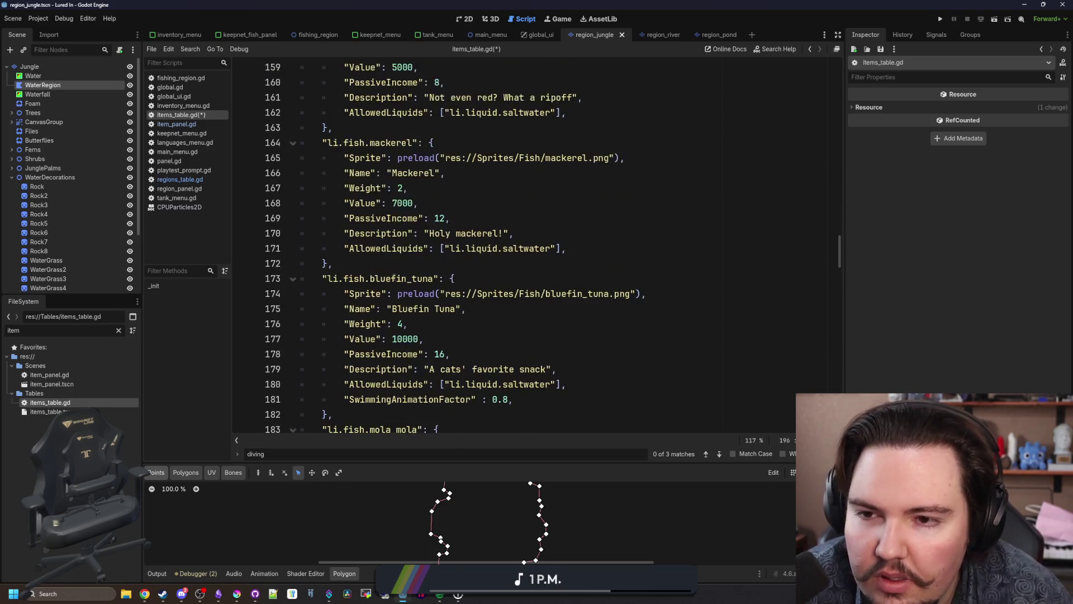
scroll(391, 279, up, 4)
scroll(369, 302, down, 1)
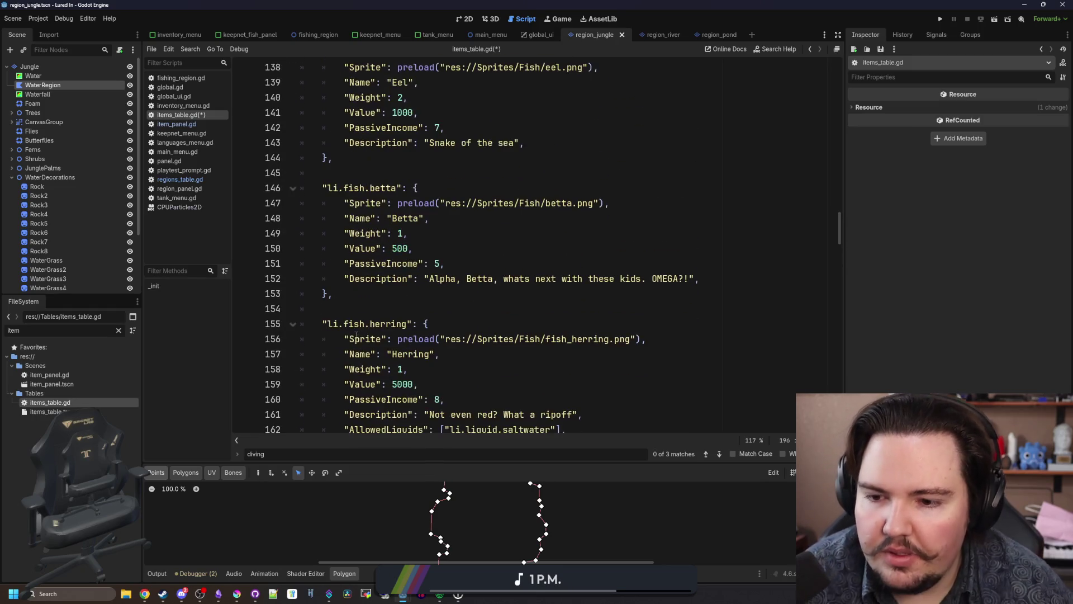
click(355, 314)
text(#region Ocean)
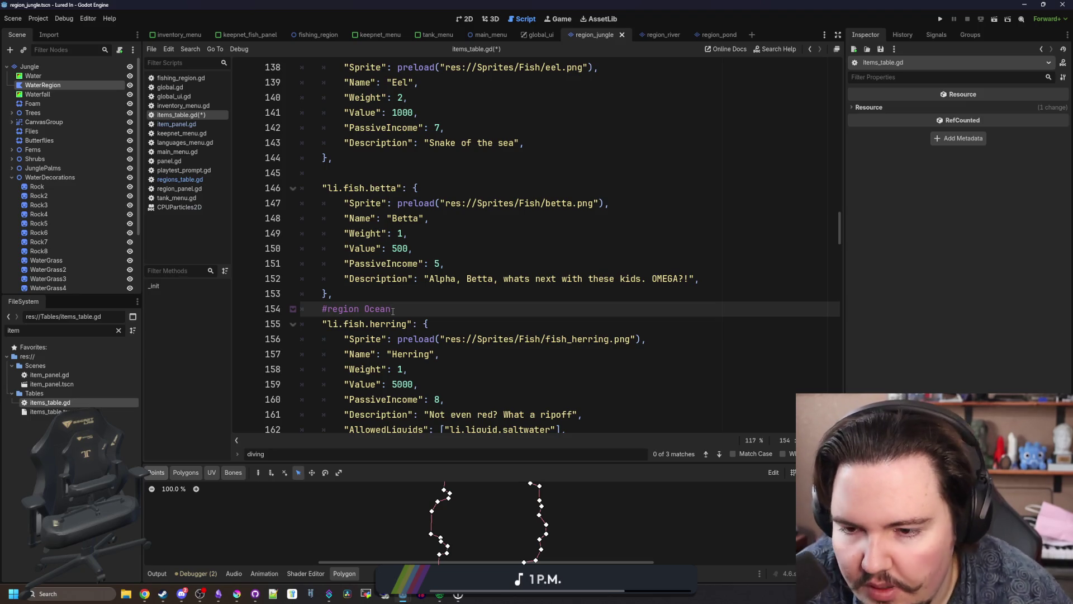
scroll(393, 311, down, 14)
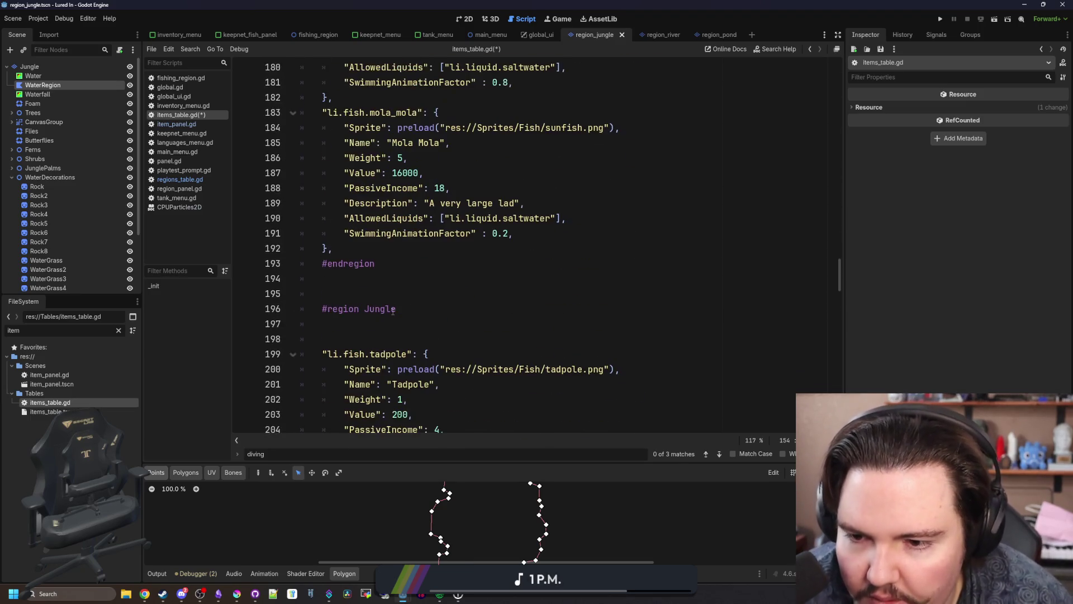
click(415, 311)
key(Return)
key(BackSpace)
text(#endregion)
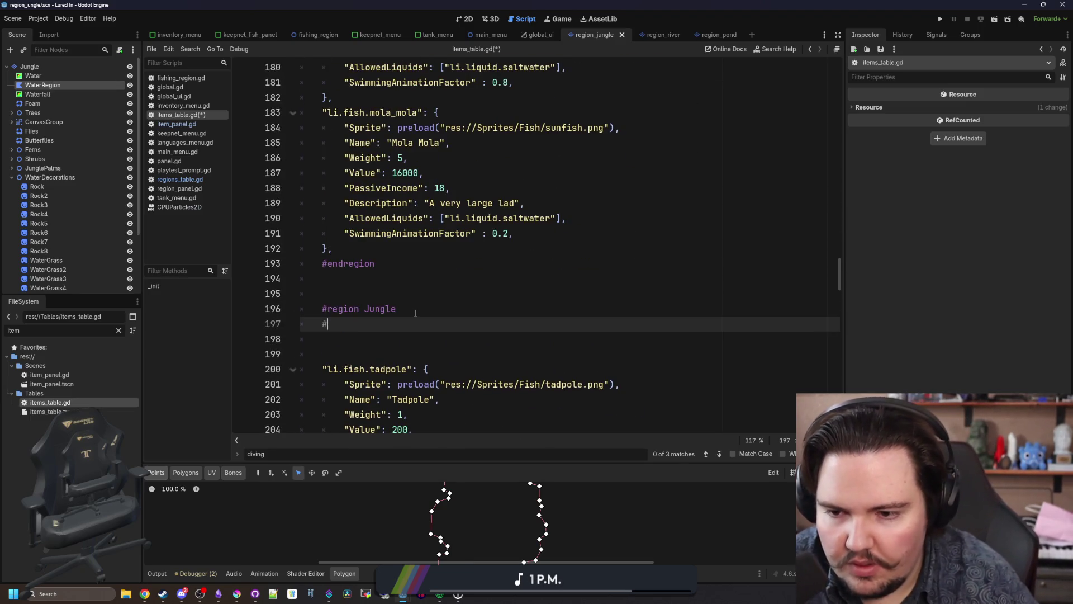
Step: Copy the Mackerel entry and paste it on a new line under '#region Jungle'
click(415, 313)
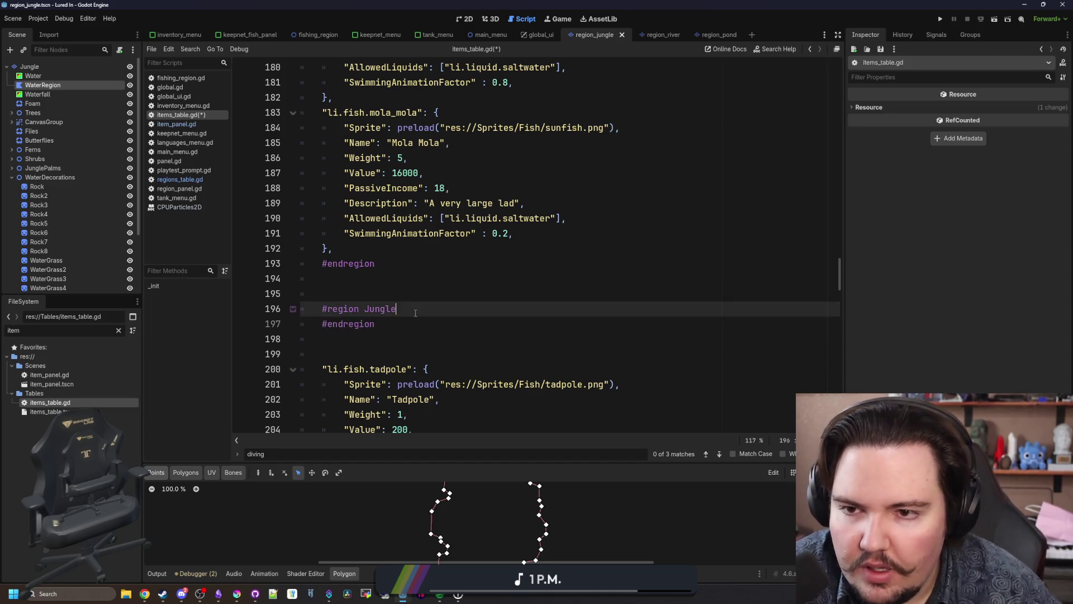
scroll(416, 313, up, 7)
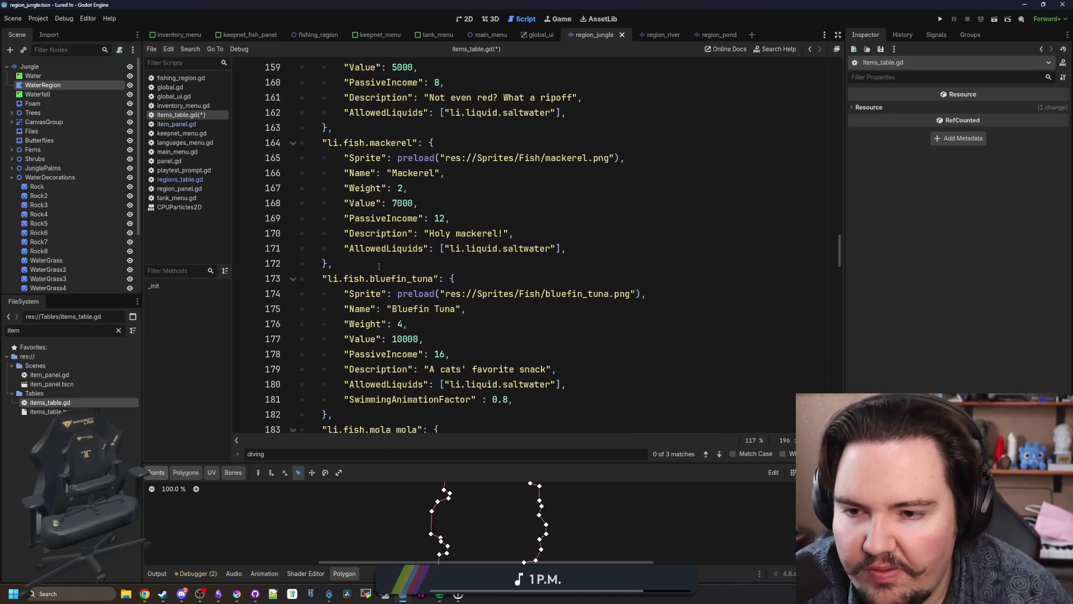
drag(379, 266, 322, 142)
key(ctrl+c)
scroll(403, 339, down, 6)
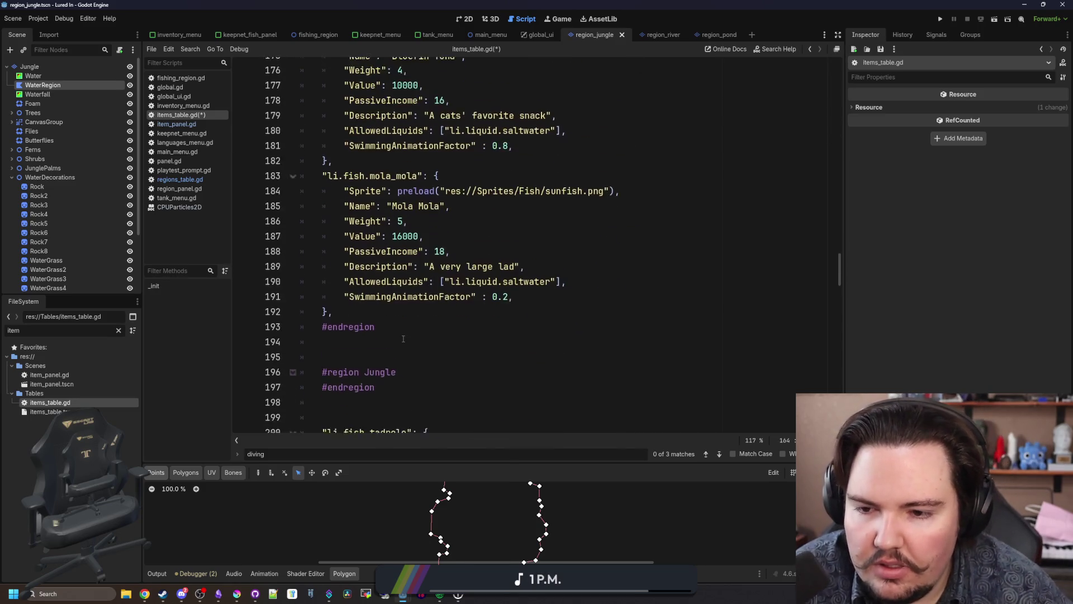
scroll(403, 339, down, 2)
click(430, 310)
key(Return)
key(ctrl+v)
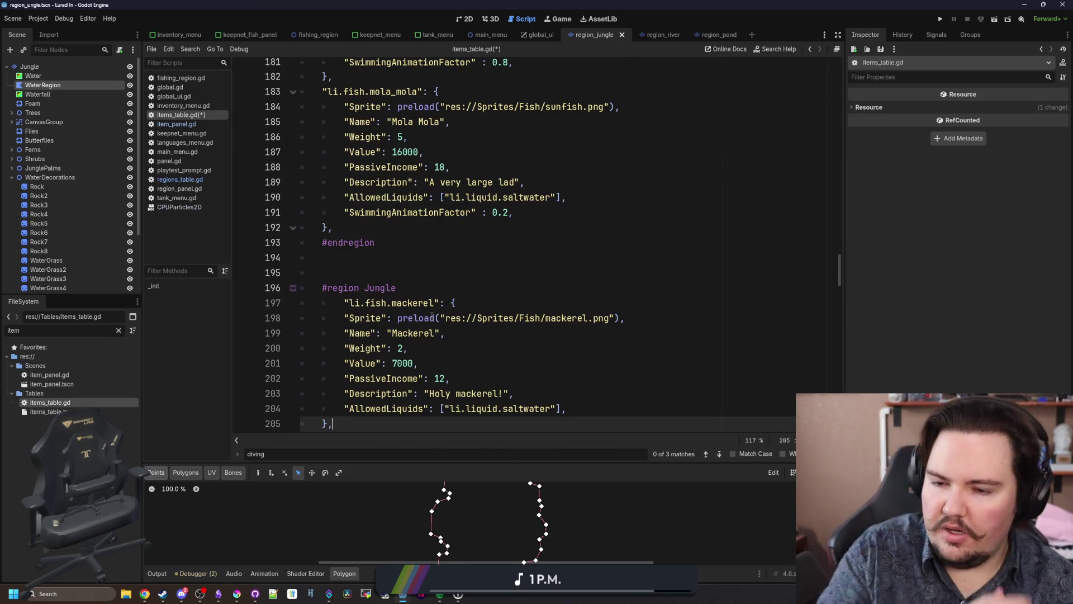
Step: Outdent the pasted entry's key line and rename its key from mackerel to li.fish.d
scroll(432, 317, down, 1)
click(350, 263)
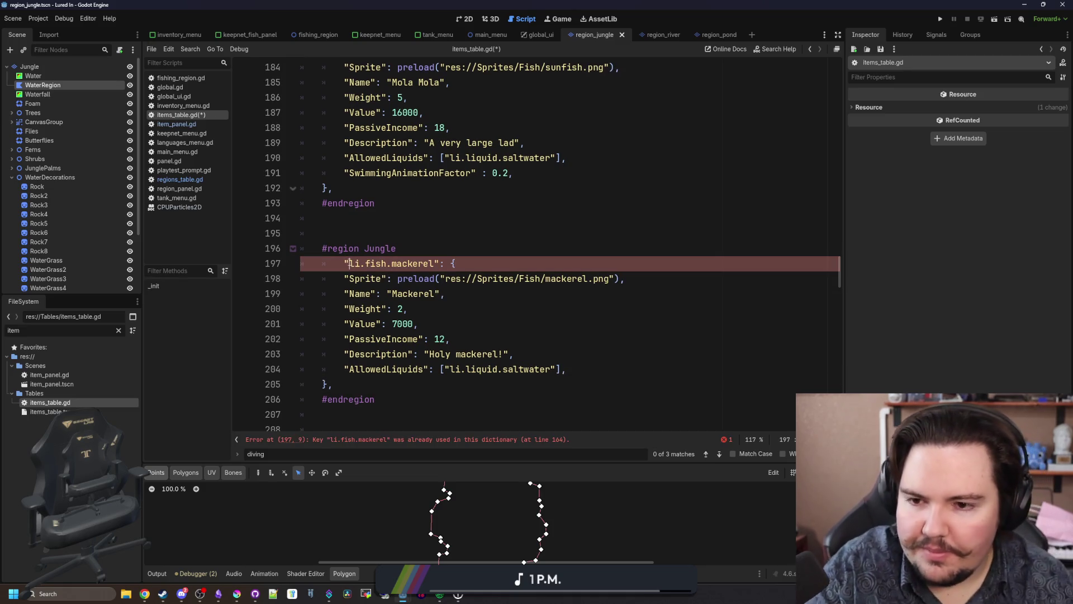
key(Home)
key(BackSpace)
click(396, 264)
scroll(396, 265, down, 3)
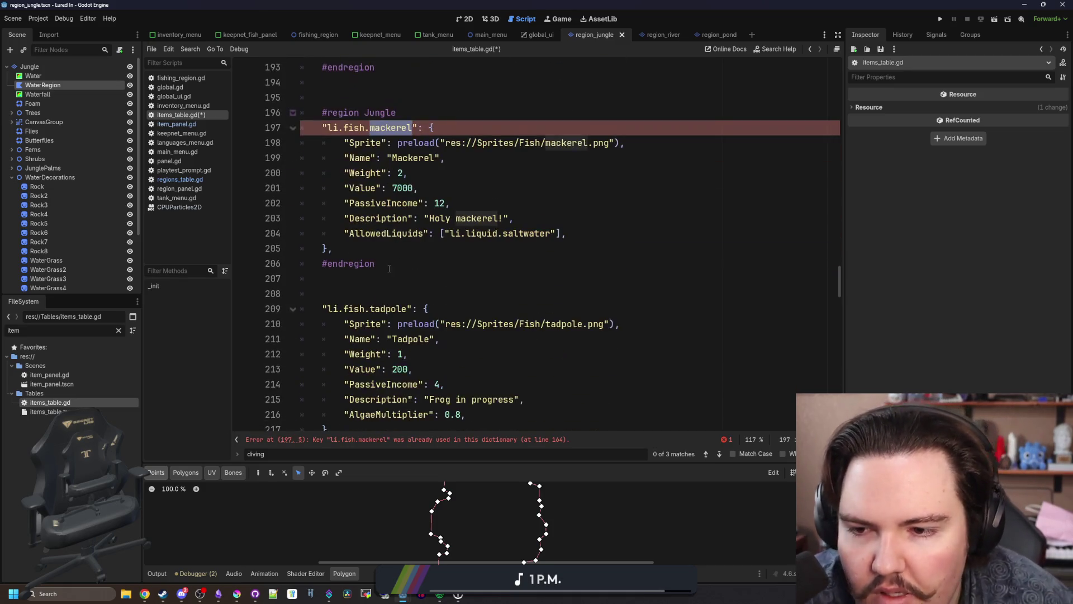
click(395, 242)
scroll(415, 218, up, 3)
click(421, 188)
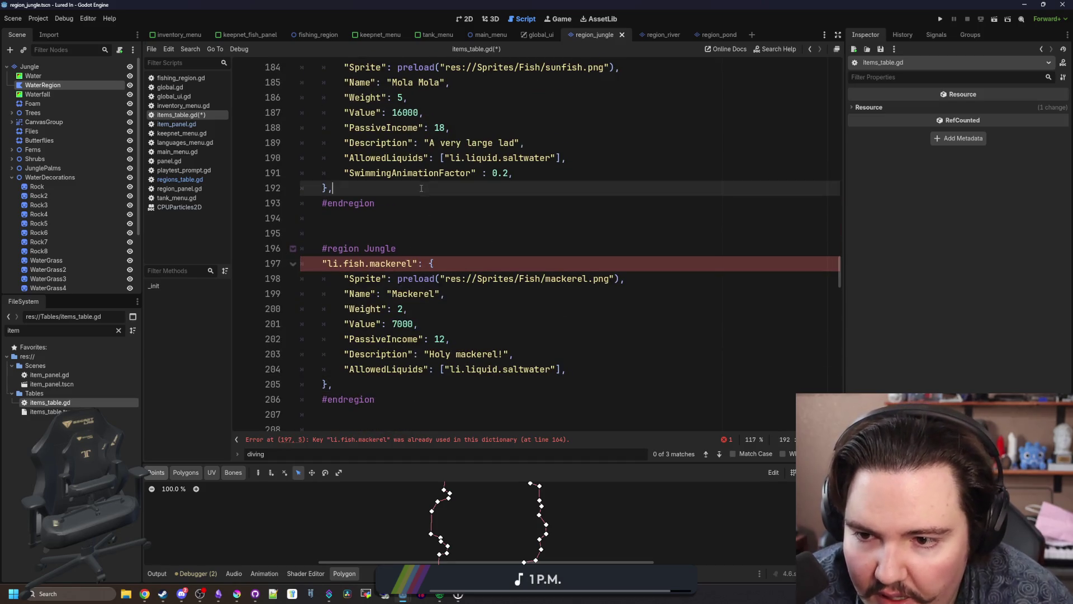
double_click(398, 263)
text(d)
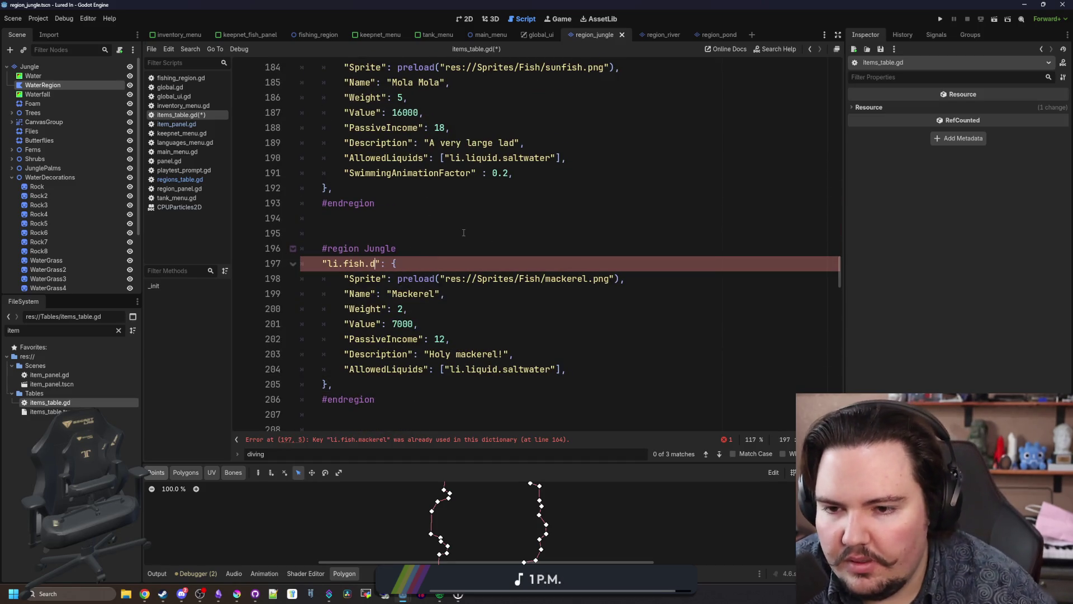
Step: Scroll down and select the Pink Frogfish entry block
scroll(467, 233, down, 3)
click(418, 289)
scroll(418, 247, down, 3)
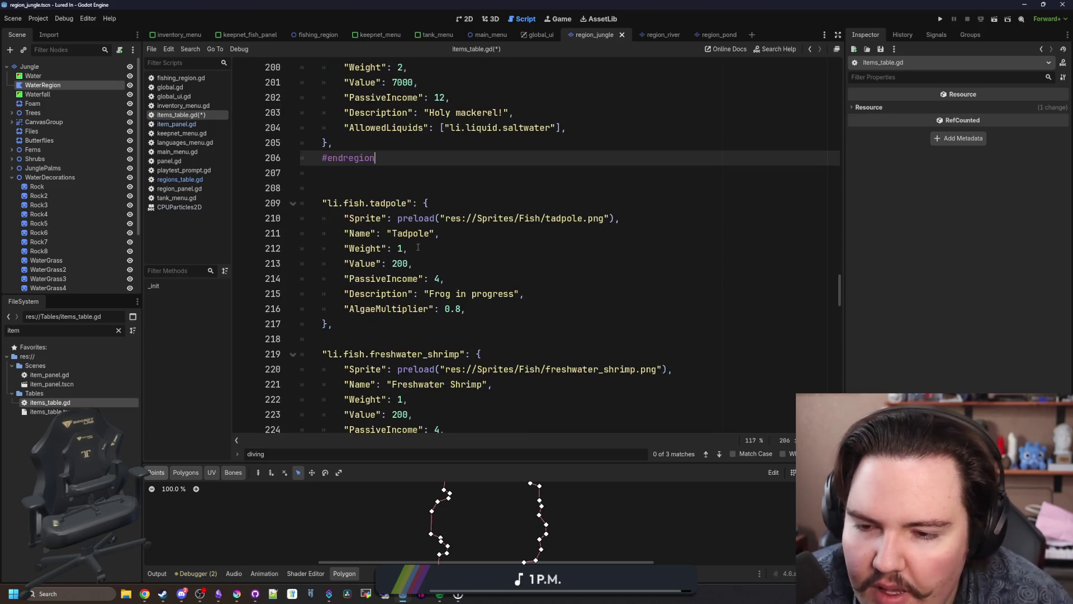
scroll(418, 303, down, 20)
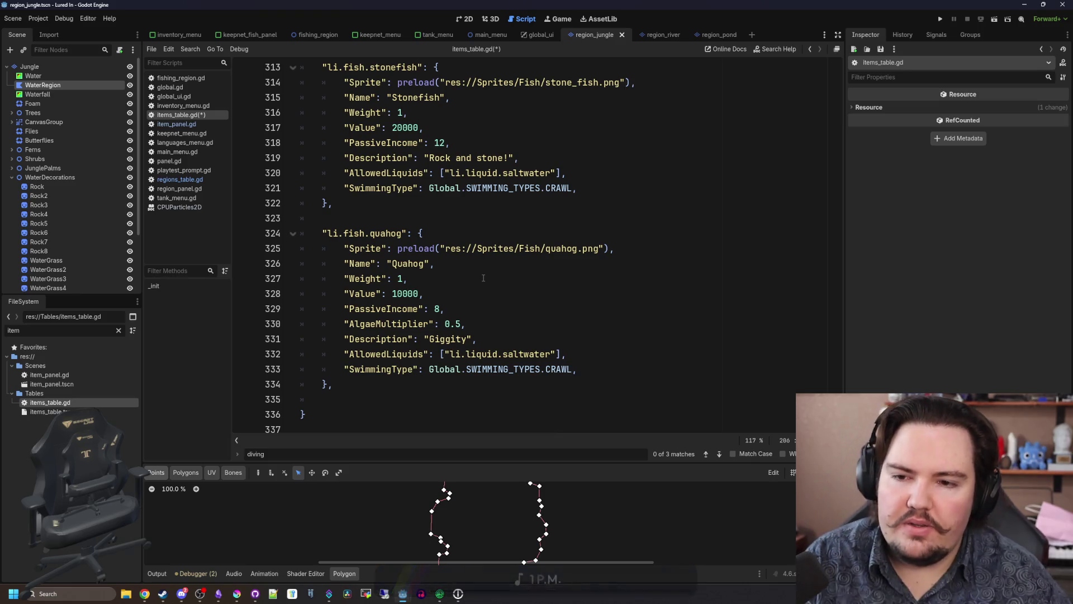
scroll(479, 277, up, 2)
scroll(475, 277, down, 2)
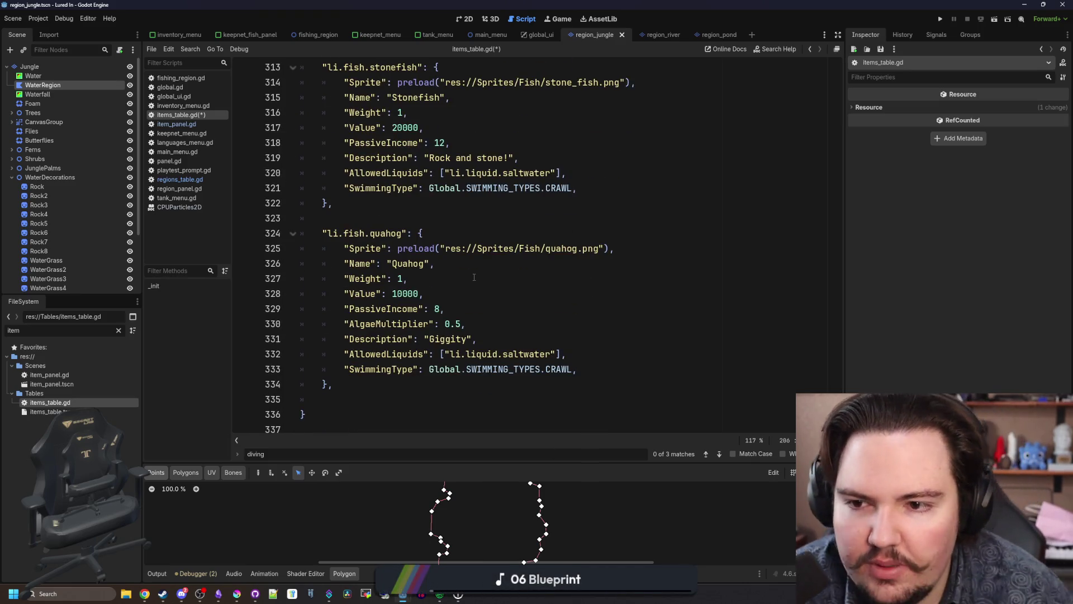
scroll(441, 238, up, 9)
scroll(438, 233, down, 2)
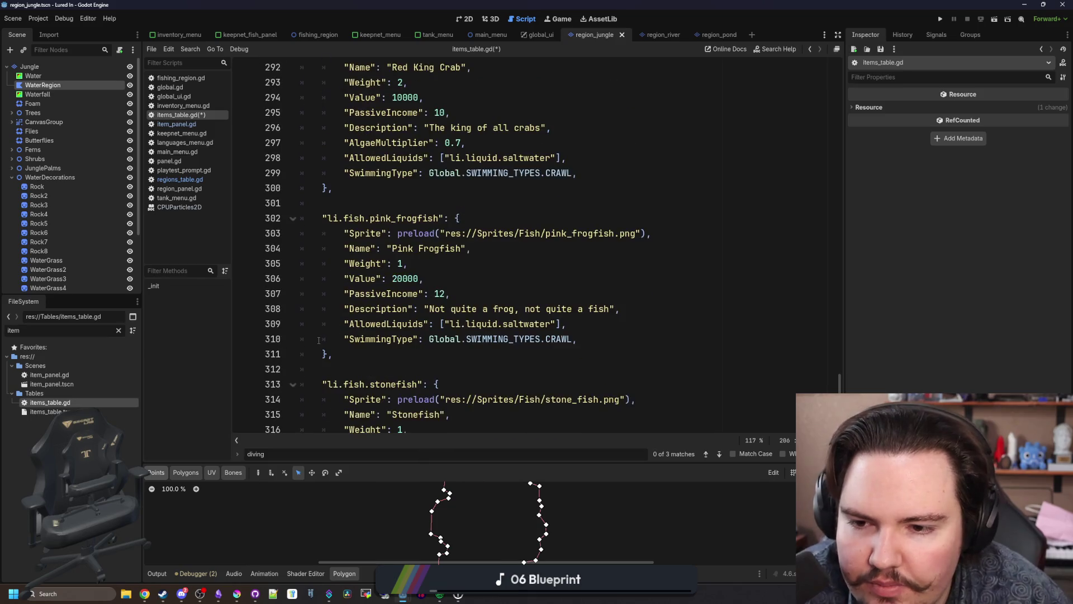
drag(335, 353, 258, 218)
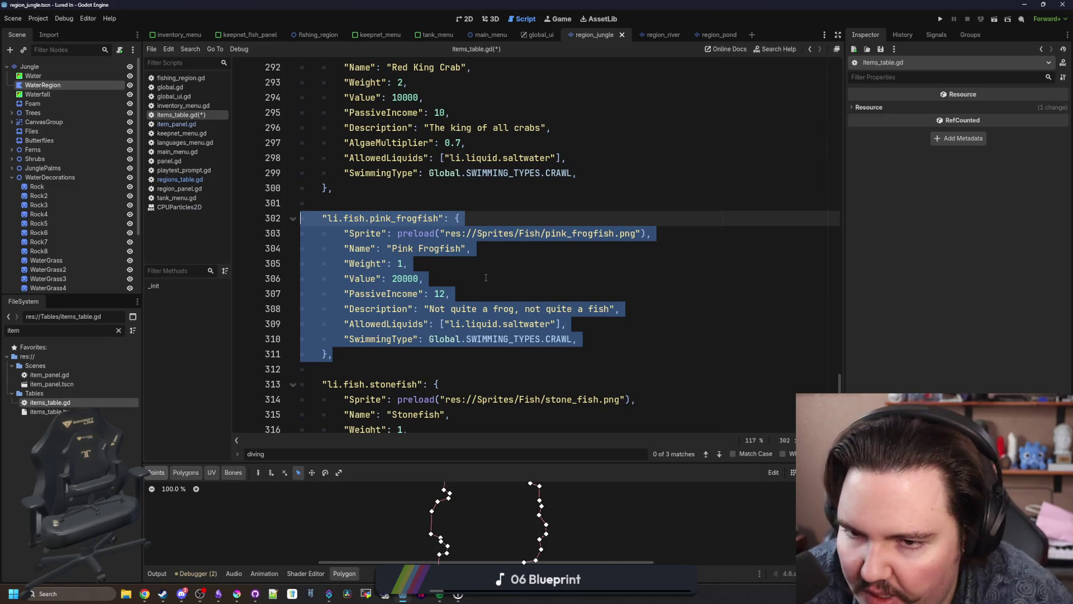
Step: Cut the Pink Frogfish entry, paste it after the Jungle entry on line 205, and outdent its key
key(ctrl+x)
scroll(486, 278, up, 20)
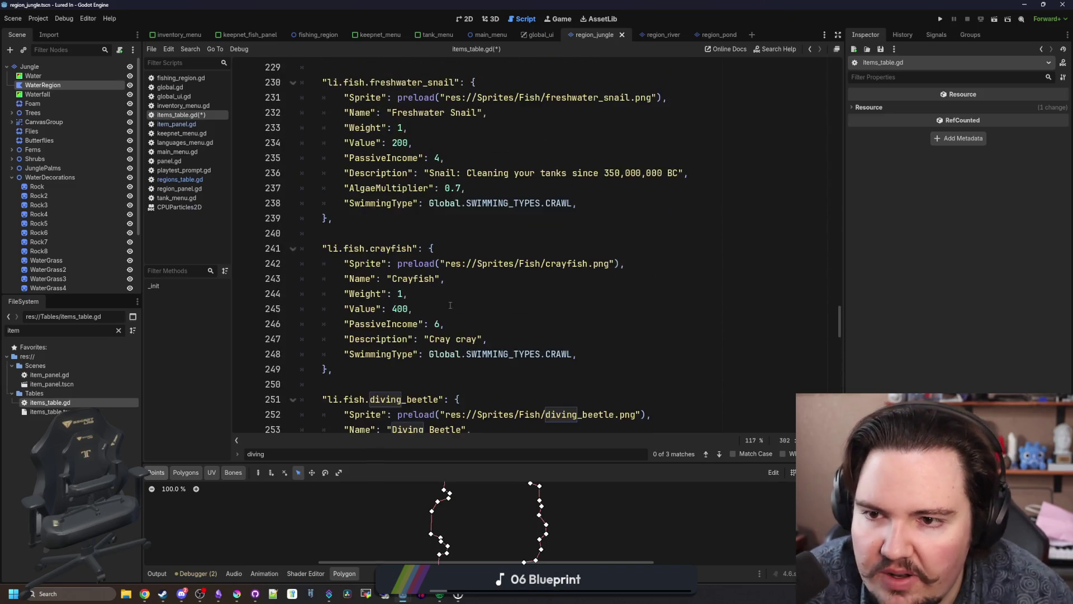
scroll(449, 304, up, 13)
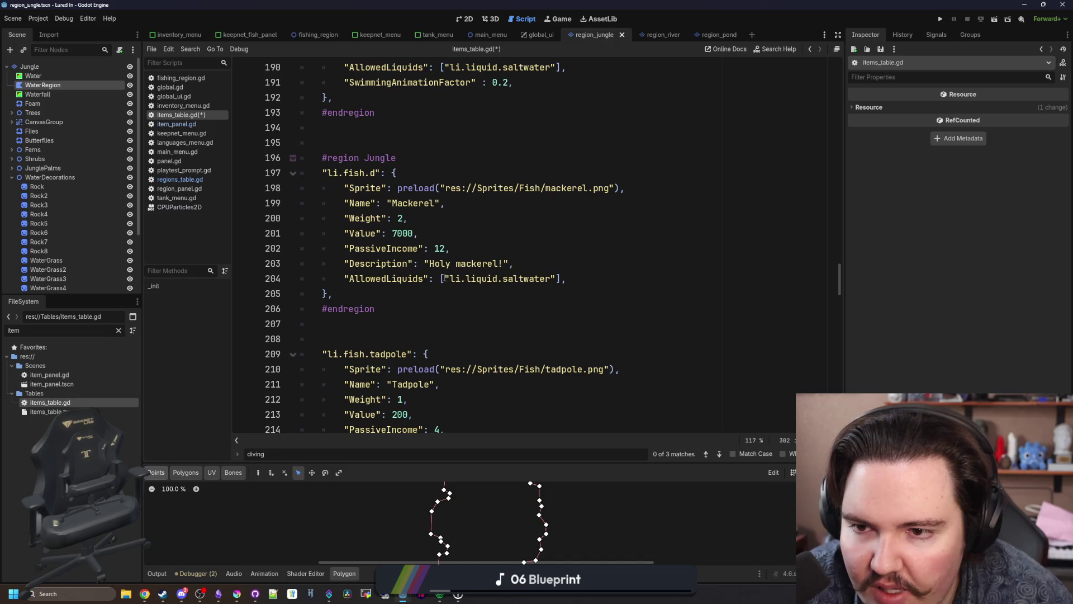
click(440, 293)
key(ctrl+v)
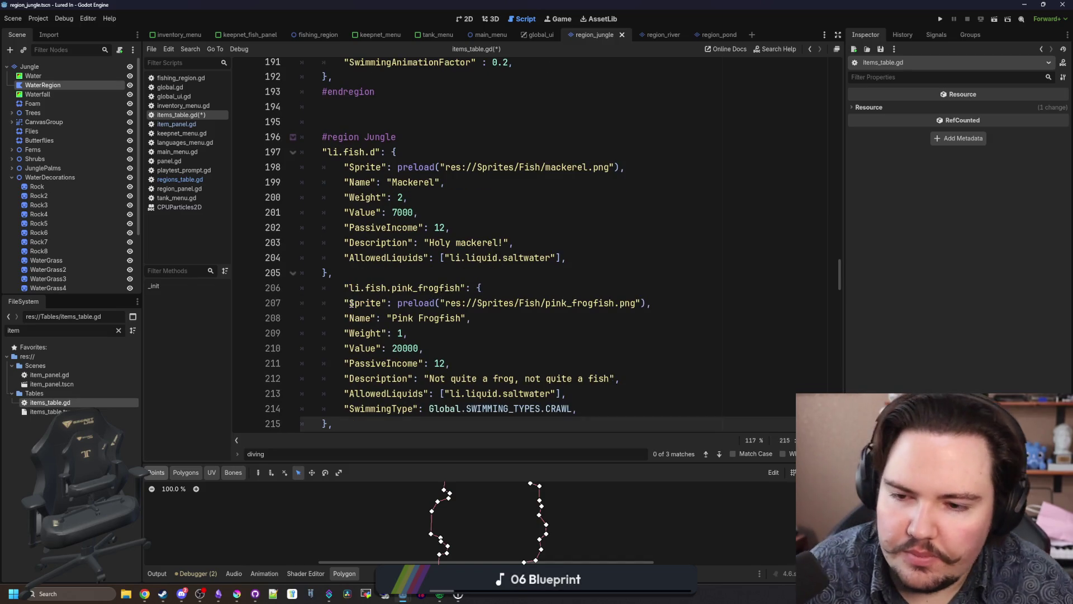
click(358, 274)
key(BackSpace)
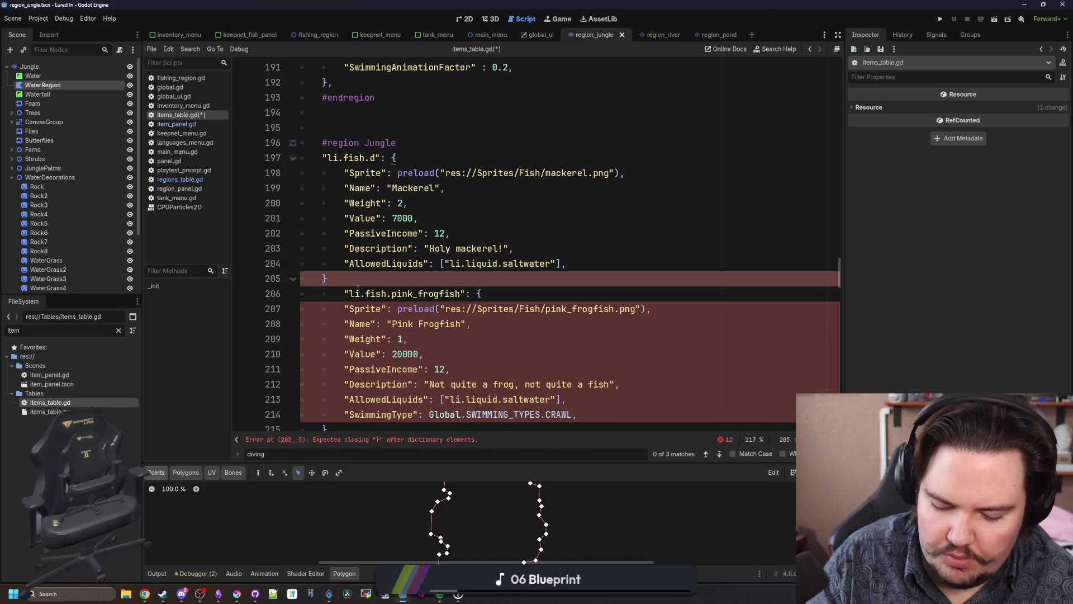
text(,)
click(343, 293)
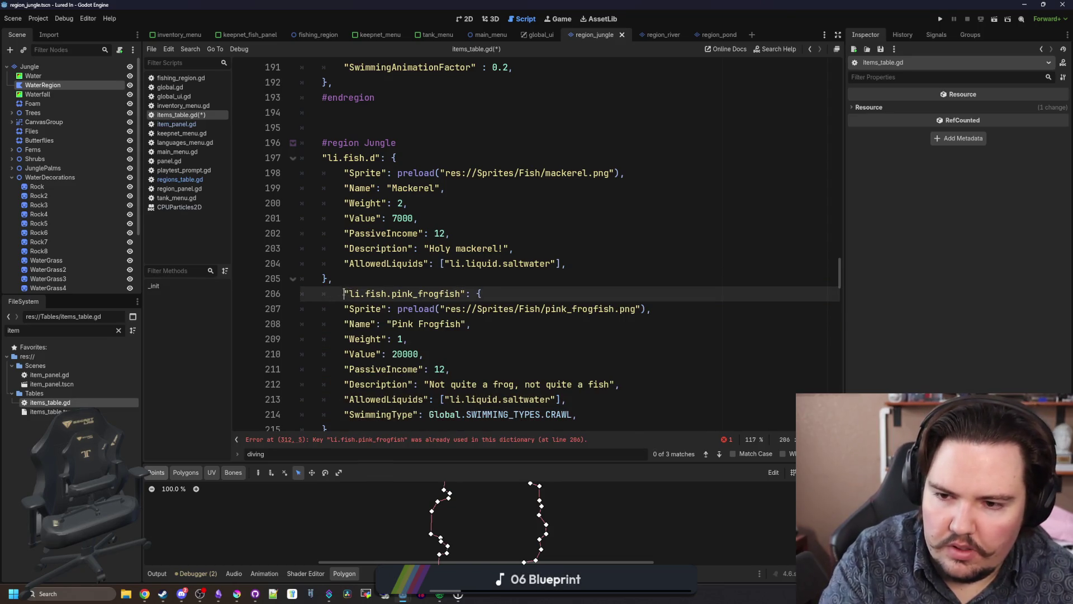
key(BackSpace)
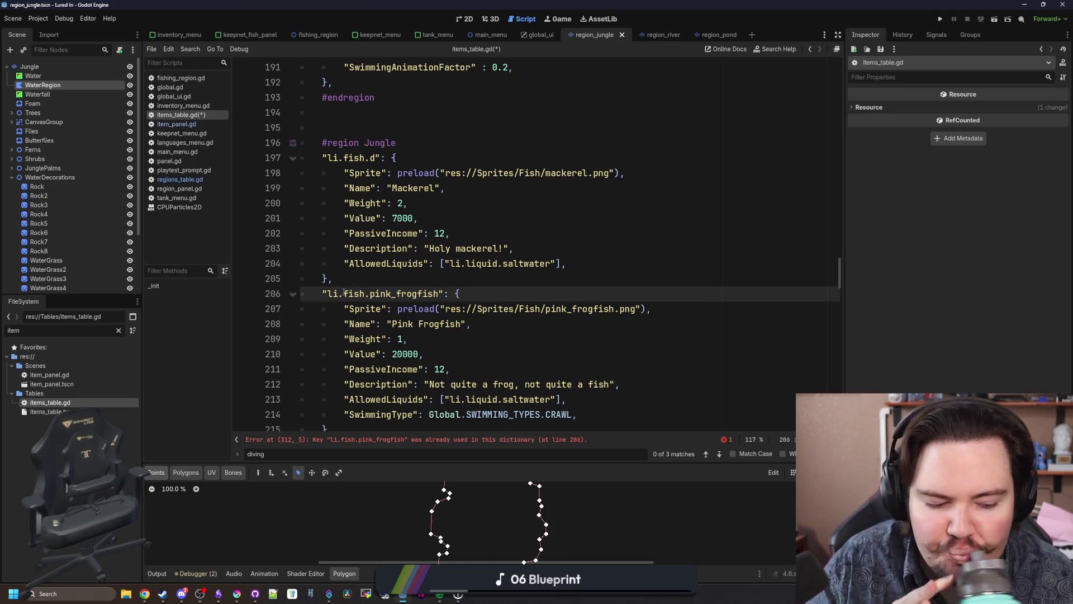
Step: Rename the new entry's key to zebra_pleco and point its sprite to zebra_pleco.png
double_click(411, 292)
text(zebra_pleco)
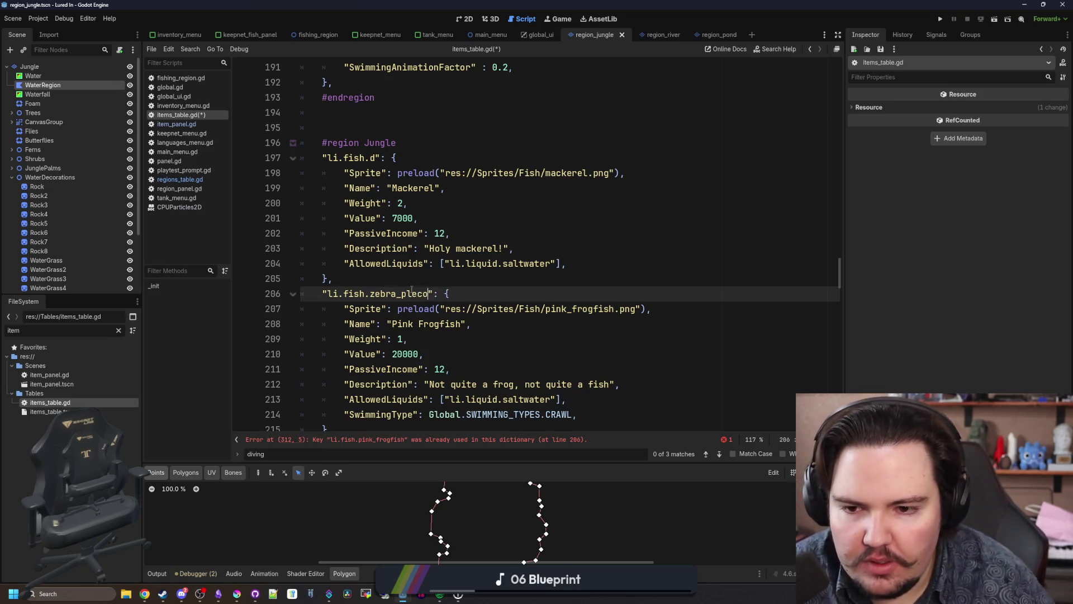
scroll(581, 263, down, 1)
click(582, 264)
double_click(581, 264)
key(BackSpace)
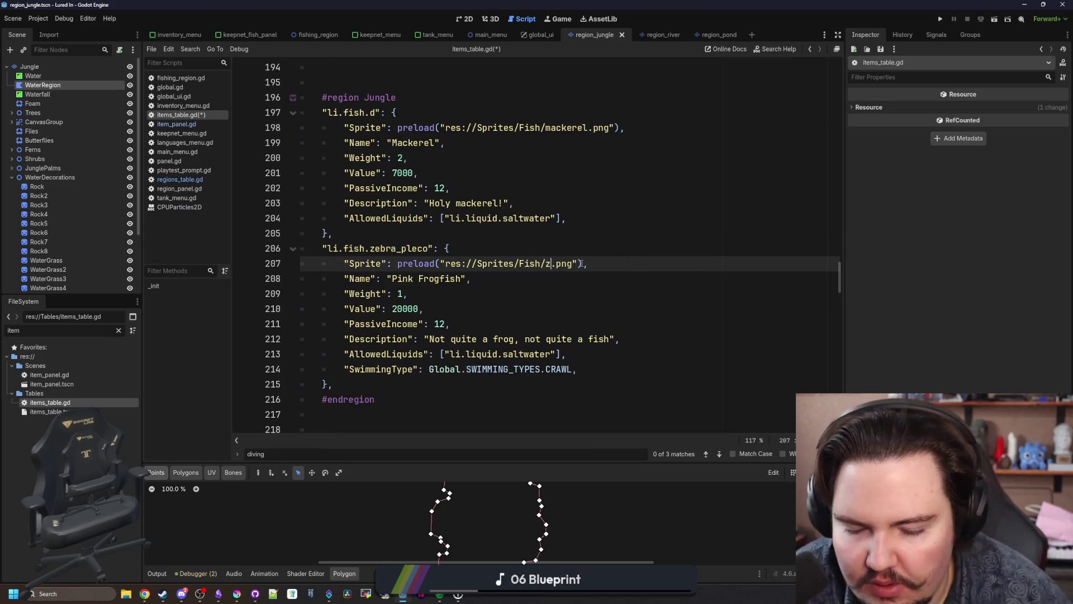
text(ze)
key(Return)
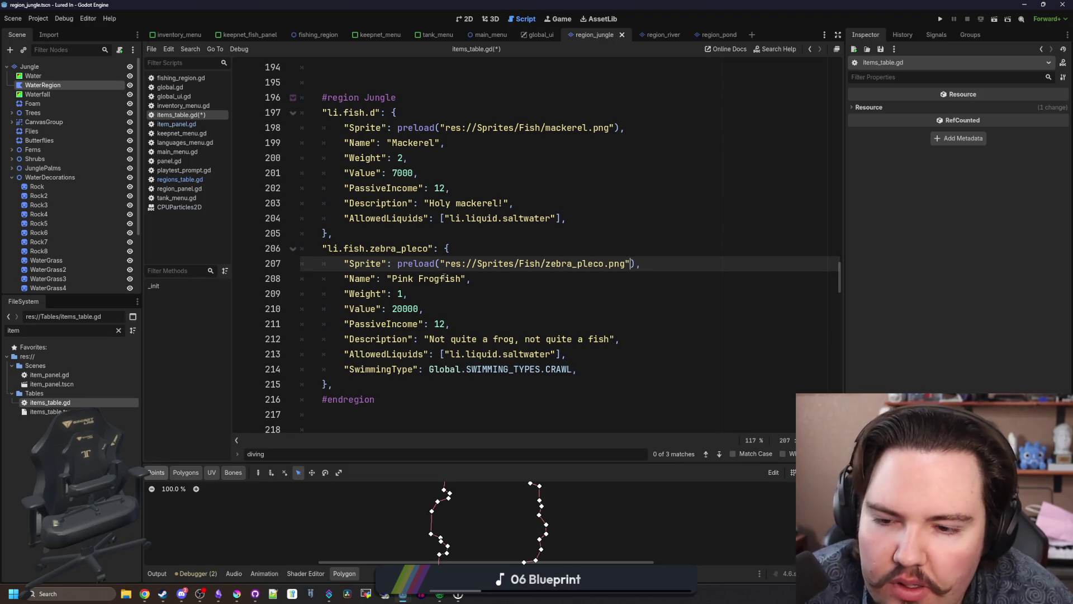
Step: Set the entry's PassiveIncome to 20 and its Value to 80000
click(443, 278)
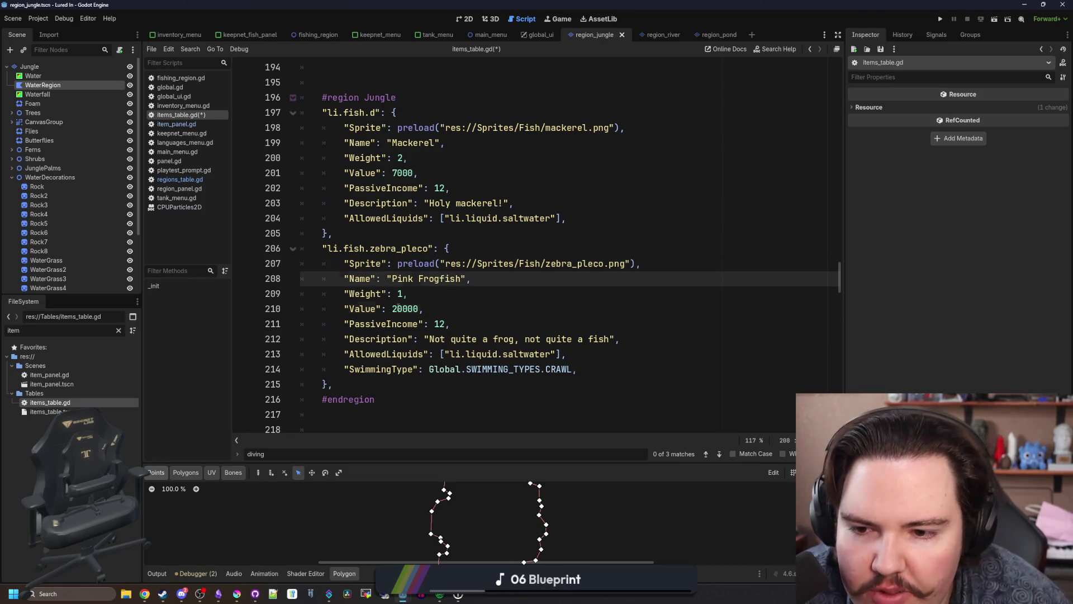
click(397, 309)
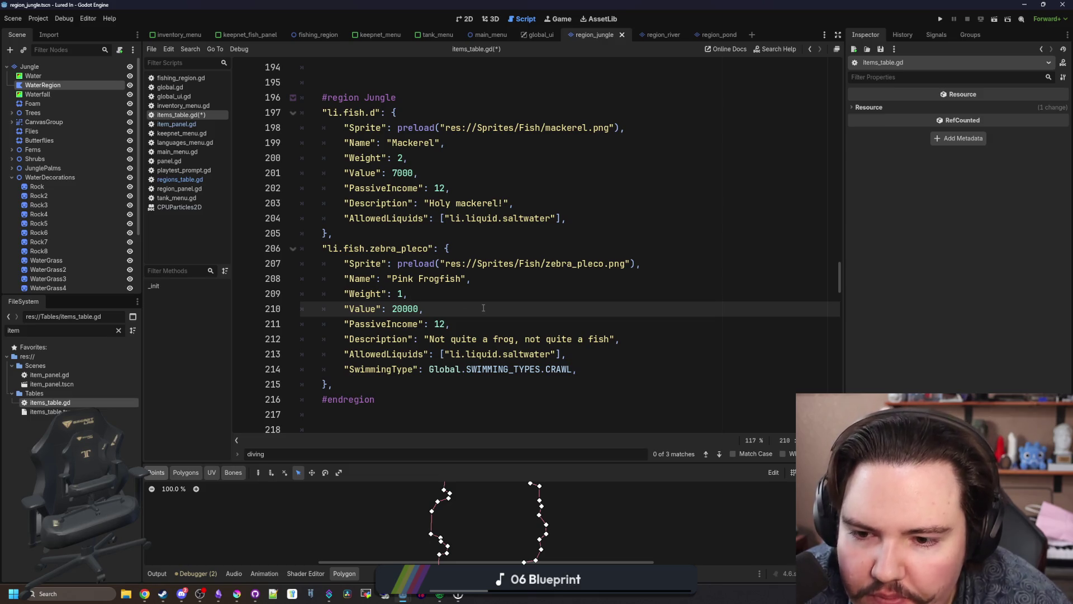
click(443, 324)
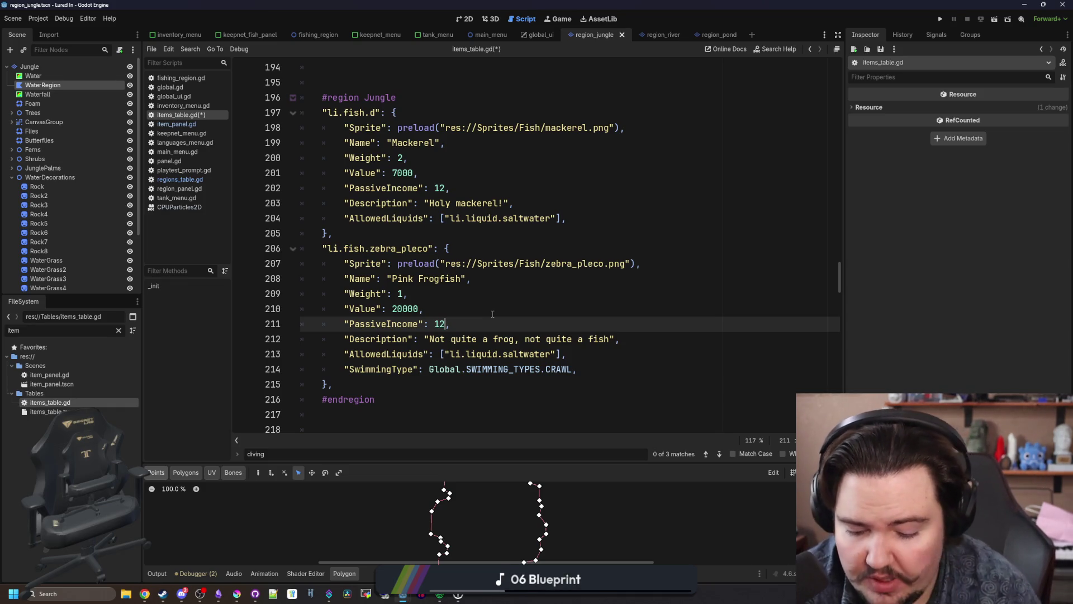
key(BackSpace)
text(8)
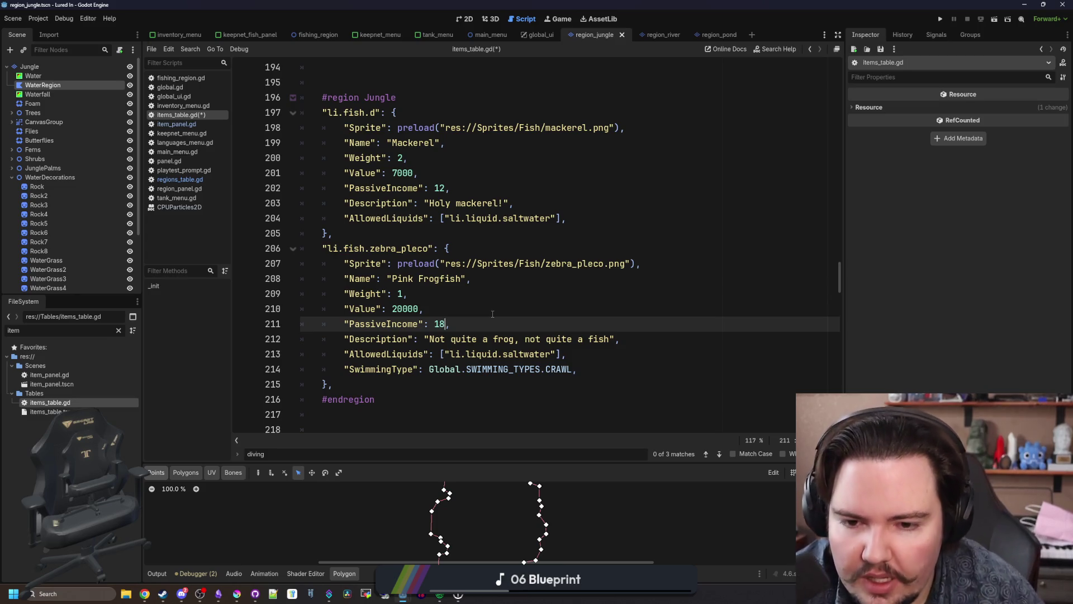
key(BackSpace)
key(BackSpace)
text(20)
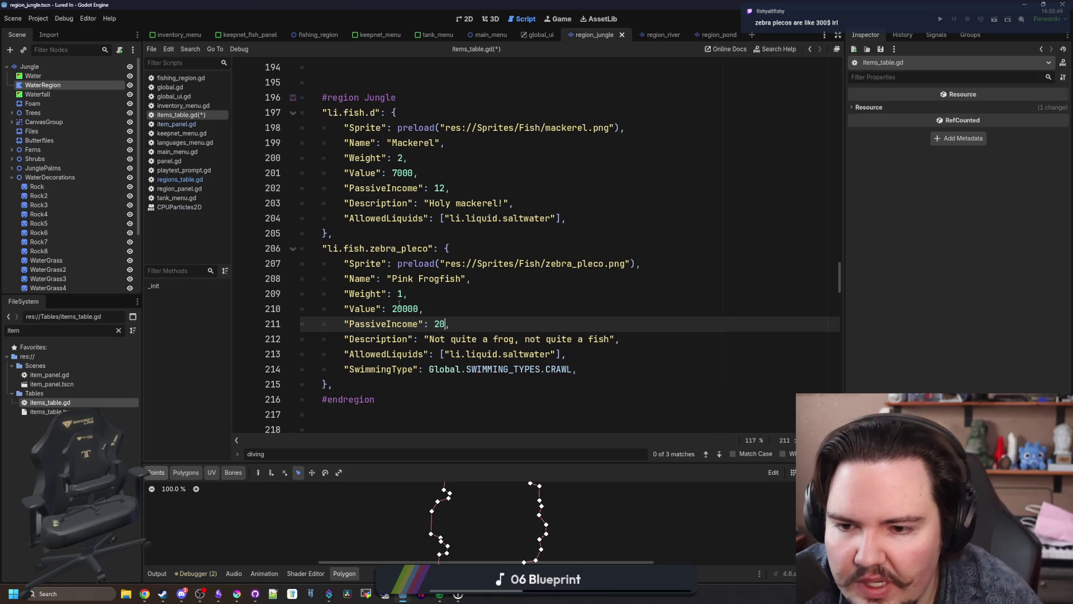
click(399, 308)
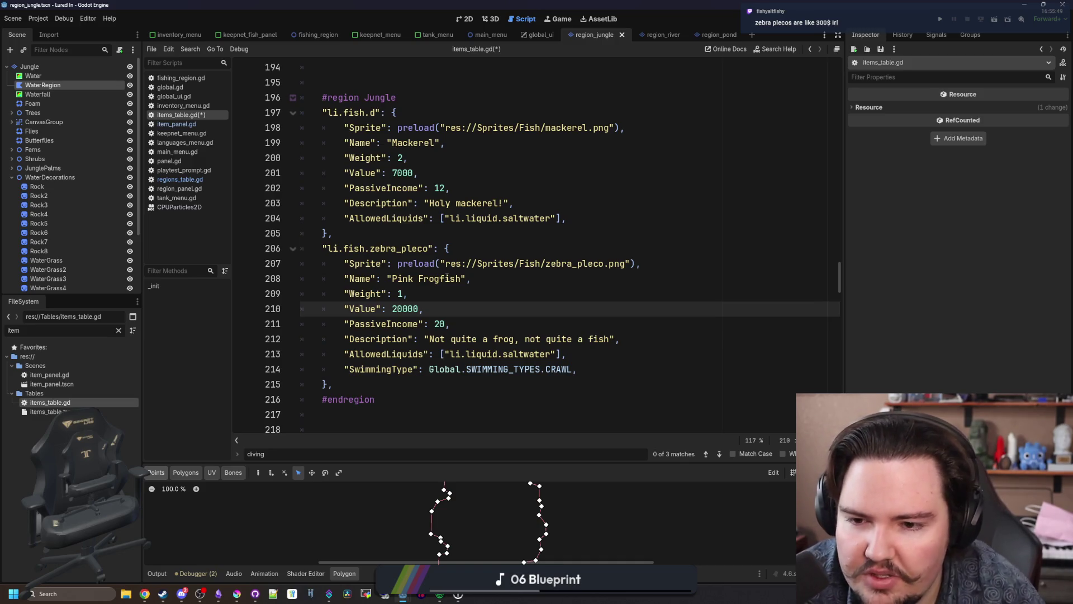
key(BackSpace)
text(10)
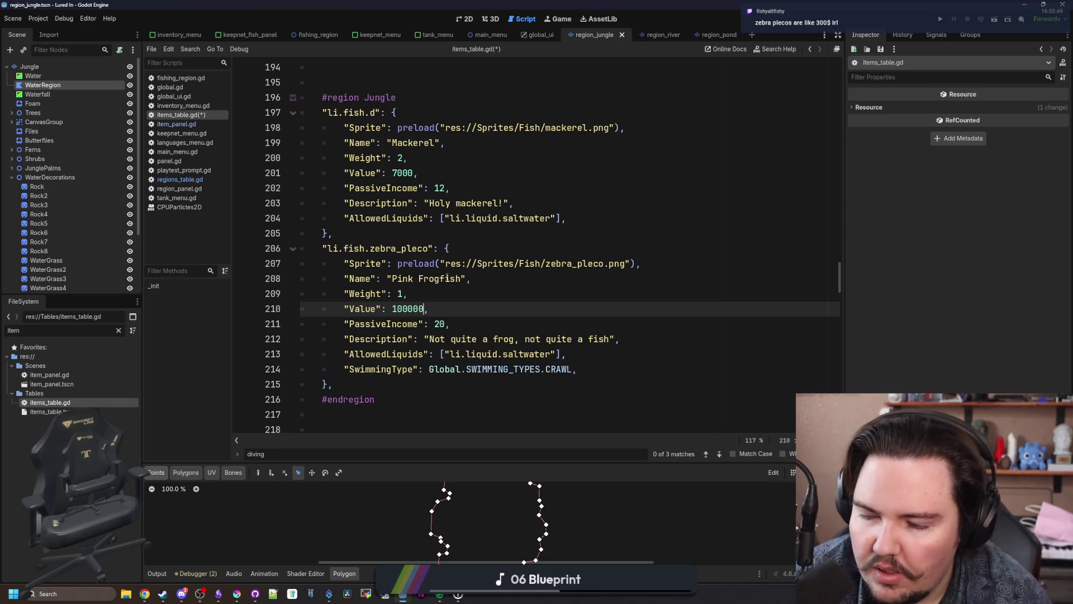
key(BackSpace)
key(BackSpace)
key(BackSpace)
text(800)
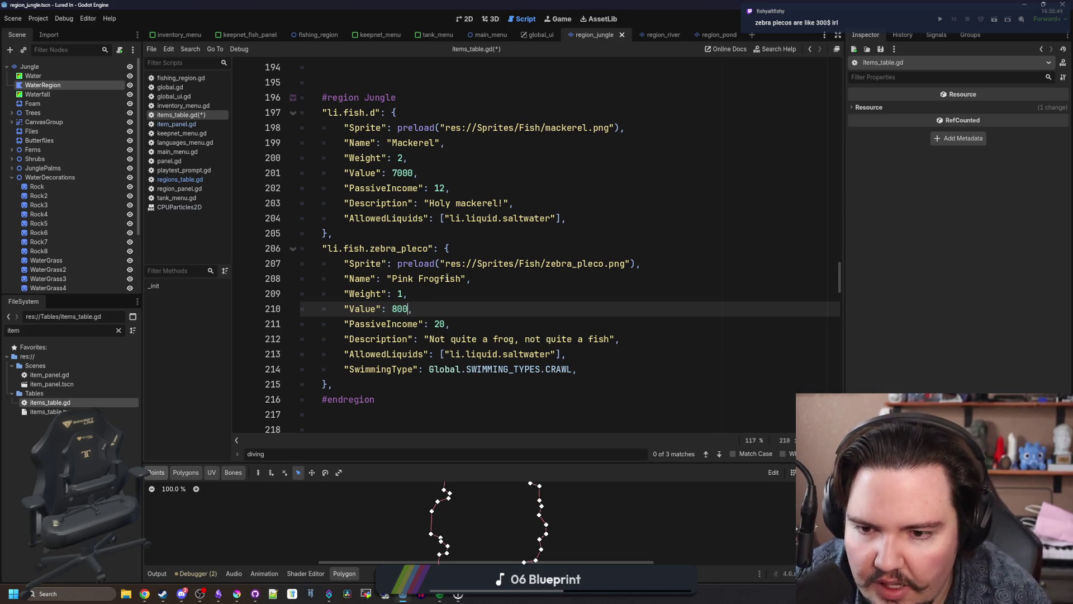
text(00)
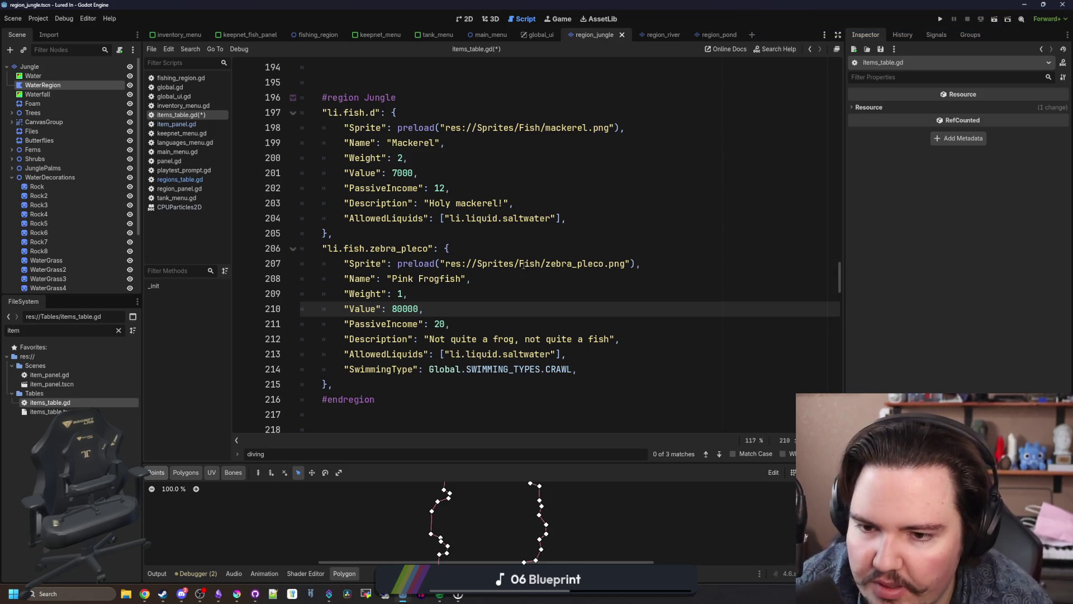
Step: Delete the AllowedLiquids lines from both Jungle entries and add a blank line between them
click(562, 384)
key(Up)
key(Up)
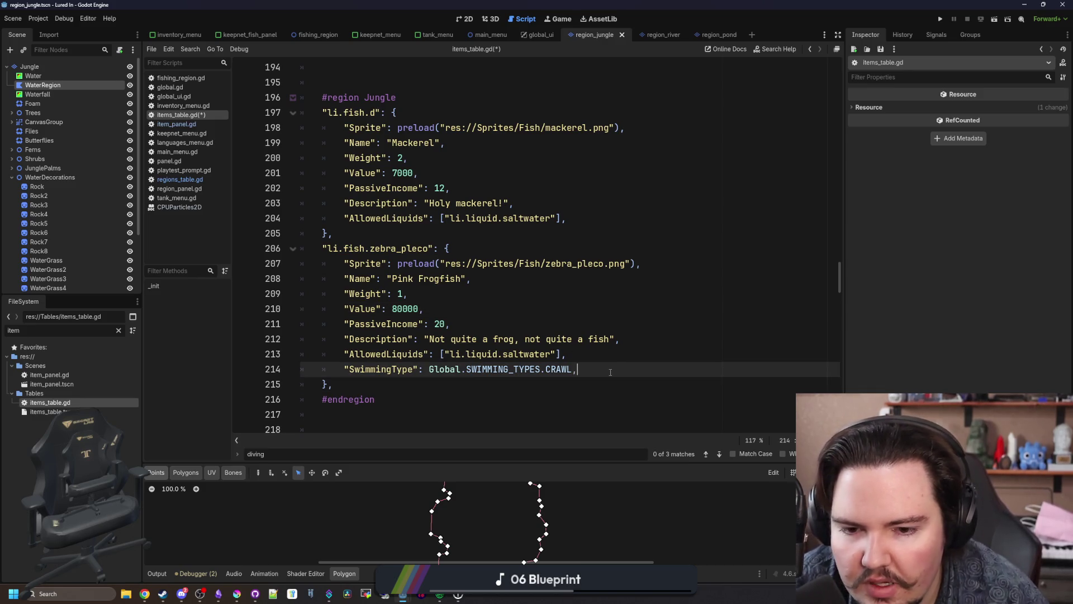
drag(550, 354, 508, 354)
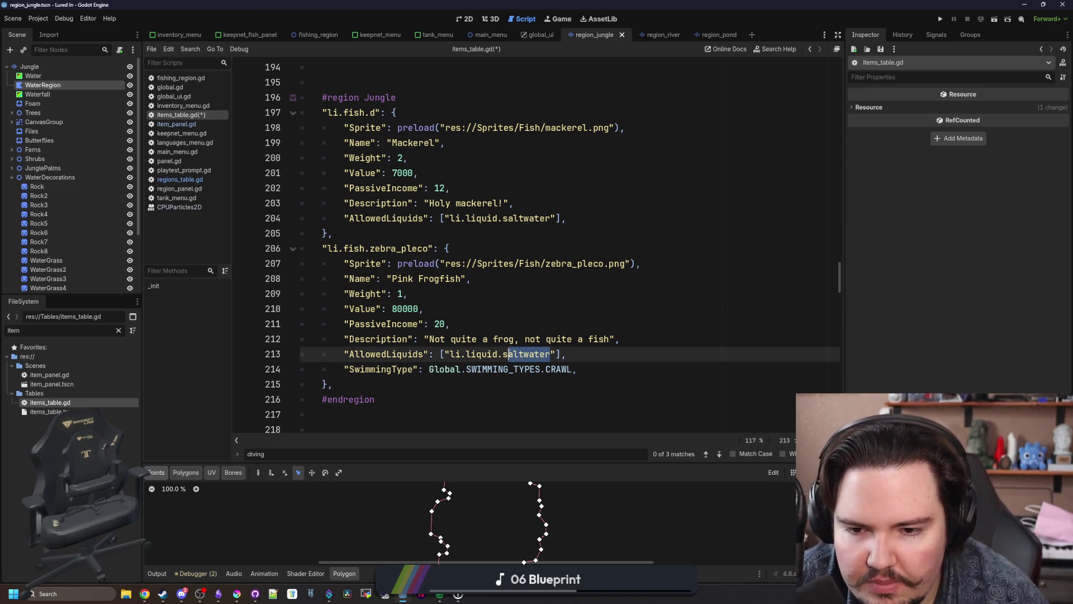
drag(621, 353, 300, 353)
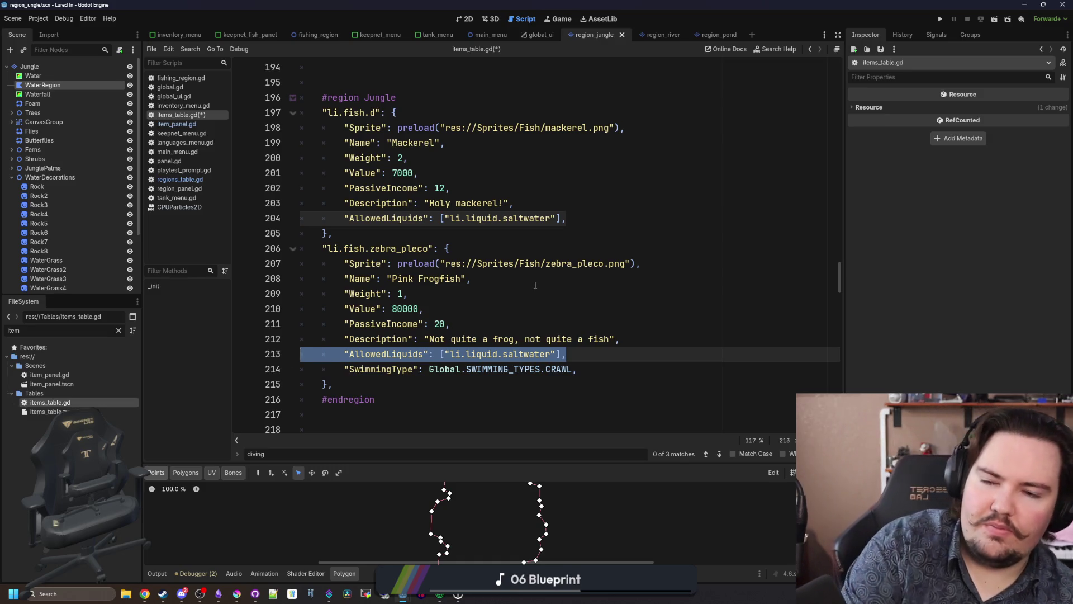
key(BackSpace)
key(BackSpace)
mouse_move(565, 218)
mouse_down()
mouse_move(343, 203)
mouse_move(273, 217)
mouse_up()
key(BackSpace)
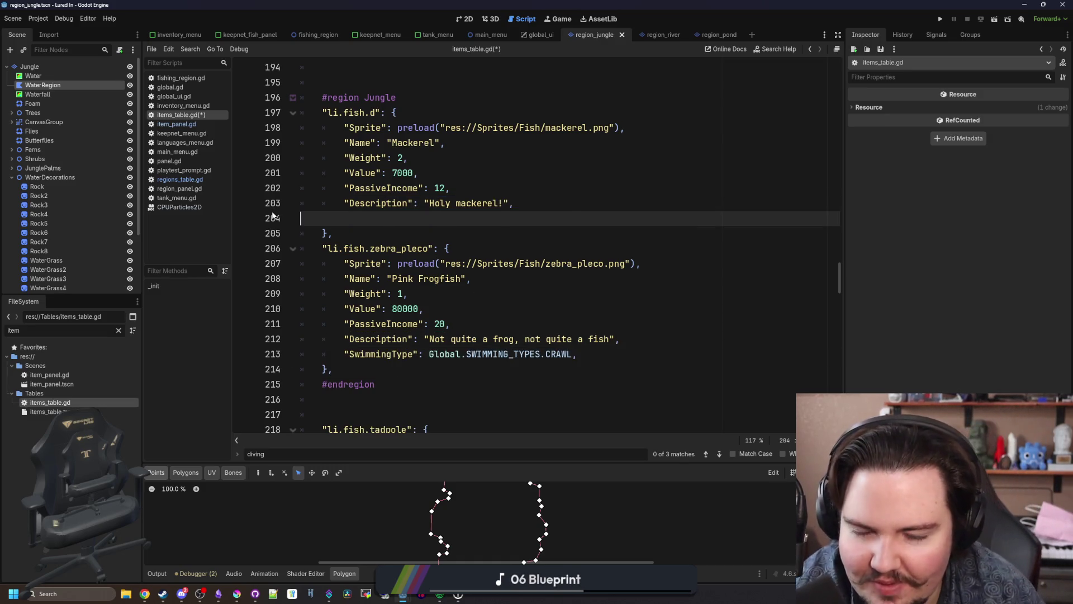
key(BackSpace)
key(Down)
key(Return)
Step: Change the Name to 'Zebra Pleco' and clear the old description text
click(440, 263)
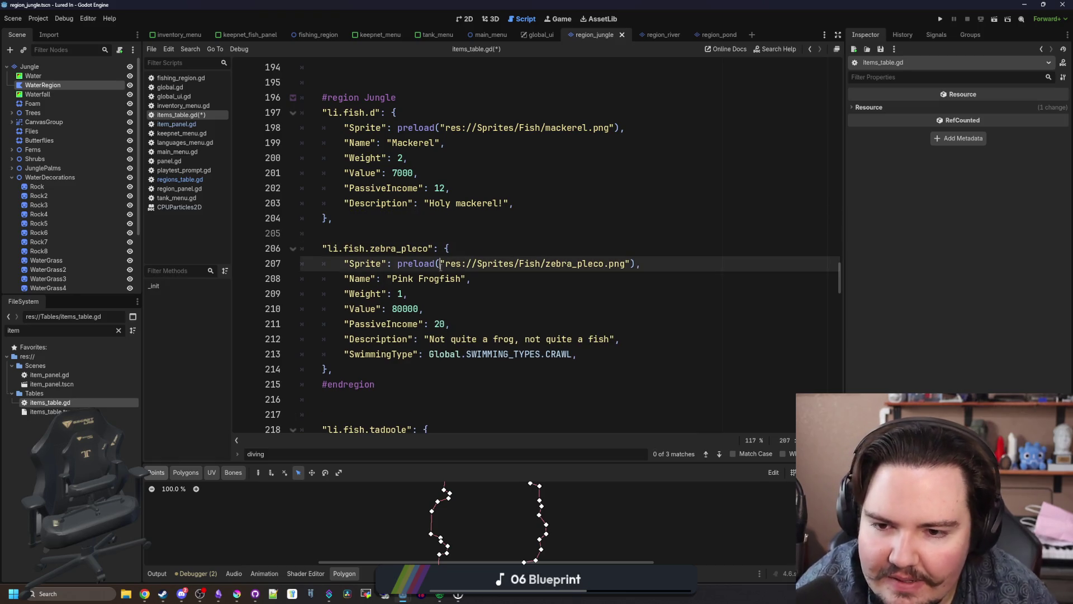
click(446, 279)
key(BackSpace)
key(BackSpace)
double_click(441, 279)
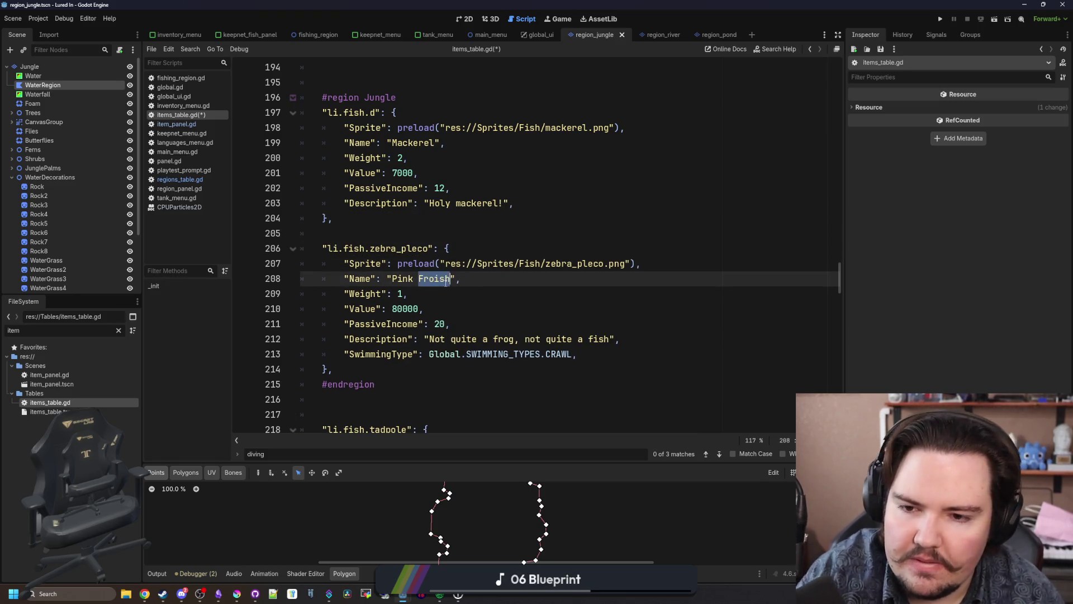
key(BackSpace)
key(BackSpace)
key(BackSpace)
text(Zeb)
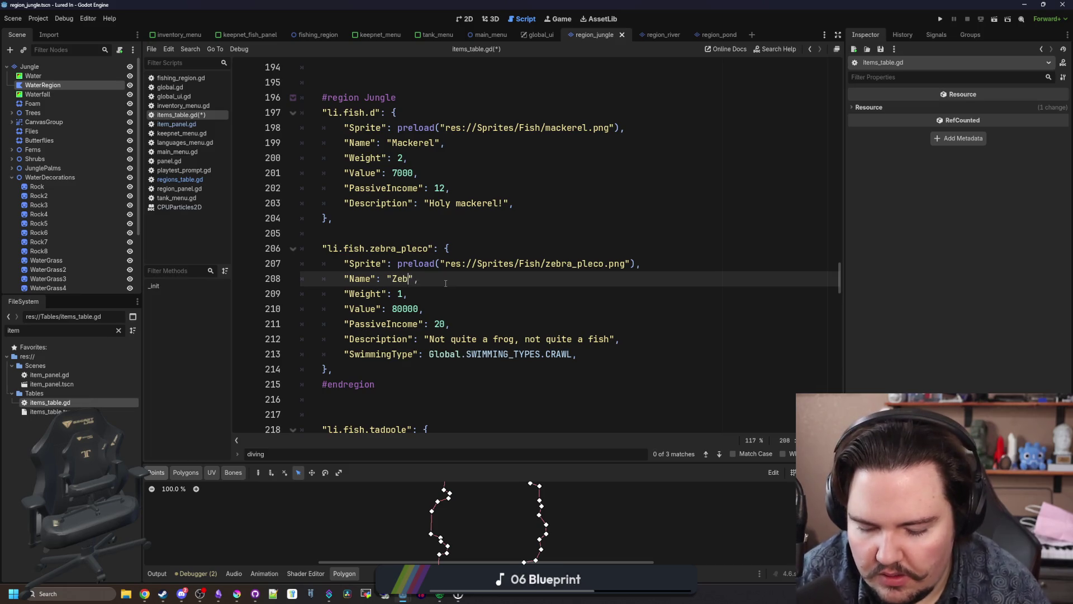
text(ra Pleco)
key(Down)
key(Down)
key(Down)
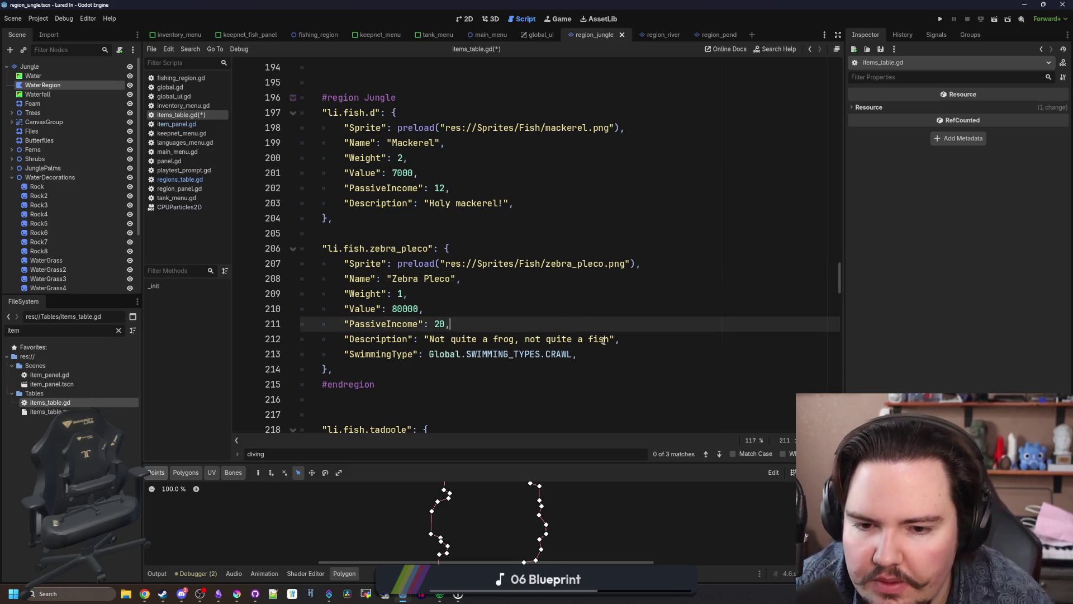
mouse_move(608, 338)
mouse_down()
mouse_move(430, 353)
mouse_move(429, 340)
mouse_up()
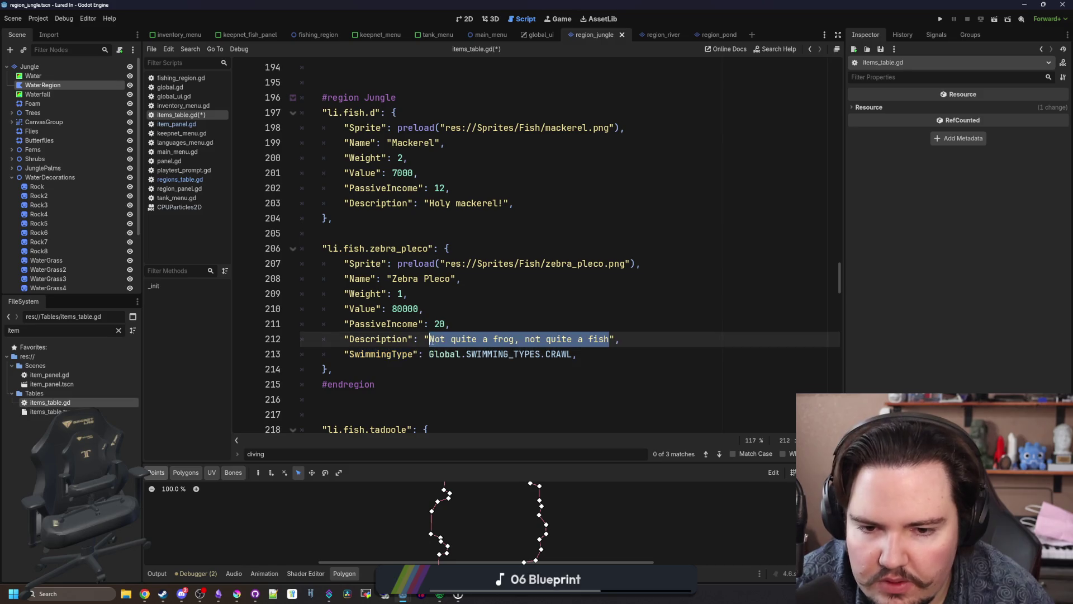
key(BackSpace)
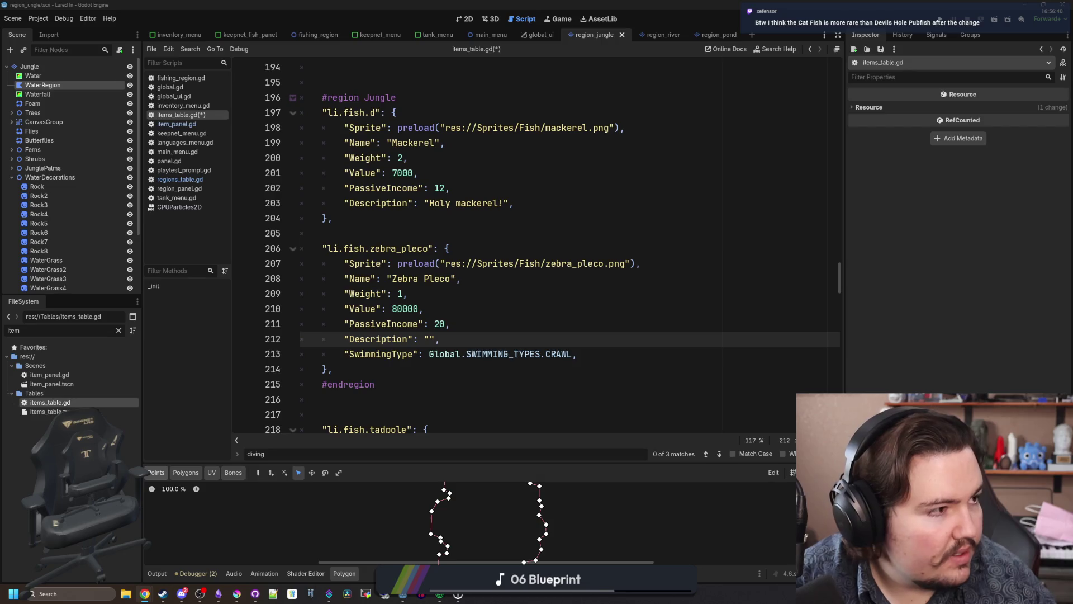
key(alt+Tab)
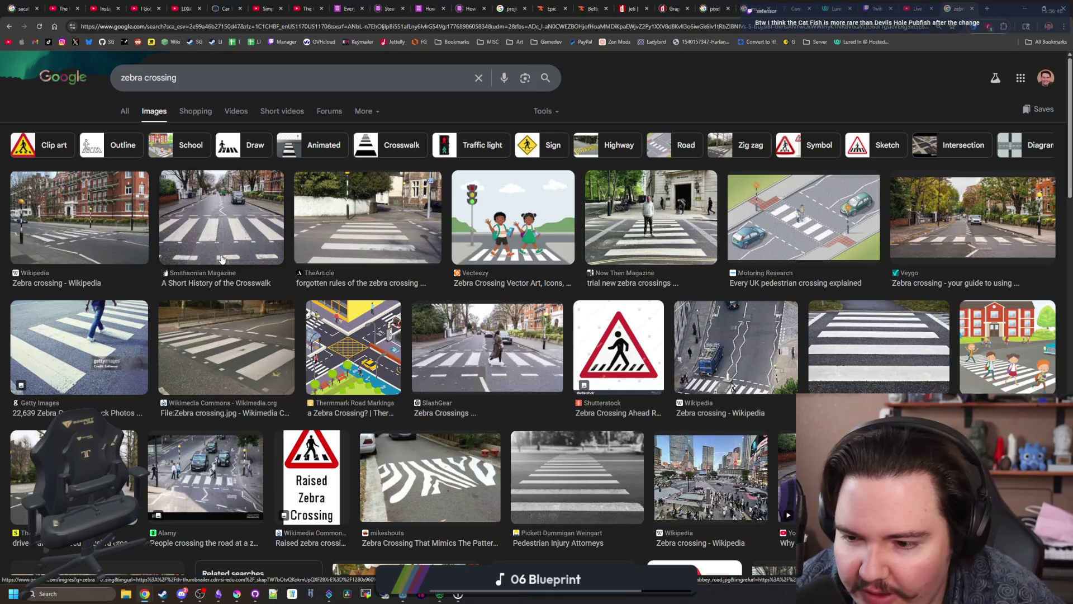
scroll(222, 259, down, 2)
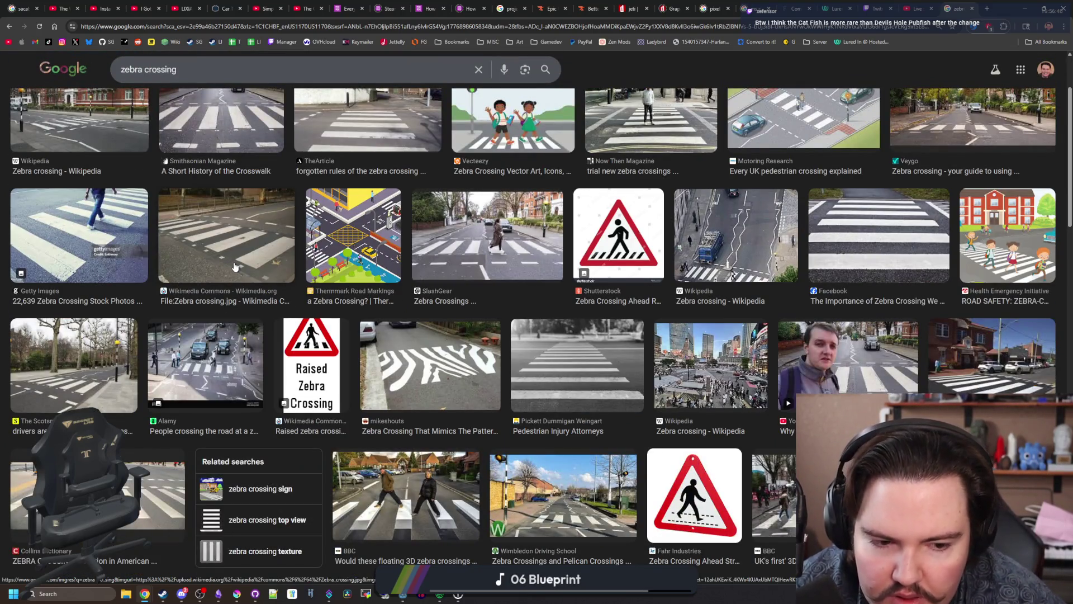
scroll(236, 267, up, 3)
click(121, 112)
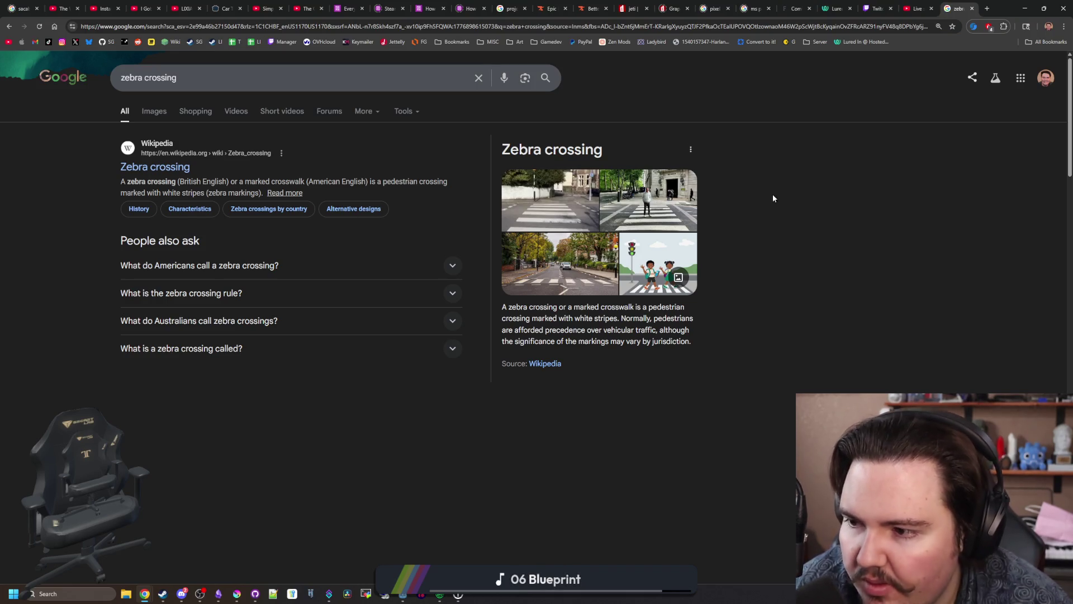
click(1020, 6)
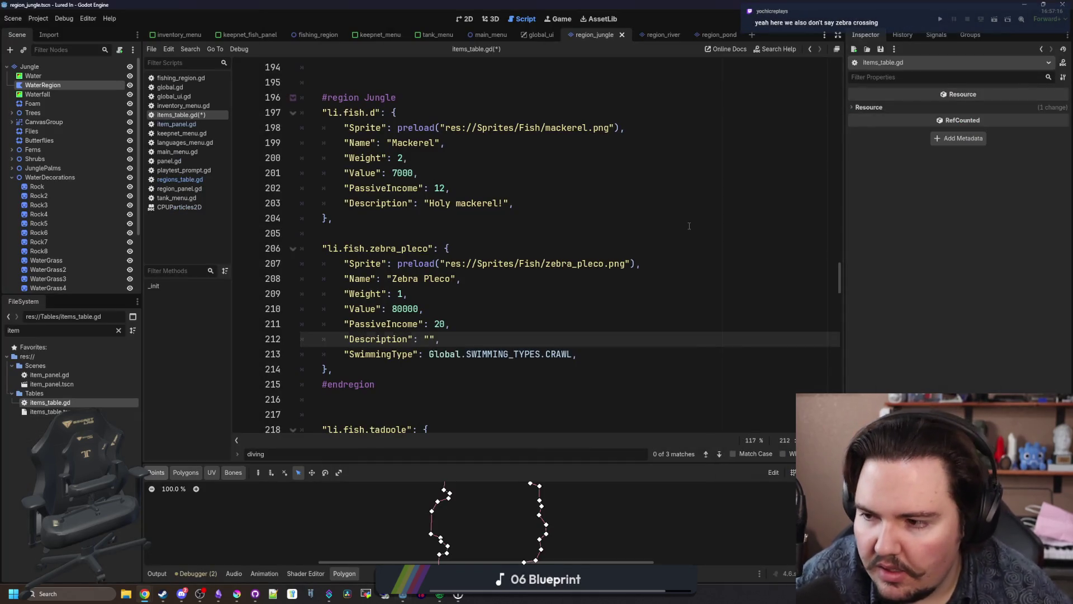
Step: Search for 'cat fish' in items_table.gd, then for cat_fish in regions_table.gd
key(ctrl+f)
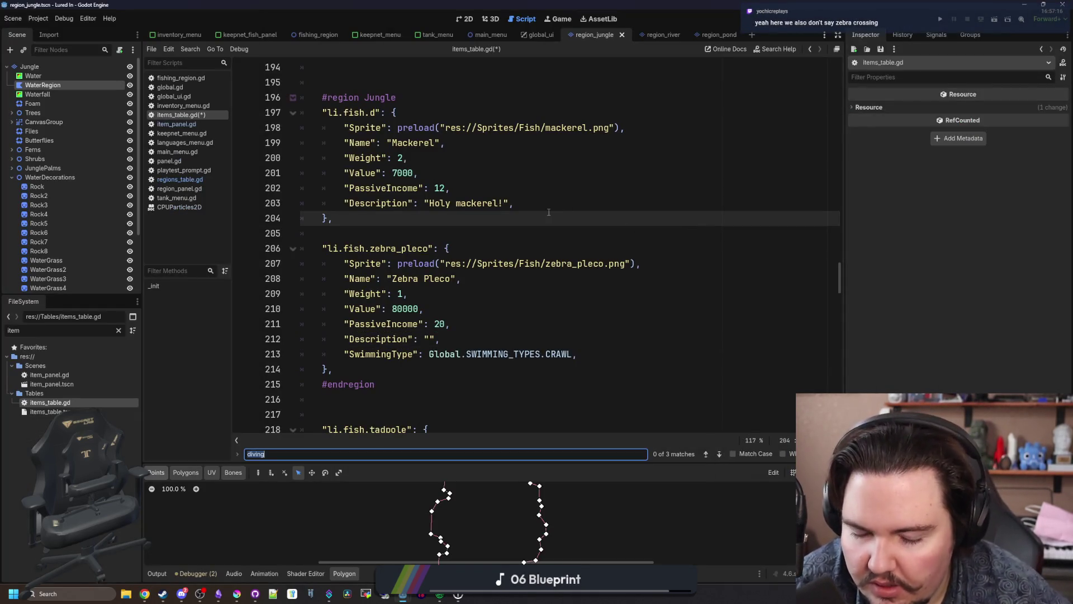
text(cat fish)
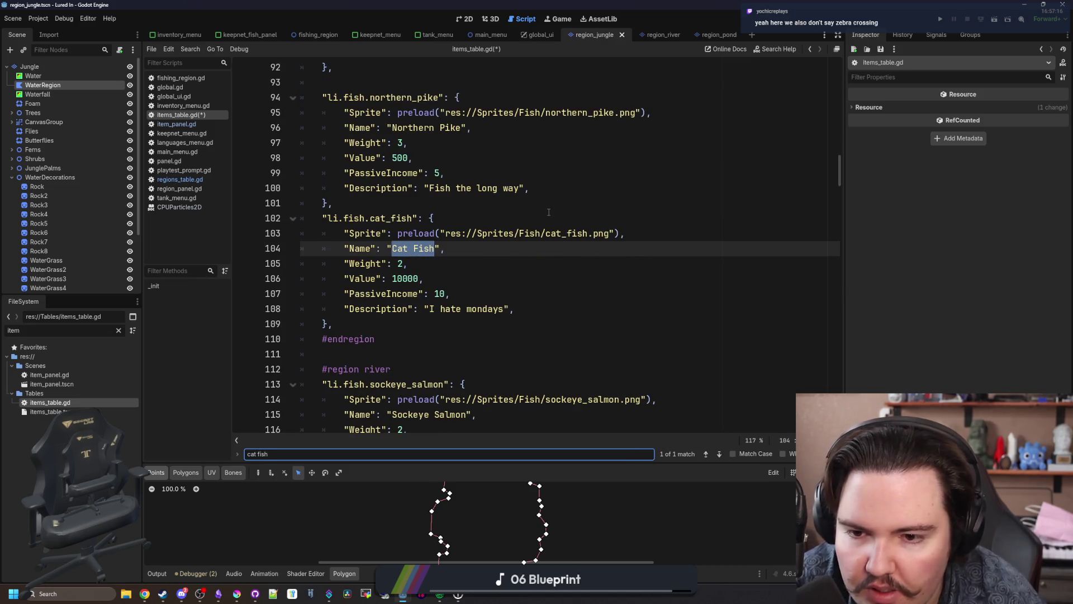
click(180, 180)
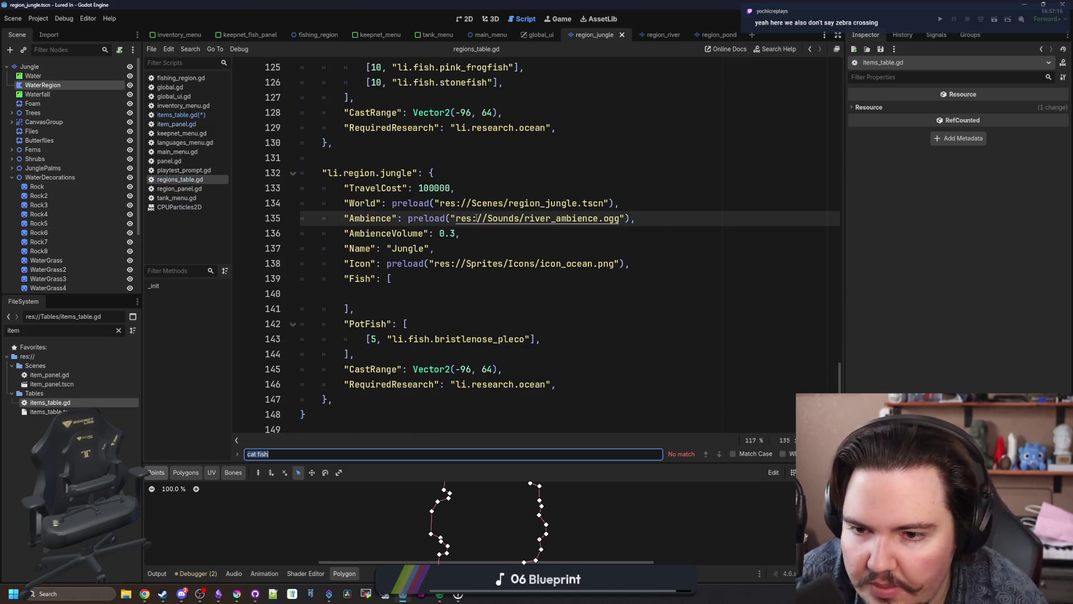
text(cat fish)
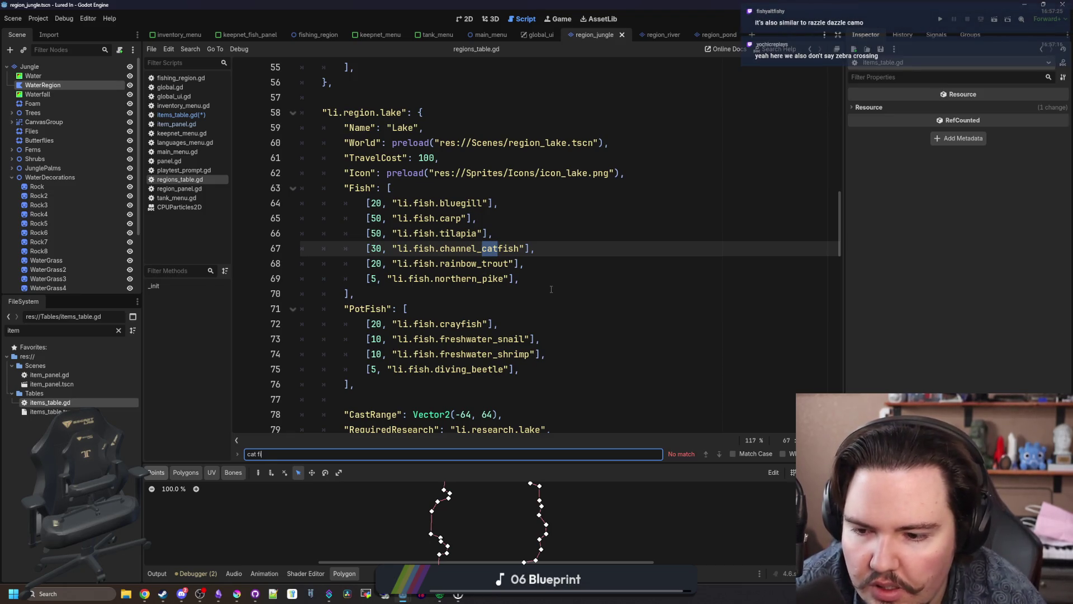
key(BackSpace)
key(BackSpace)
key(BackSpace)
text(_fish)
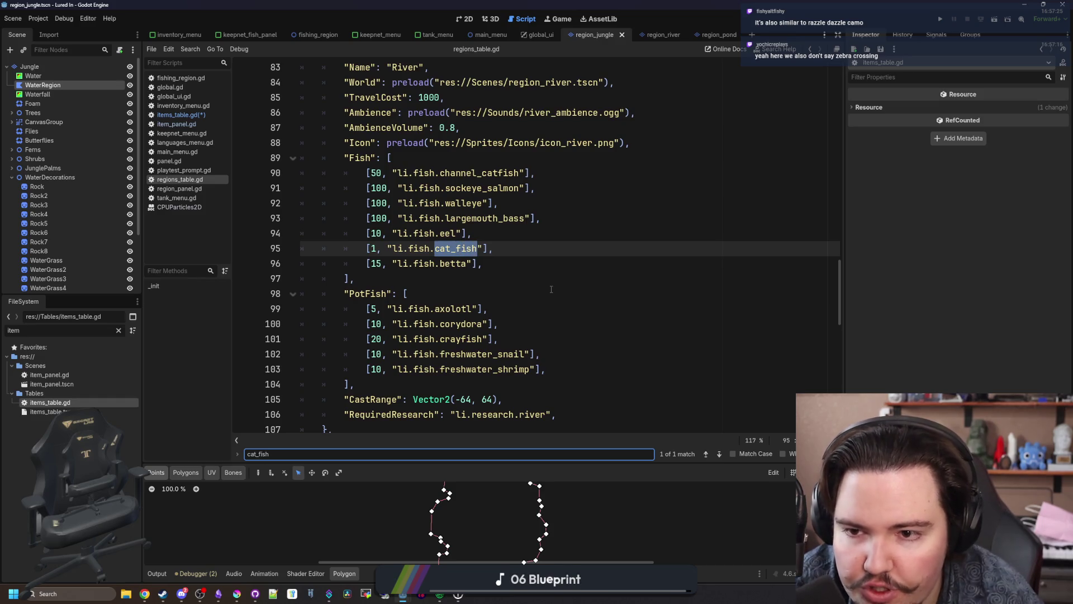
scroll(481, 309, up, 1)
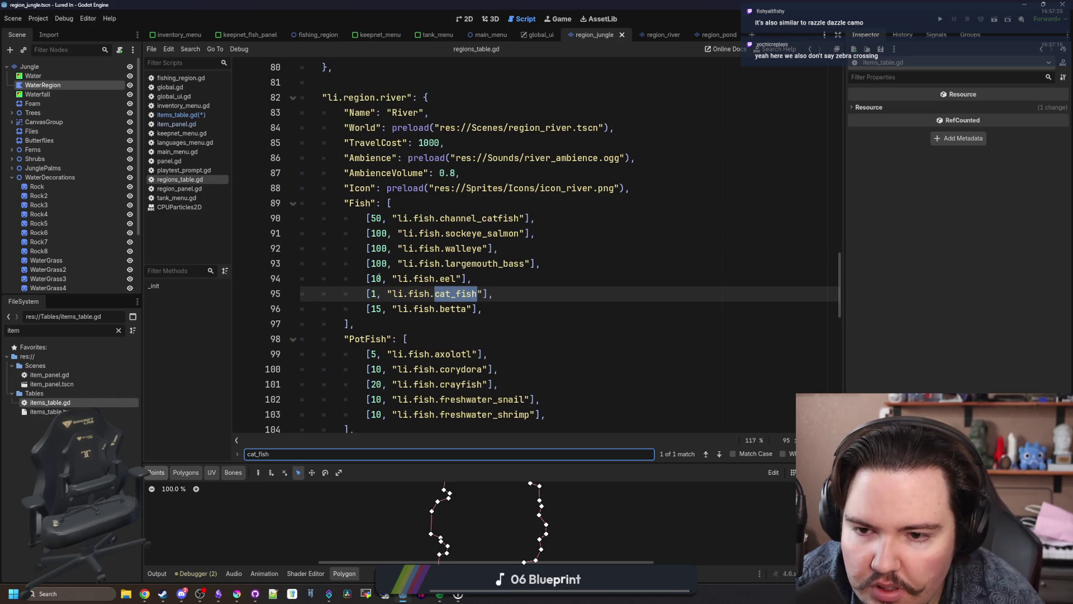
Step: Change the River cat_fish weight on line 95 from 1 to 2
click(559, 281)
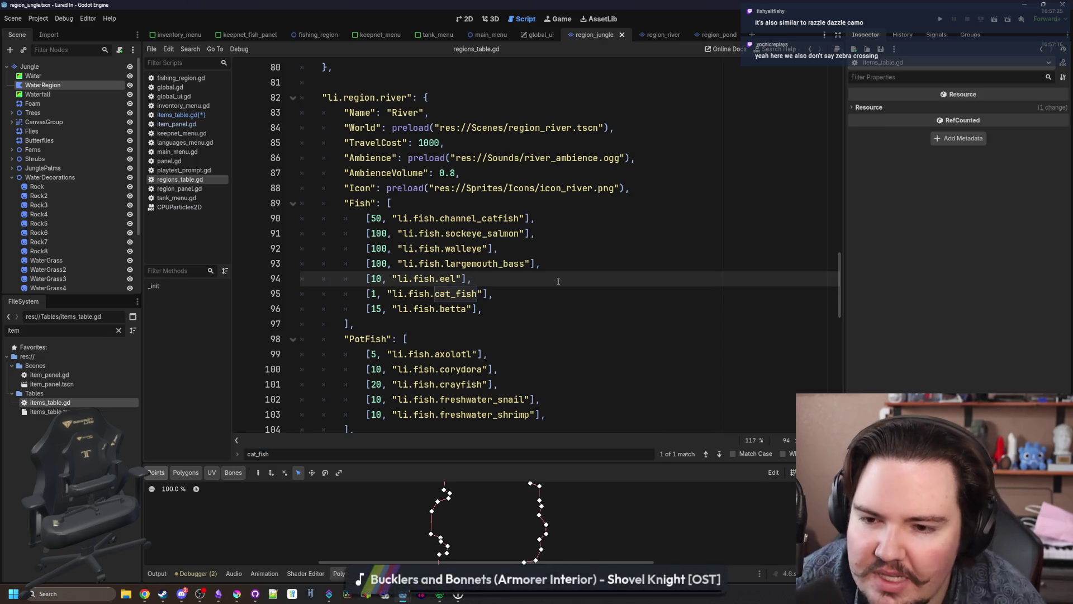
key(Down)
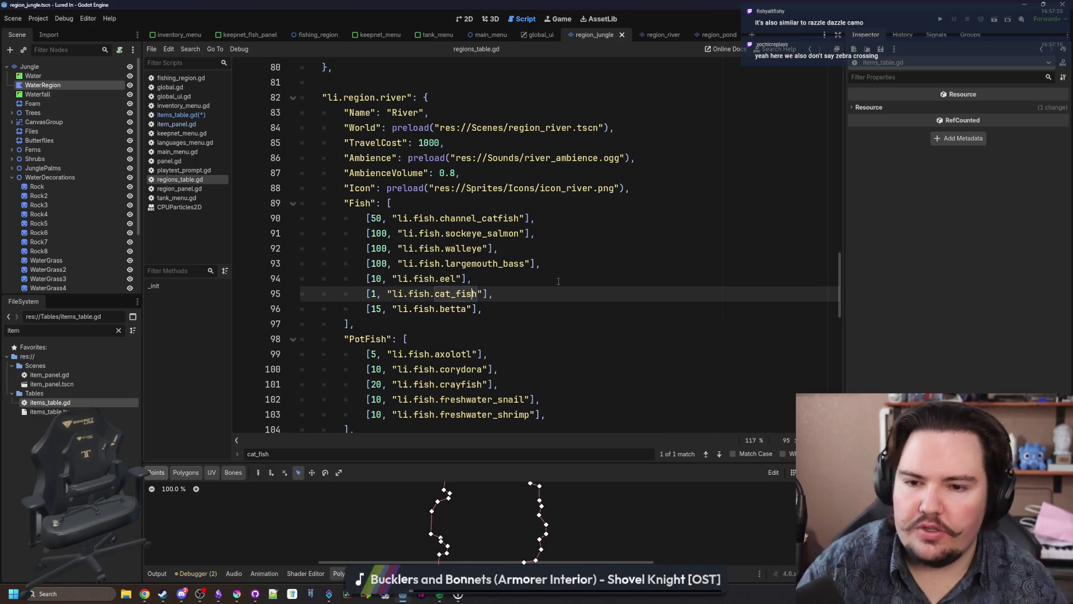
key(Home)
key(Right)
key(Delete)
text(2)
click(558, 281)
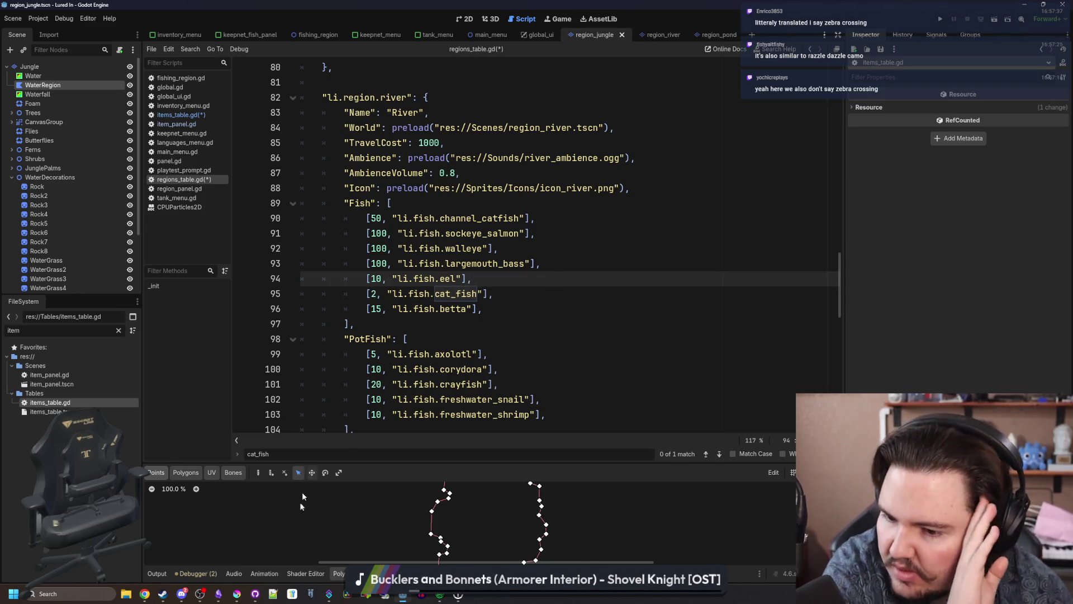
click(218, 593)
Step: Place the caret after the last Changelog bullet in the Lured In note
click(502, 385)
scroll(502, 385, up, 8)
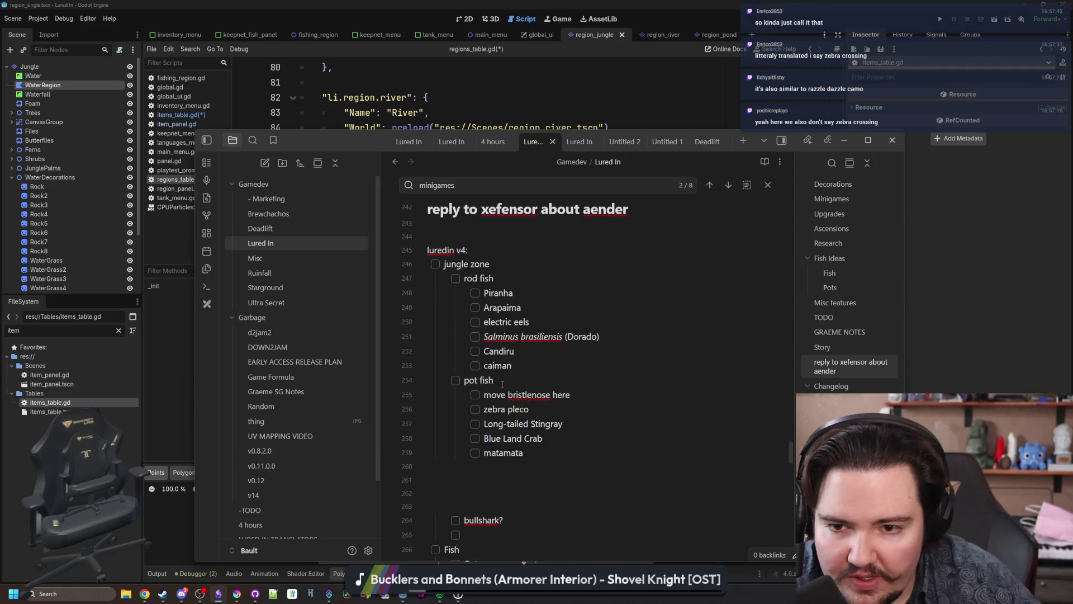
scroll(502, 384, up, 3)
scroll(502, 384, down, 20)
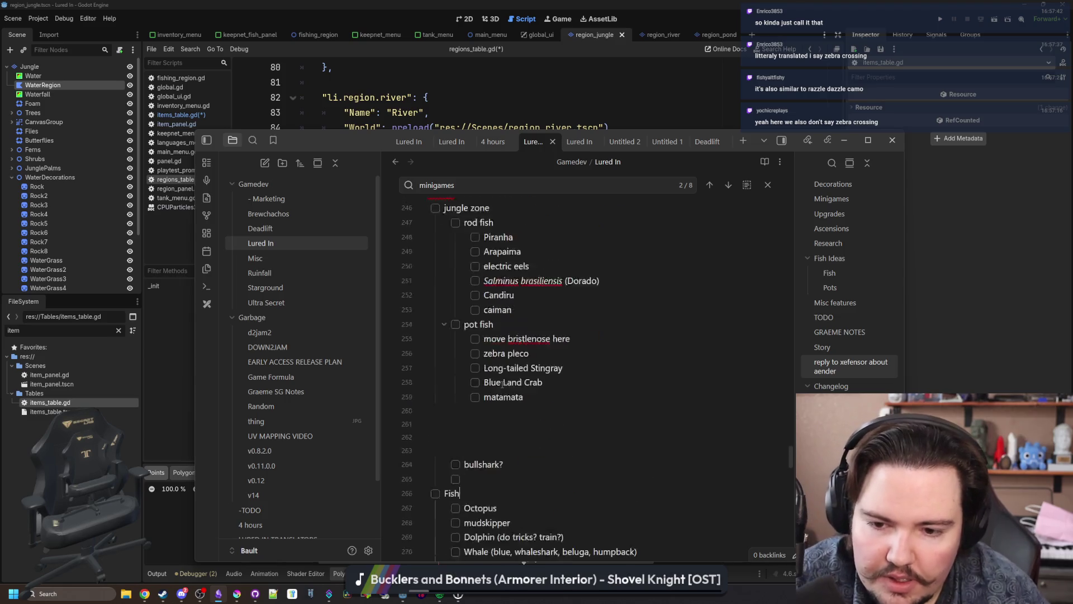
click(620, 262)
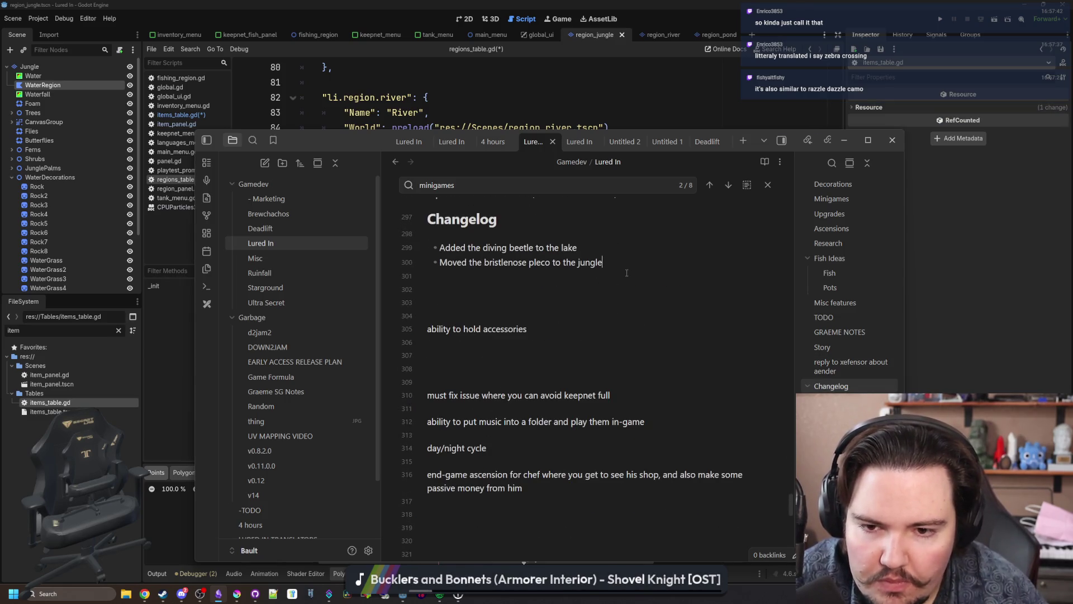
scroll(627, 268, up, 1)
Step: Add the changelog bullet 'Doubled the chance of catching the cat fish'
key(Return)
text(Increase)
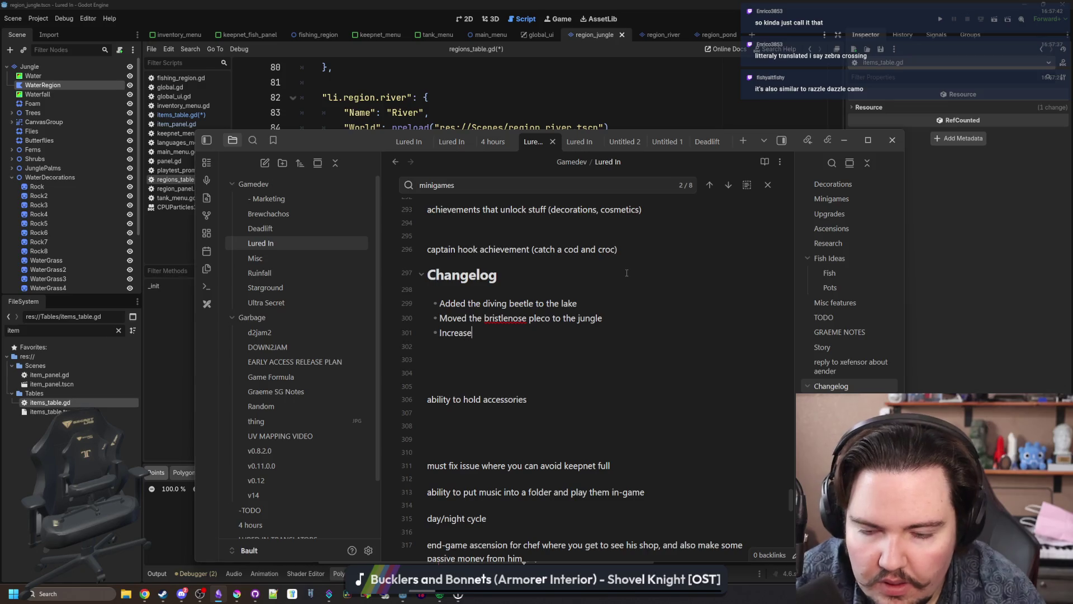
text(d the chance of)
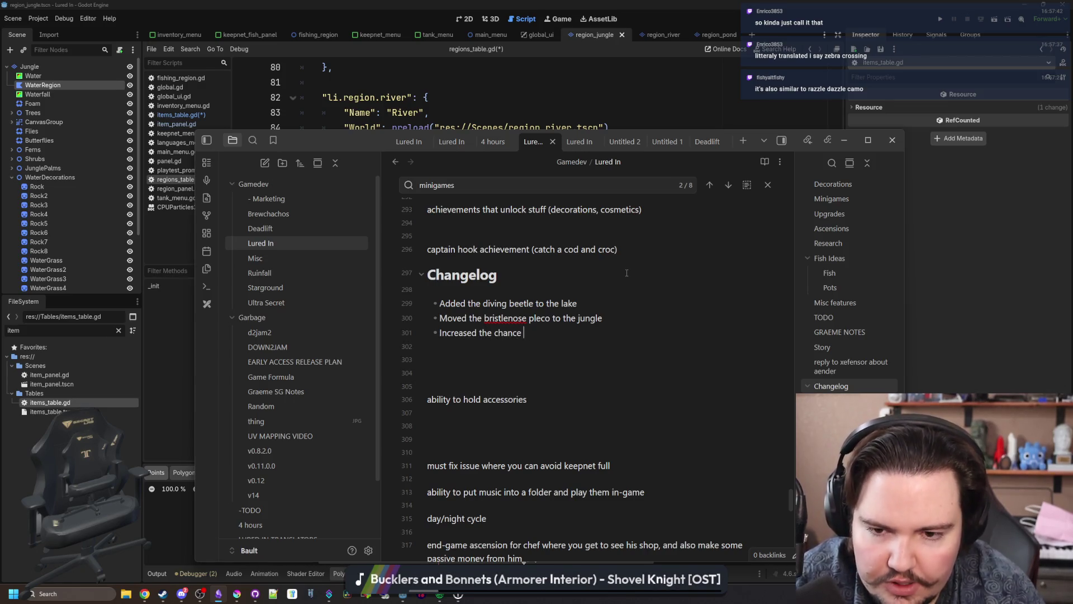
key(BackSpace)
key(BackSpace)
key(BackSpace)
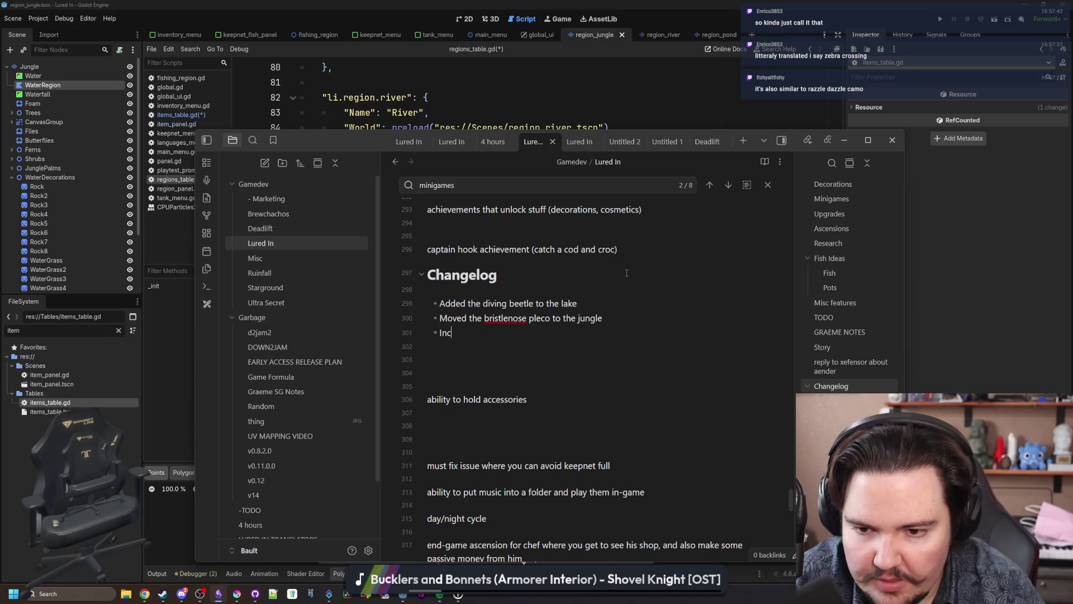
text(Doubled the chance)
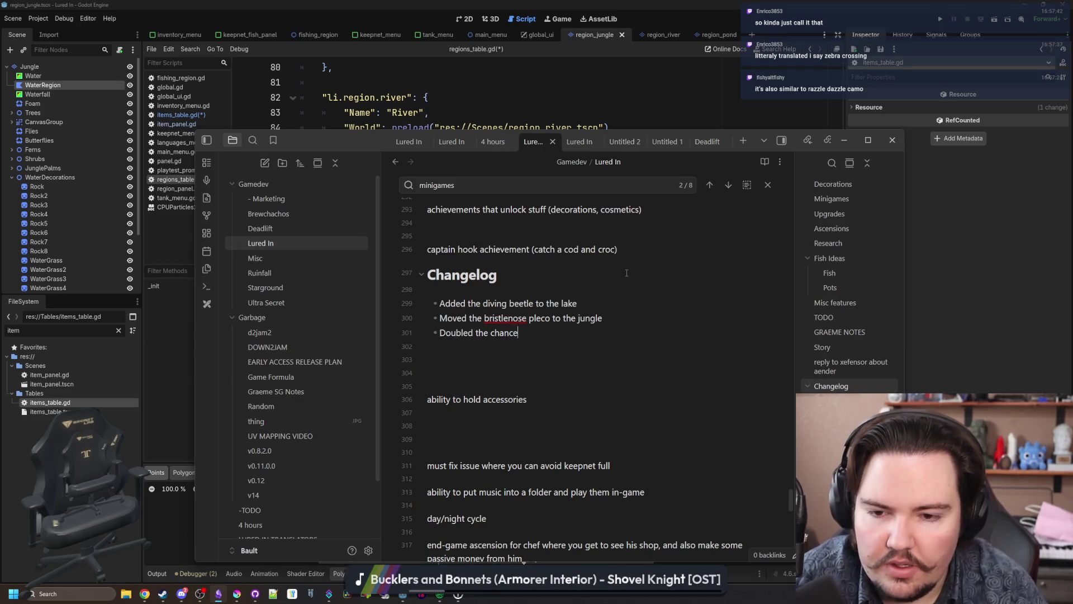
text( of catching the cat fish)
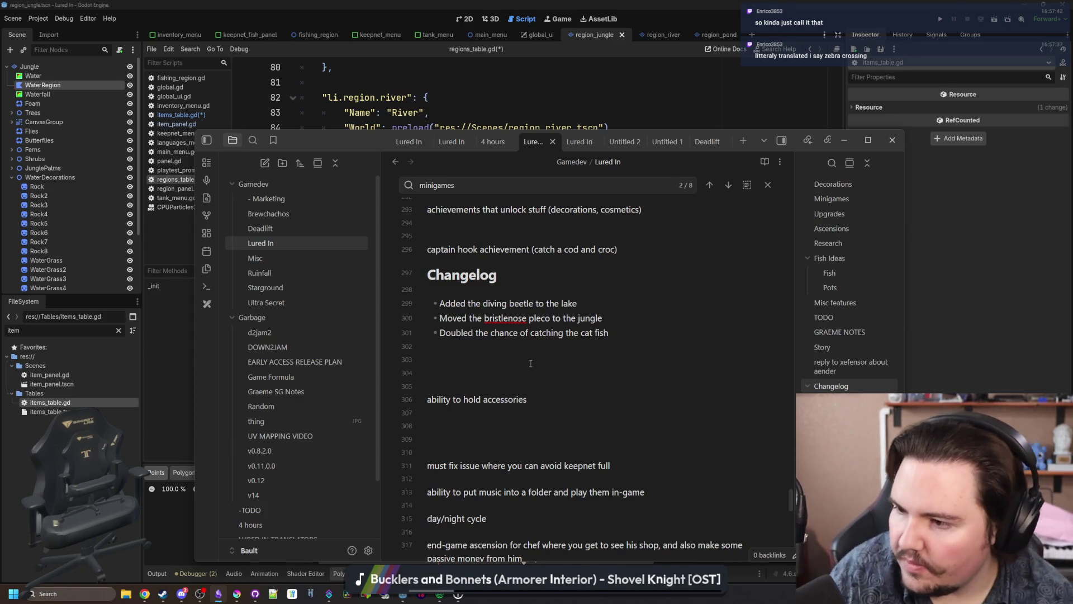
scroll(531, 362, up, 2)
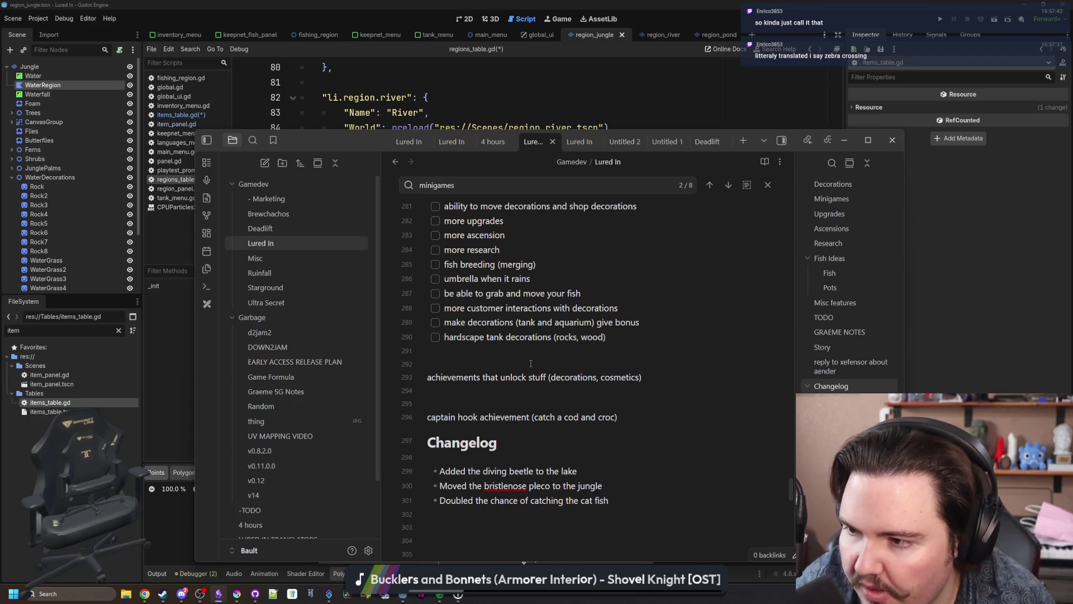
scroll(498, 417, up, 10)
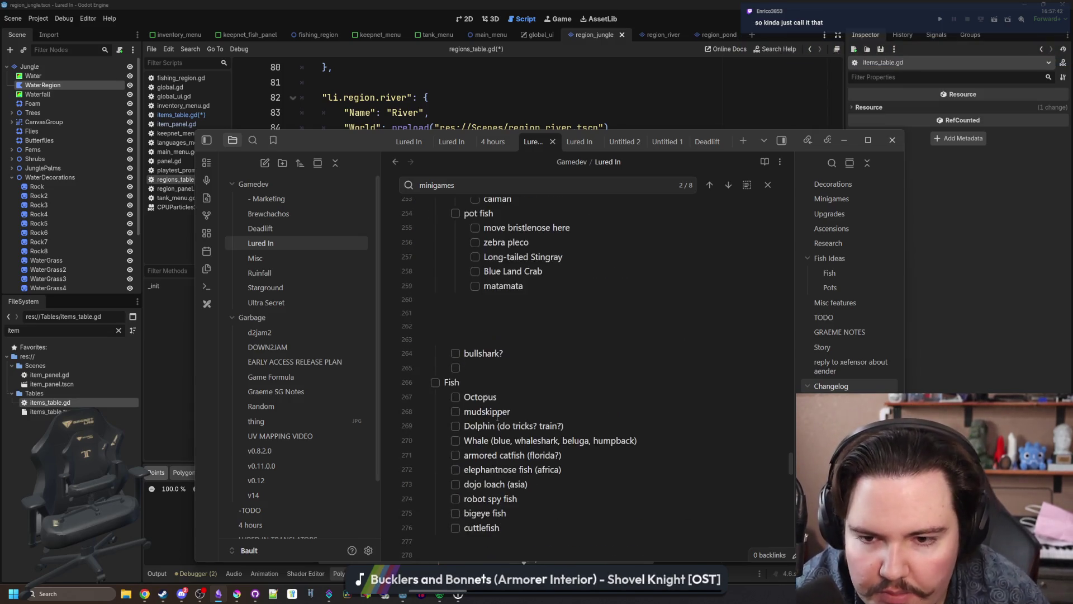
scroll(497, 418, up, 5)
scroll(486, 384, down, 5)
scroll(487, 385, up, 10)
key(alt+Tab)
Step: Find the zebra_pleco entry in items_table.gd and save the script with Ctrl+S
click(495, 319)
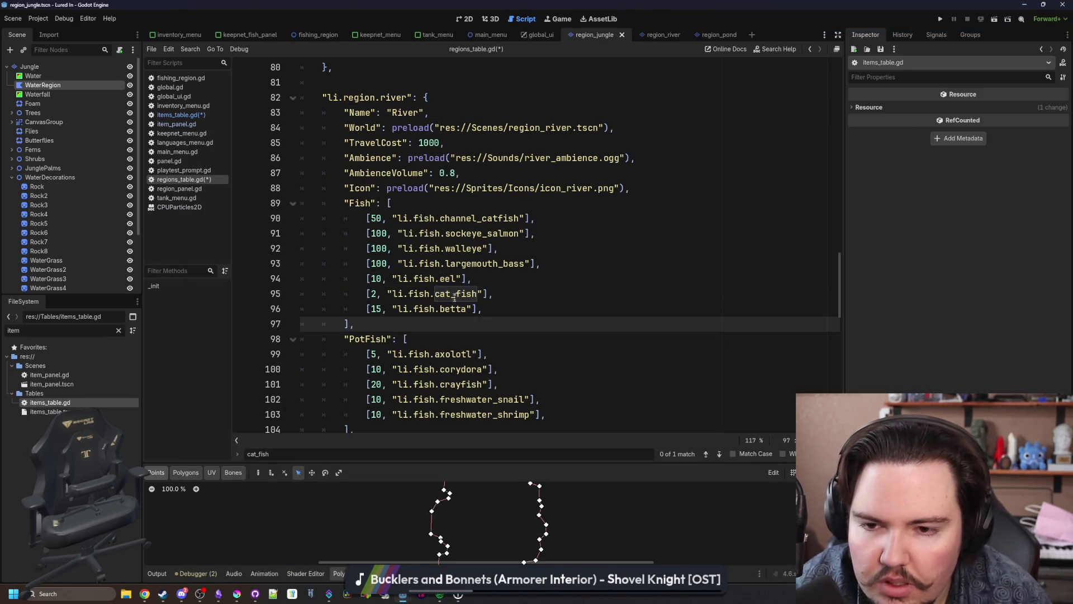
click(203, 114)
click(514, 253)
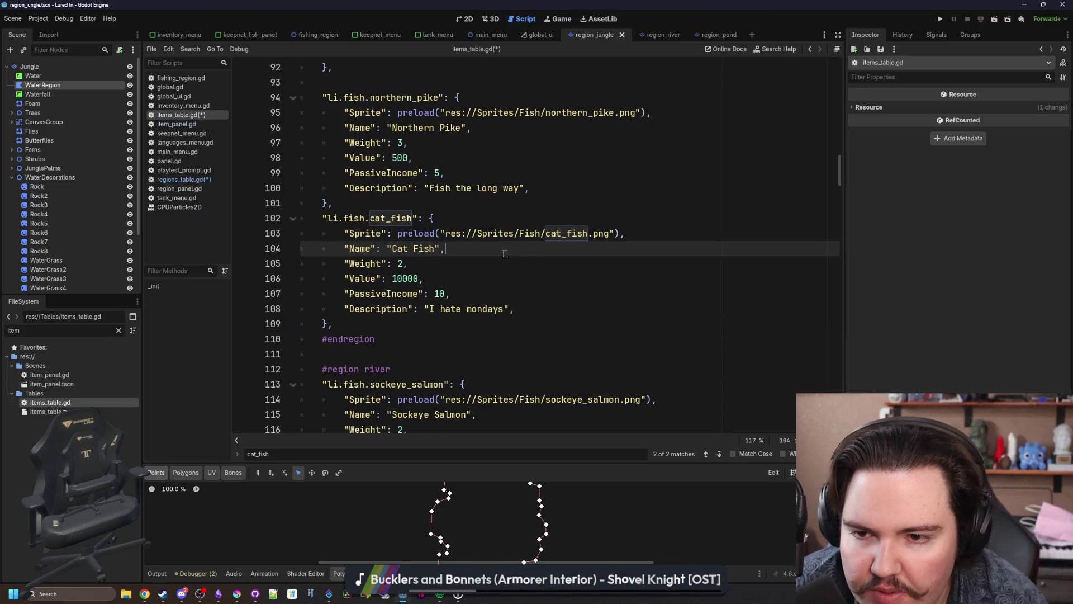
key(ctrl+f)
text(zebra)
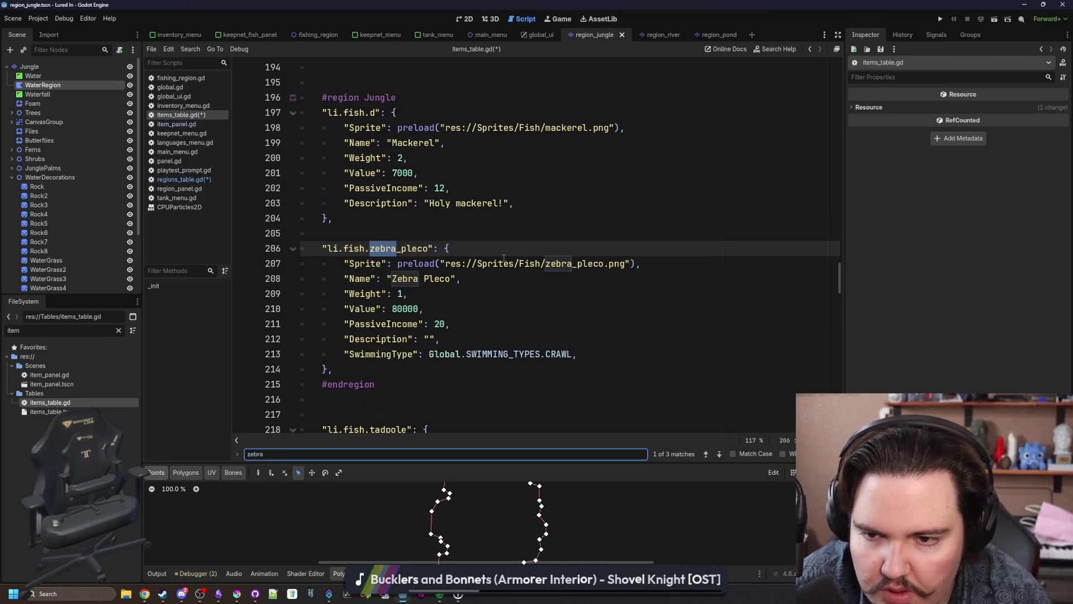
click(430, 293)
key(ctrl+s)
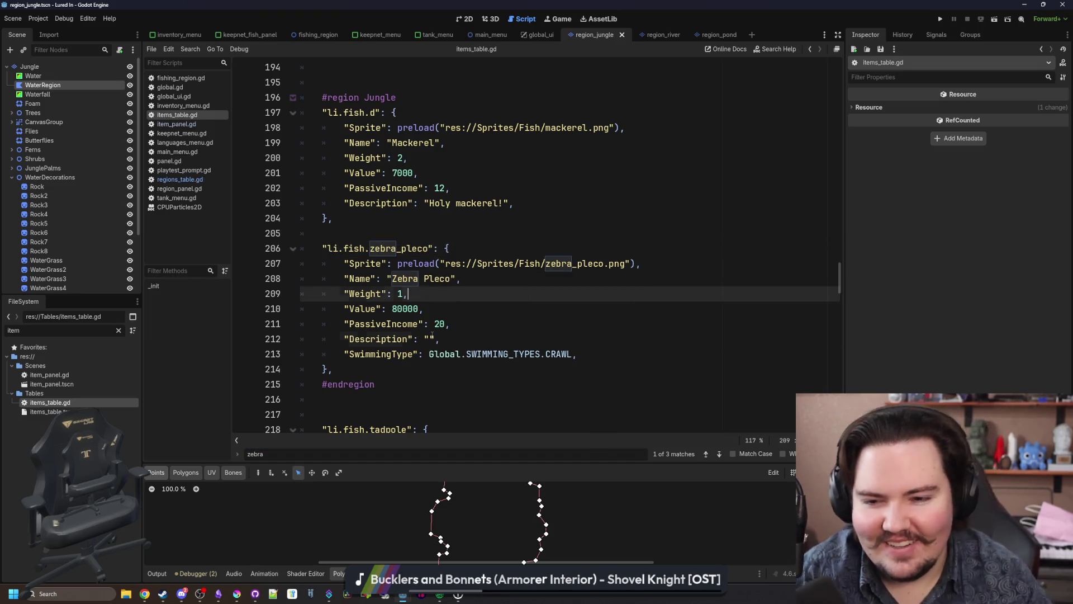
click(432, 339)
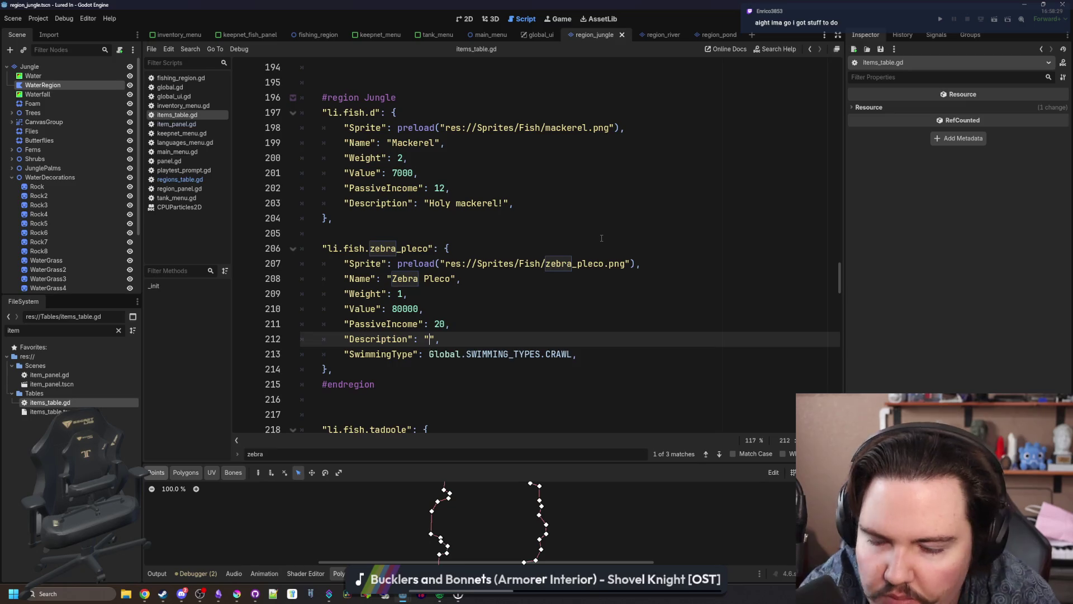
click(456, 597)
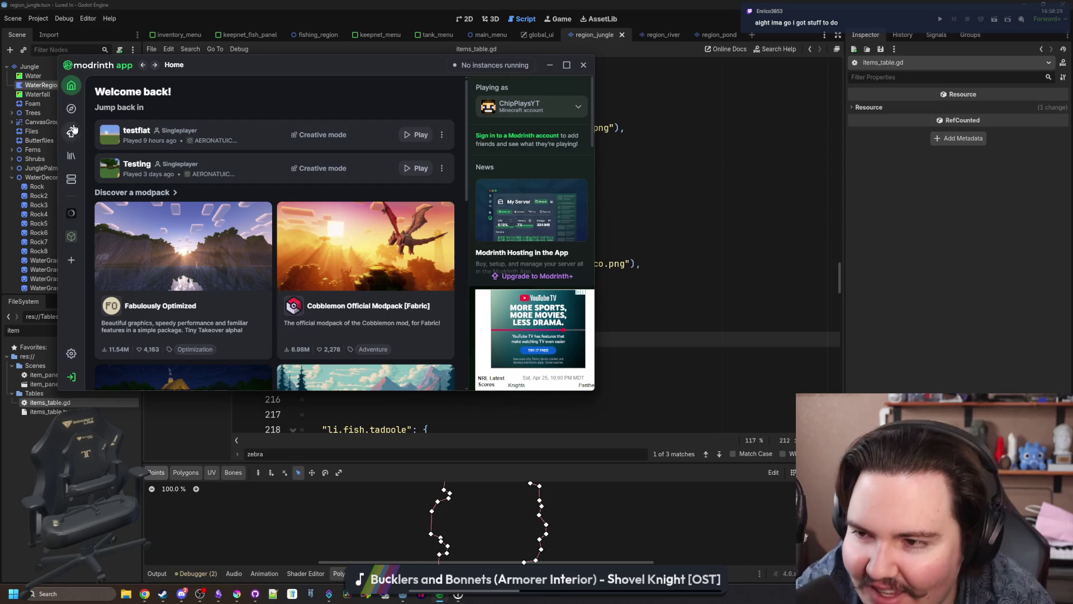
Step: Check the two NeoForge 1.21.1 instances in Modrinth's Library, then go back to items_table.gd
click(71, 155)
click(72, 178)
click(71, 155)
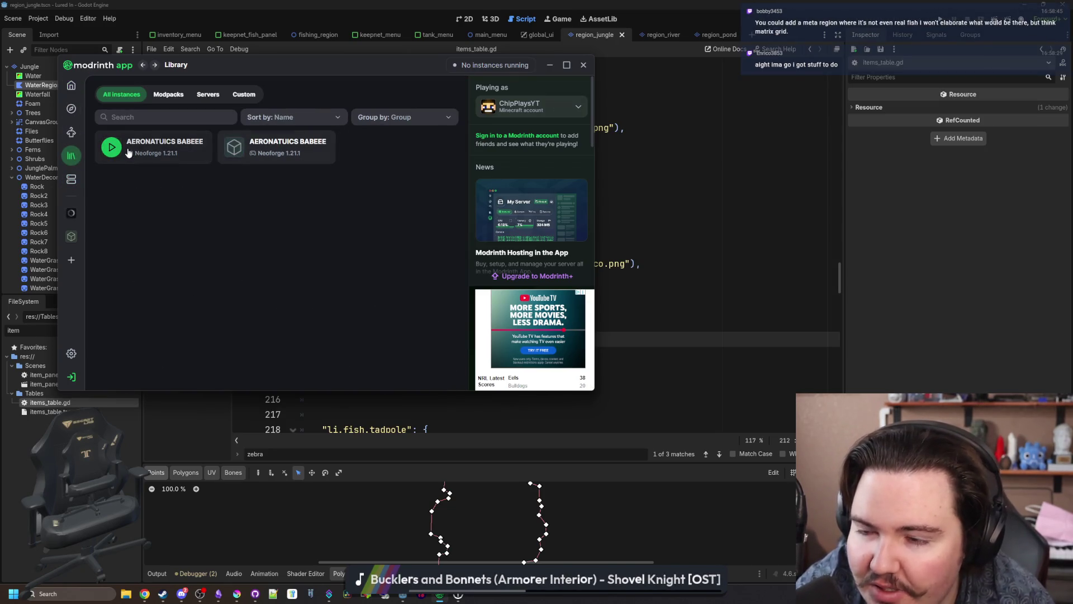
right_click(290, 172)
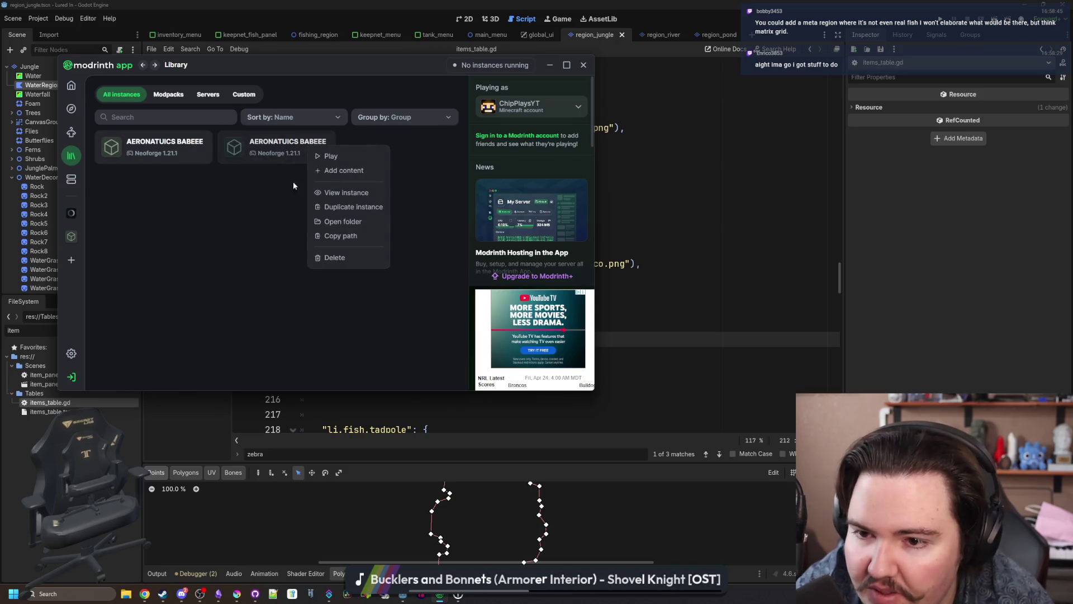
click(334, 257)
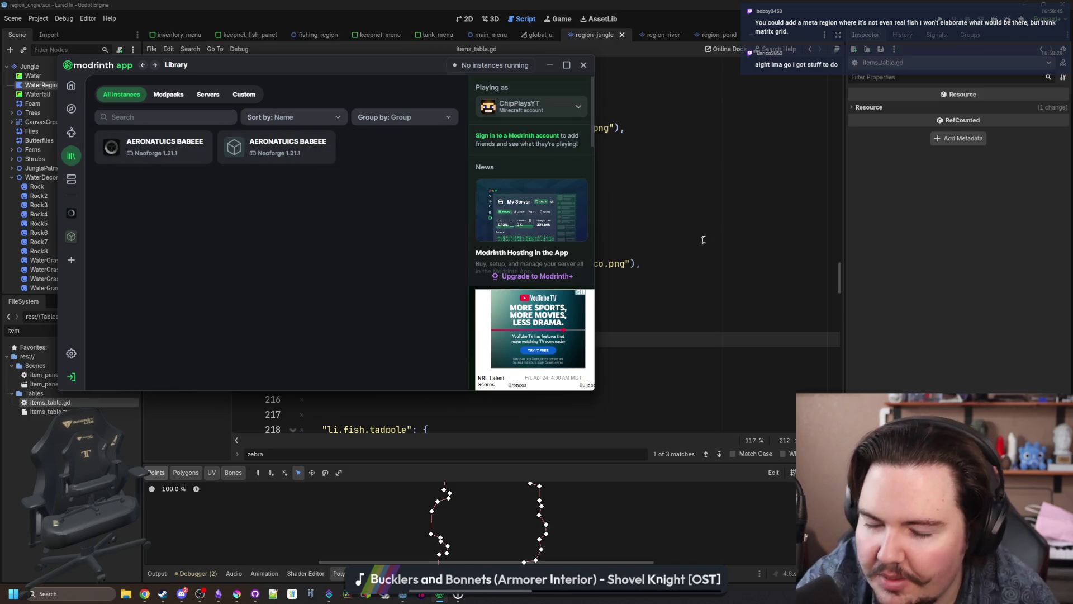
click(698, 233)
click(514, 292)
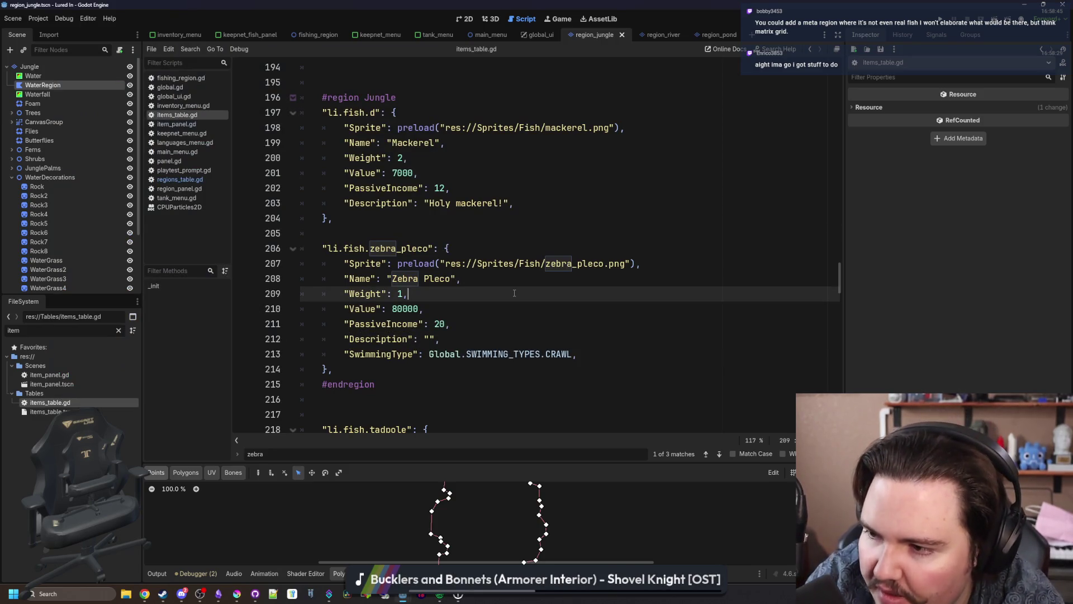
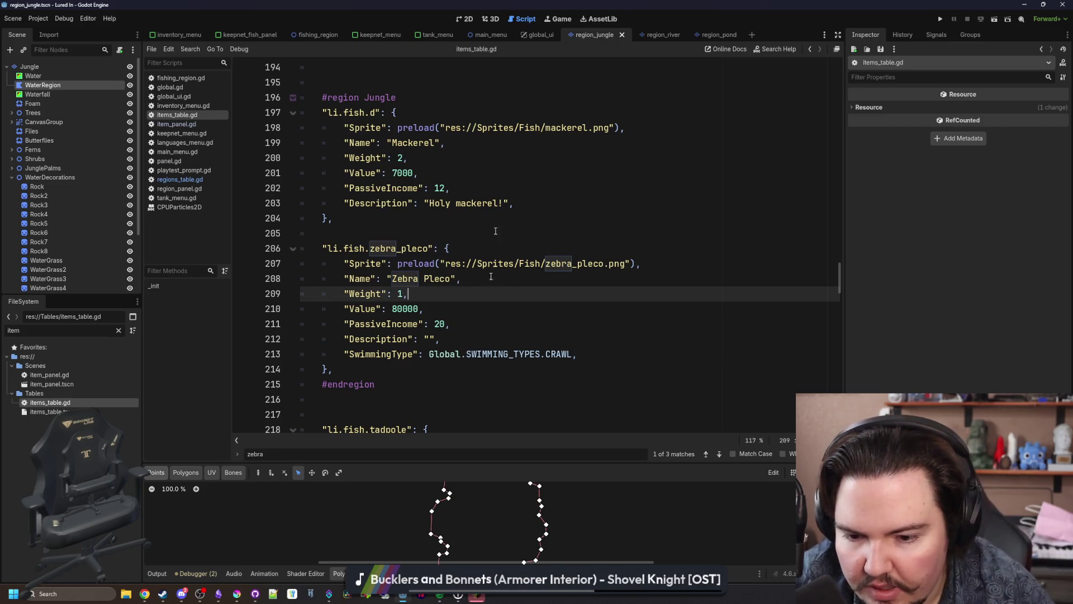
Step: Launch Minecraft from the taskbar and let the NeoForge title menu load
click(479, 596)
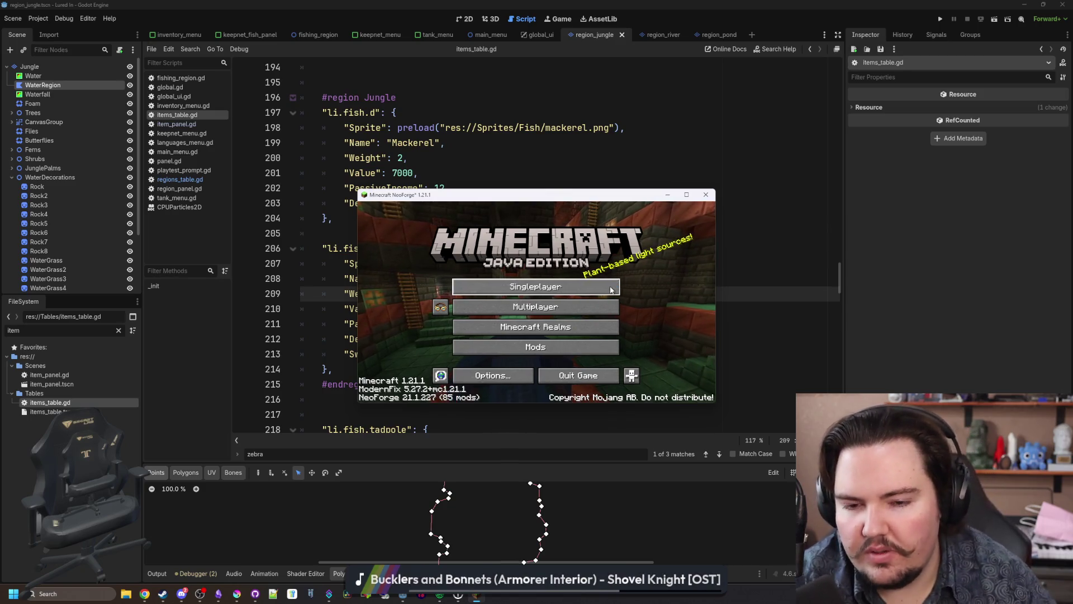
Step: Look over the multiplayer server list past the caution screen, then load the singleplayer Testing world
click(603, 307)
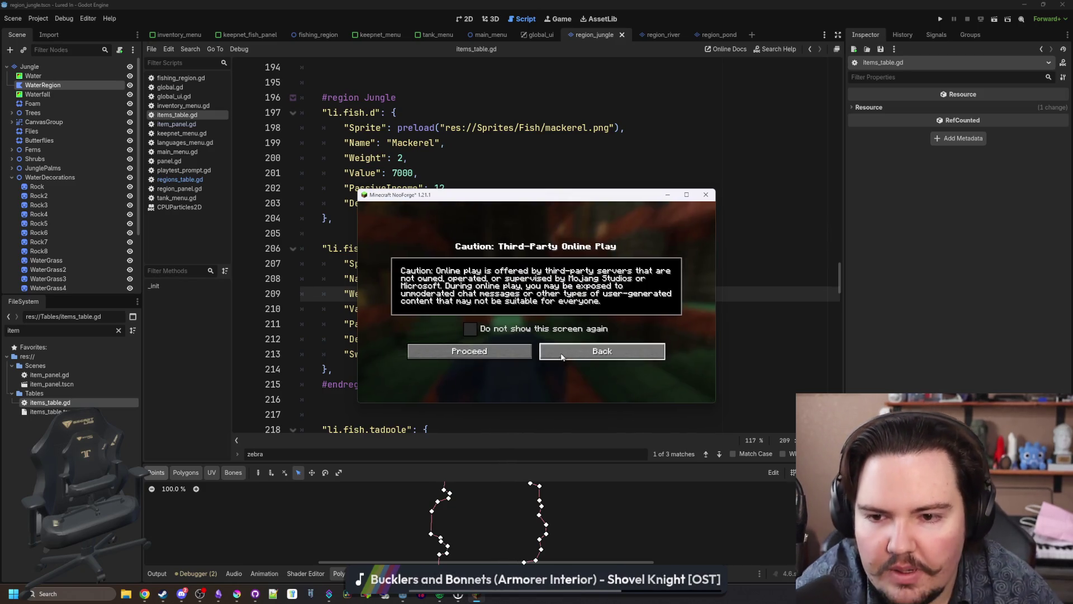
click(515, 351)
click(632, 386)
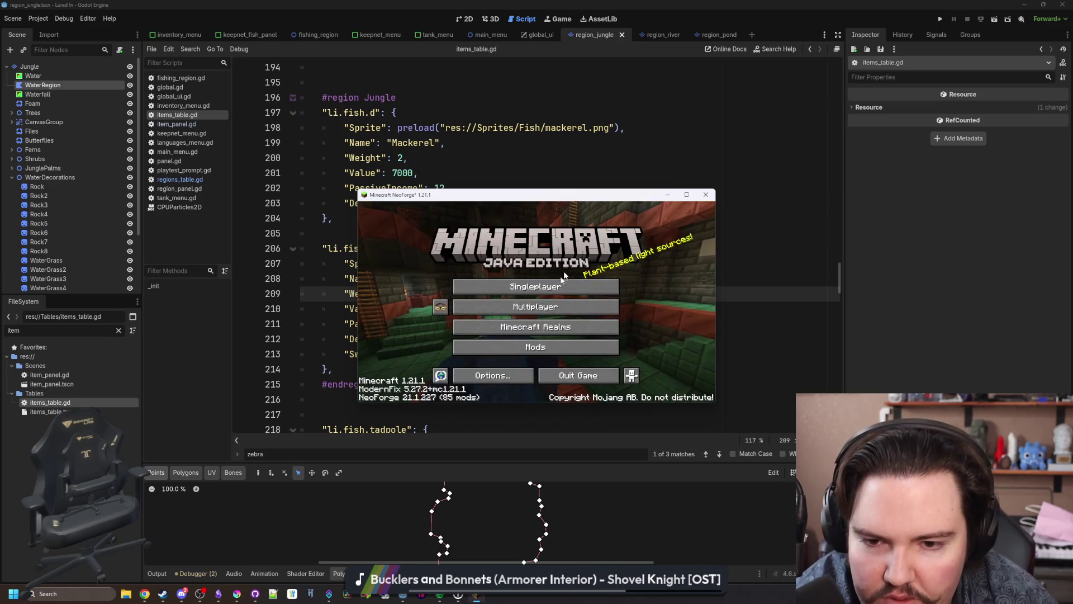
click(548, 310)
click(503, 351)
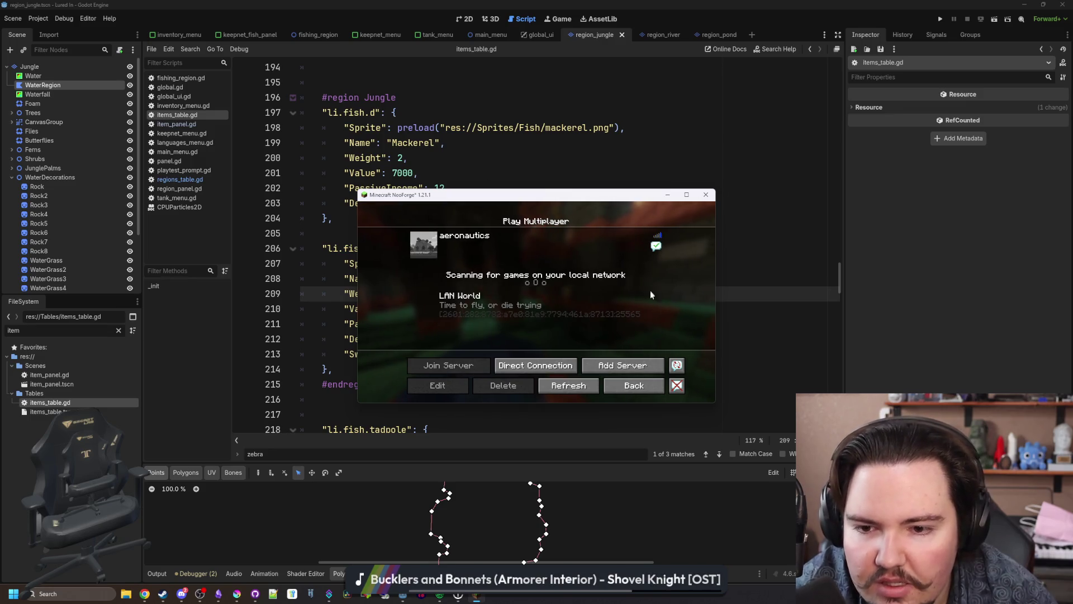
click(633, 390)
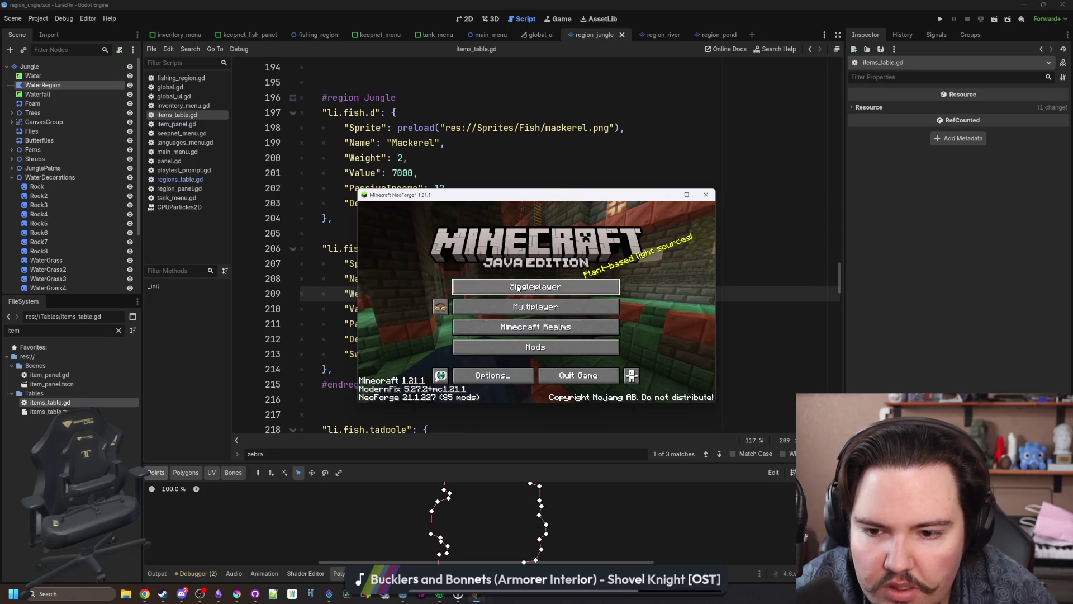
click(497, 283)
click(488, 368)
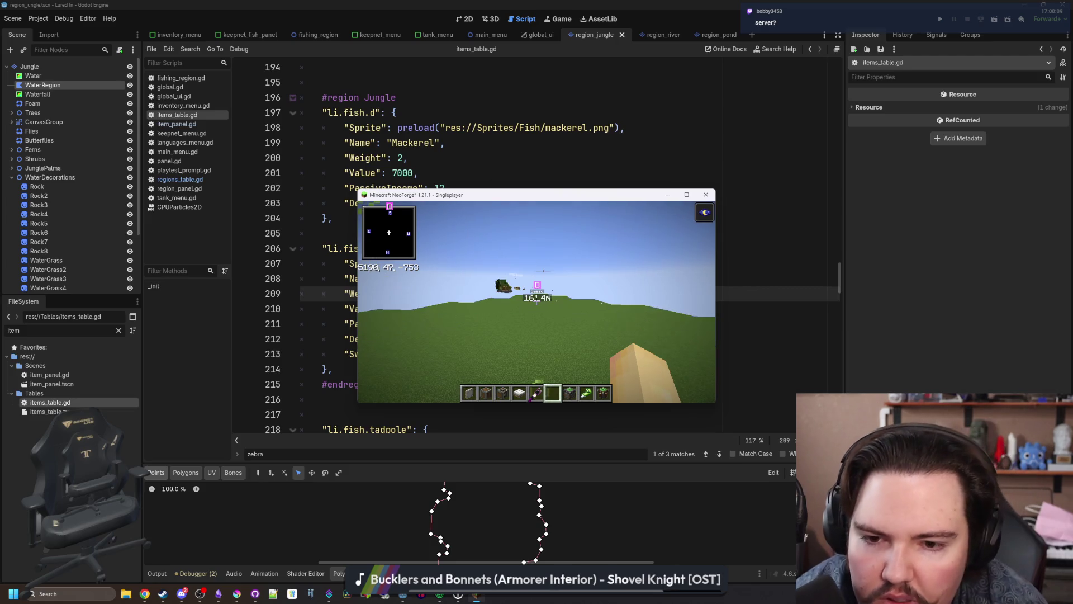
Step: Fly toward the airship, maximizing the game window and cycling through hotbar items along the way
key(w)
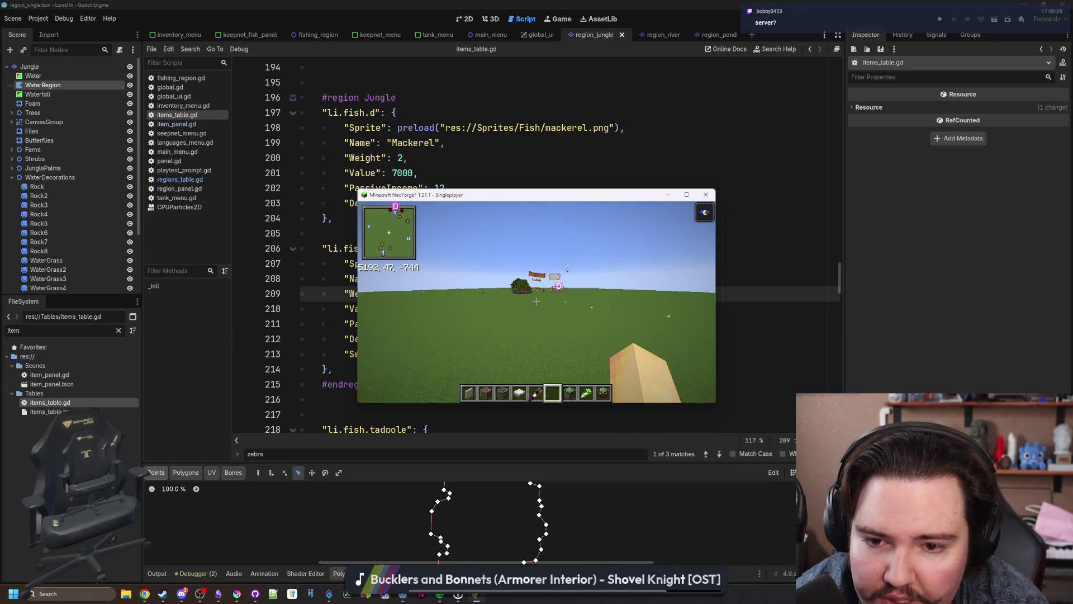
key(w)
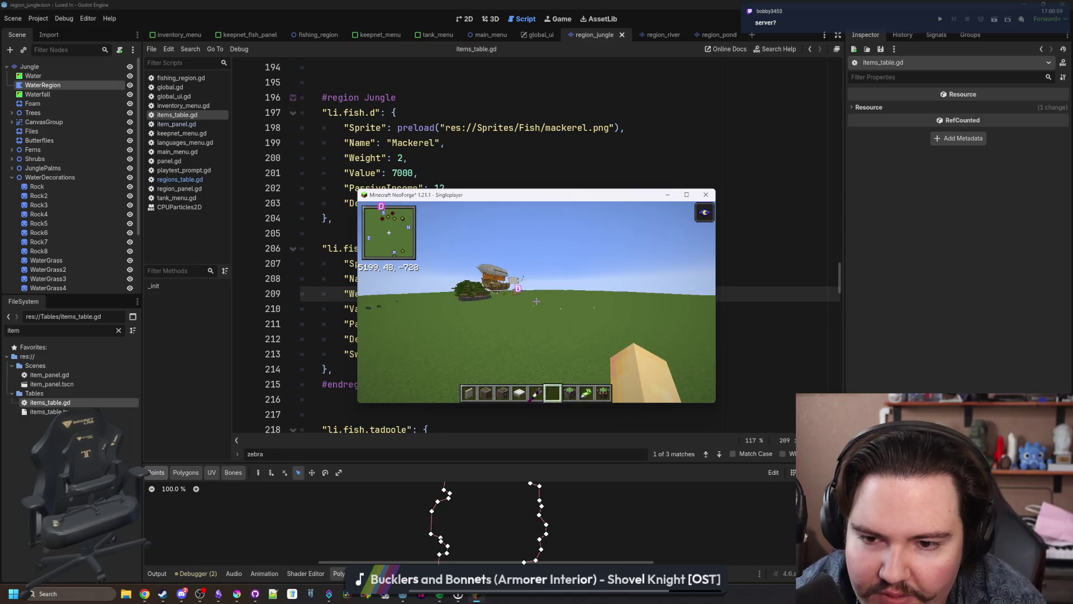
key(Escape)
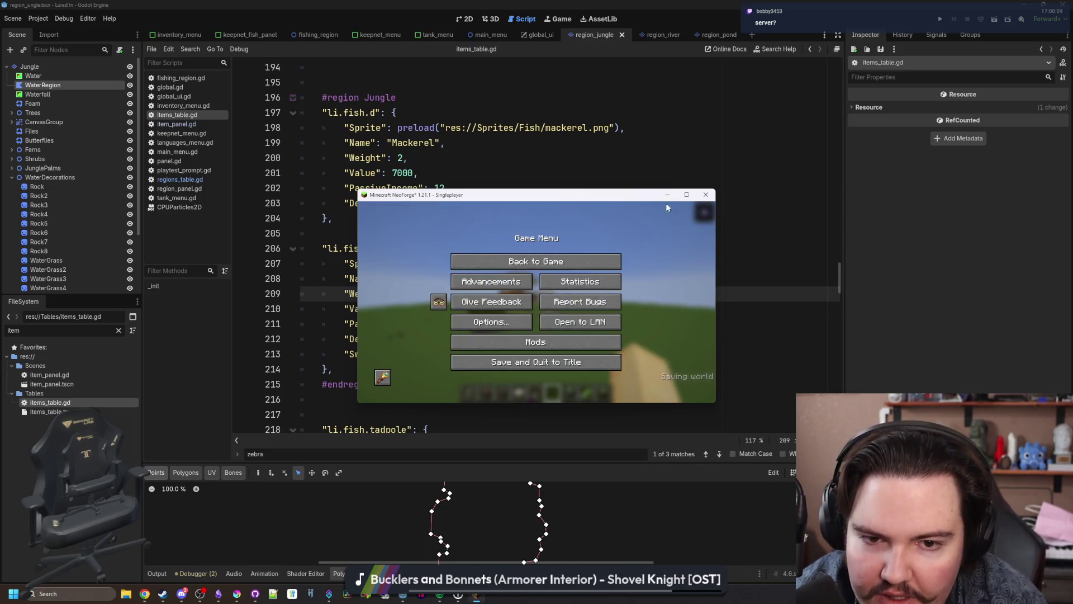
click(687, 194)
click(534, 215)
key(w)
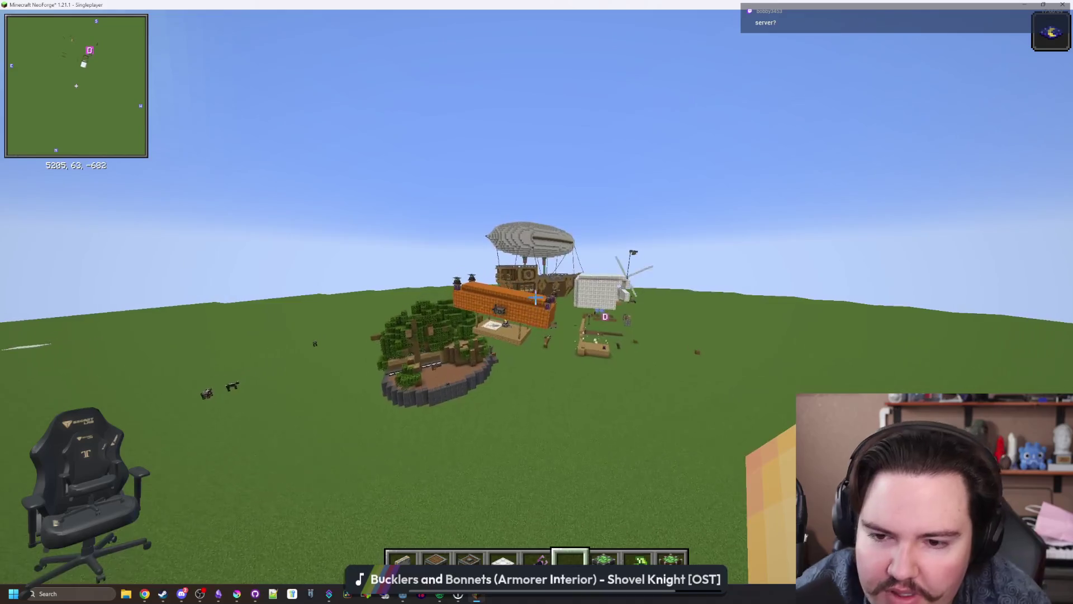
key(4)
key(5)
key(w)
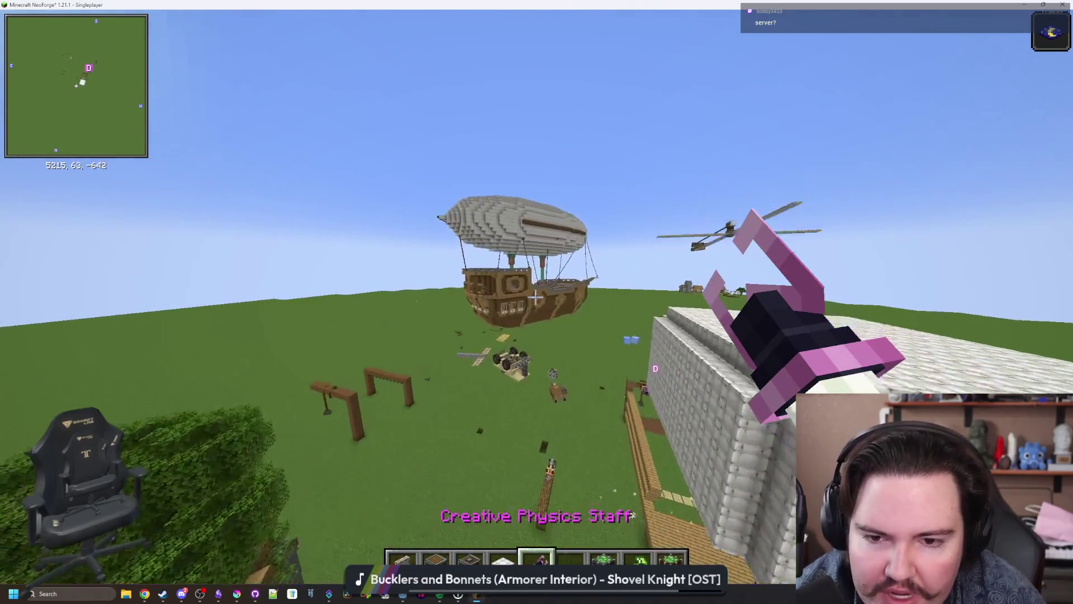
key(6)
key(w)
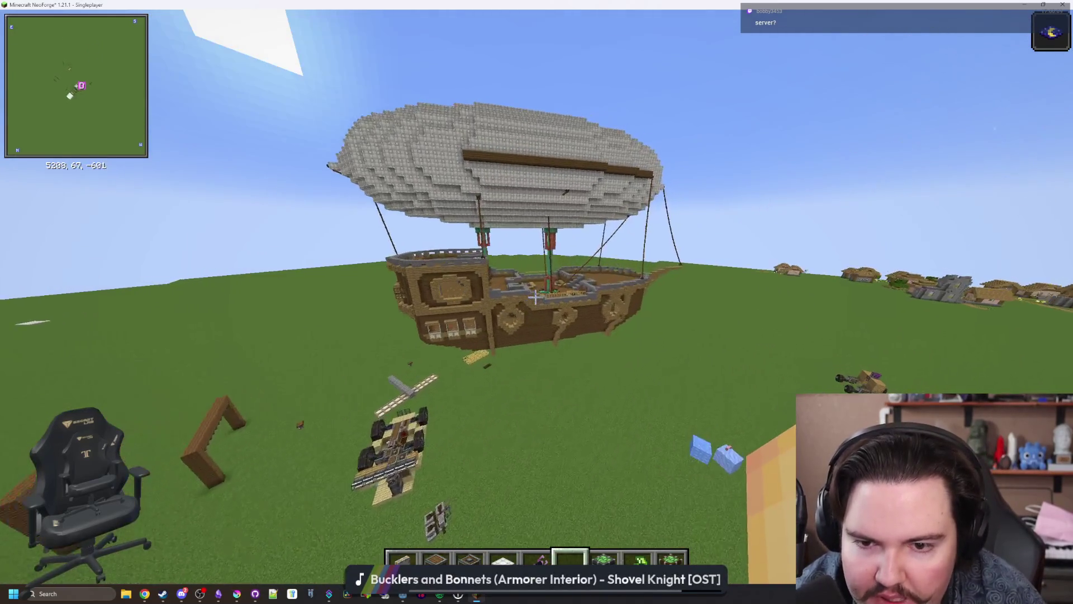
key(w)
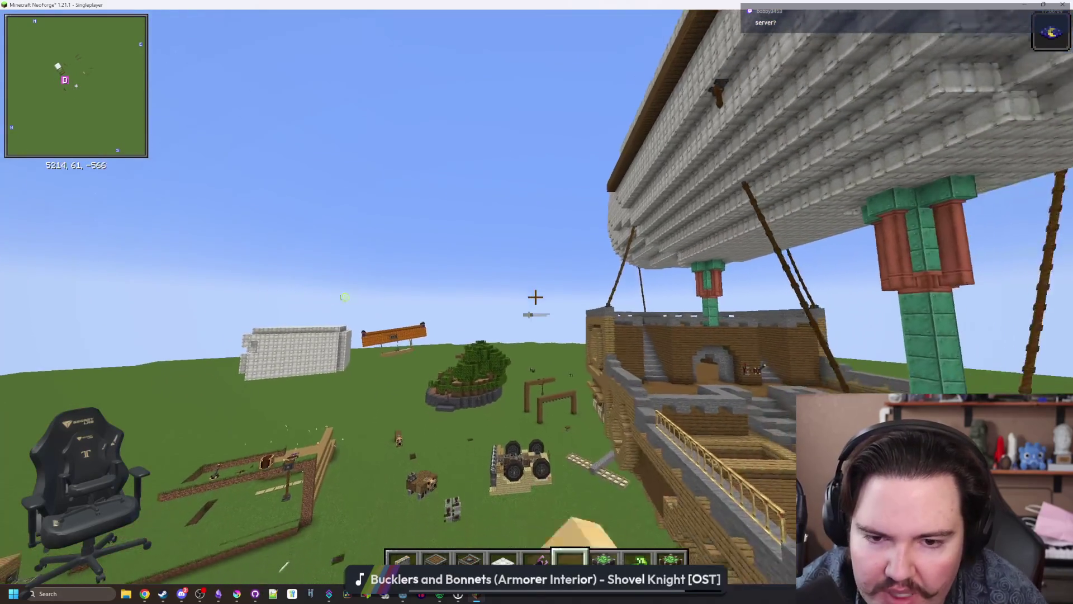
key(w)
key(space)
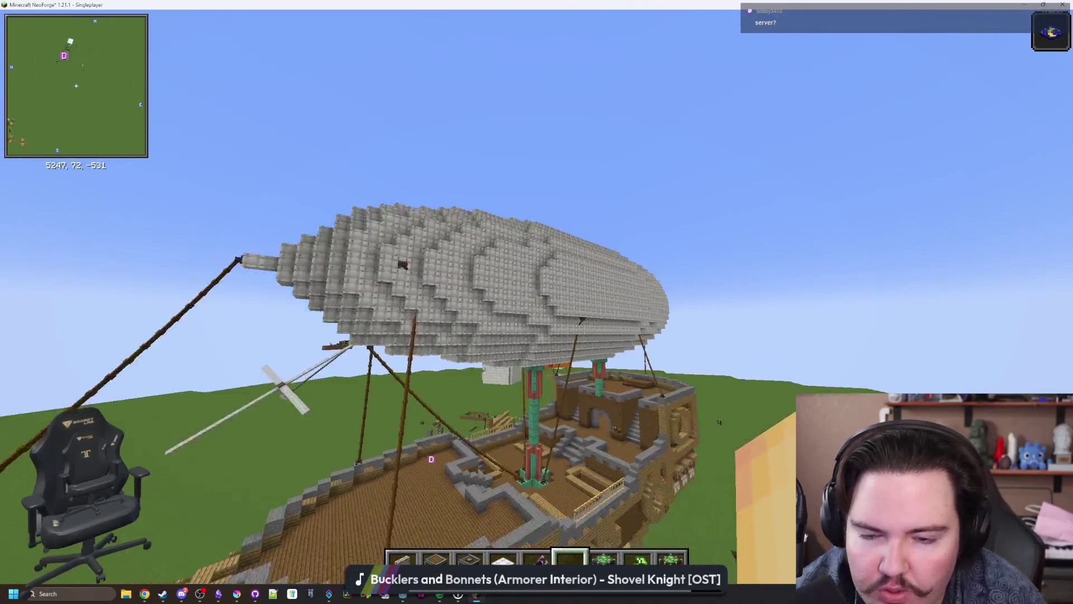
Step: Fly over the airship deck, down into its wooden interior, and back out beside the hull
key(w)
key(space)
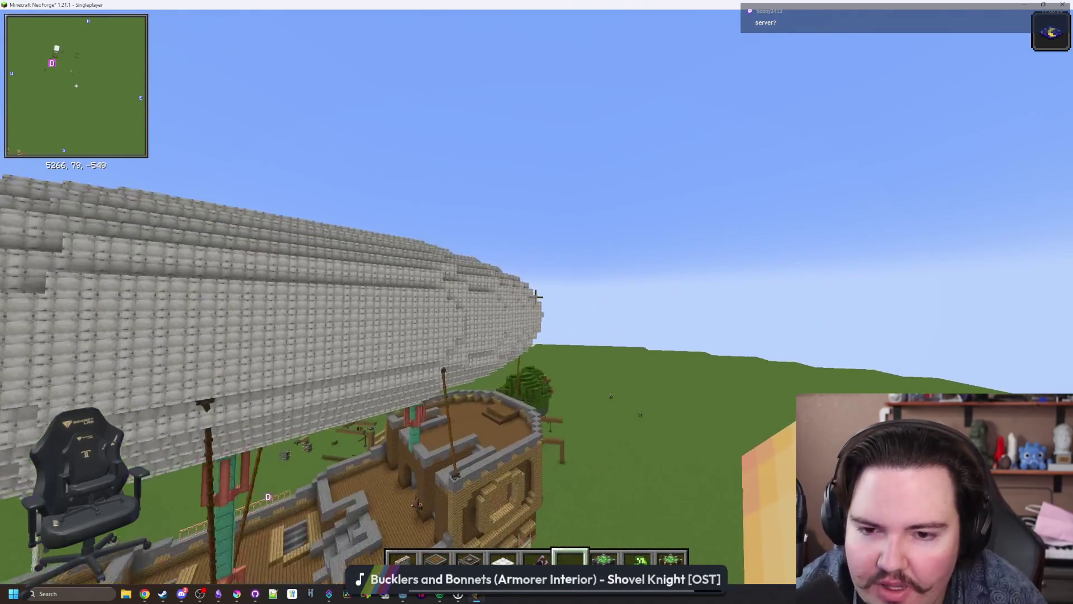
key(w)
key(shift)
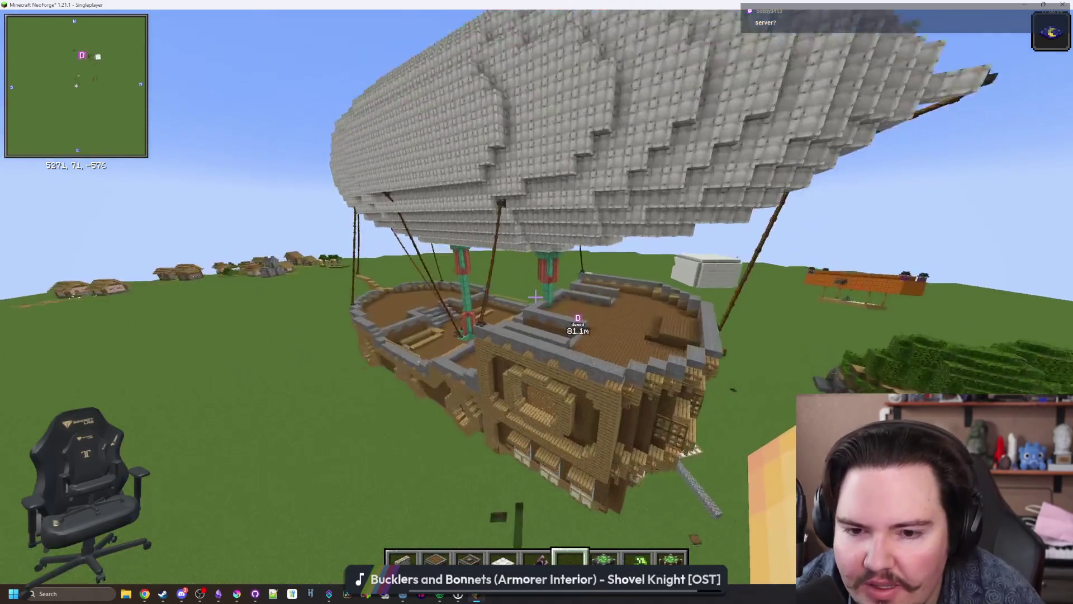
key(w)
key(shift)
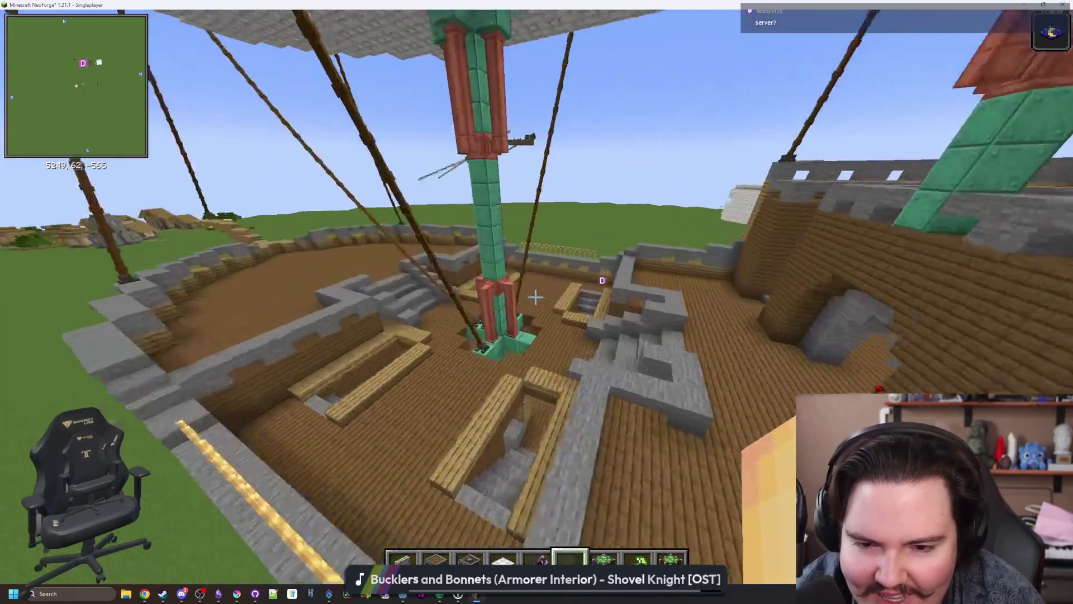
key(shift)
key(w)
key(space)
key(w)
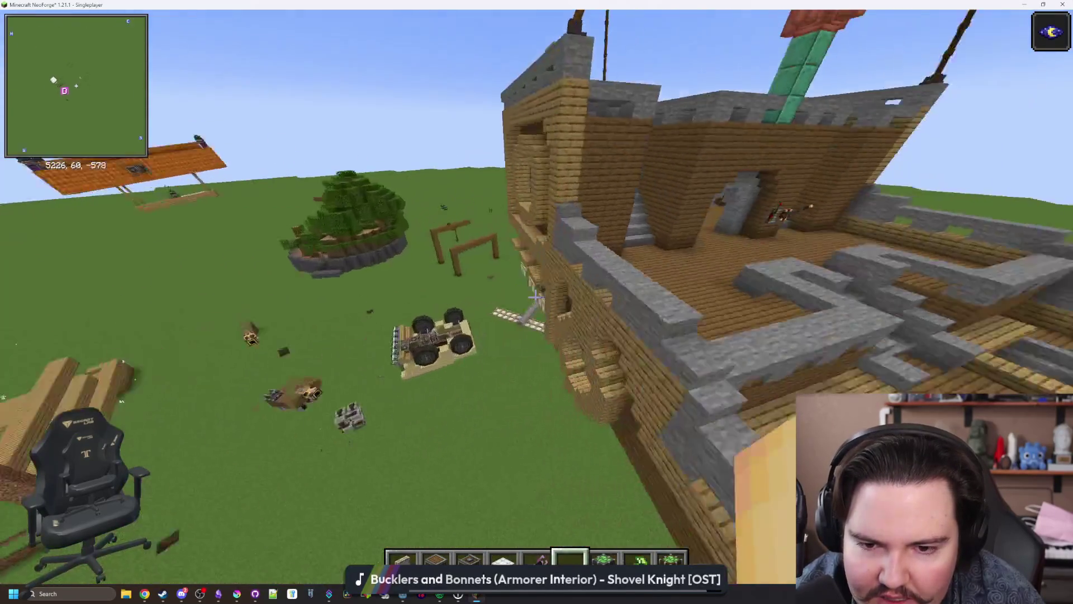
key(shift)
key(w)
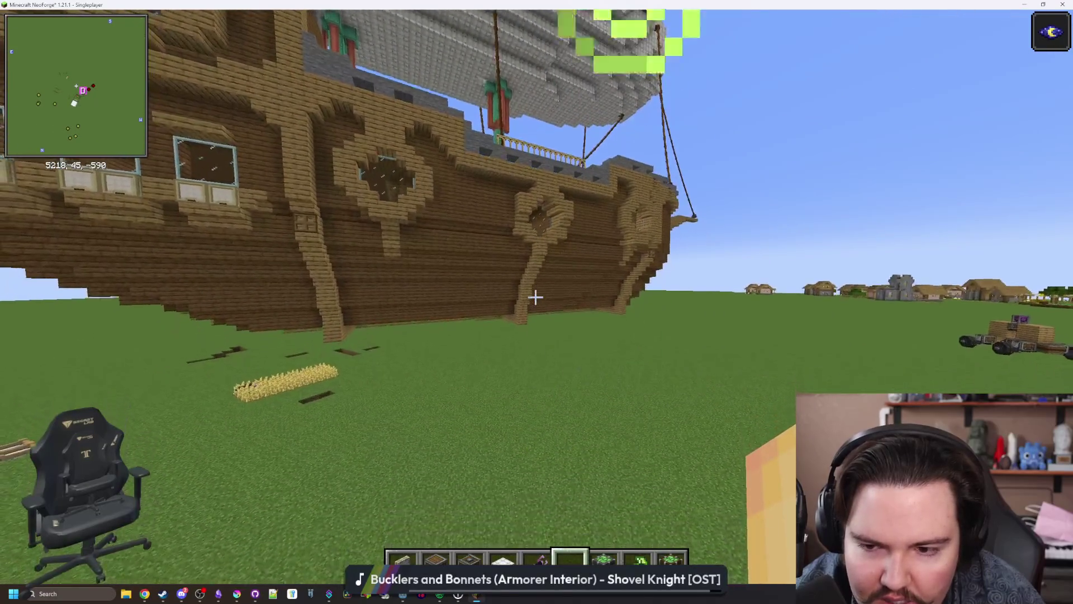
key(w)
Step: Rise above the builds to view the windmill and floating platform, then fly back toward the airship
key(space)
key(w)
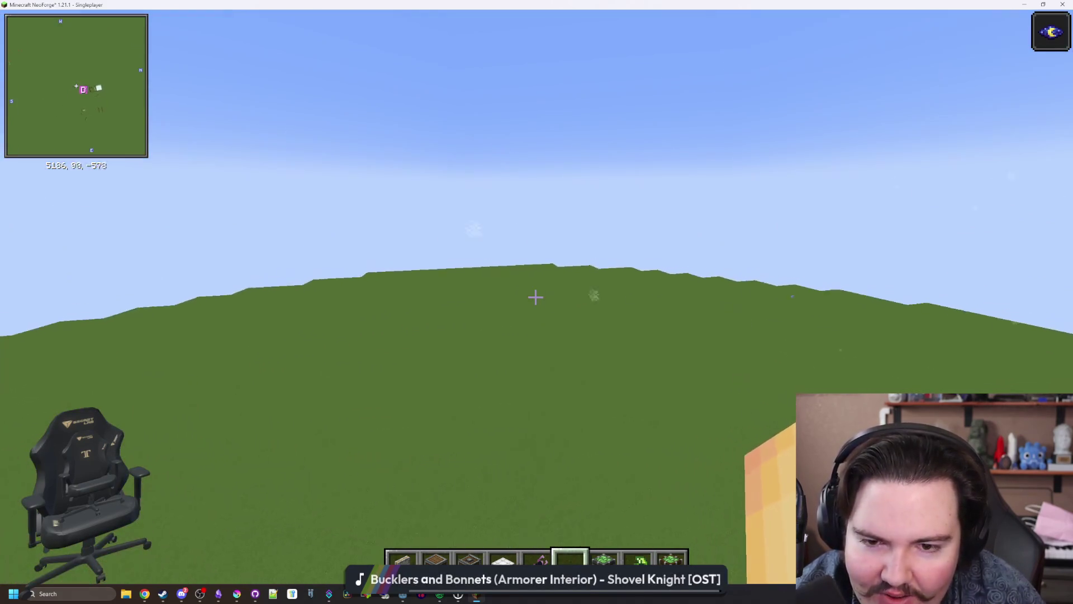
key(space)
key(w)
key(w)
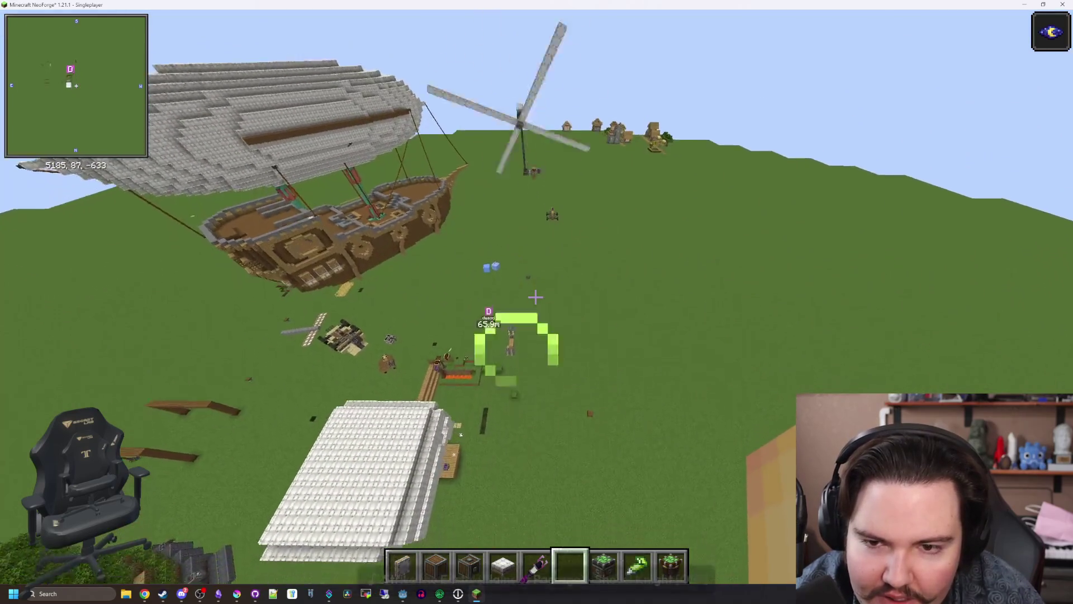
key(w)
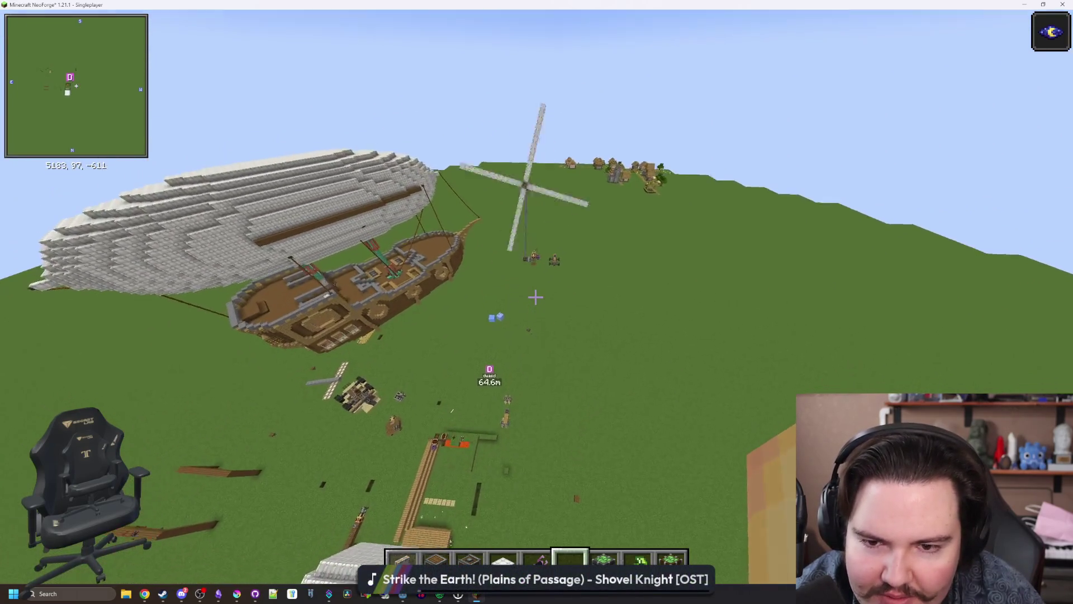
key(space)
key(space)
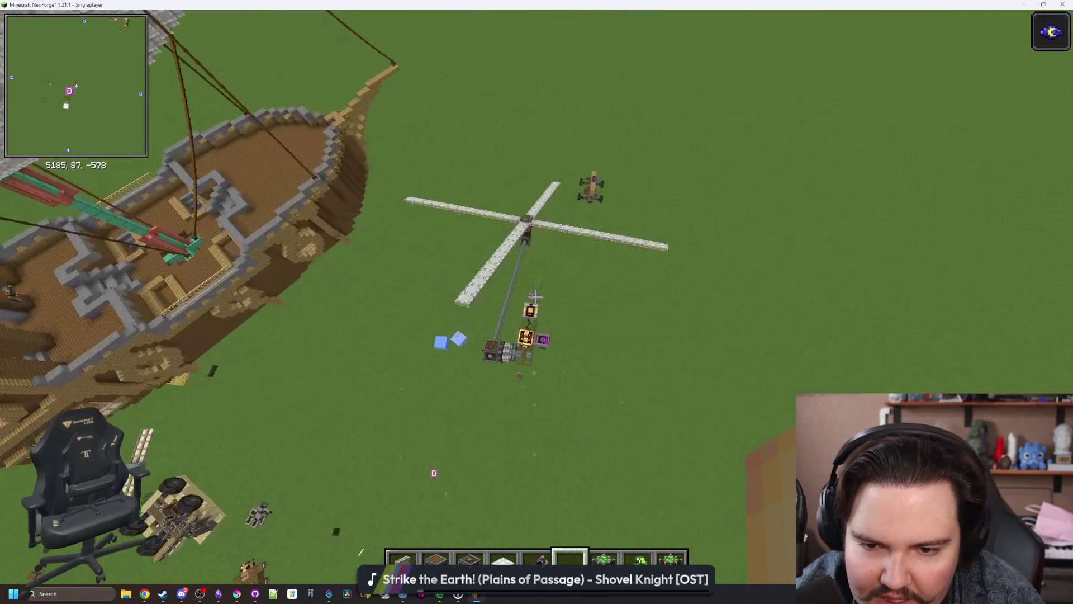
key(w)
key(space)
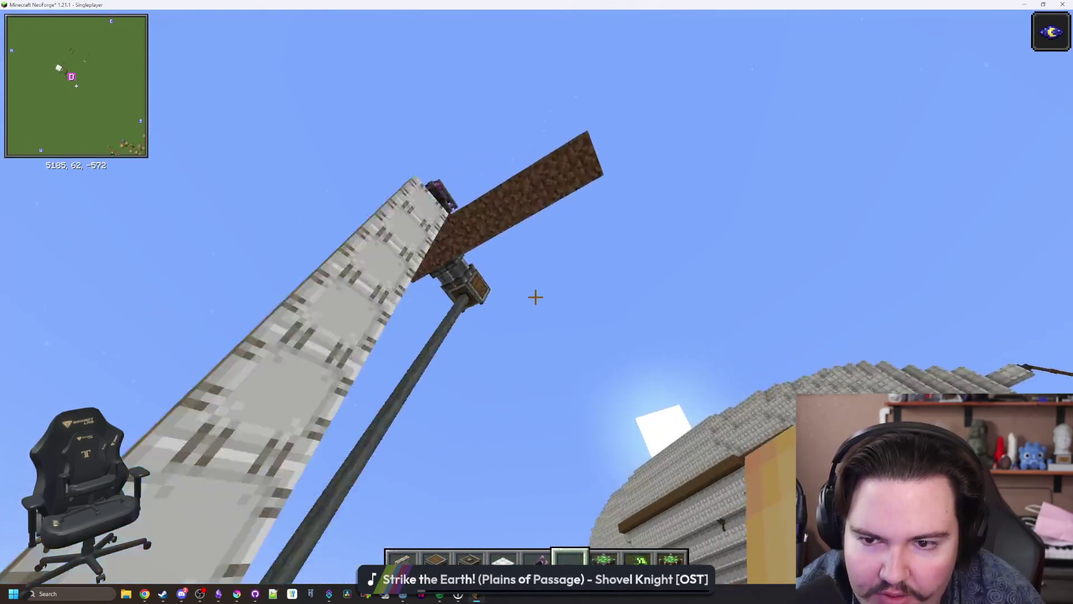
key(space)
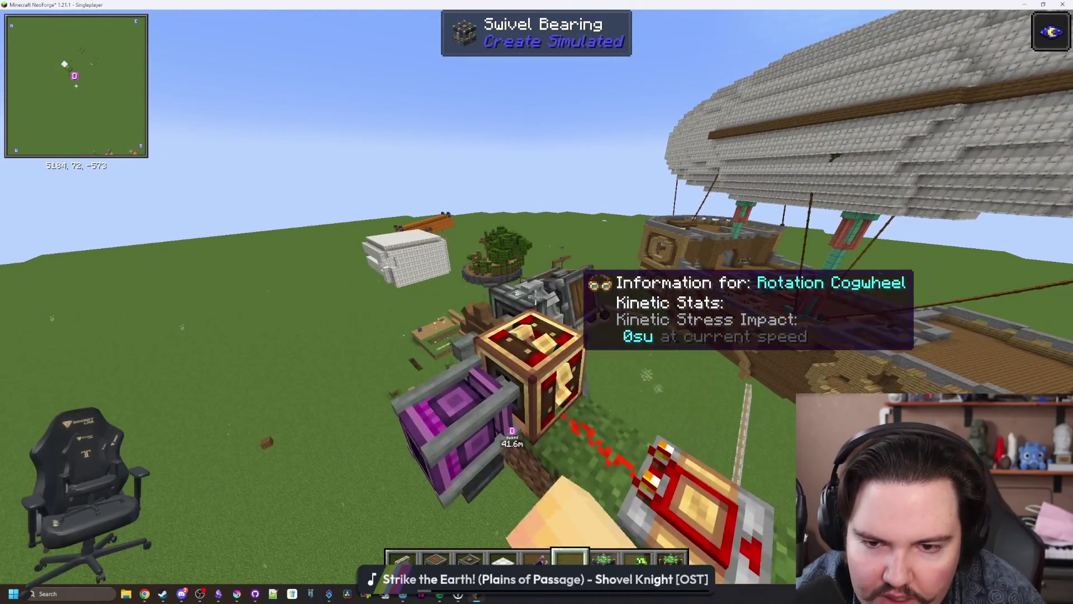
key(w)
key(shift)
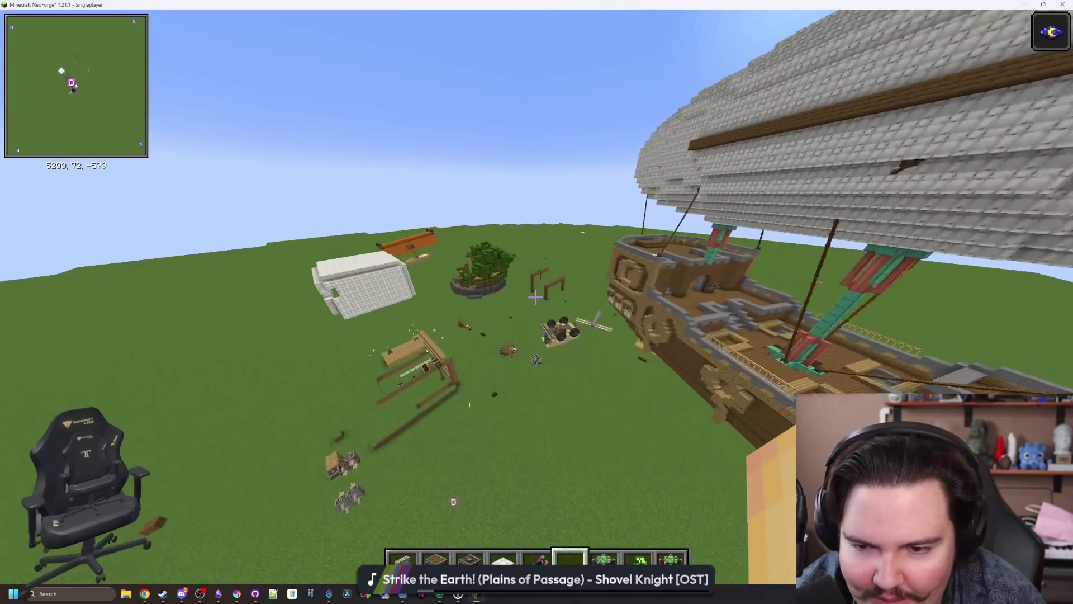
Step: Save and quit the Testing world, join the aeronautics server, and bring Discord forward
key(Escape)
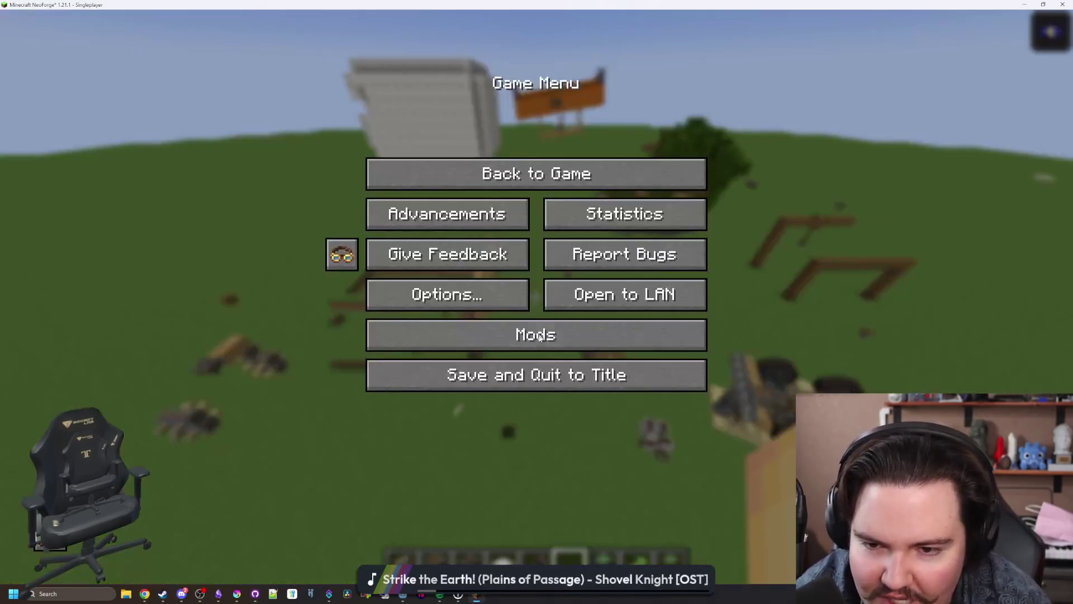
click(539, 373)
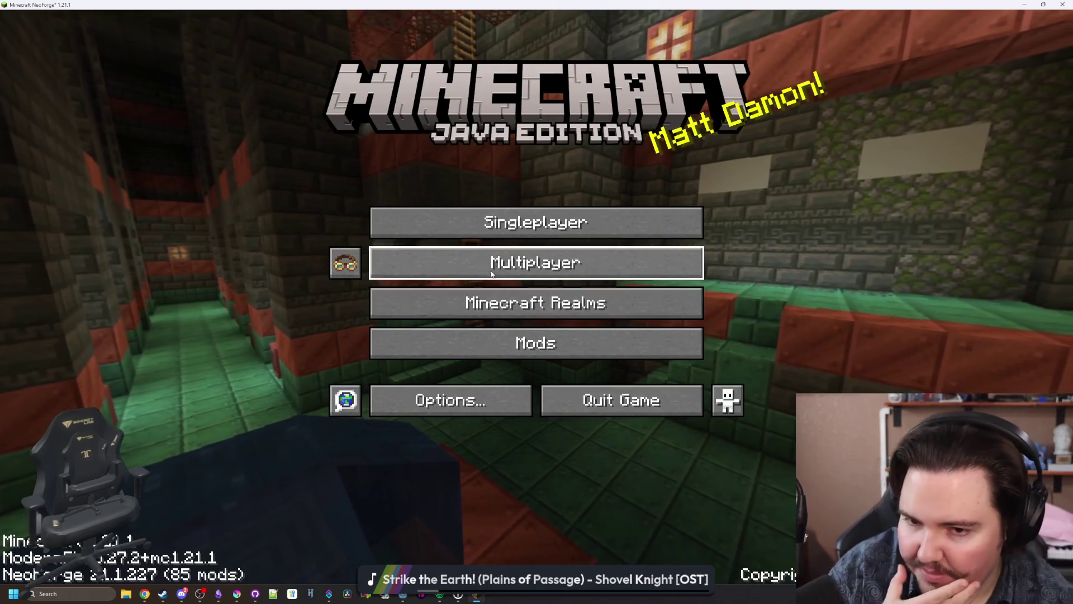
click(536, 261)
click(415, 390)
click(441, 109)
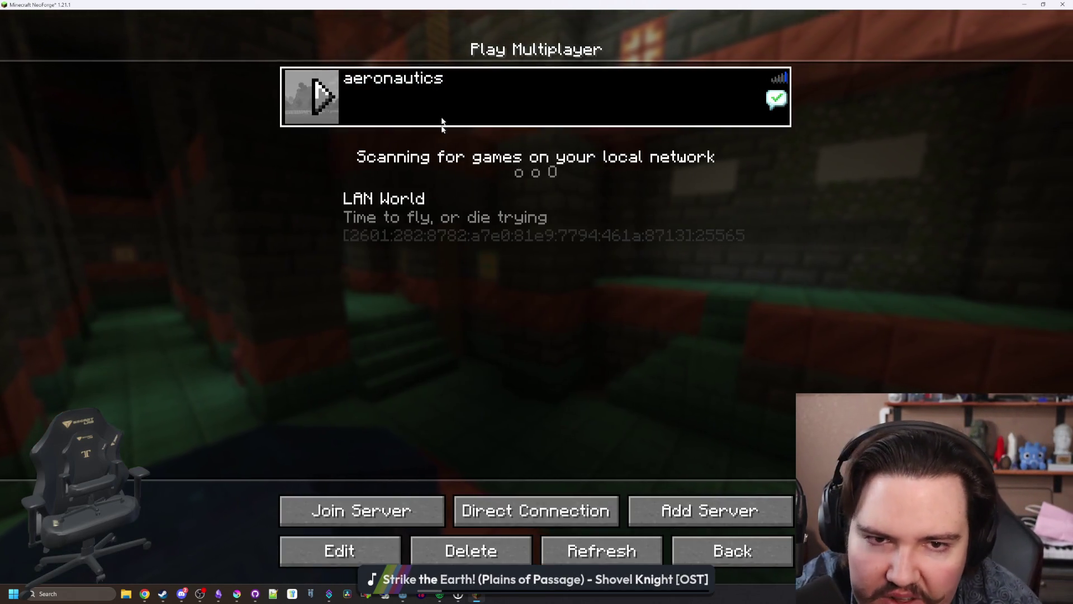
click(393, 504)
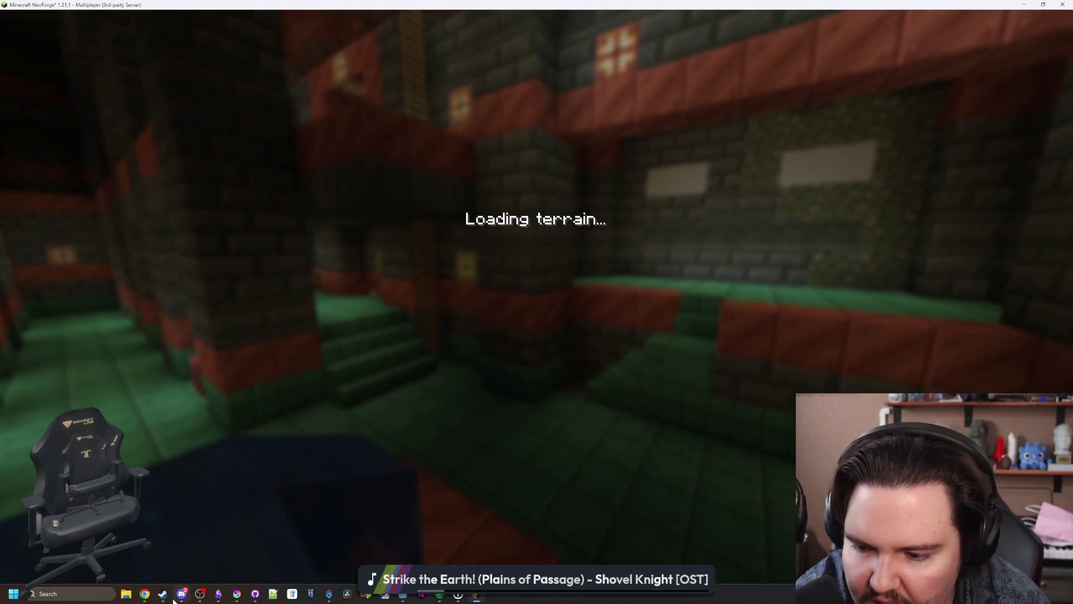
mouse_move(182, 594)
click(176, 565)
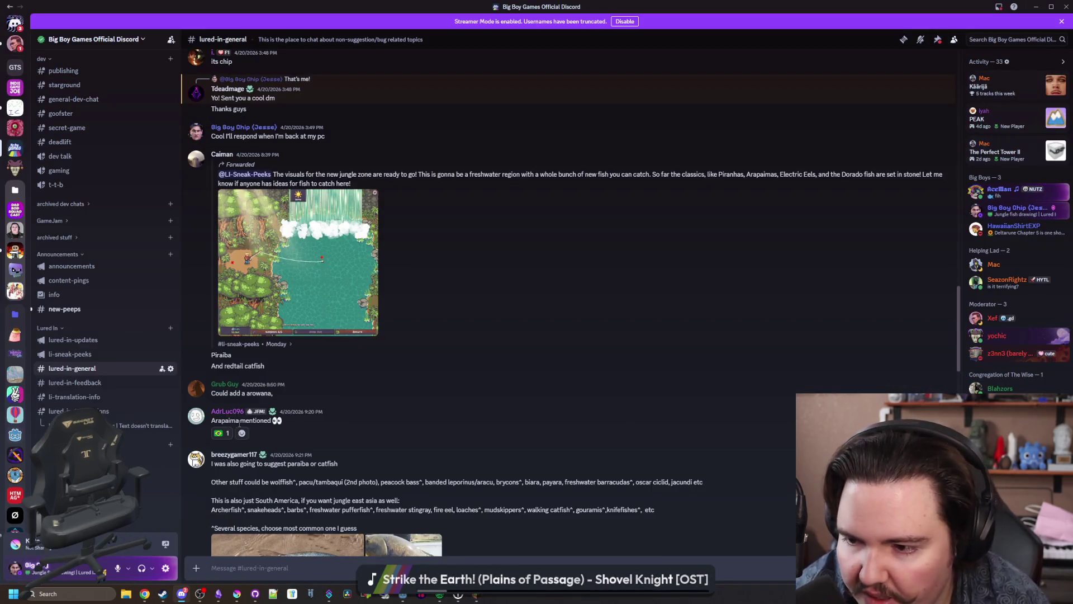
Step: Scroll the chat and move through the channels to reach #server-ideas
scroll(106, 335, down, 5)
scroll(98, 387, down, 6)
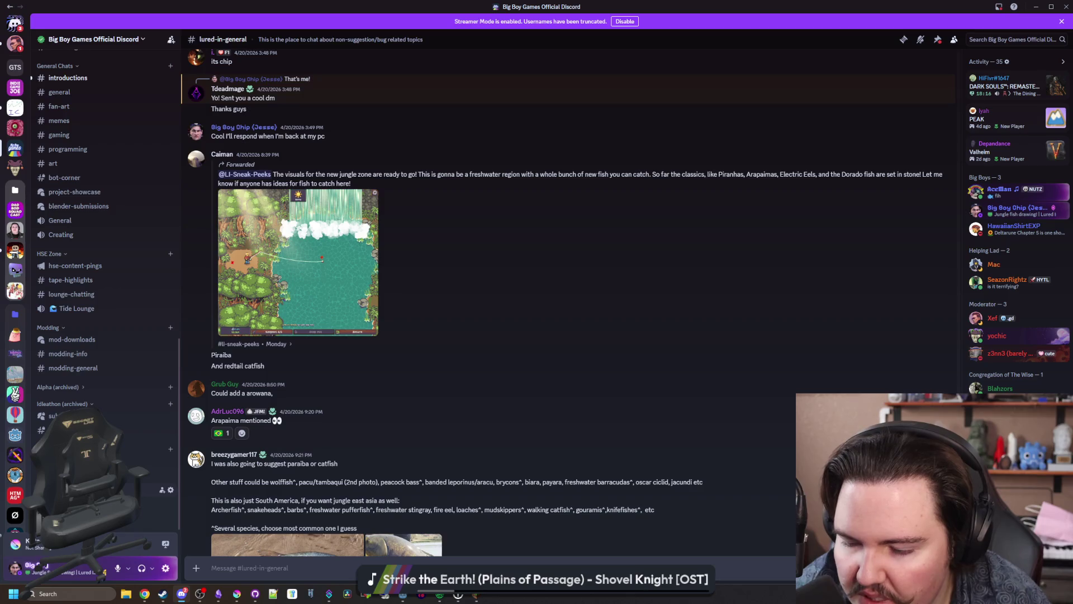
key(alt+Down)
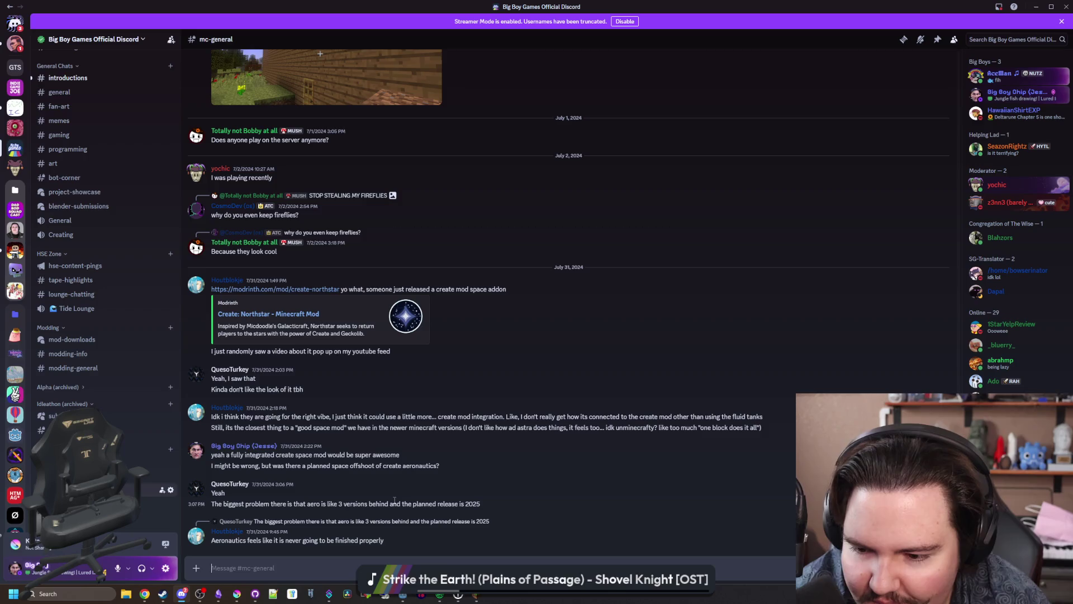
click(398, 540)
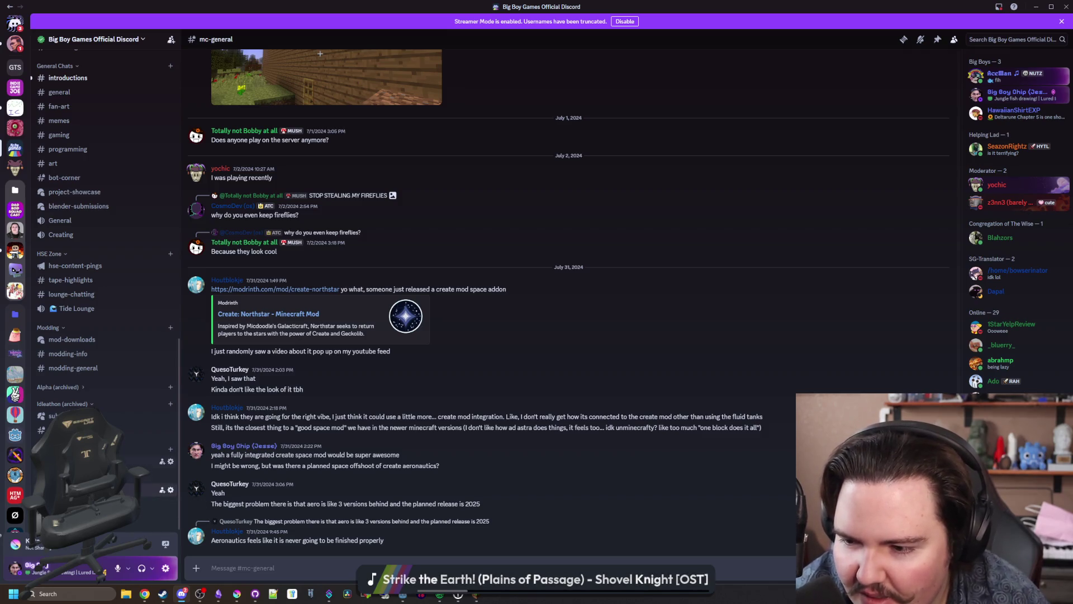
key(alt+Up)
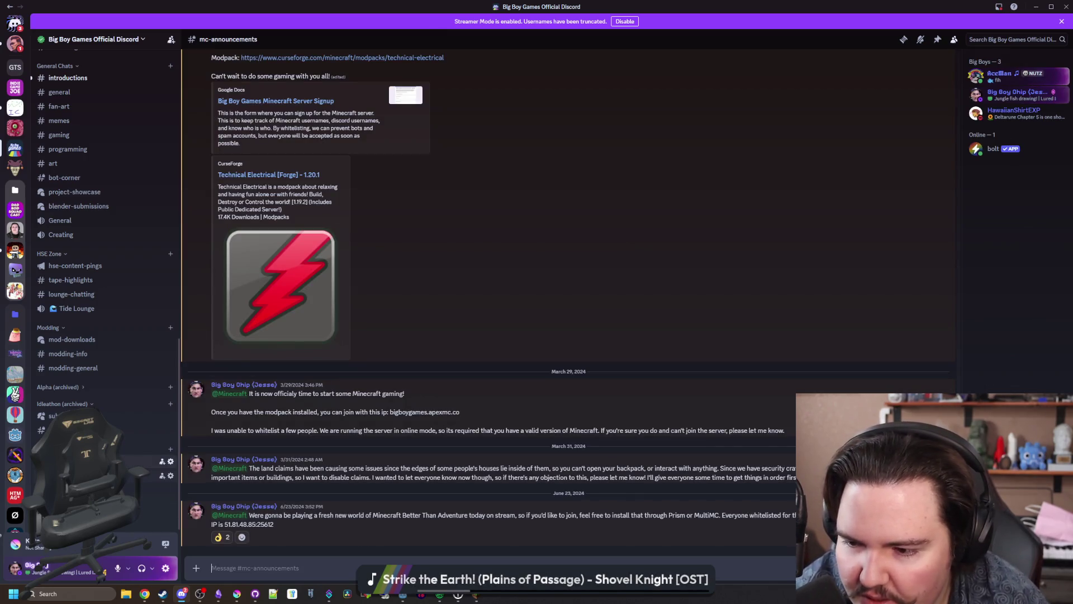
key(alt+Up)
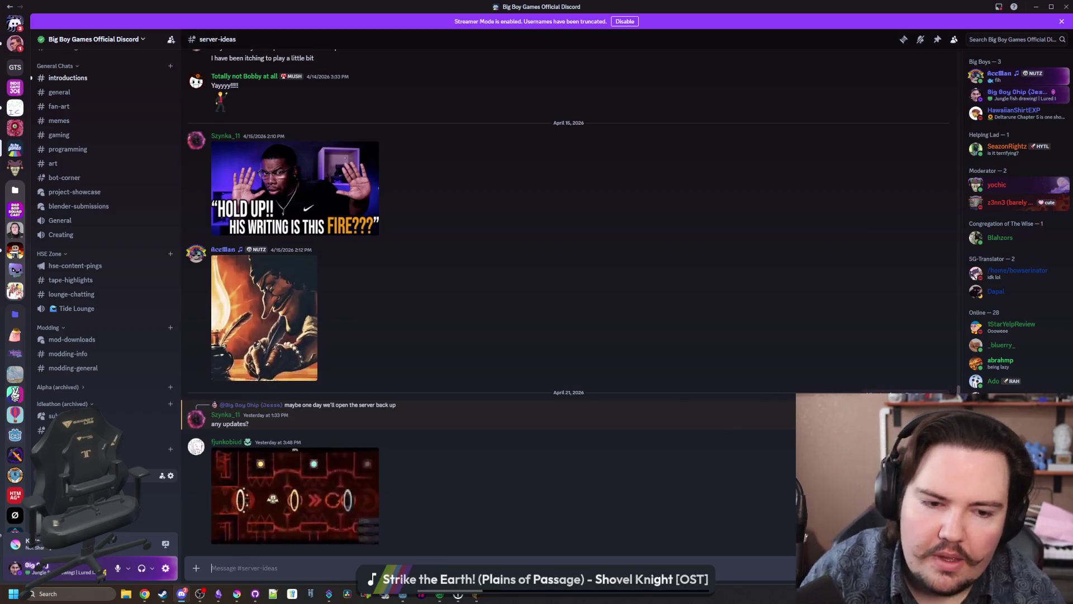
Step: Reply to 'any updates?' about wanting an aeronautics-centred server someday, then return to Minecraft
click(909, 398)
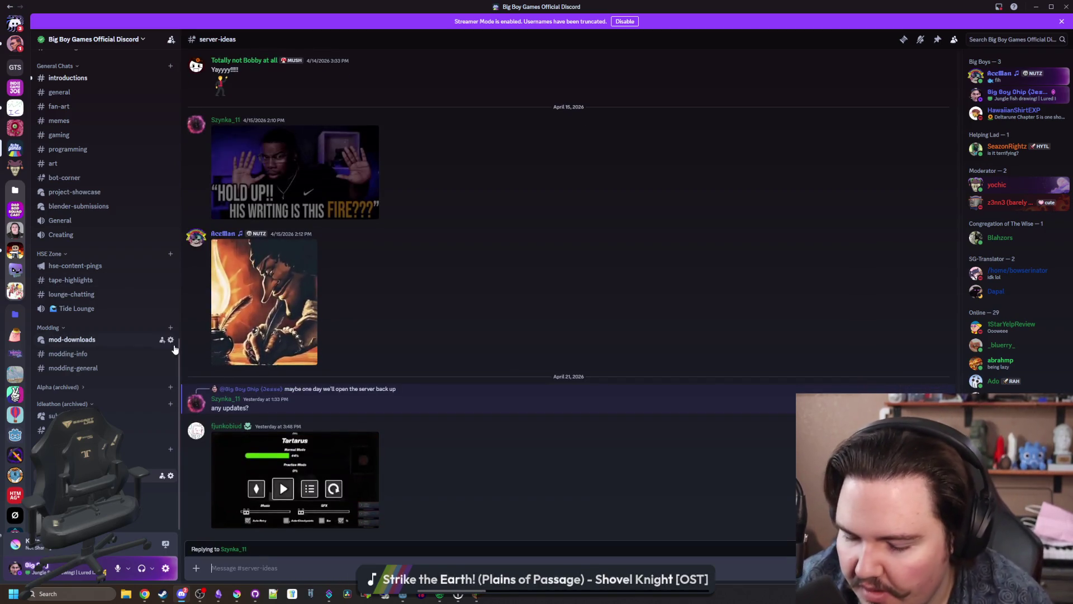
text(I've been thinking about it sin)
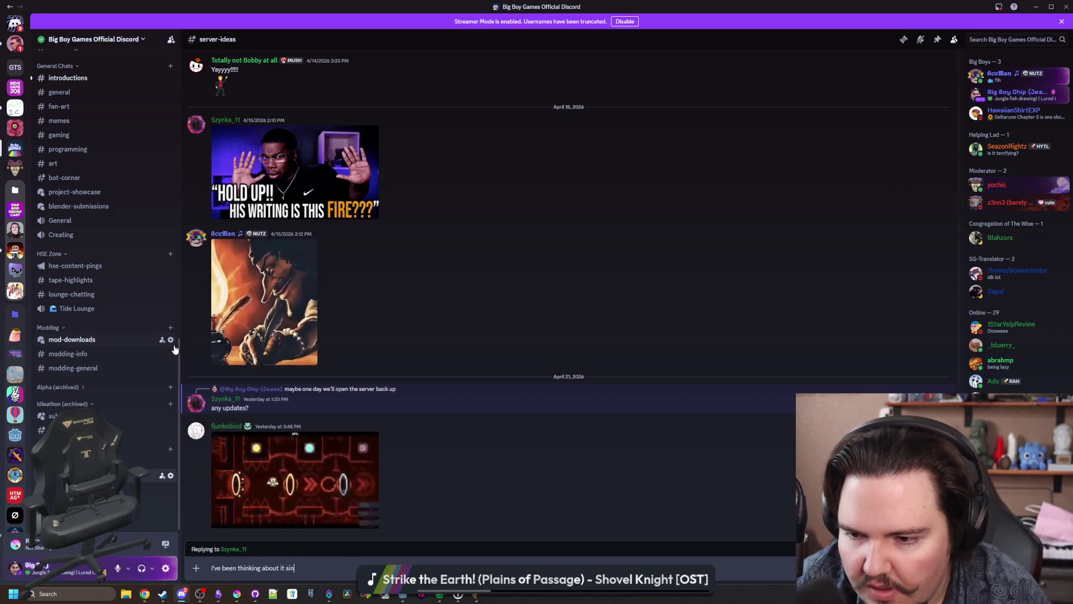
text(ce)
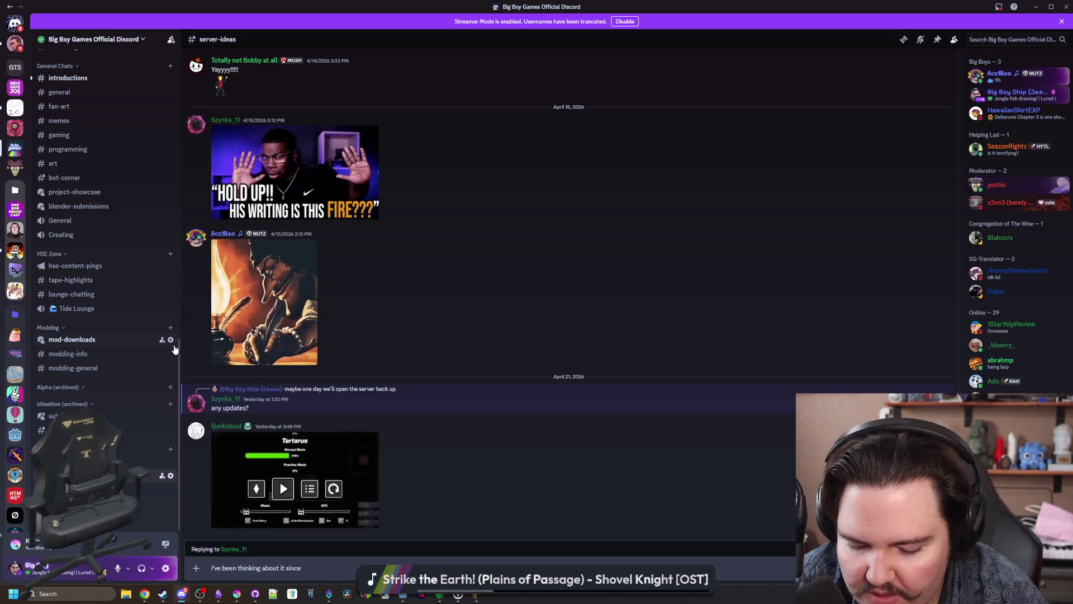
text( aeronatuics)
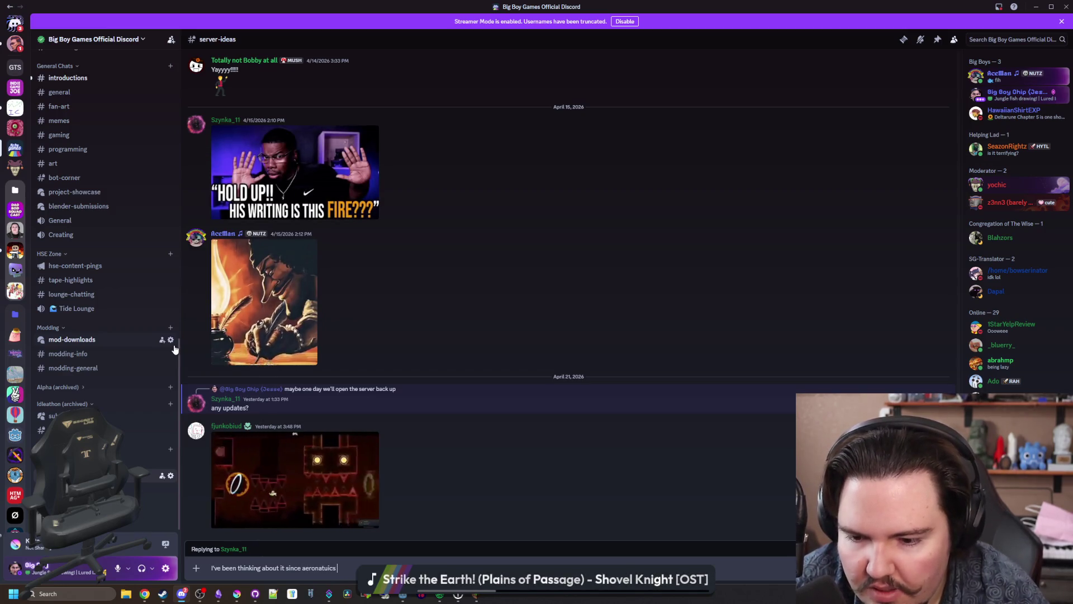
text( finally c)
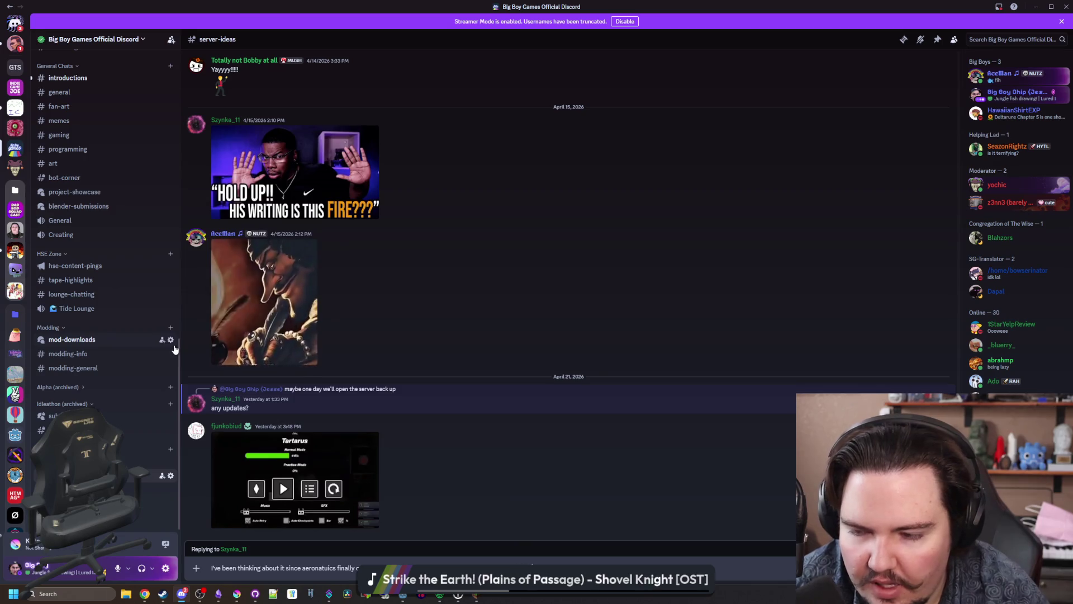
key(Return)
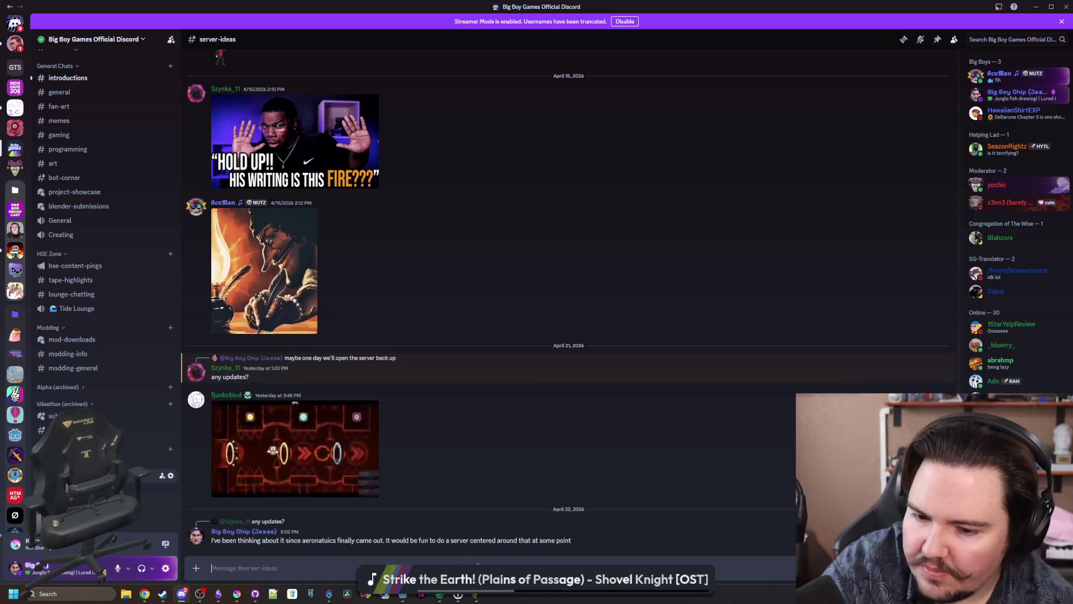
key(alt+Tab)
Step: Resume play and walk past the house, chests and wheat field onto the wooden bridge
click(575, 183)
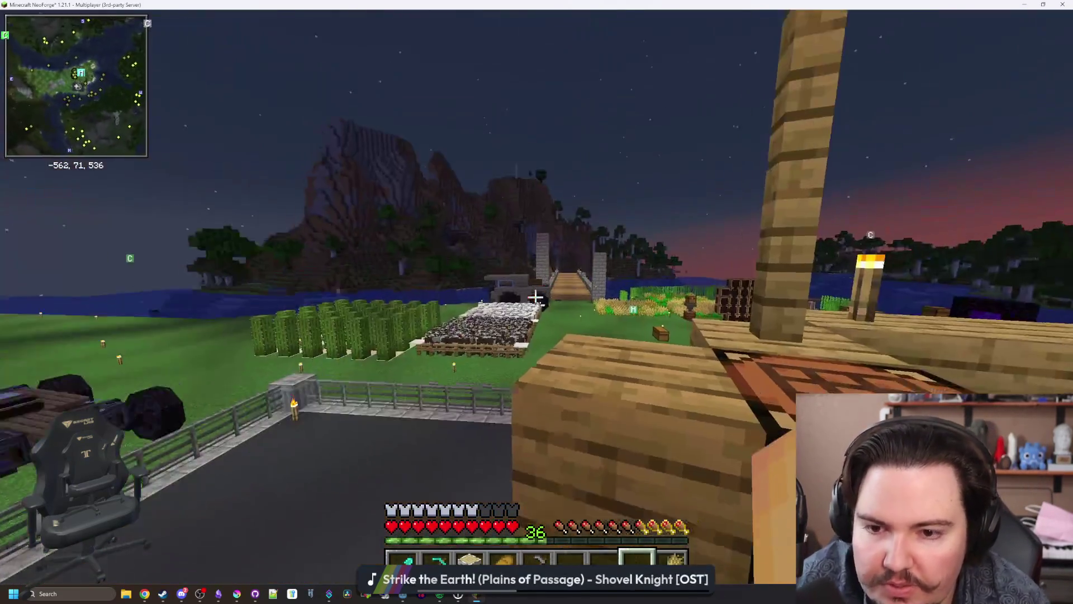
key(w)
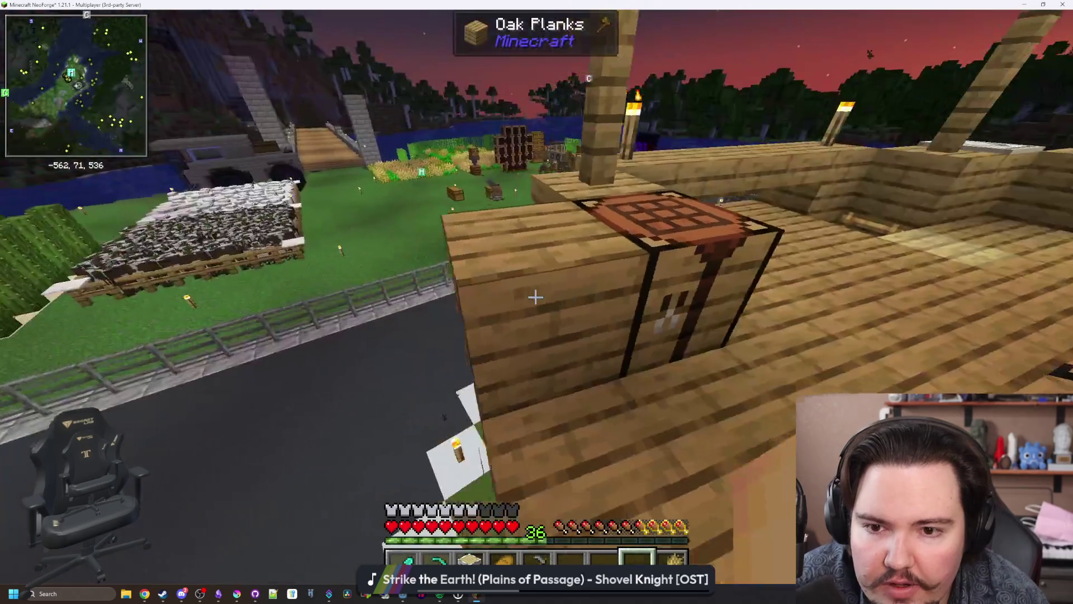
key(w)
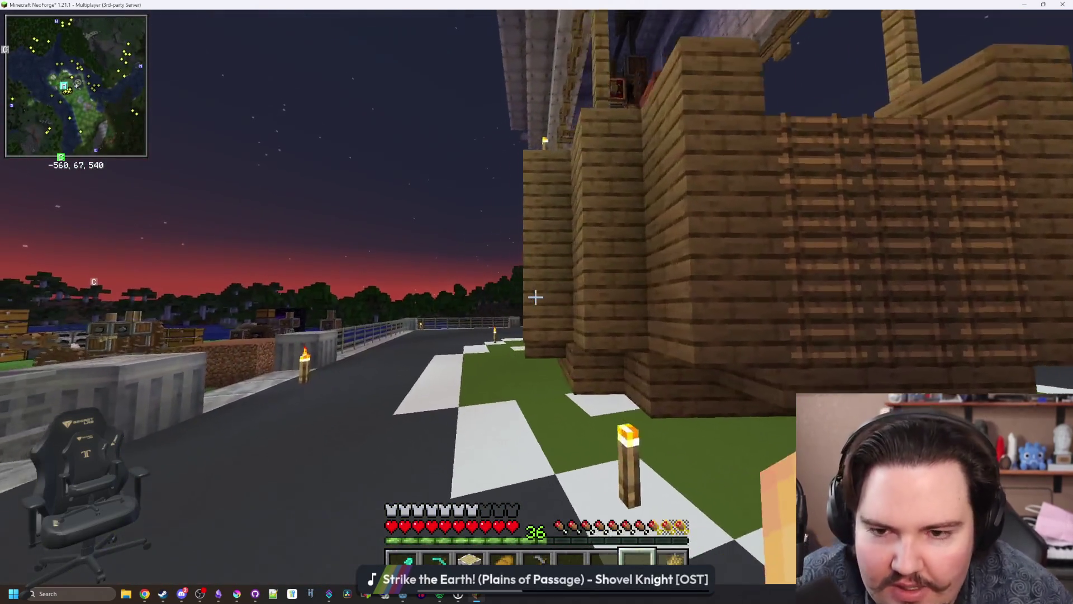
key(w)
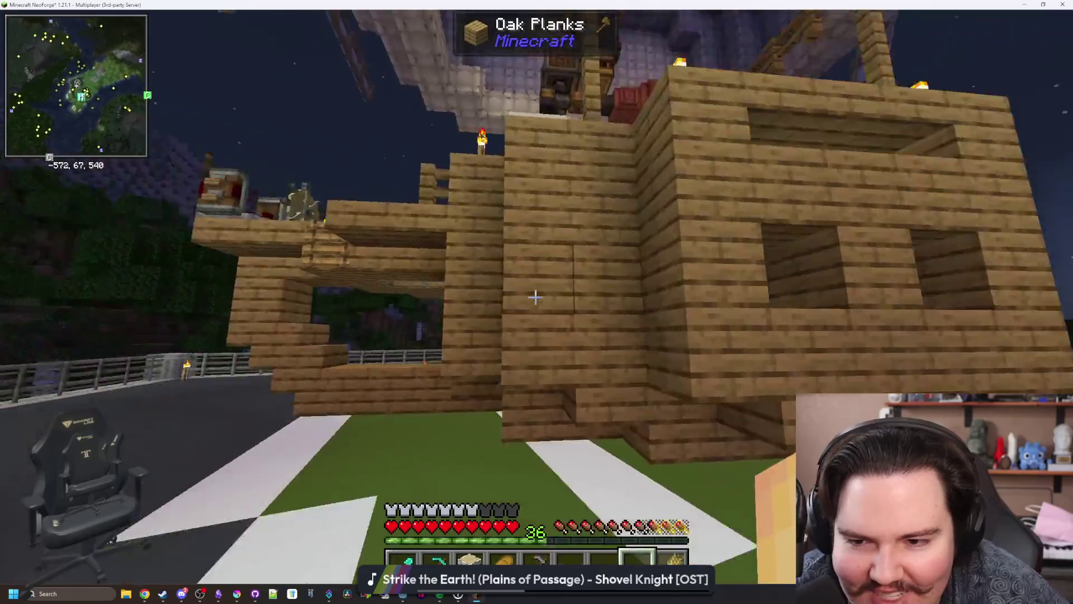
key(w)
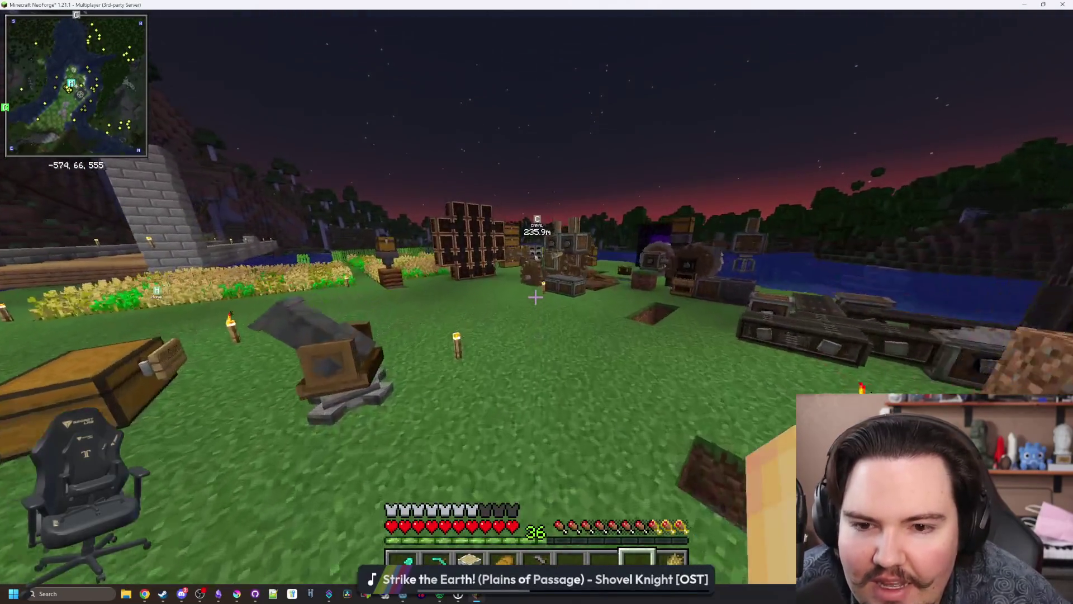
key(w)
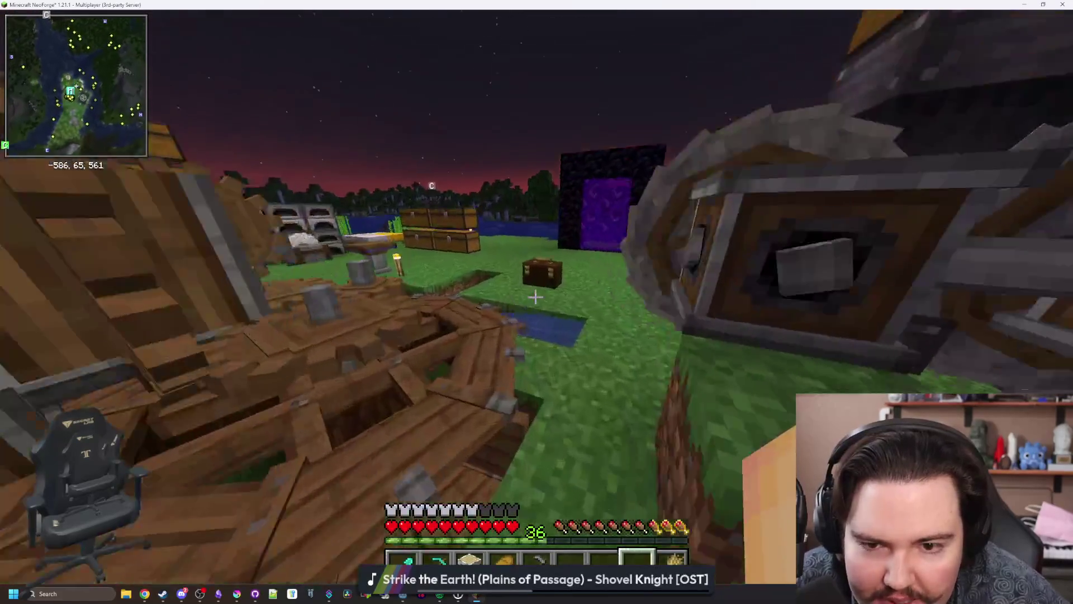
key(w)
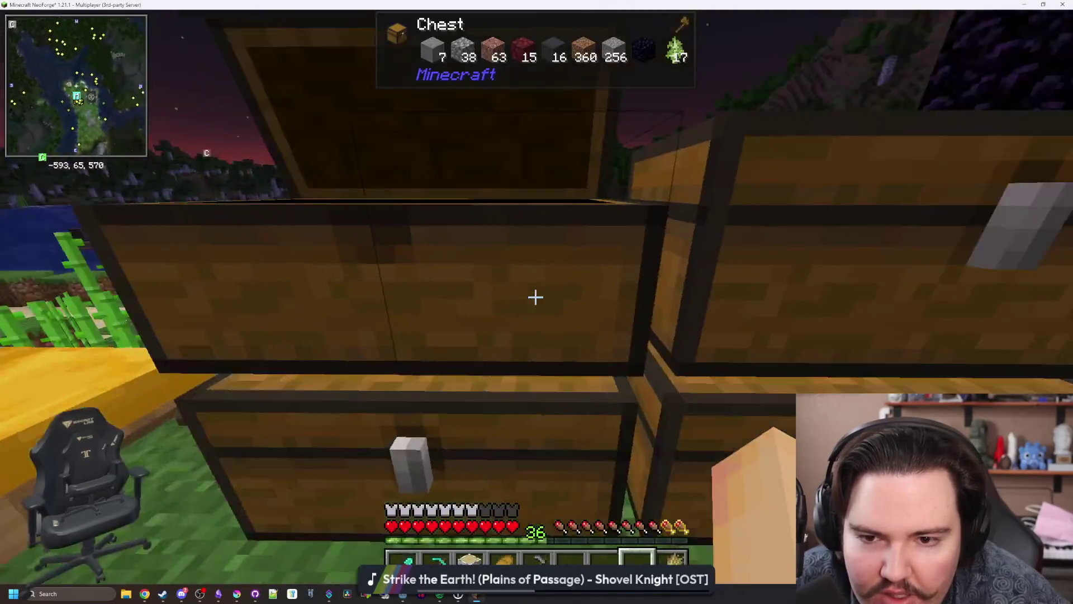
key(w)
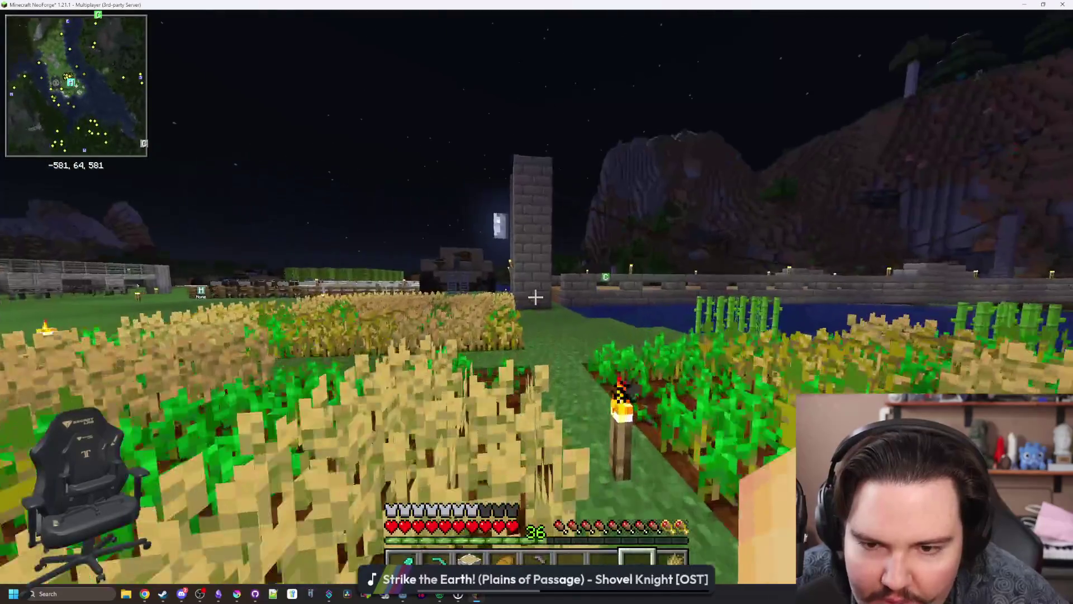
key(w)
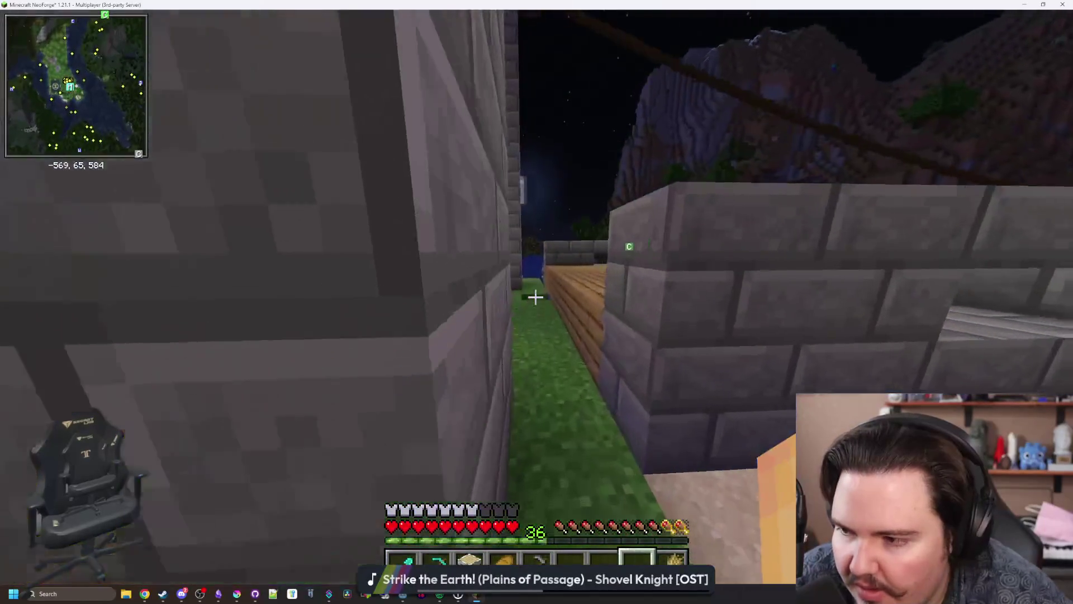
key(w)
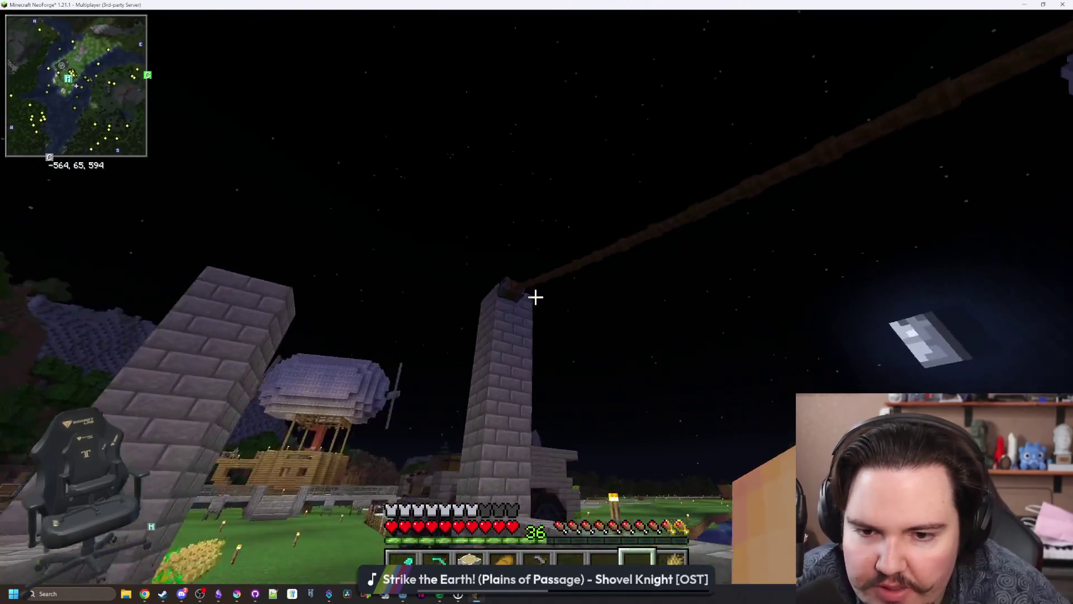
key(w)
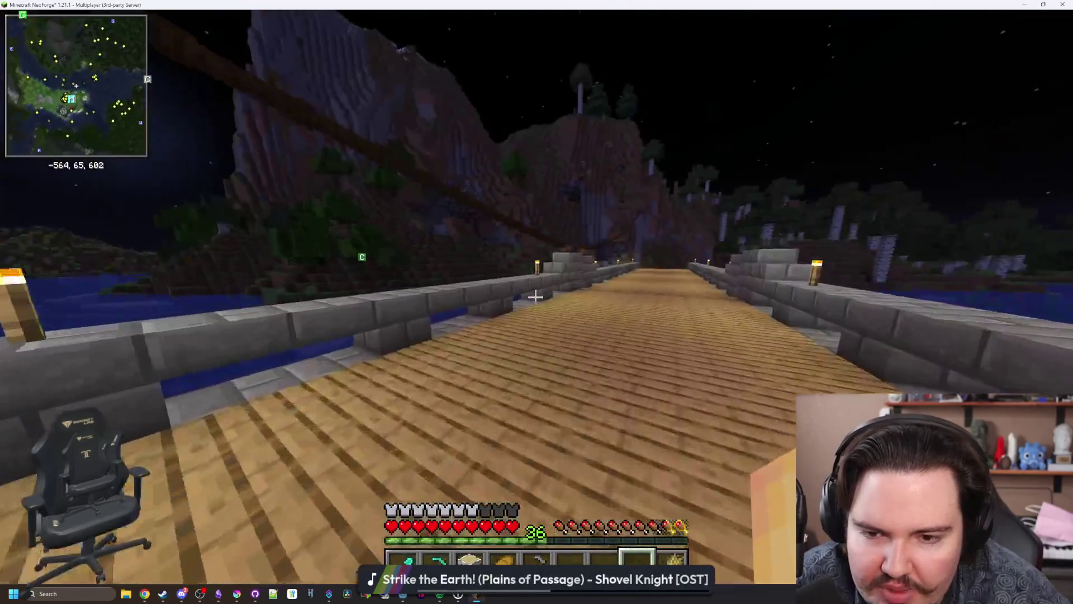
key(w)
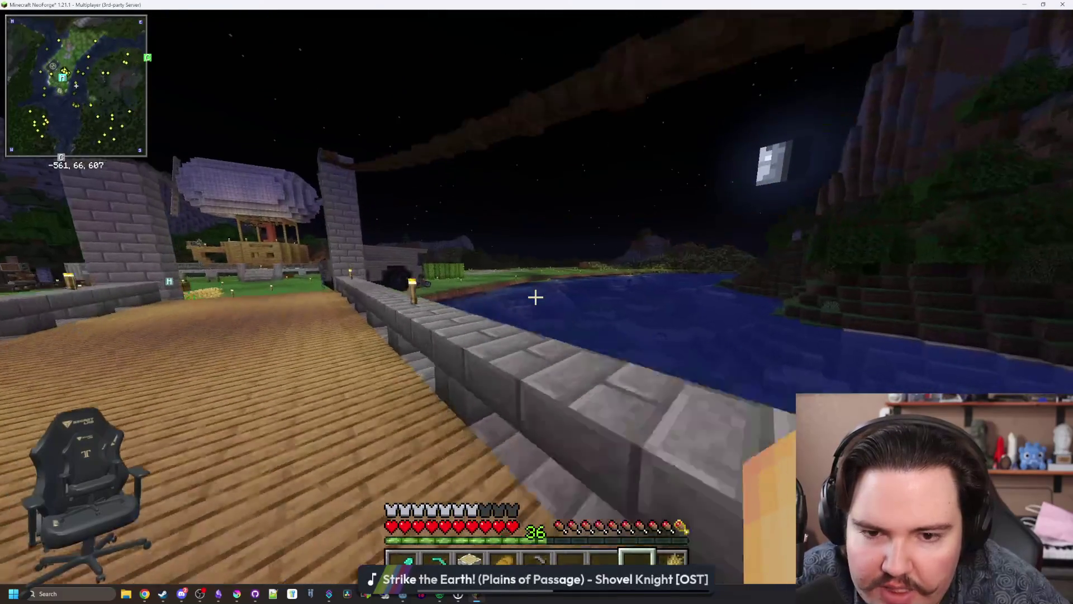
Step: Walk back past the sheep pen across the torch-lit field, then pause and disconnect from the server
key(w)
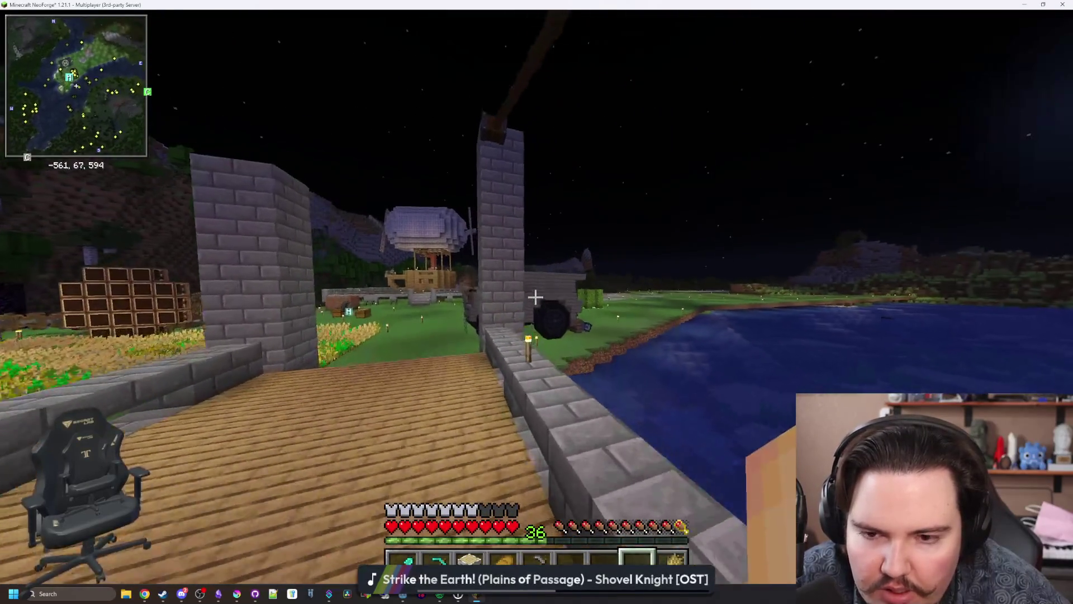
key(w)
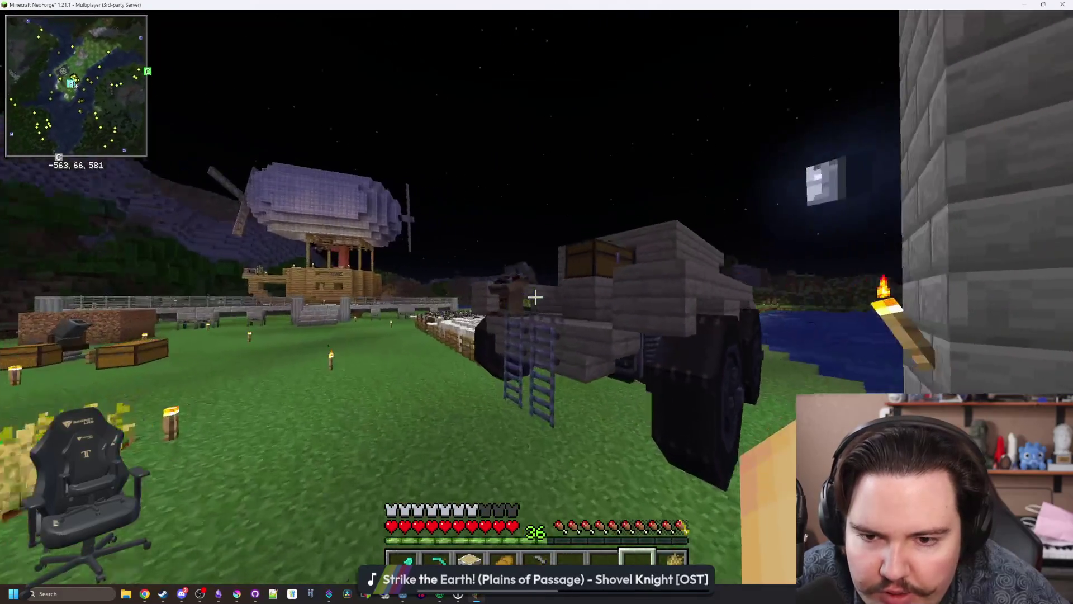
key(w)
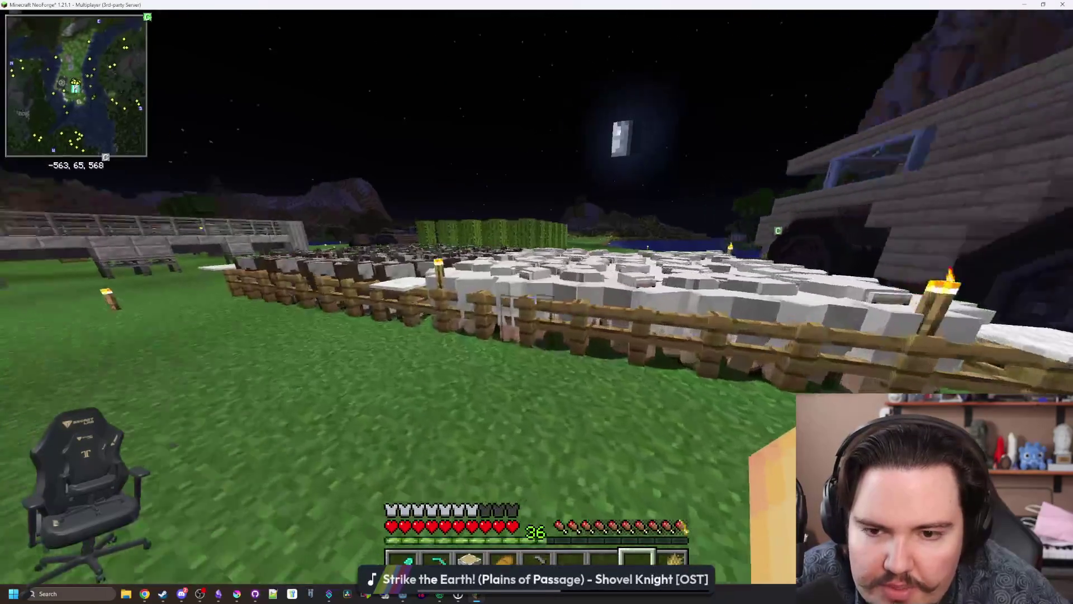
key(w)
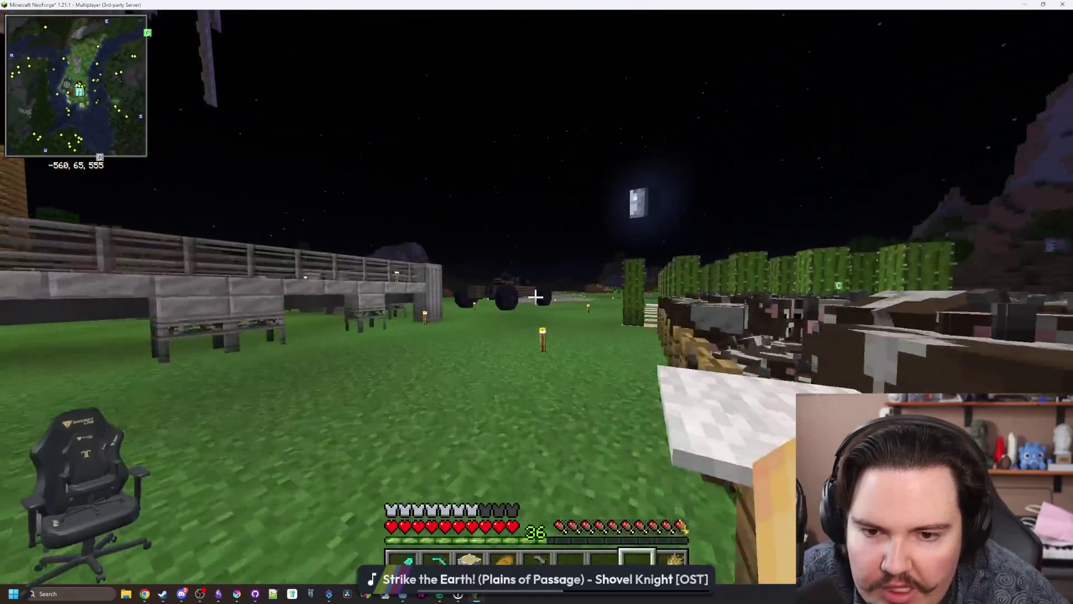
key(w)
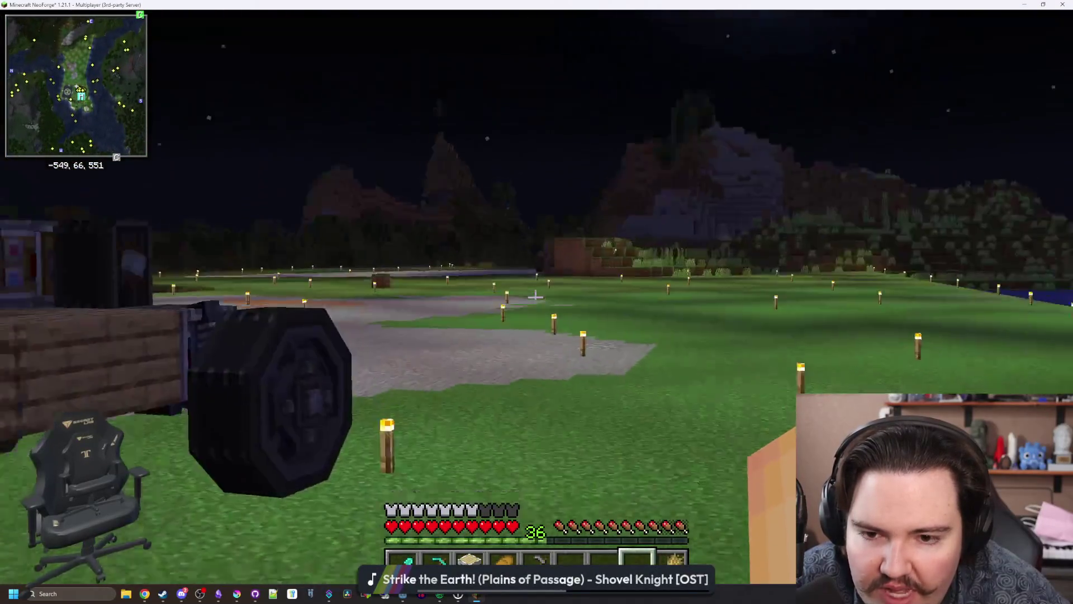
key(w)
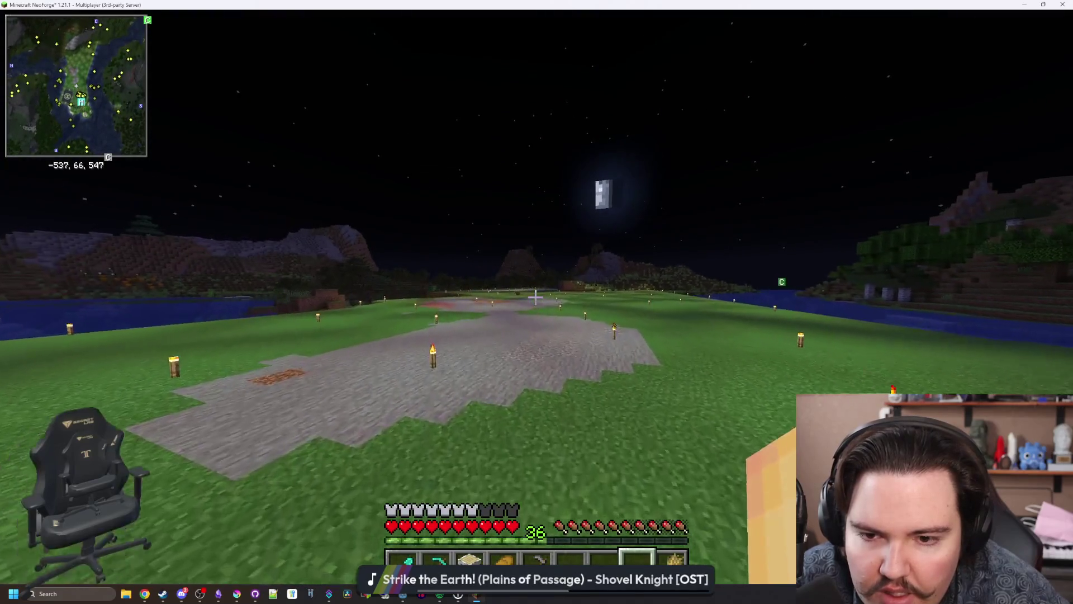
key(w)
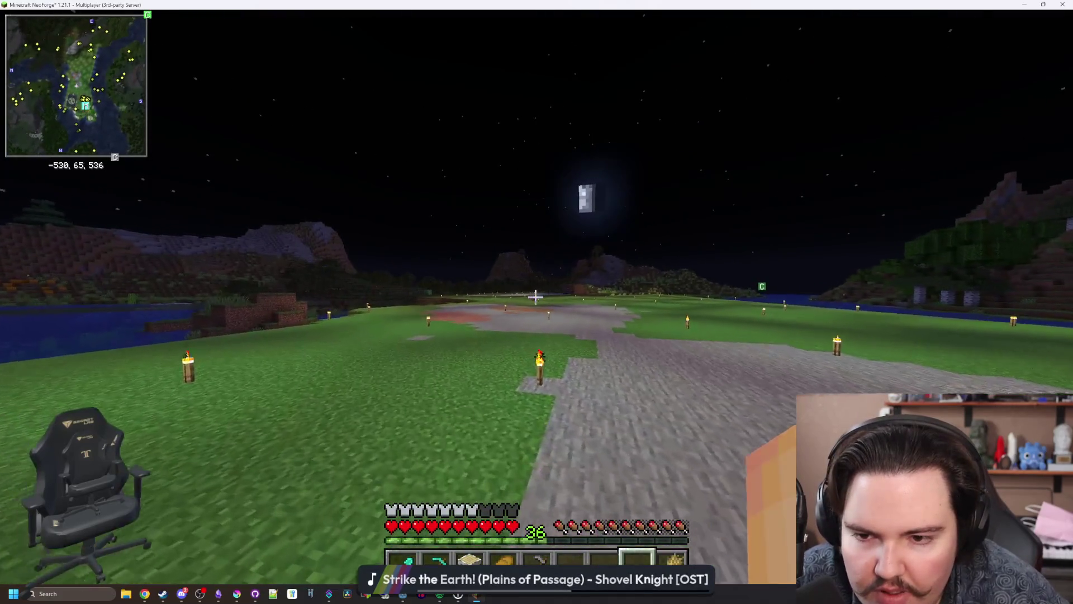
key(w)
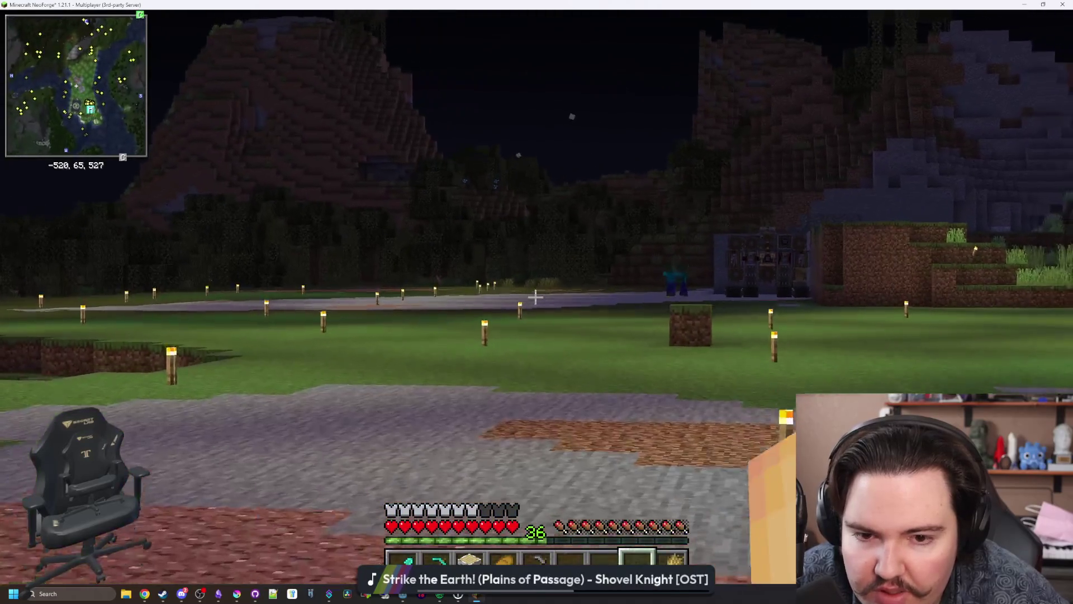
key(w)
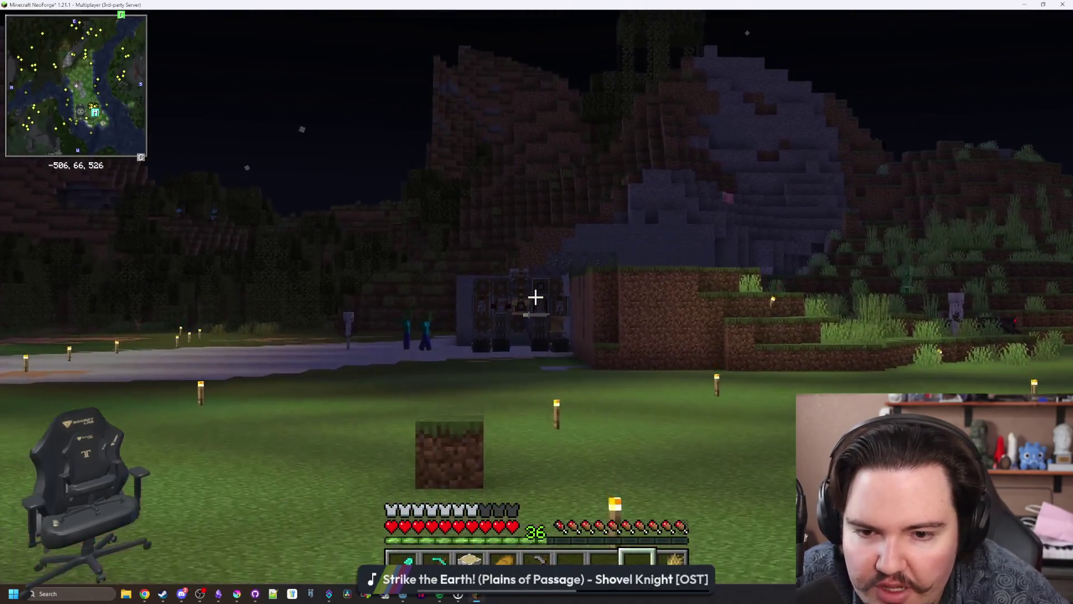
key(w)
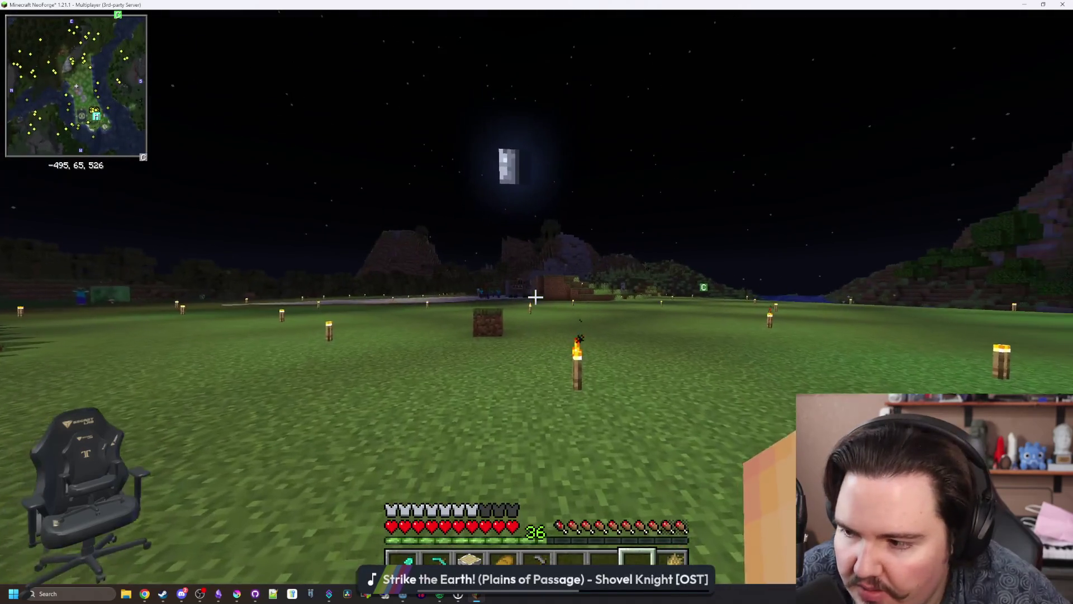
key(w)
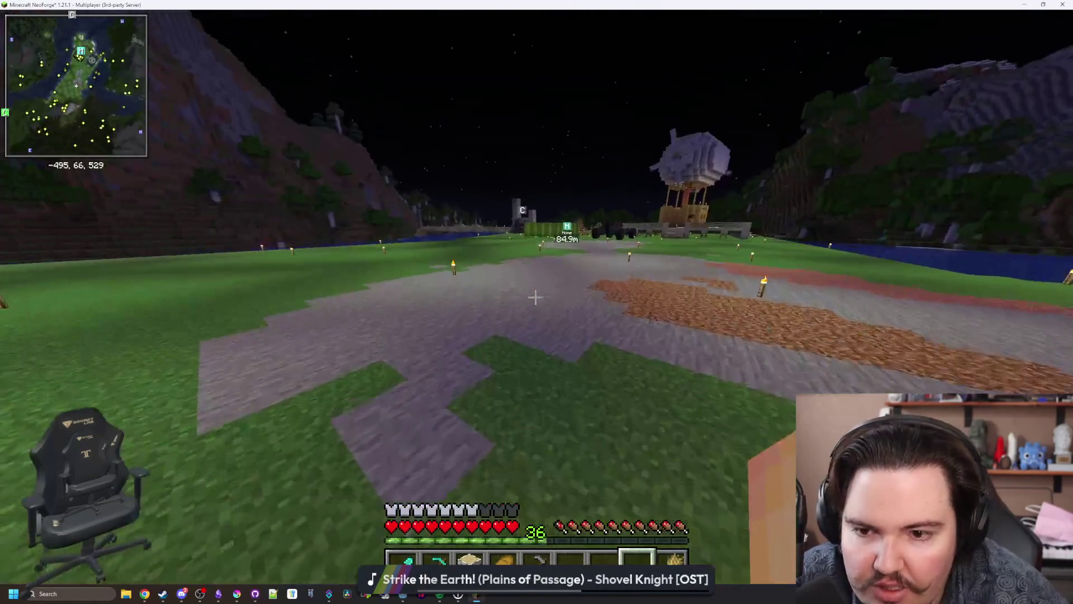
key(Escape)
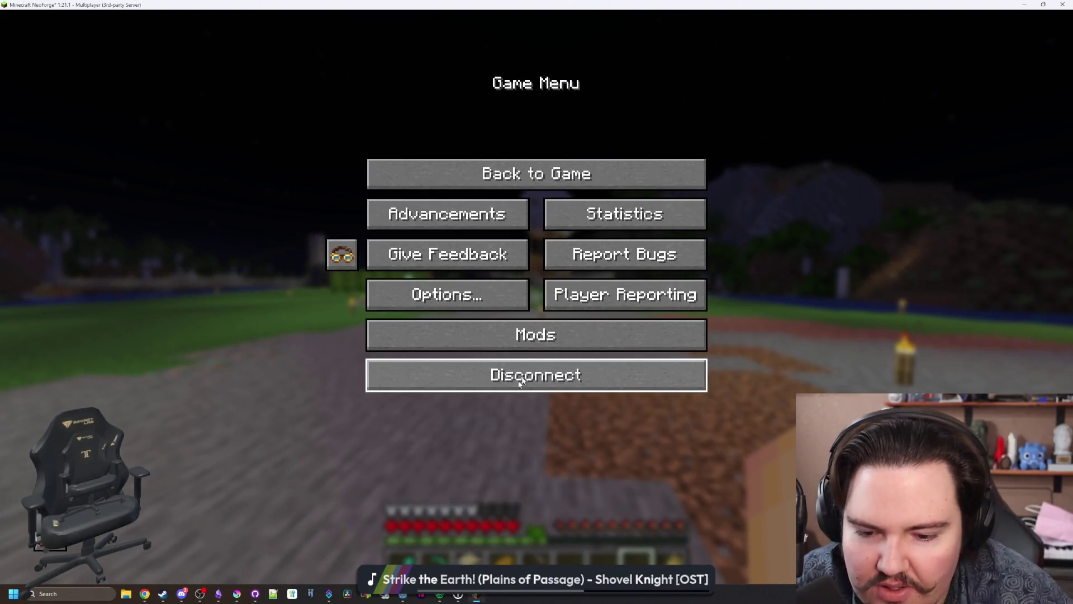
click(527, 376)
Step: Quit Minecraft from the title screen and open Discord's #introductions channel
click(759, 555)
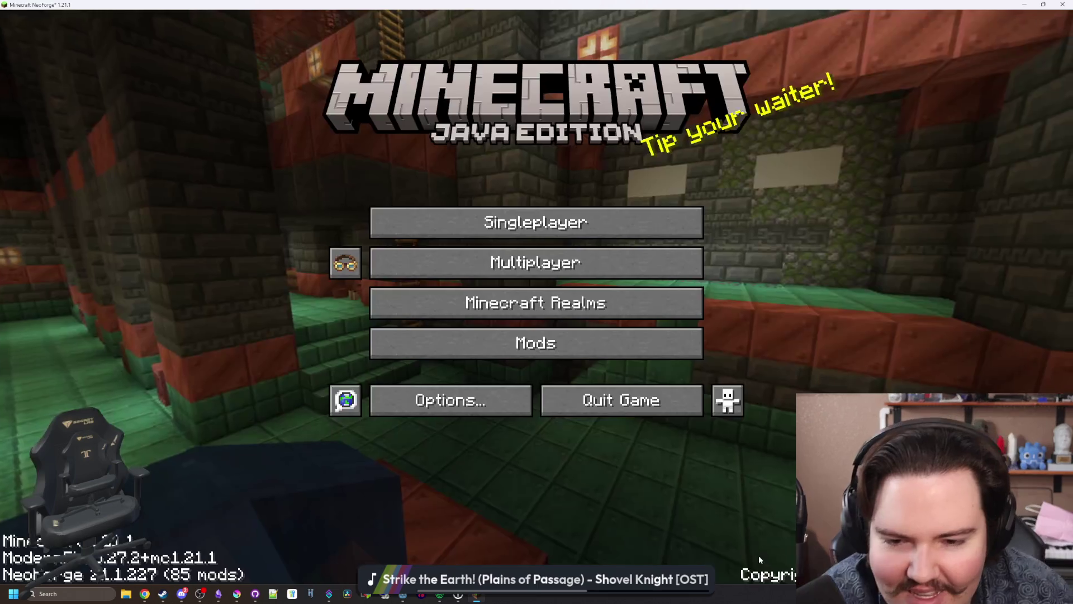
click(626, 394)
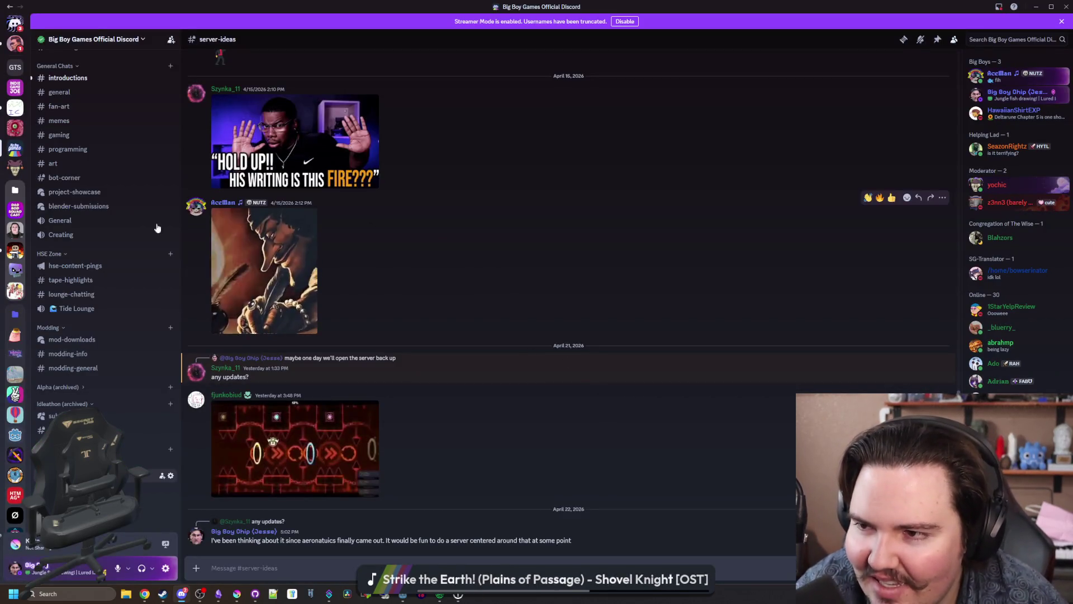
scroll(73, 291, up, 6)
click(56, 413)
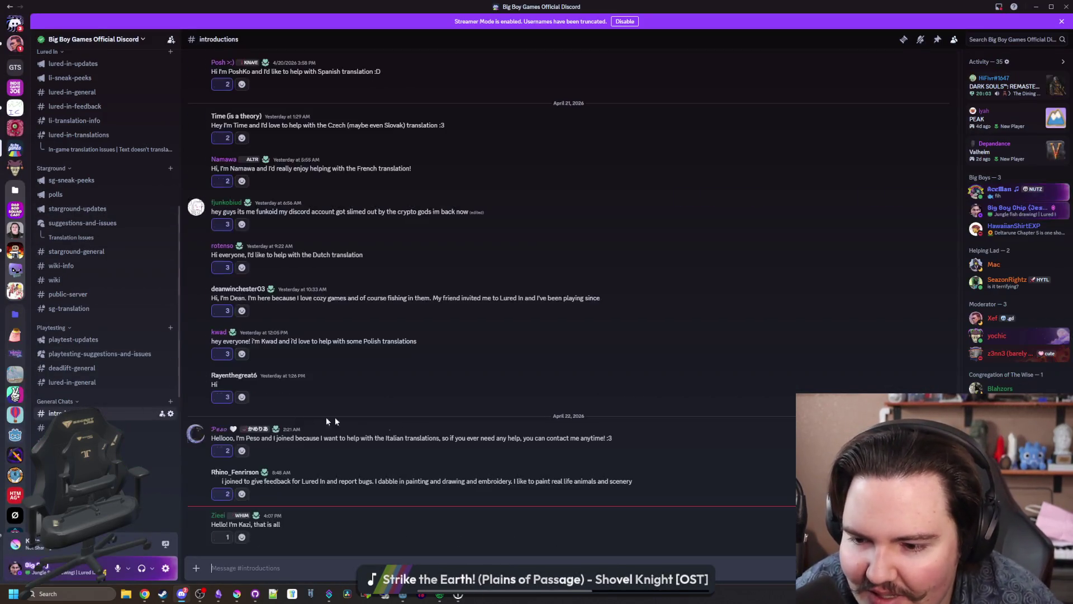
Step: Add a wave reaction to the latest introduction, open #new-peeps, and drag Discord down out of the way
click(215, 537)
scroll(96, 278, up, 6)
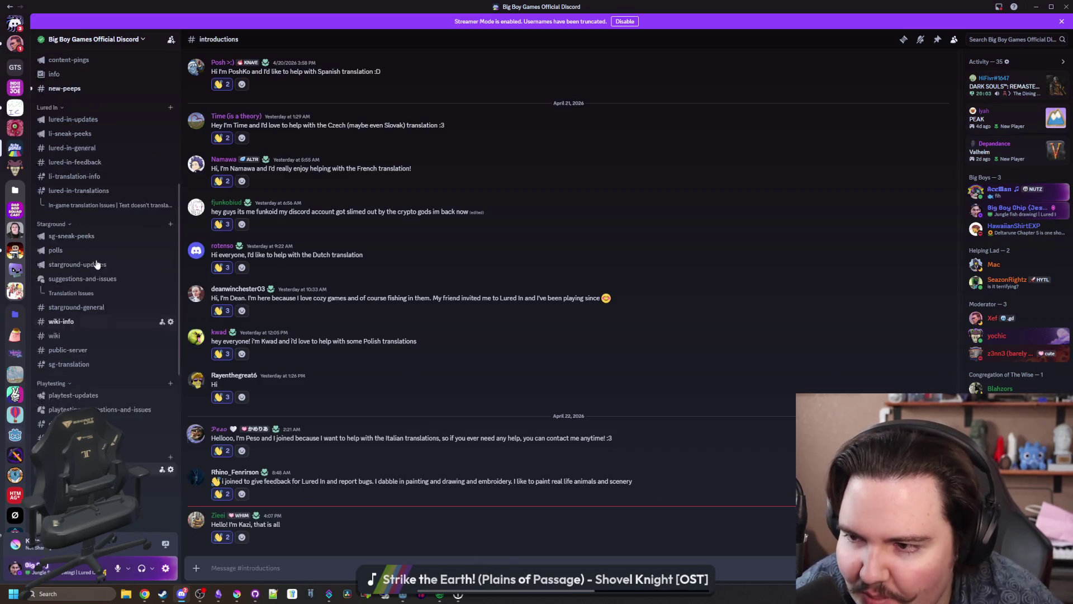
click(80, 370)
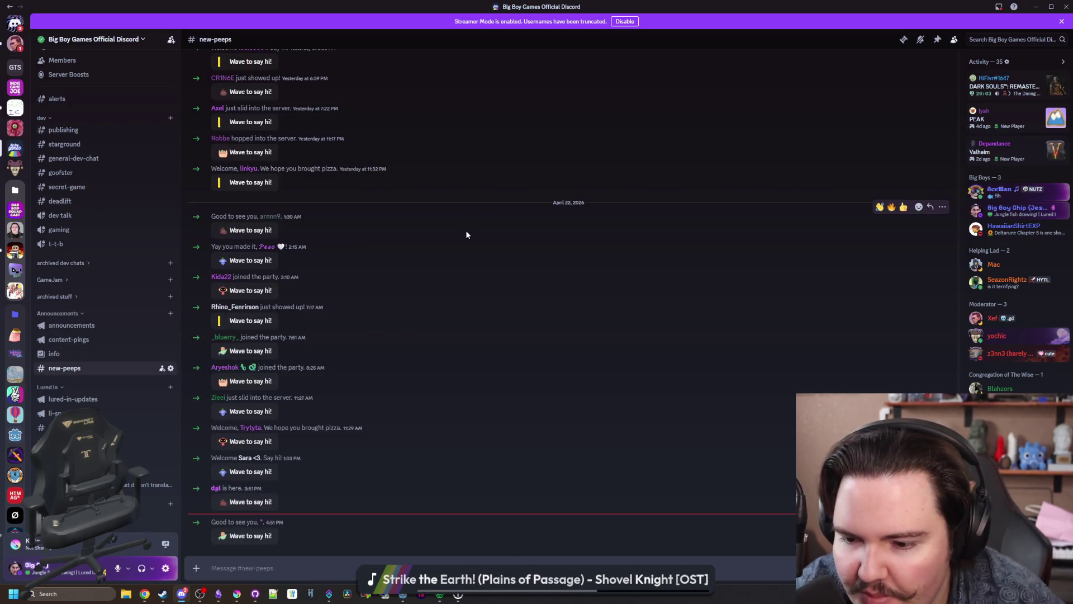
drag(618, 4, 618, 378)
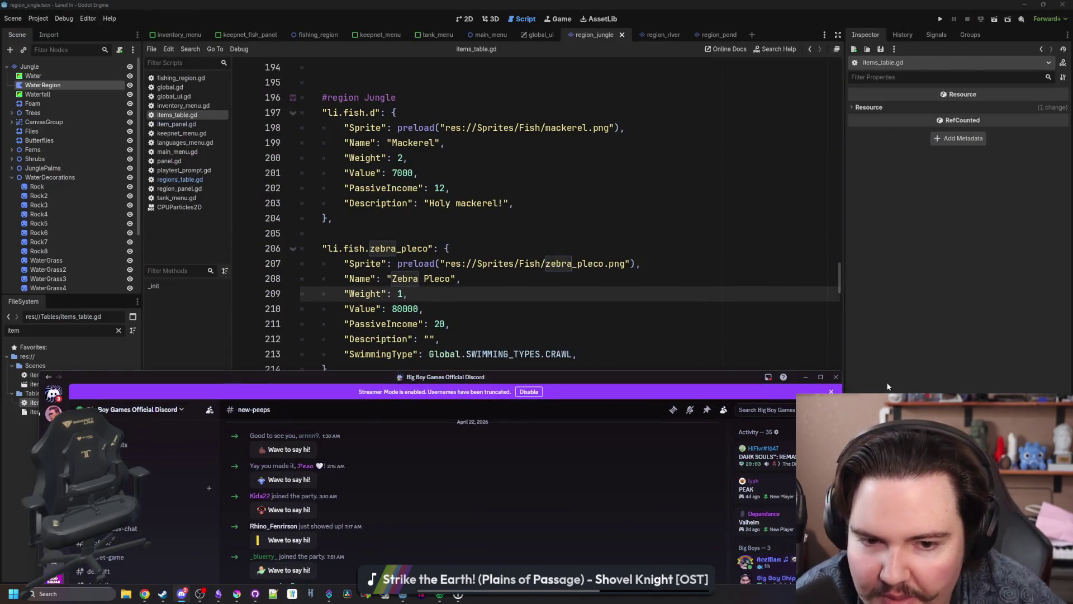
Step: Return to items_table.gd with the caret in the empty Zebra Pleco Description, then start a new browser window
click(647, 329)
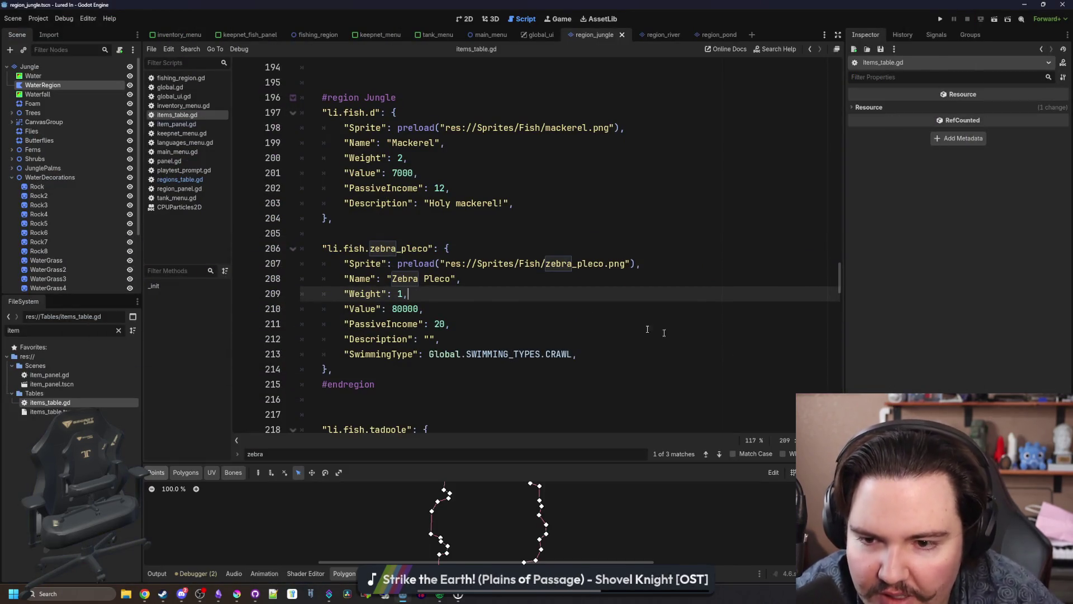
click(431, 339)
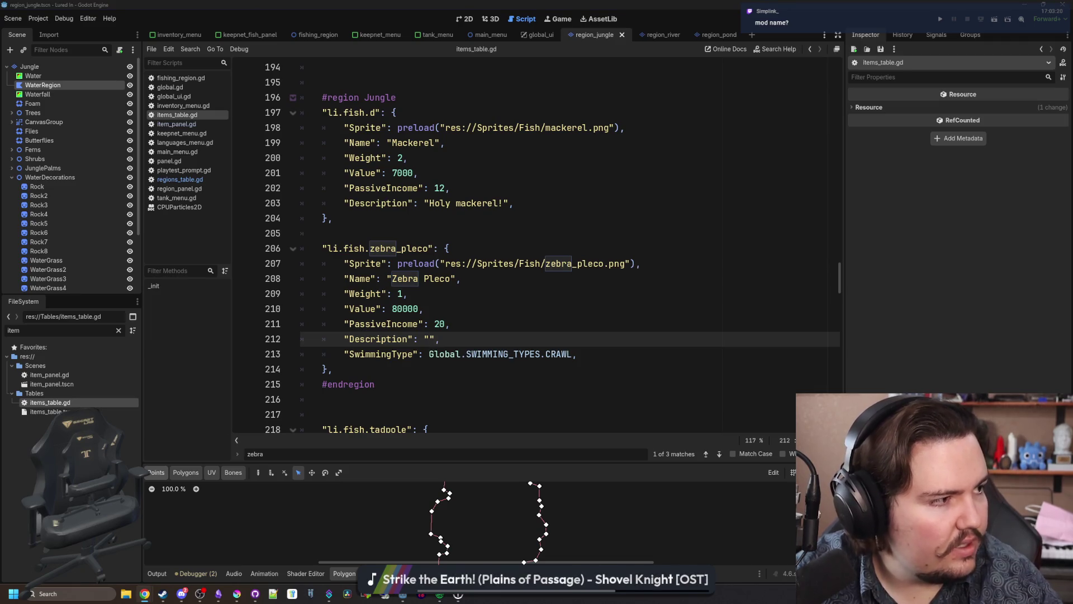
key(super+2)
Step: Search Google for 'create aeronautics' and open the mod's CurseForge page maximized
text(create aeronautics)
key(Return)
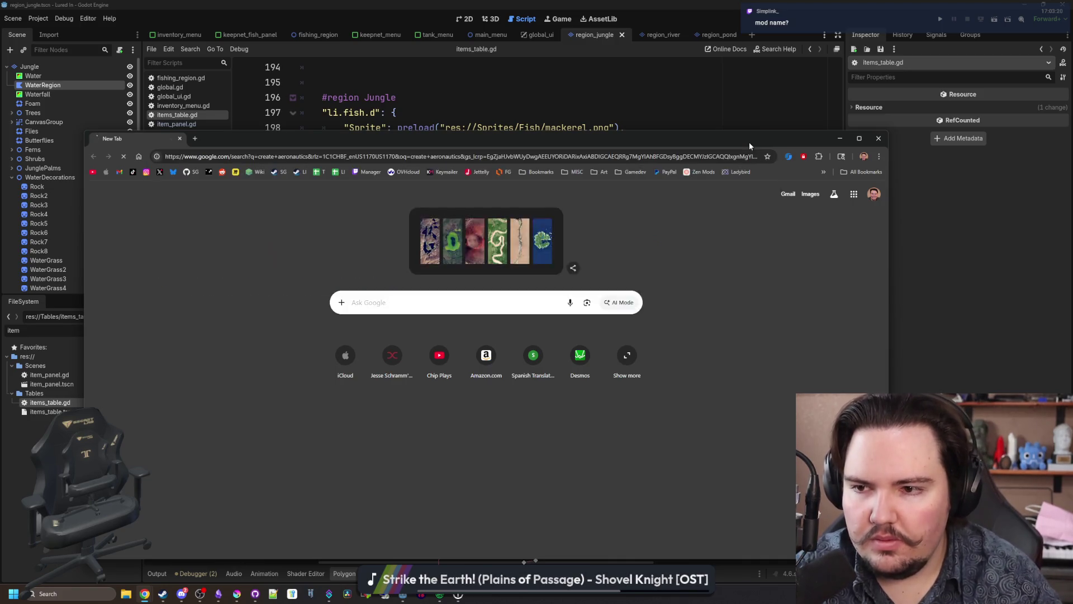
click(360, 302)
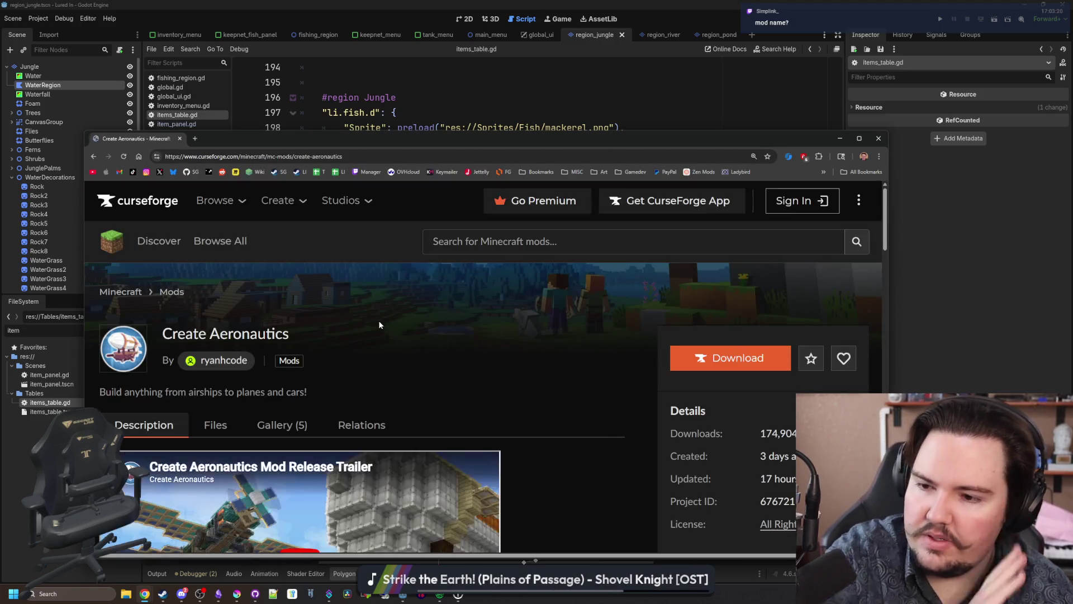
double_click(431, 145)
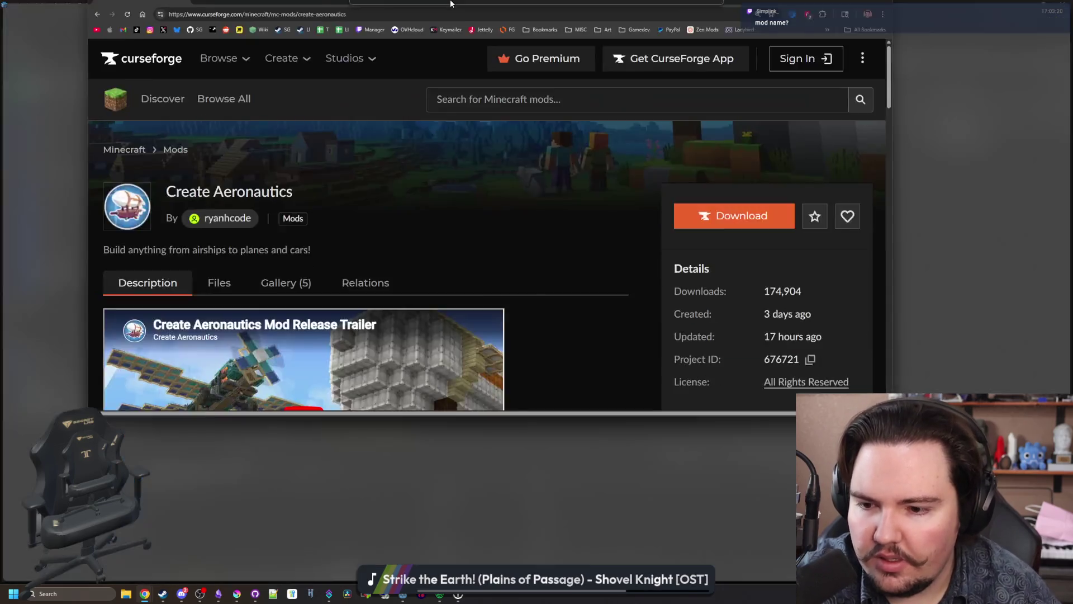
scroll(448, 439, down, 13)
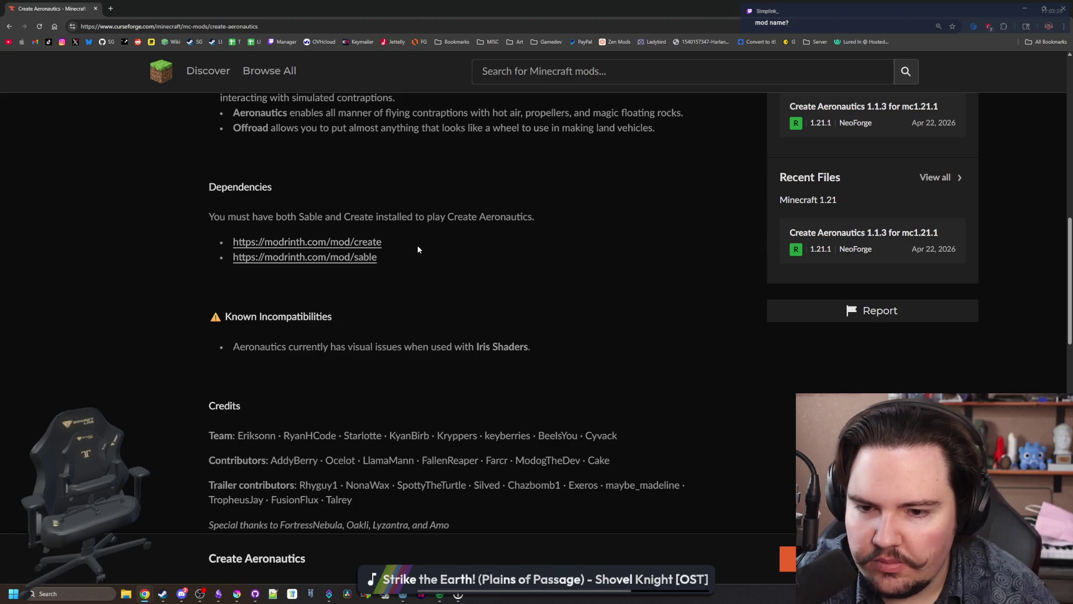
scroll(425, 290, down, 5)
scroll(427, 307, up, 20)
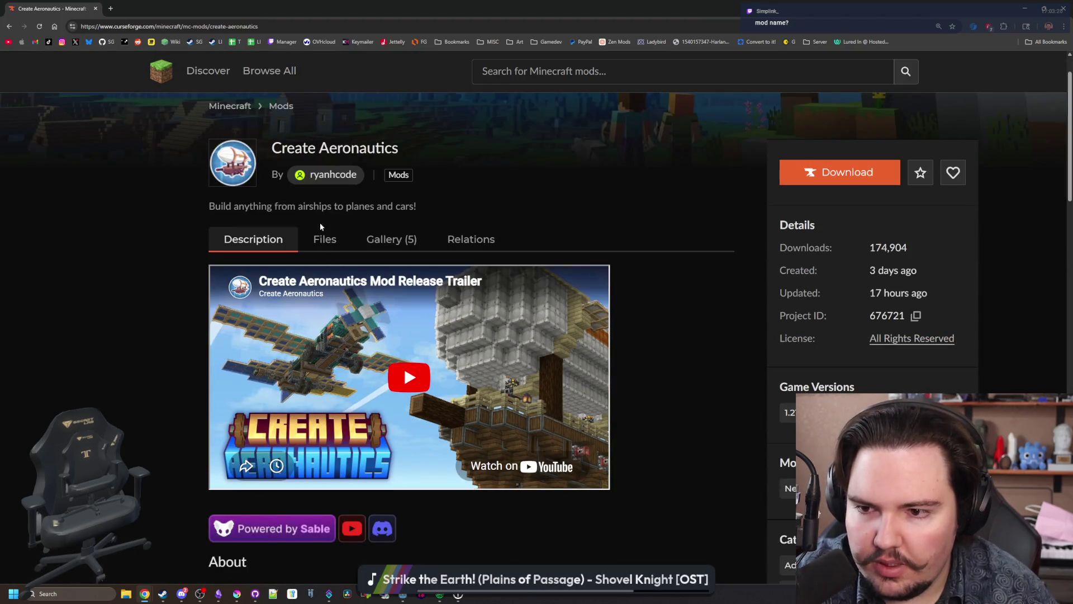
Step: Page through all five gallery images back to 1/5, then drag Chrome down to uncover Godot
click(380, 240)
click(332, 320)
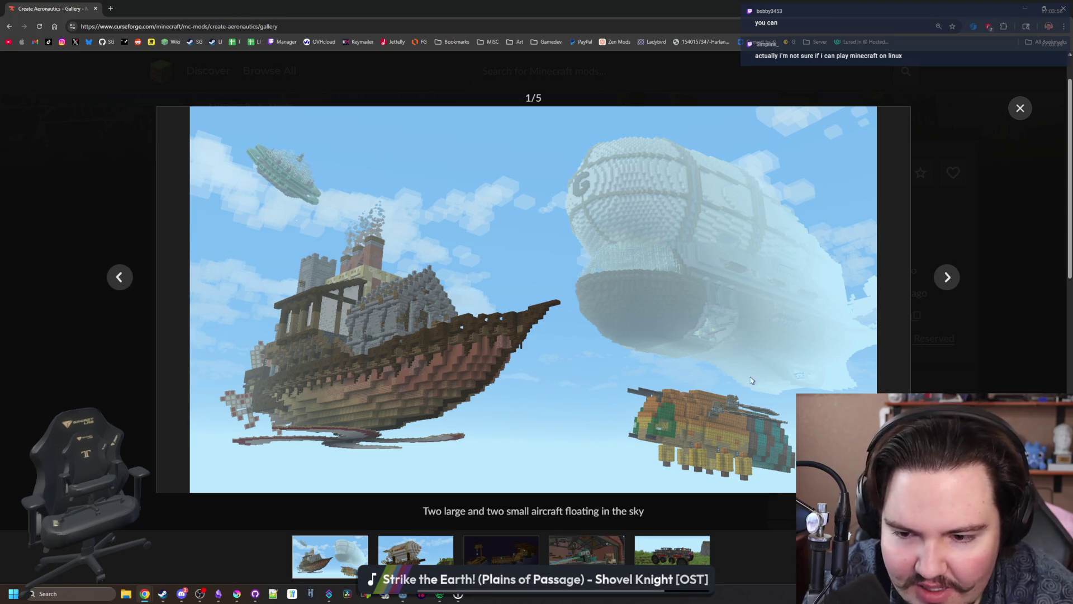
click(944, 281)
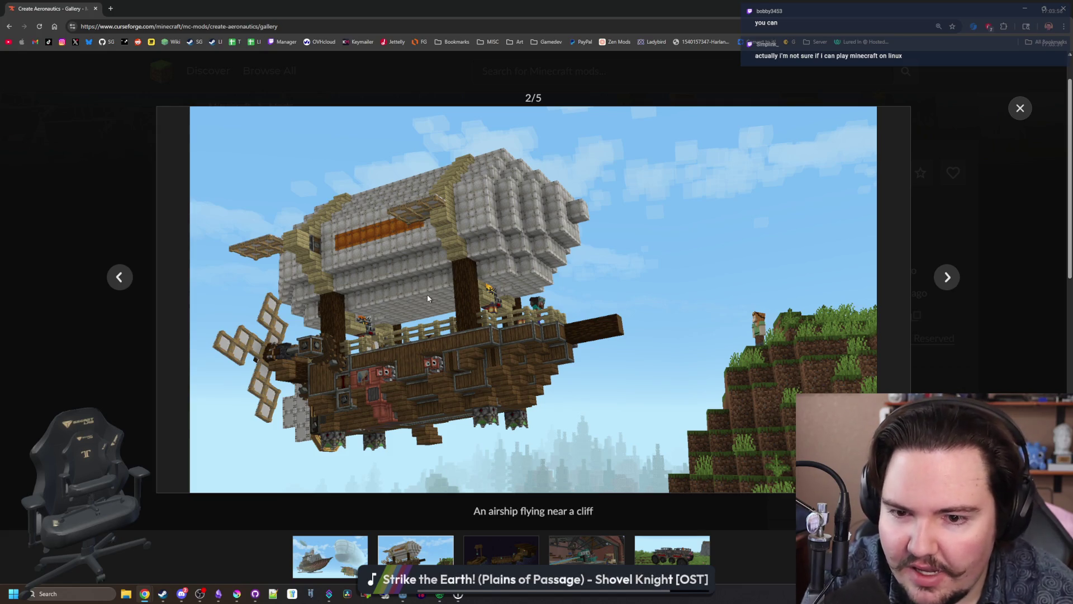
click(947, 282)
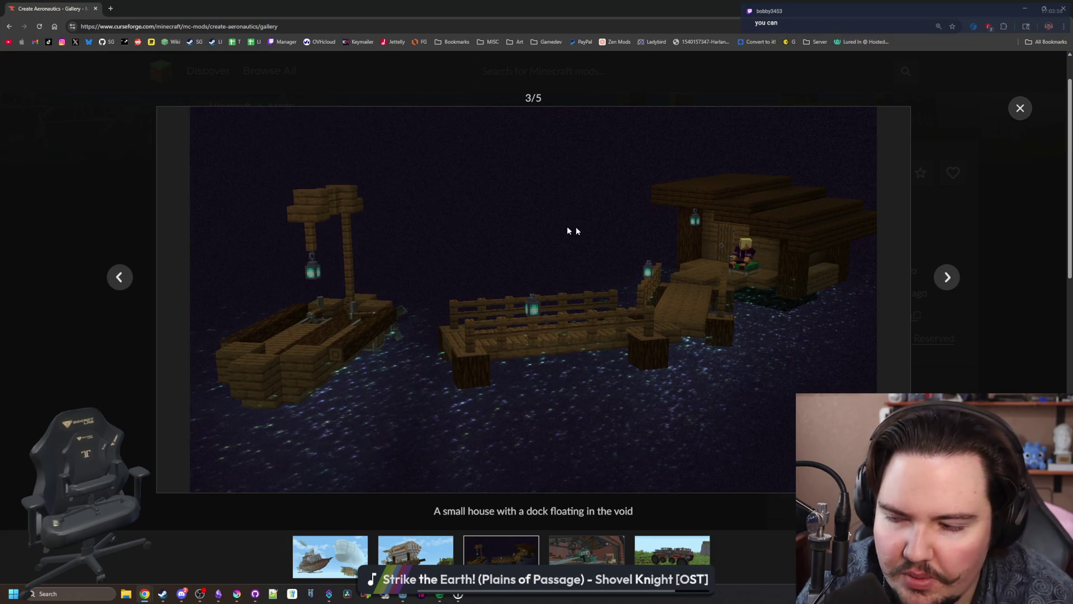
click(947, 279)
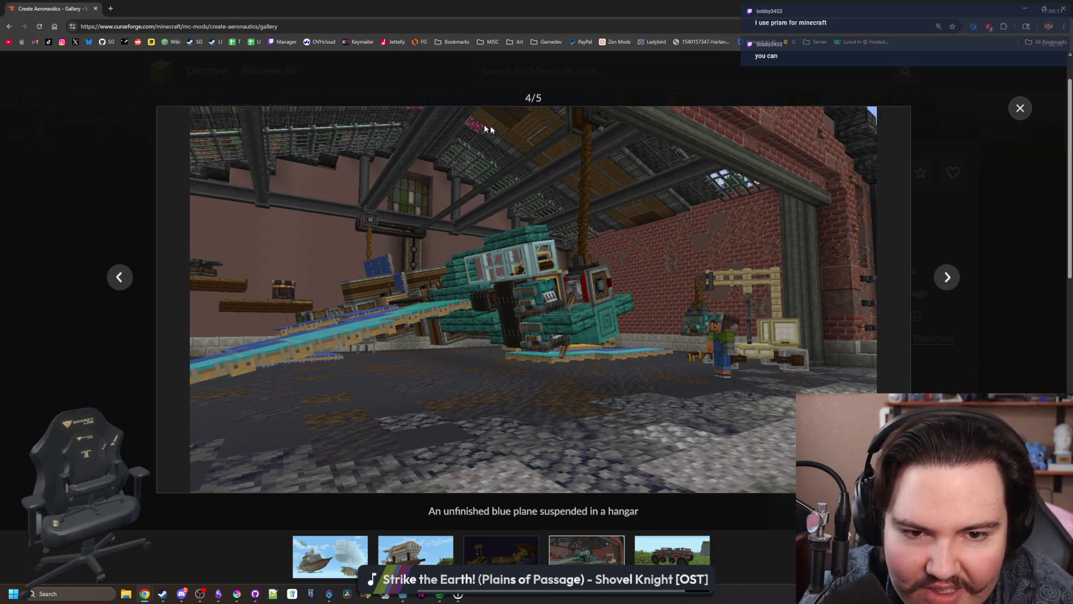
click(947, 274)
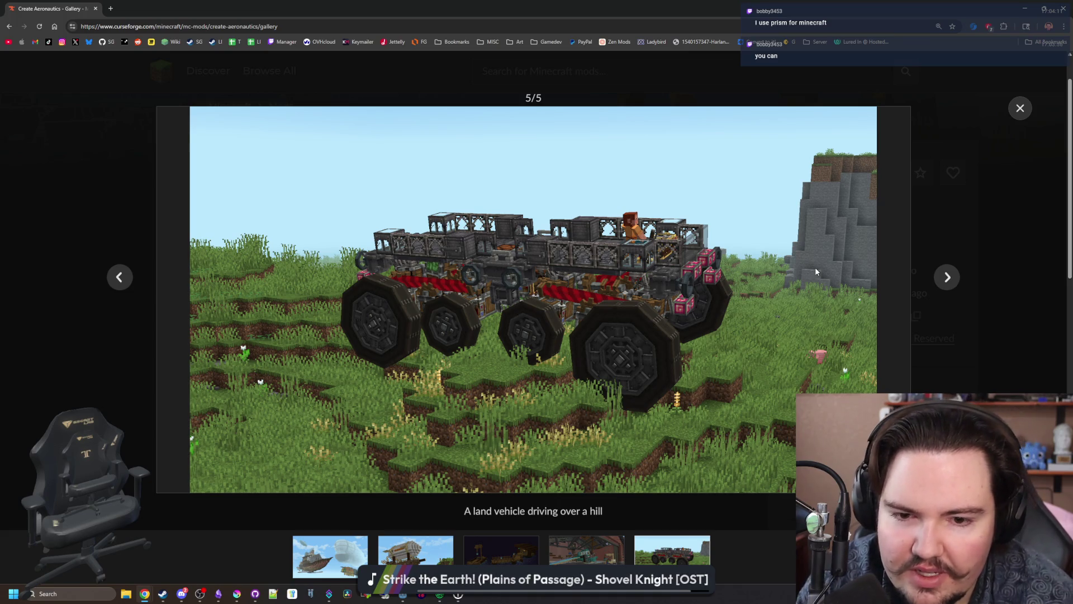
click(947, 276)
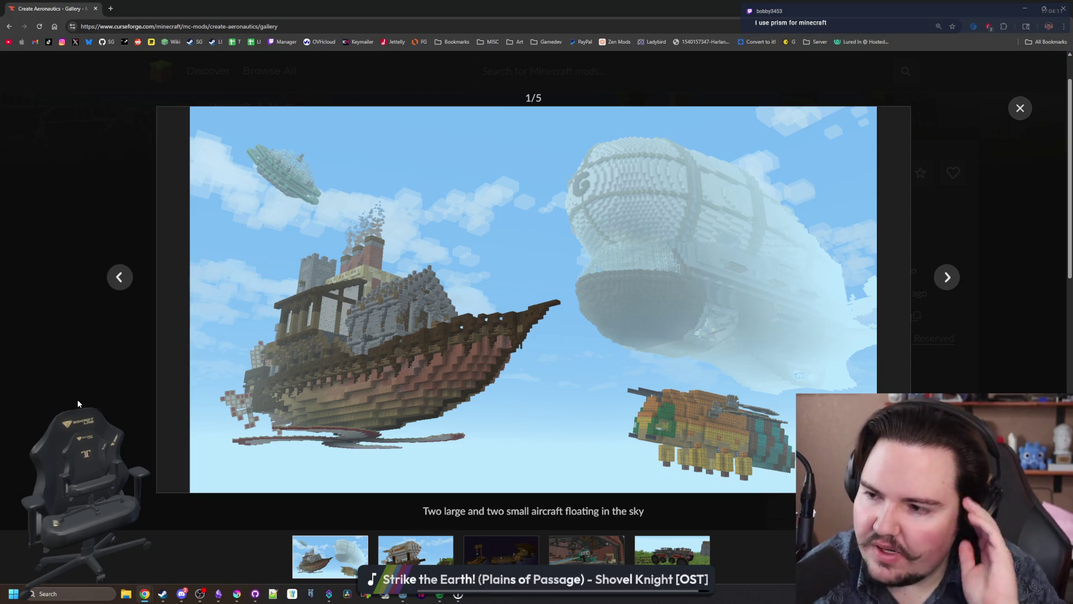
drag(691, 8, 691, 413)
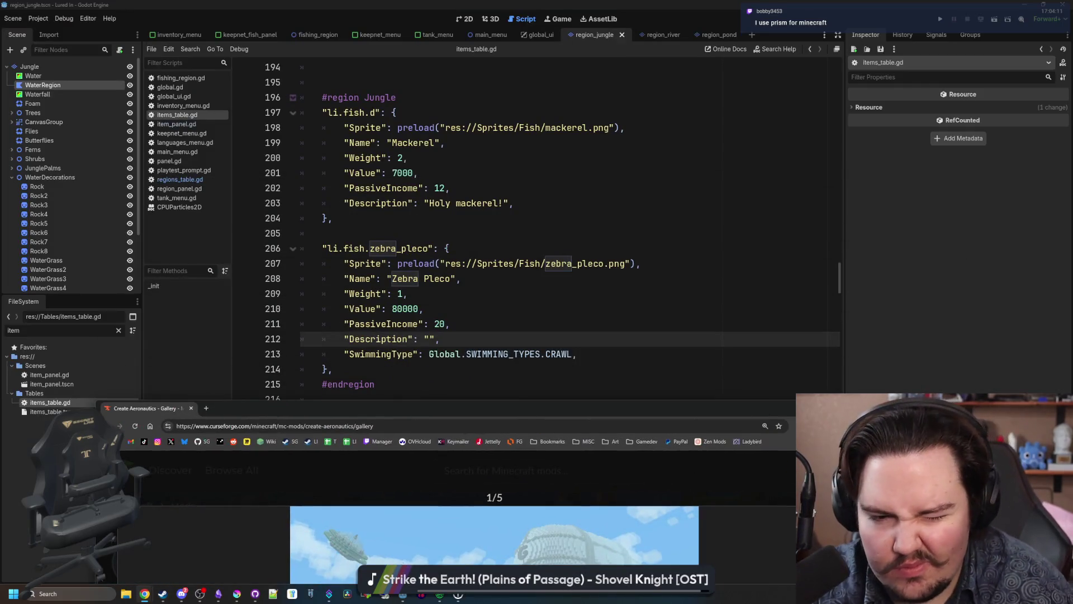
Step: Place the caret on lines 209, 211 and the empty Zebra Pleco Description, then return to Chrome maximized
click(491, 300)
click(491, 299)
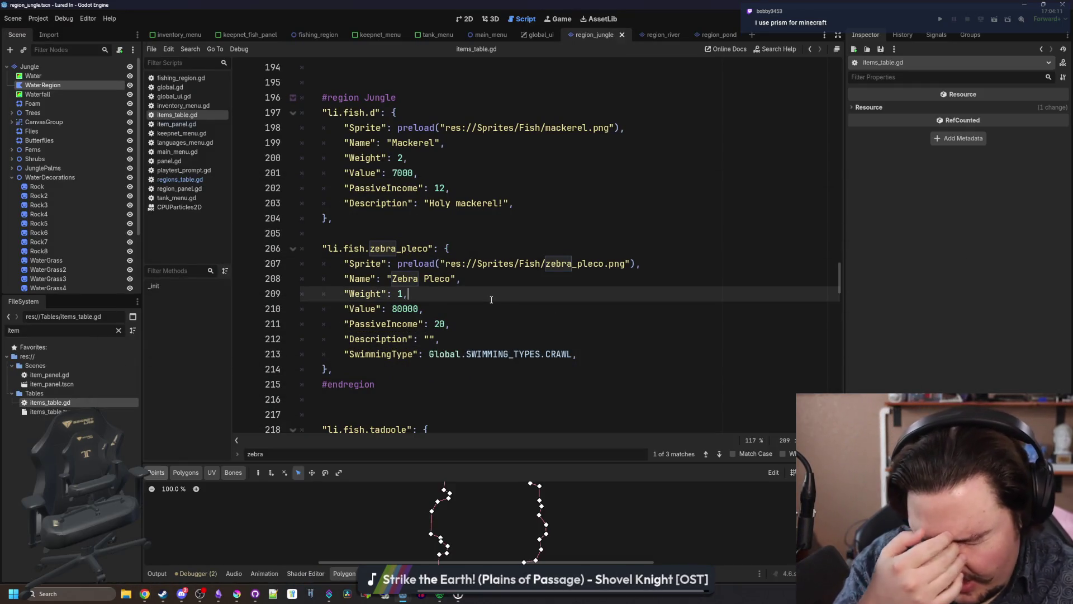
click(460, 321)
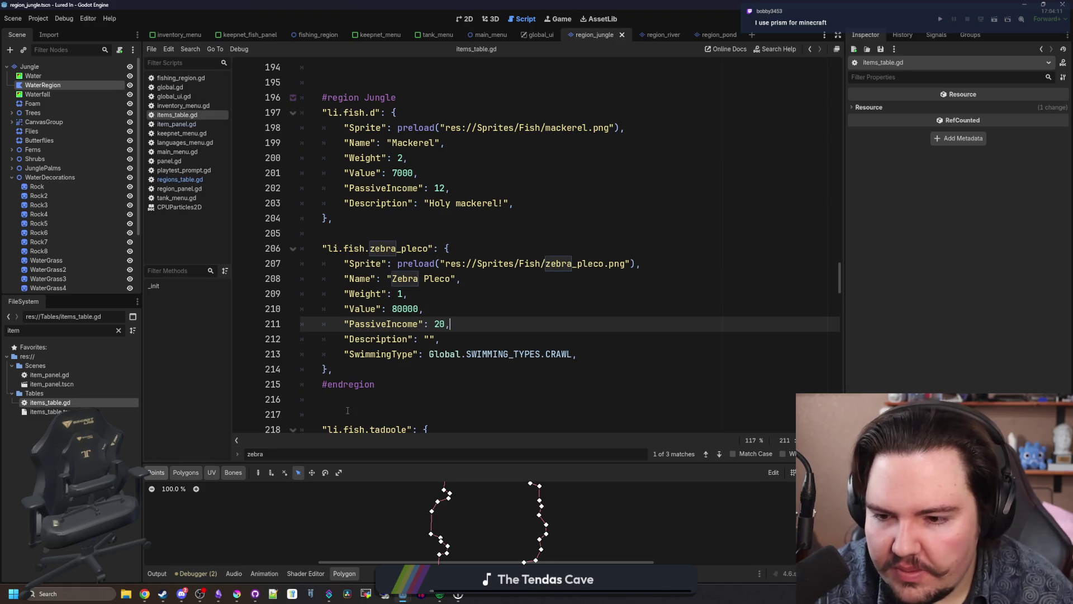
click(430, 339)
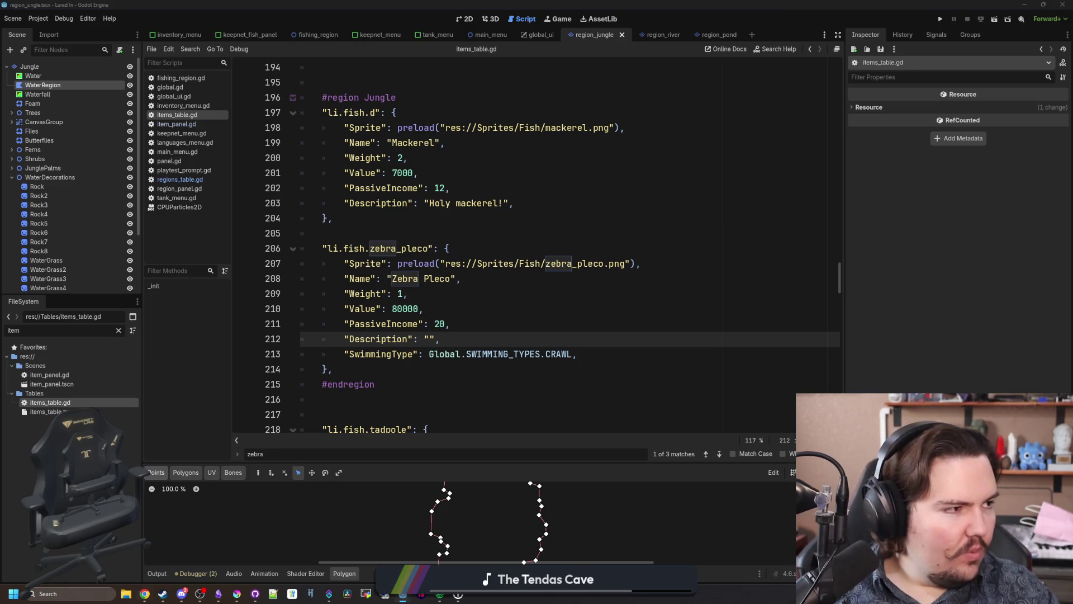
key(alt+Tab)
double_click(584, 3)
Step: Search 'zebra pleco' from the address bar and open the Wikipedia 'Zebra pleco' result
click(593, 27)
text(ze)
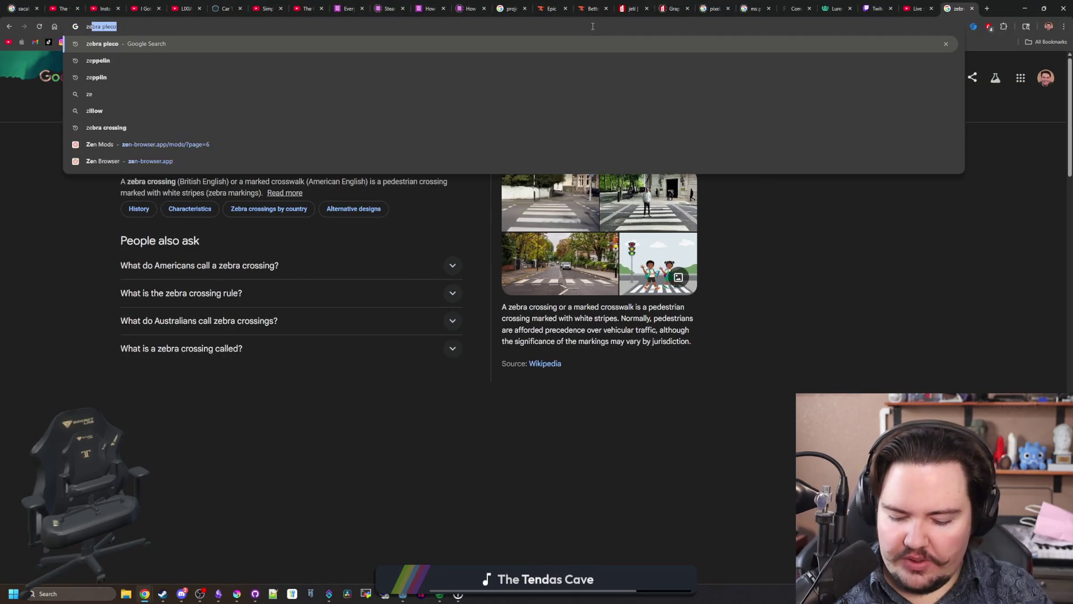
text(bra pleco)
key(Return)
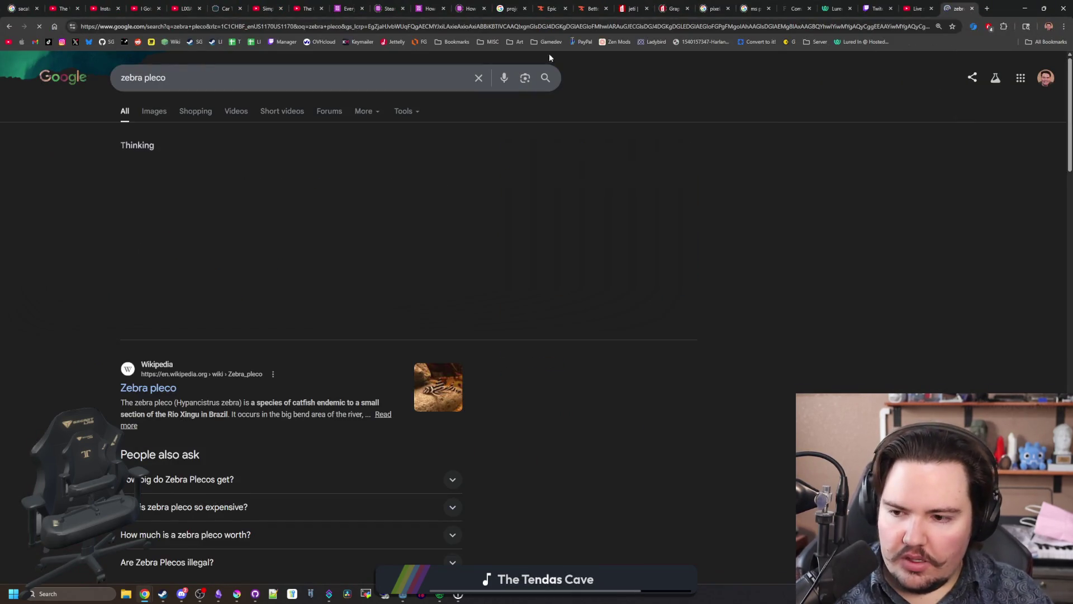
click(159, 393)
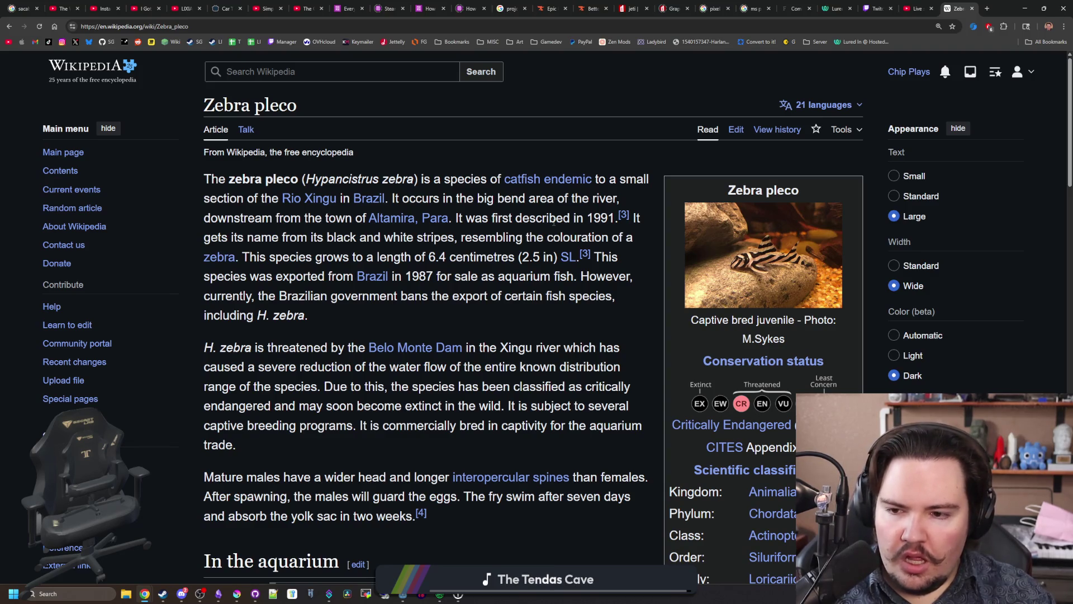
Step: Read down through the Zebra pleco Wikipedia article
scroll(553, 233, down, 1)
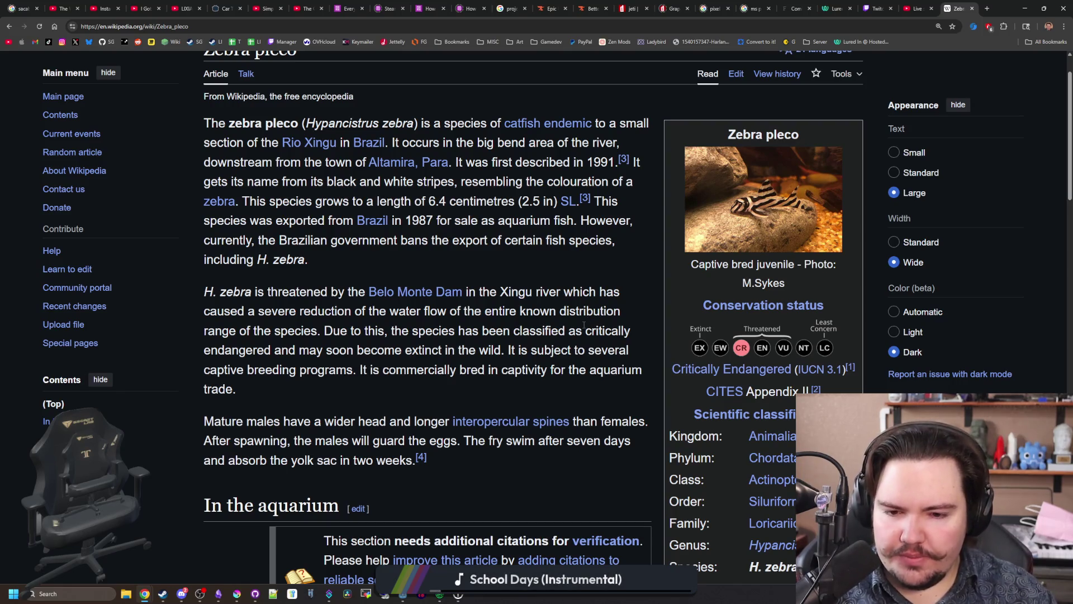
scroll(584, 324, down, 4)
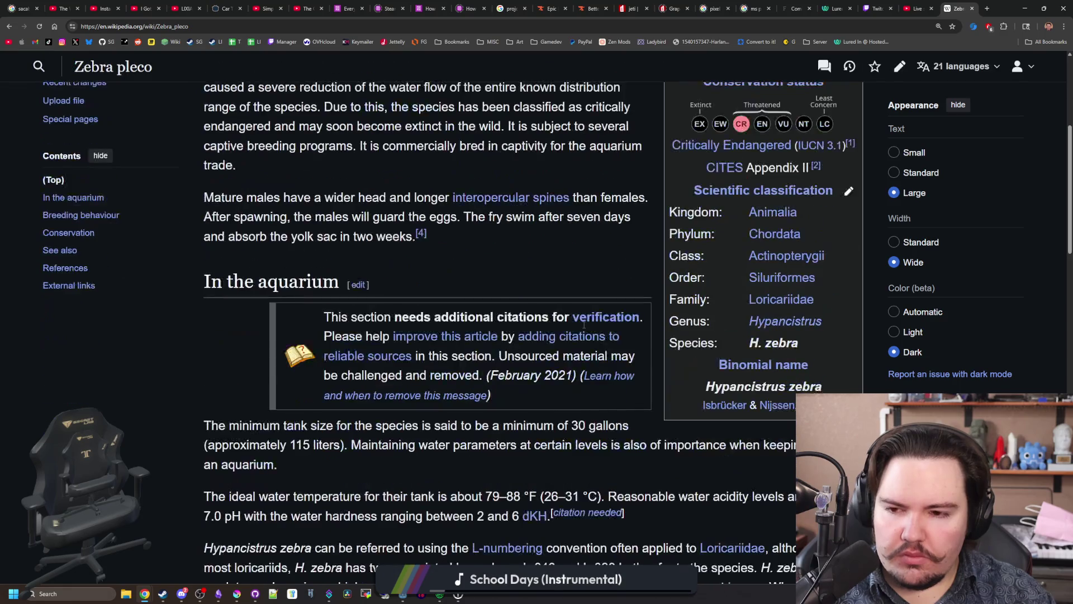
scroll(584, 328, down, 2)
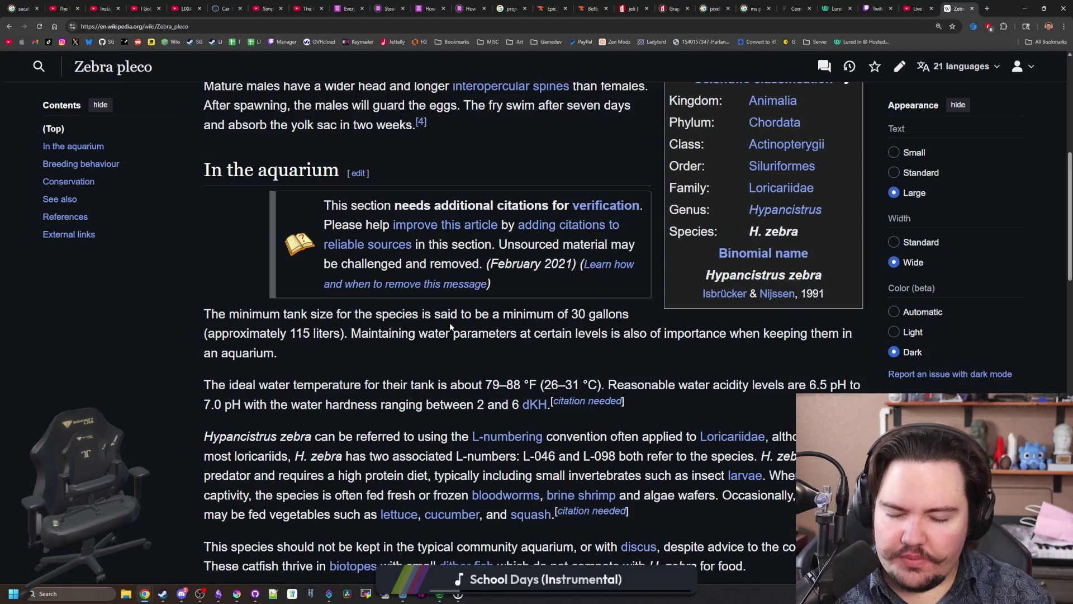
scroll(450, 327, down, 1)
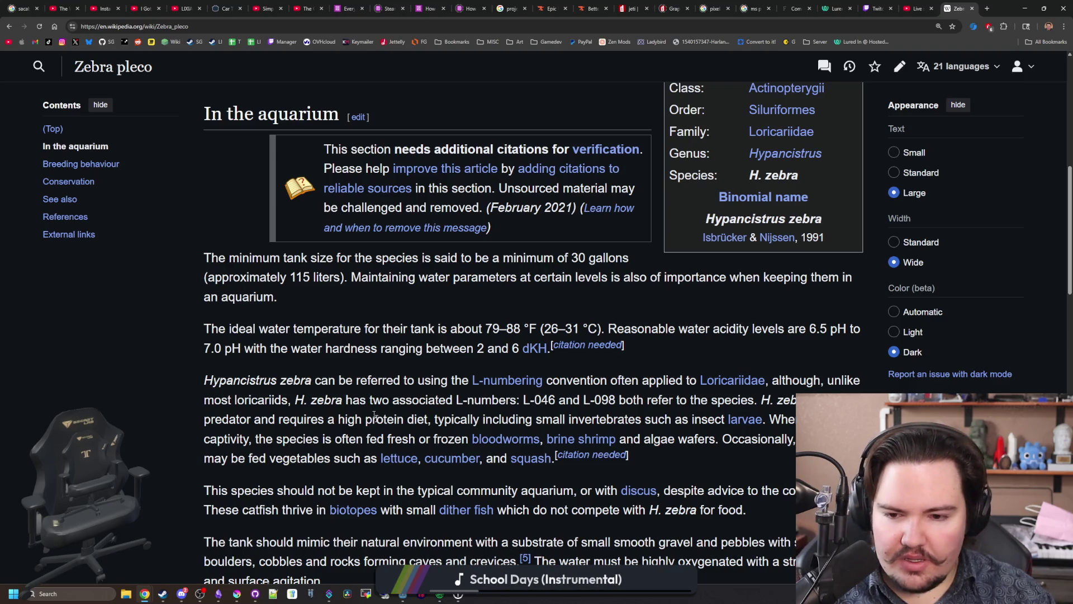
scroll(416, 439, down, 1)
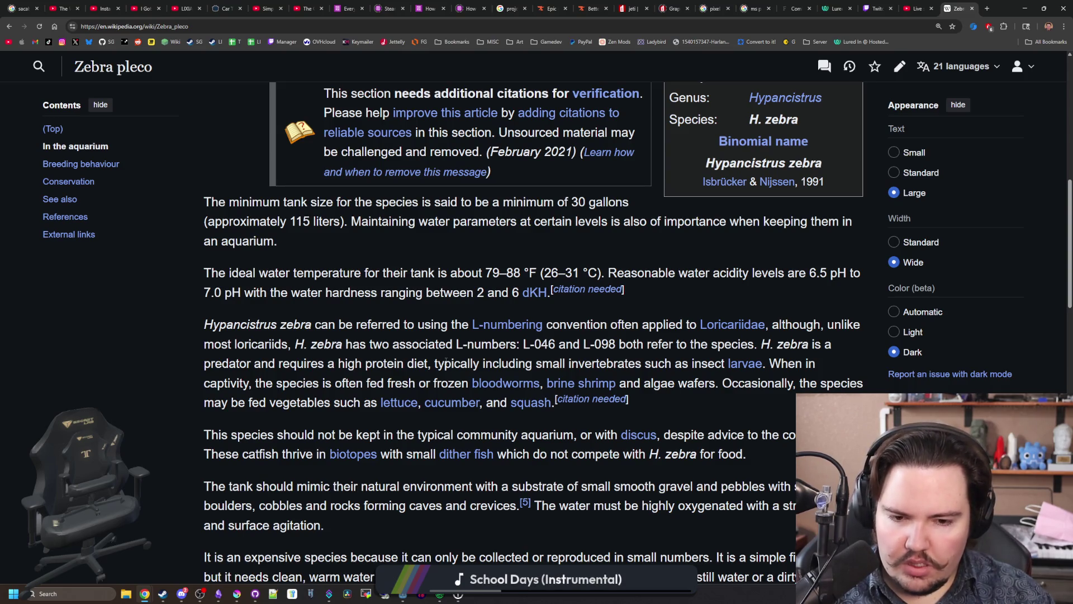
scroll(446, 361, down, 2)
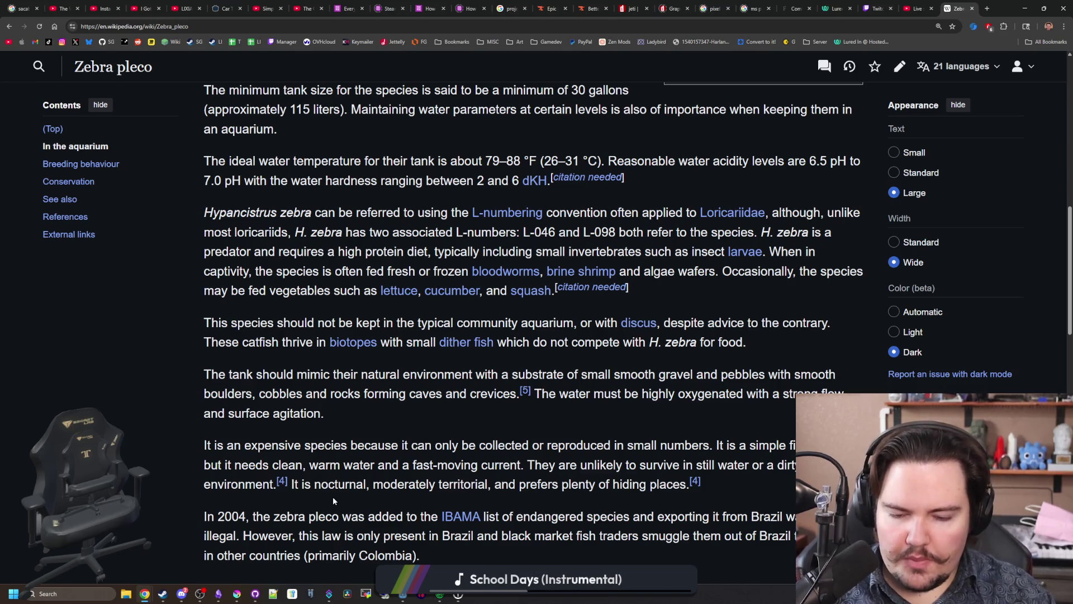
scroll(333, 496, down, 1)
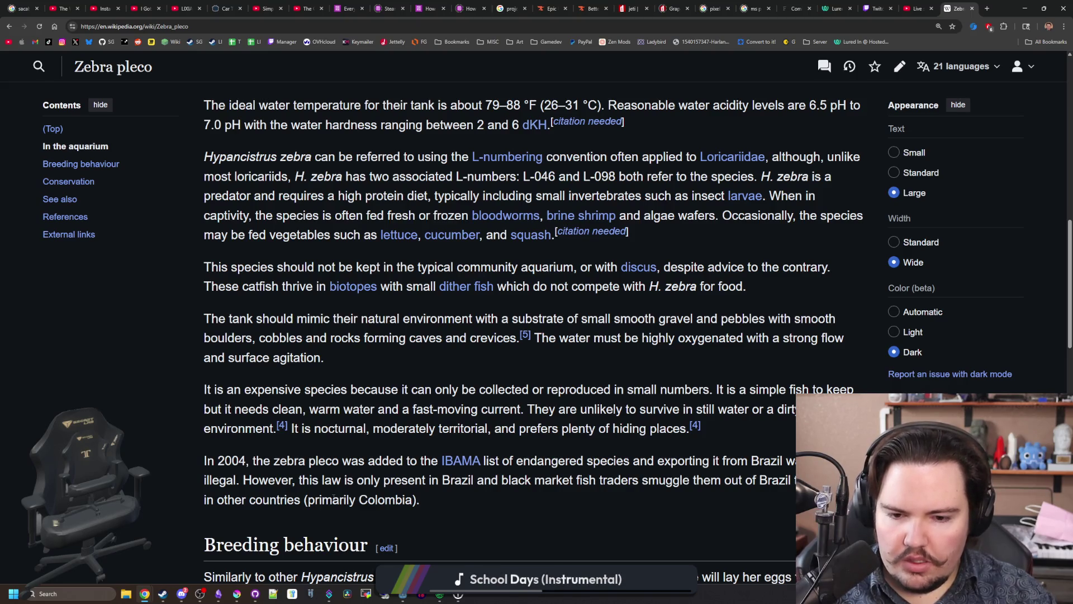
scroll(372, 475, down, 1)
scroll(373, 474, down, 2)
scroll(373, 475, down, 3)
scroll(373, 478, down, 2)
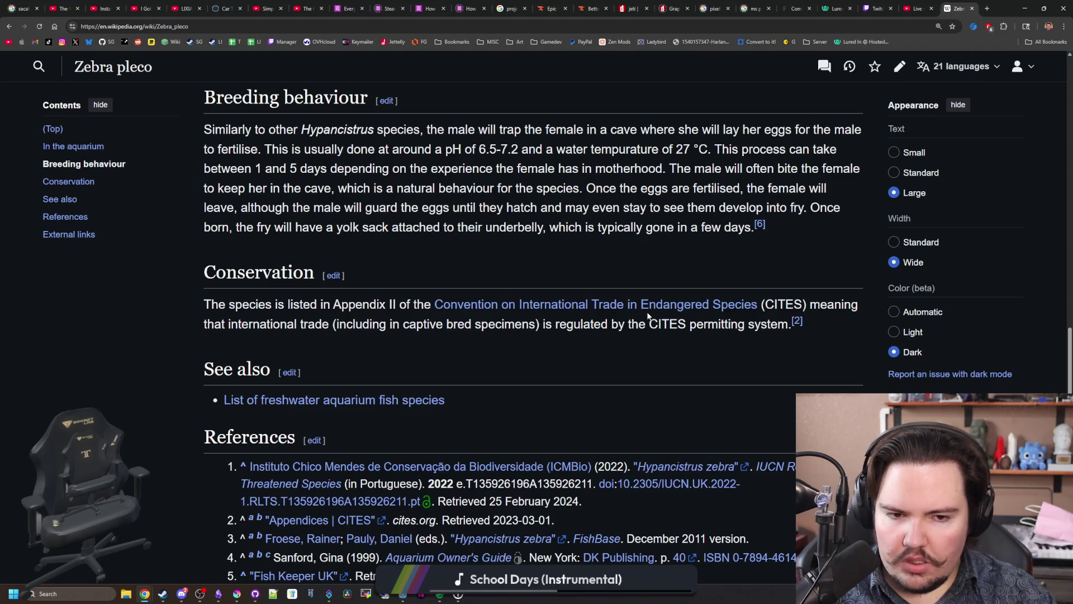
Step: Jump back to the article's top, then return to the zebra pleco Google results
key(Home)
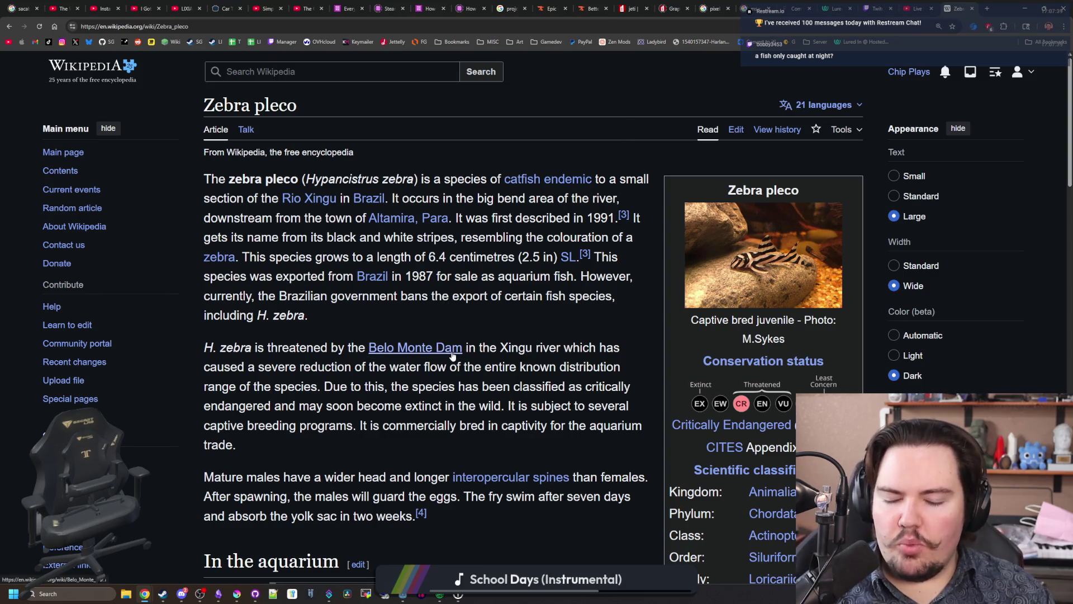
mouse_move(453, 355)
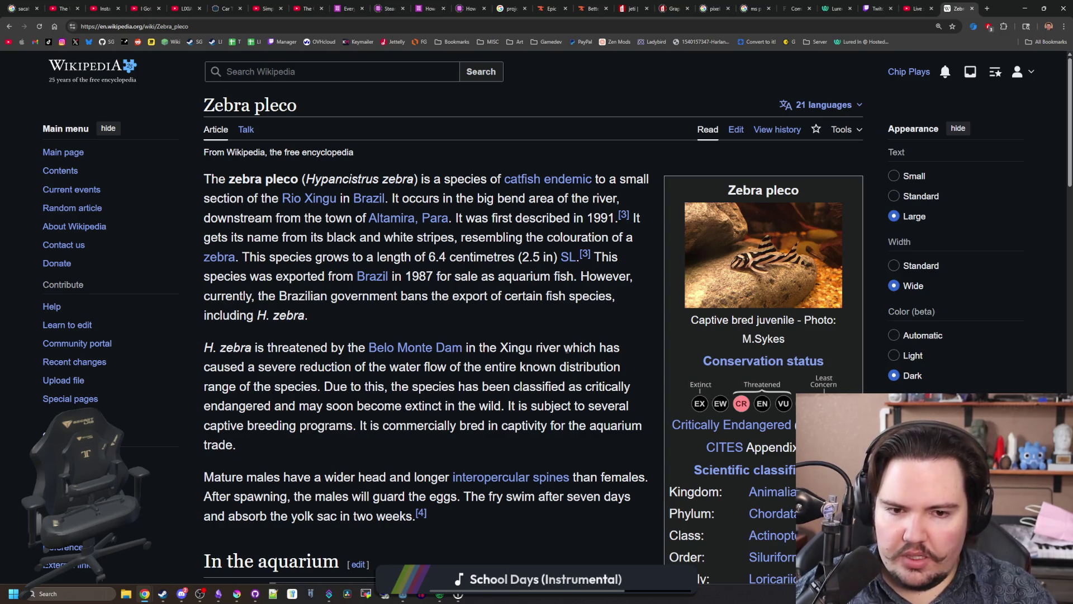
key(alt+Left)
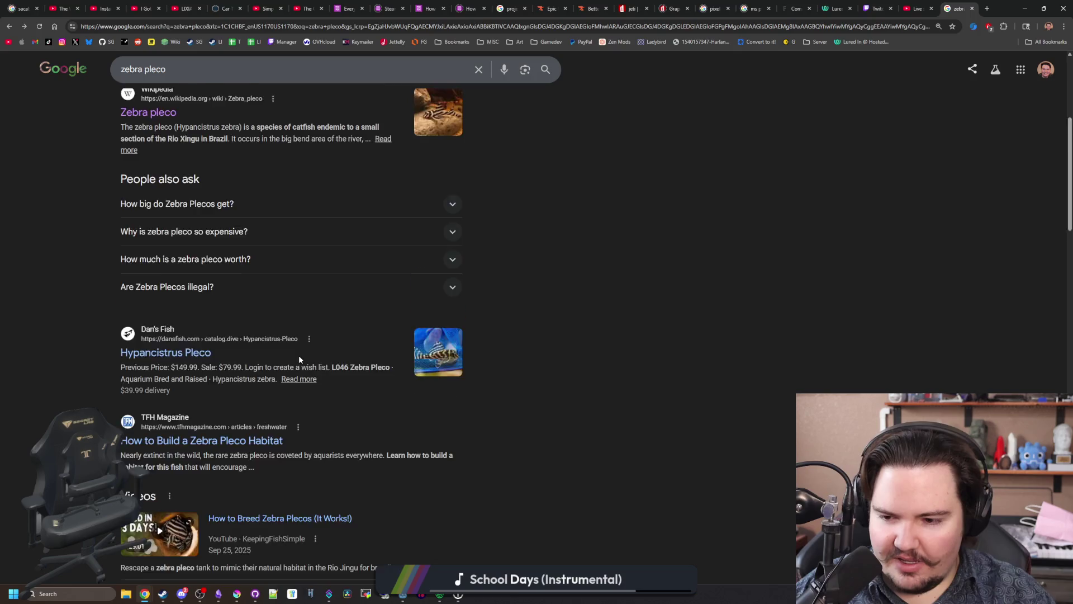
Step: Preview the Why I Adore Zebra Plecos image, then Dreamstime's Pleco Catfish L-260 photo
scroll(300, 359, down, 5)
scroll(290, 361, down, 3)
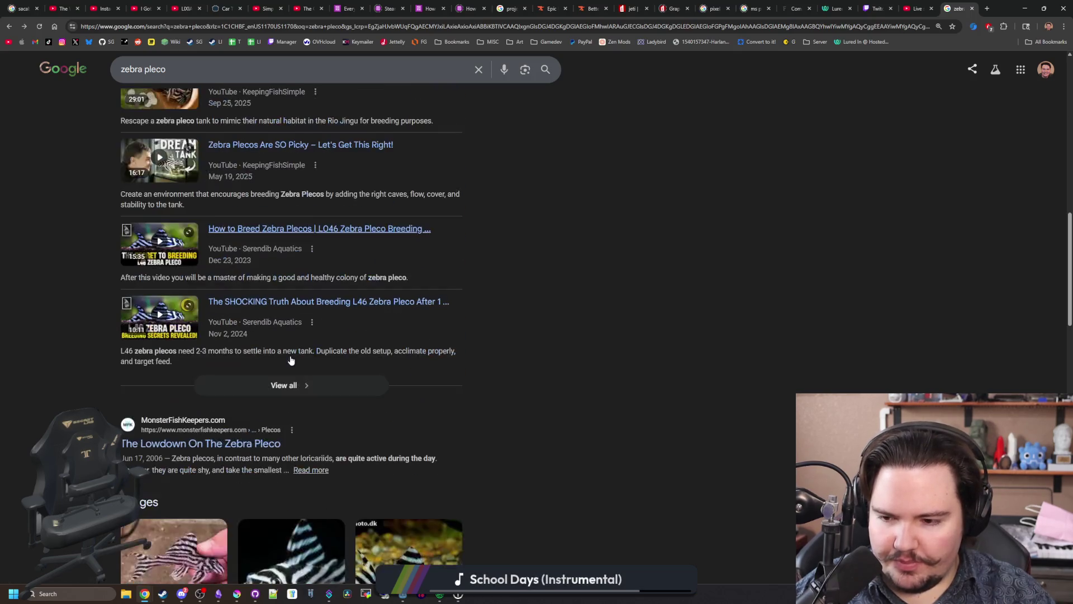
scroll(290, 360, down, 2)
scroll(291, 359, down, 2)
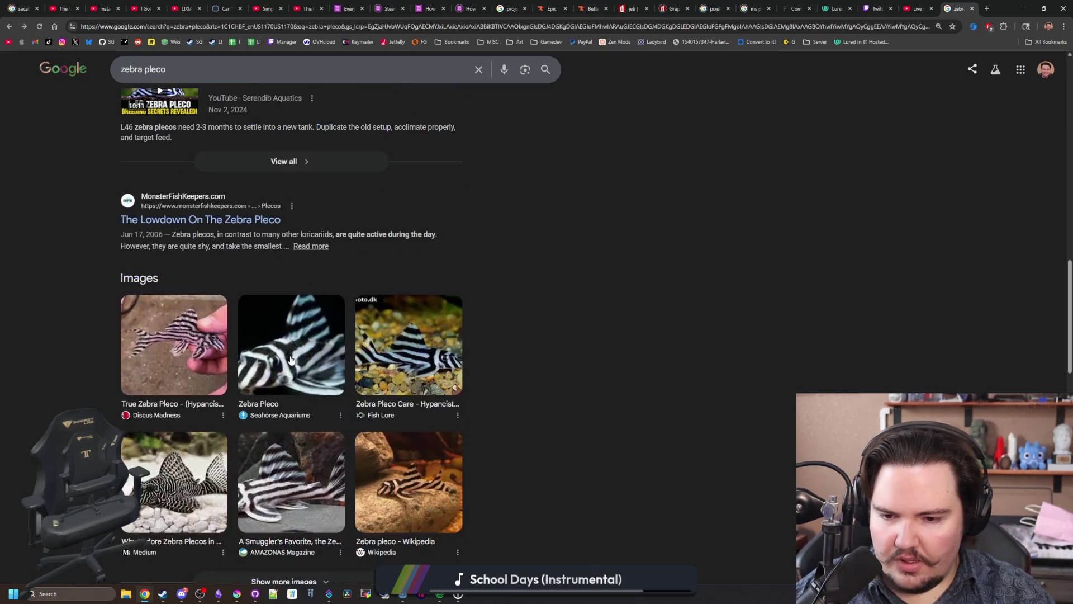
scroll(291, 360, down, 1)
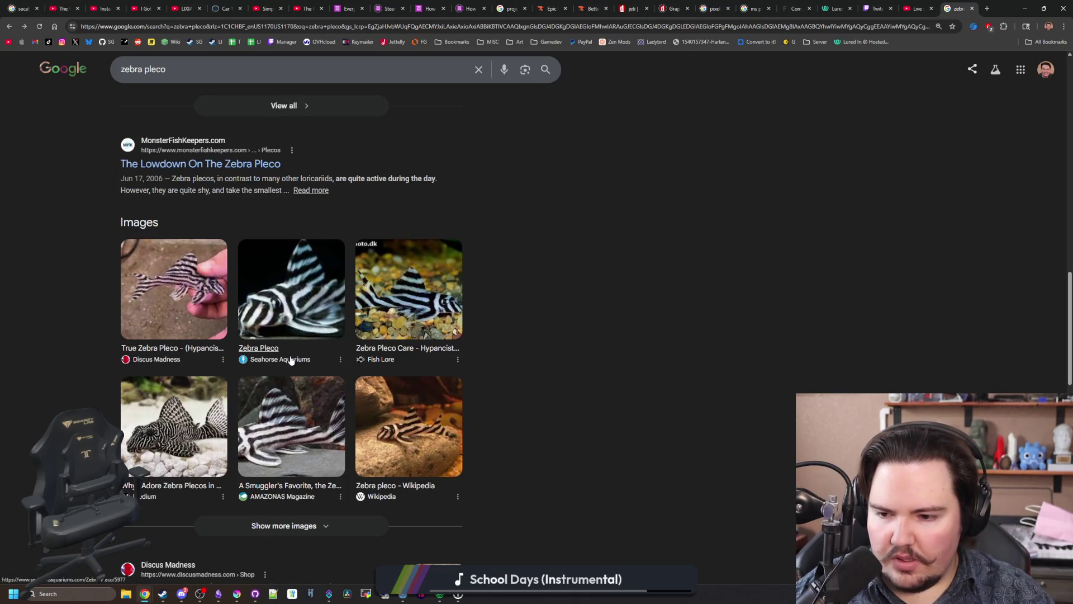
click(155, 425)
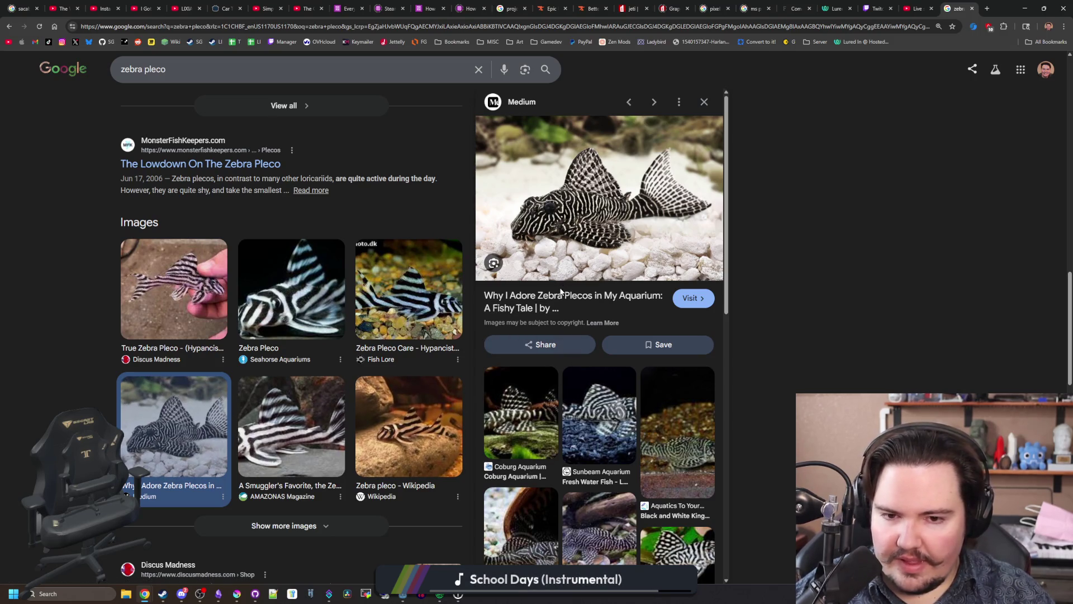
scroll(561, 292, down, 6)
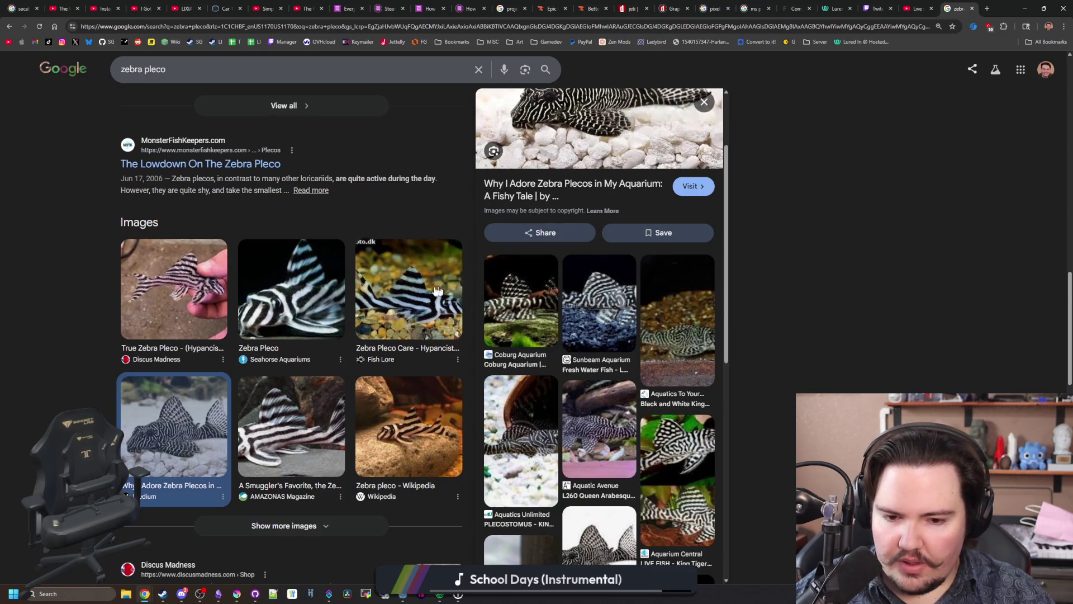
click(606, 471)
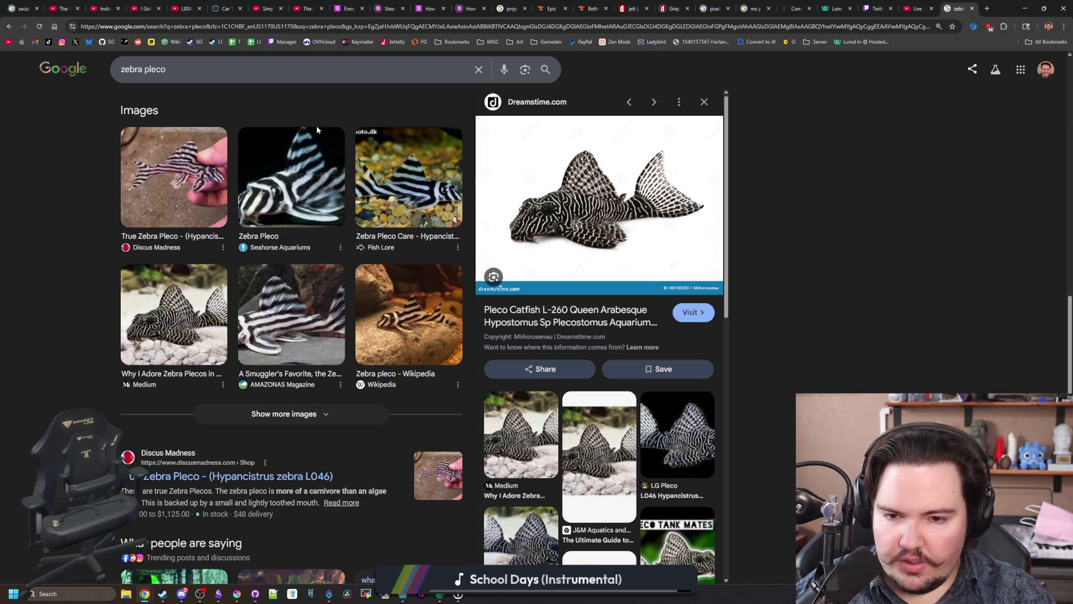
click(283, 28)
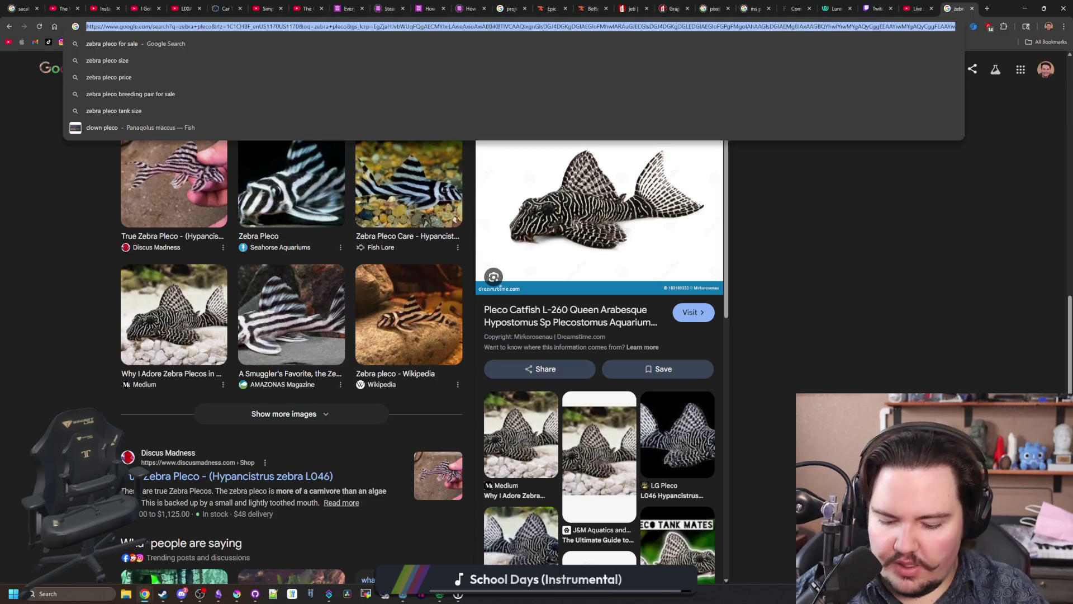
Step: Search Google for 'l260', preview the Fish Lore queen arabesque photo, and skim web results
text(l260)
key(Return)
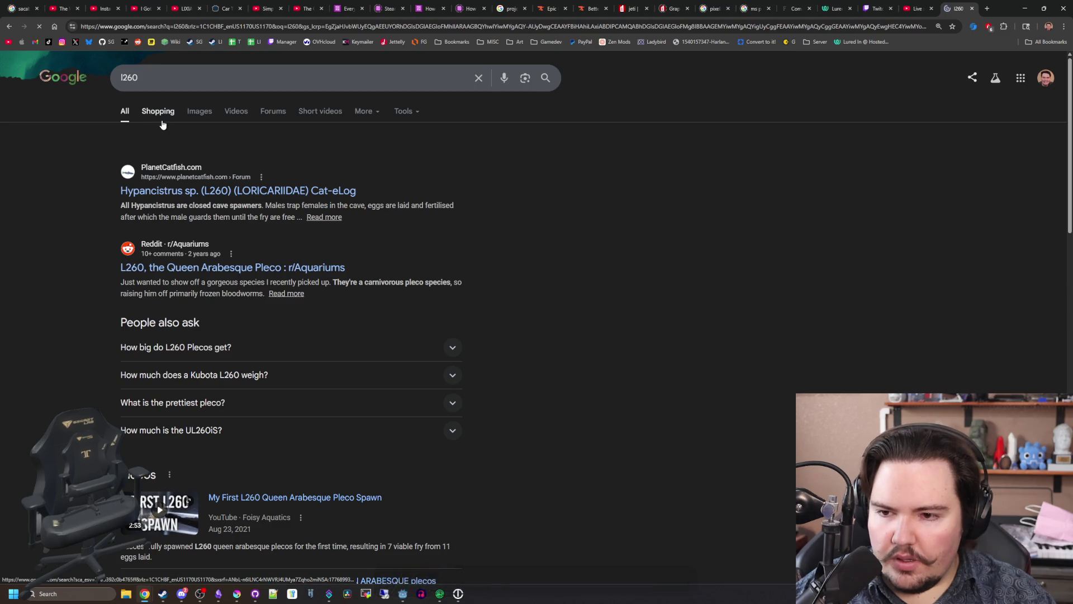
click(187, 114)
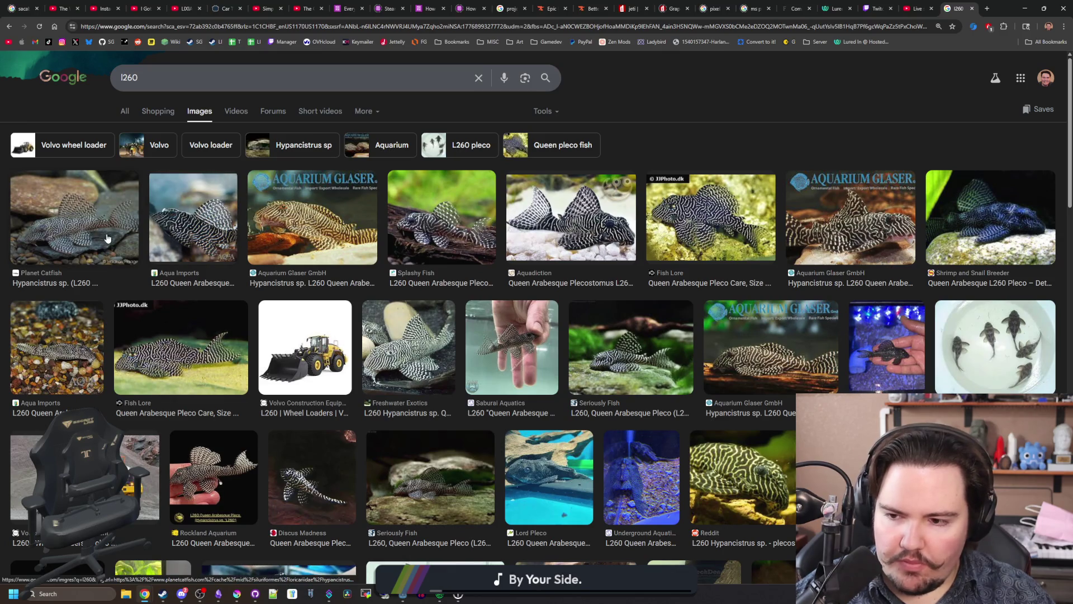
click(214, 359)
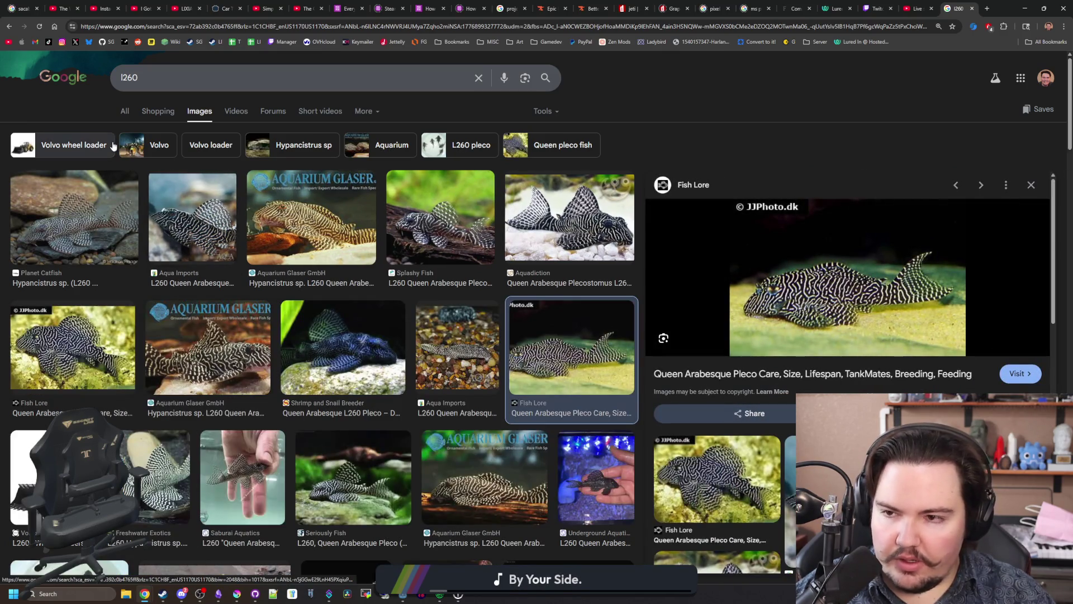
click(127, 111)
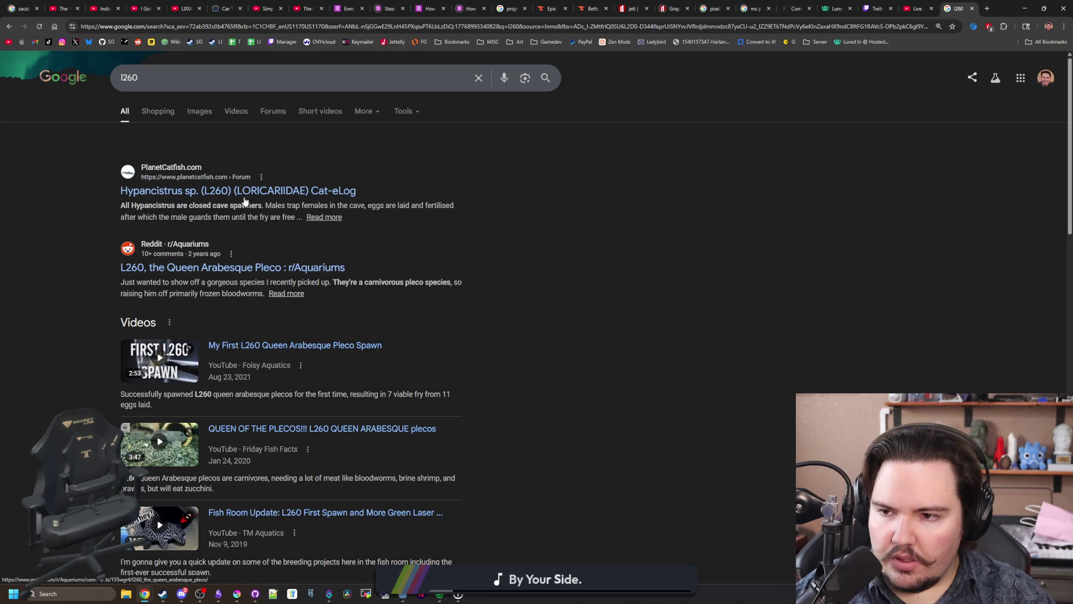
scroll(250, 193, down, 14)
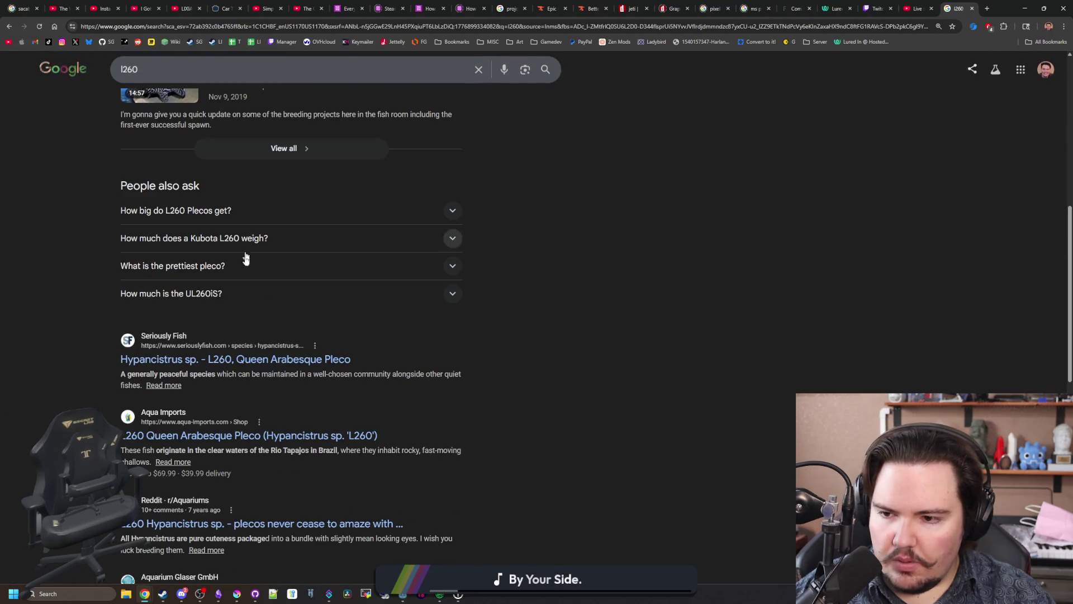
scroll(252, 325, down, 3)
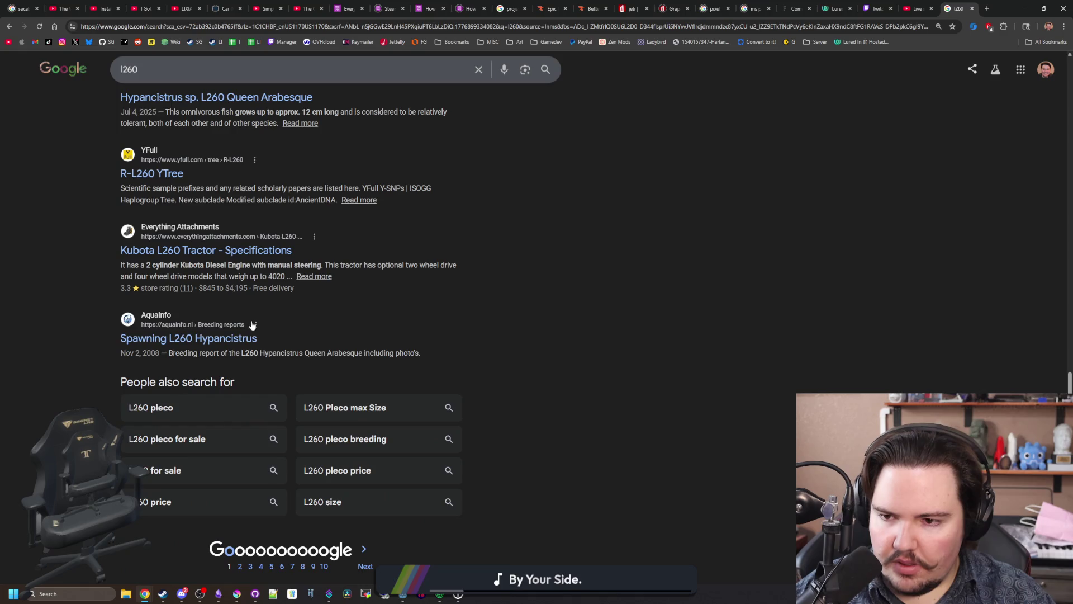
scroll(662, 324, up, 10)
Step: Back in L260 images, preview the Shrimp and Snail Breeder, Aquatic Avenue and Aqua Heaven photos
key(alt+Left)
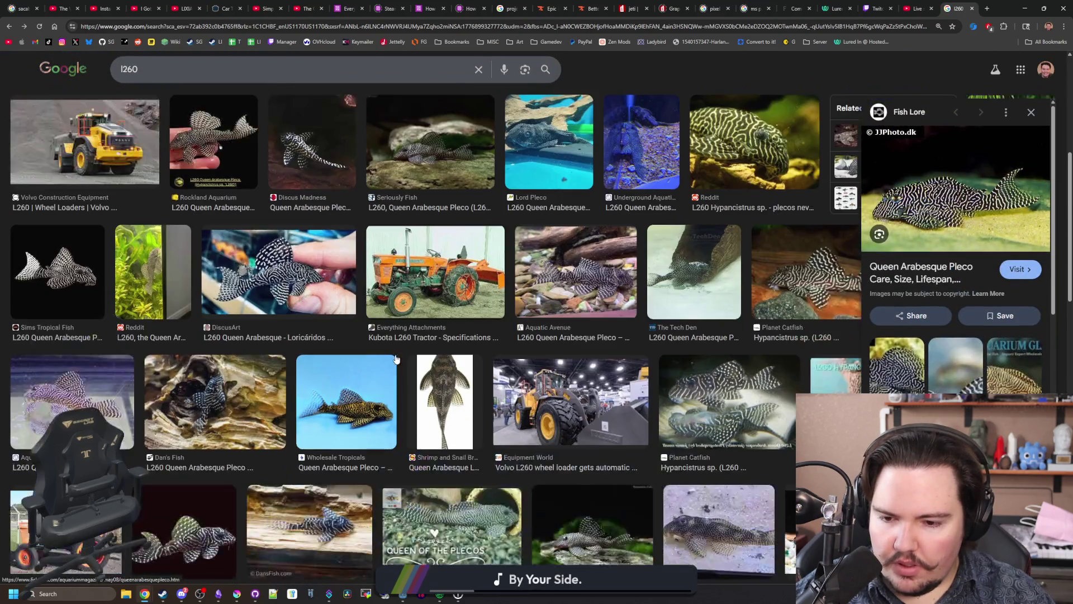
click(447, 431)
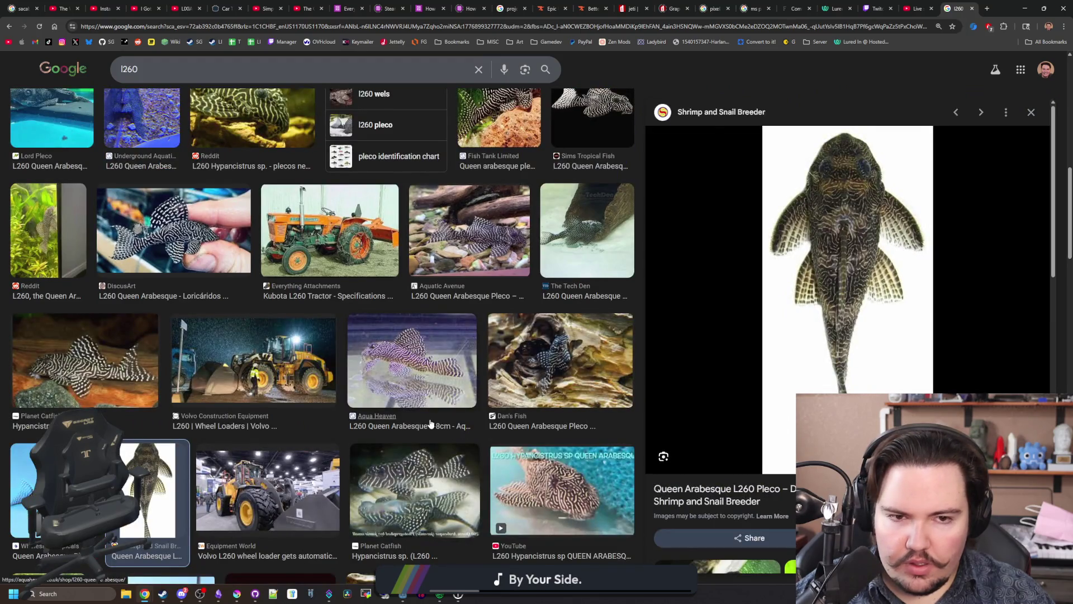
click(522, 257)
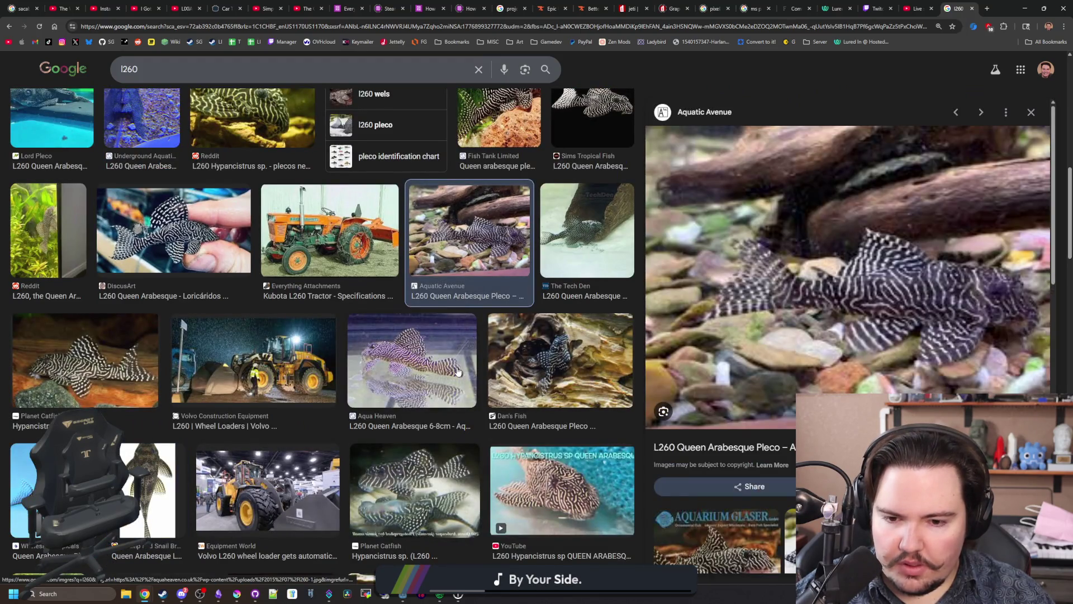
click(458, 371)
scroll(458, 371, down, 4)
scroll(457, 371, down, 5)
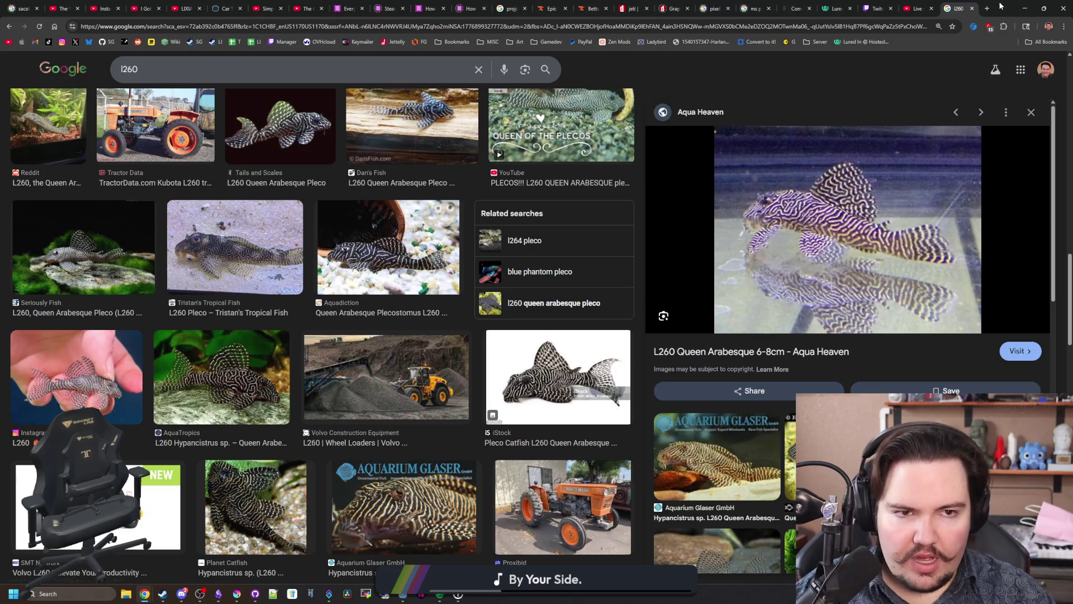
Step: Click into Godot's empty Zebra Pleco Description, then return Chrome to the zebra pleco results
key(alt+Tab)
click(435, 338)
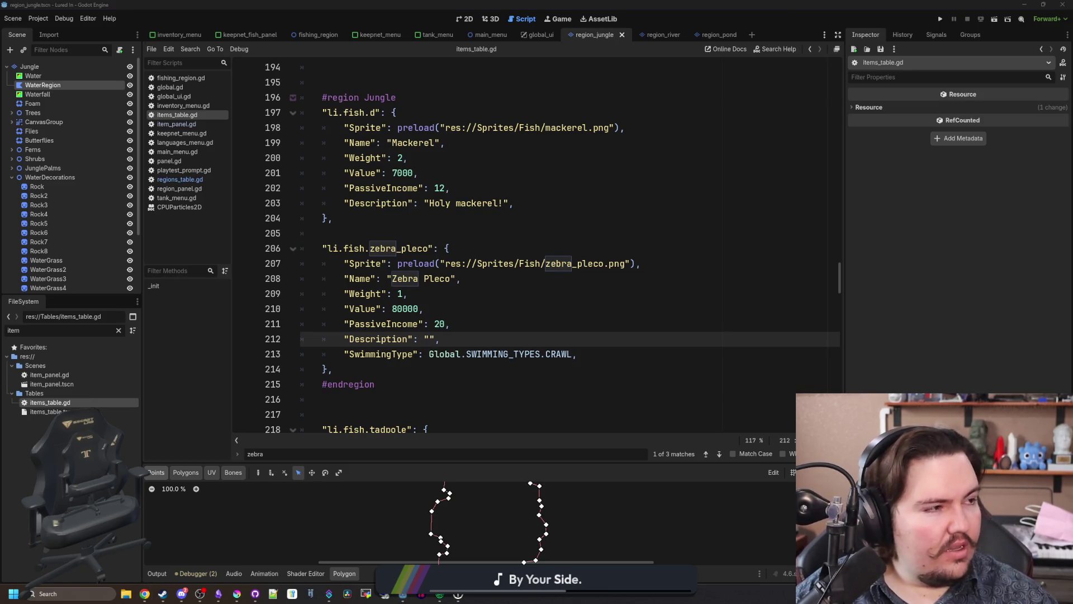
key(alt+Tab)
click(904, 6)
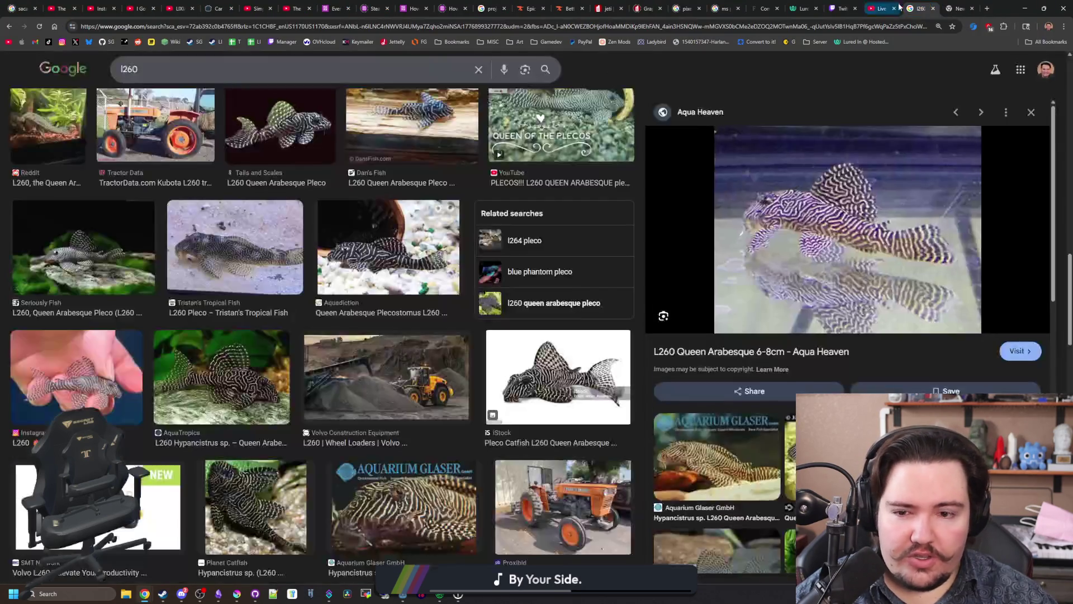
scroll(503, 156, up, 3)
key(Escape)
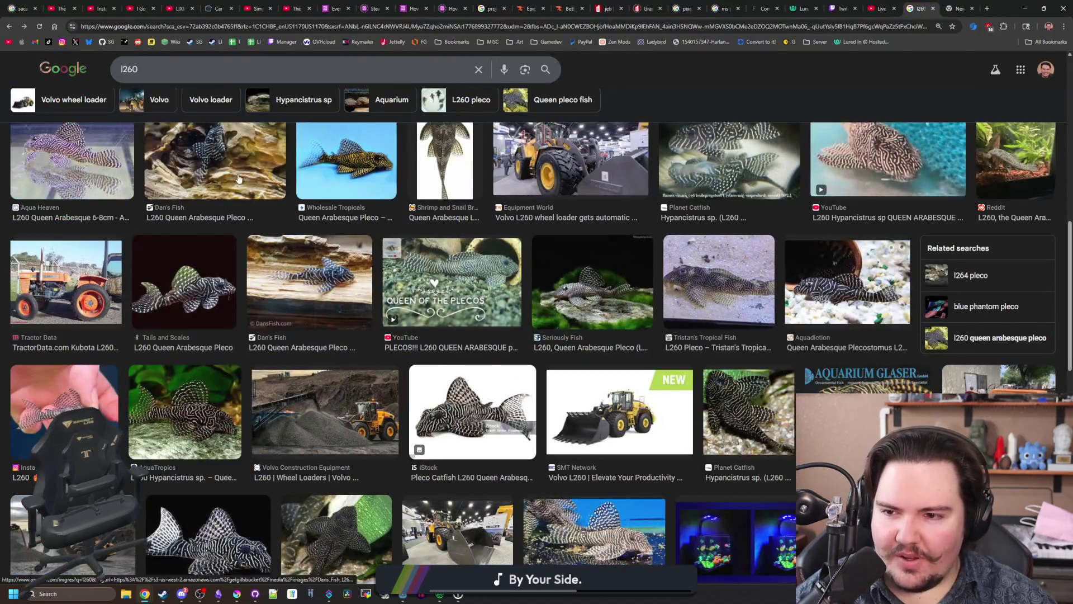
key(alt+Left)
key(alt+Left)
key(alt+Left)
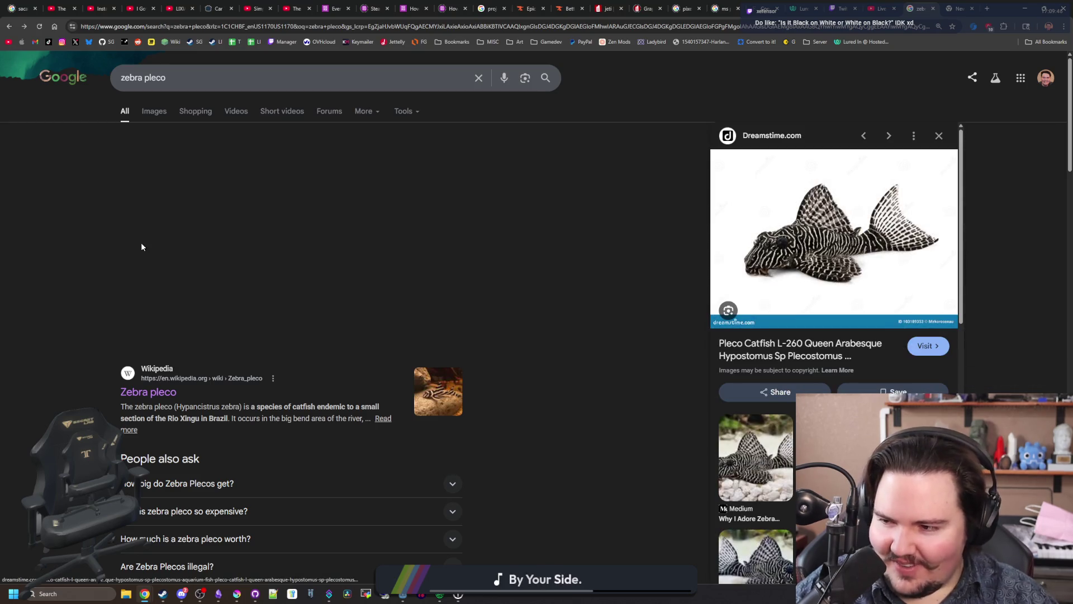
Step: Preview the Wikipedia and Fish Lore zebra pleco photos in image results
scroll(290, 368, up, 10)
click(157, 110)
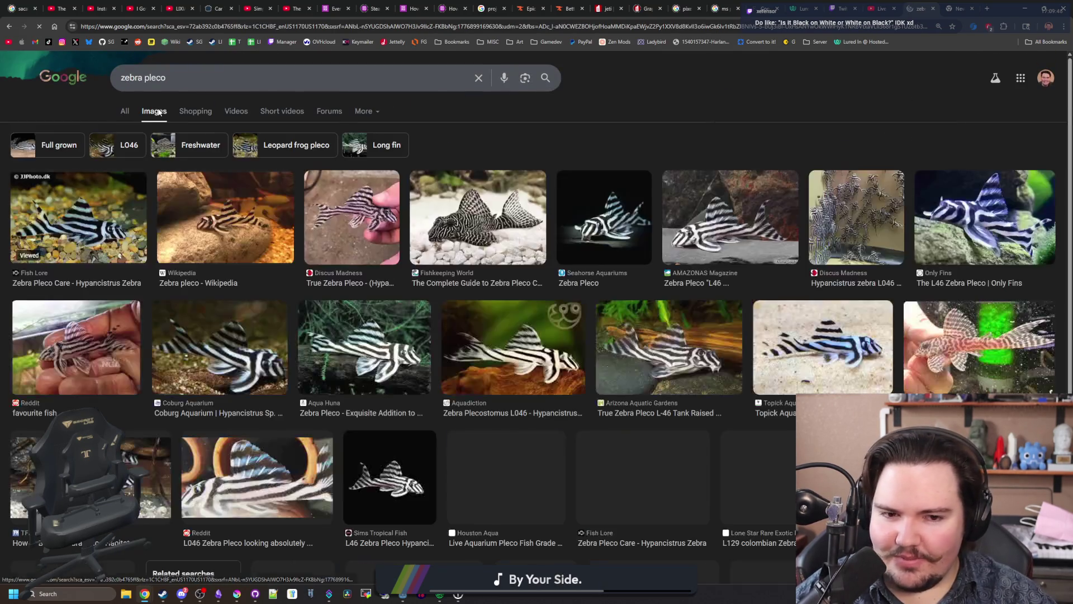
click(168, 226)
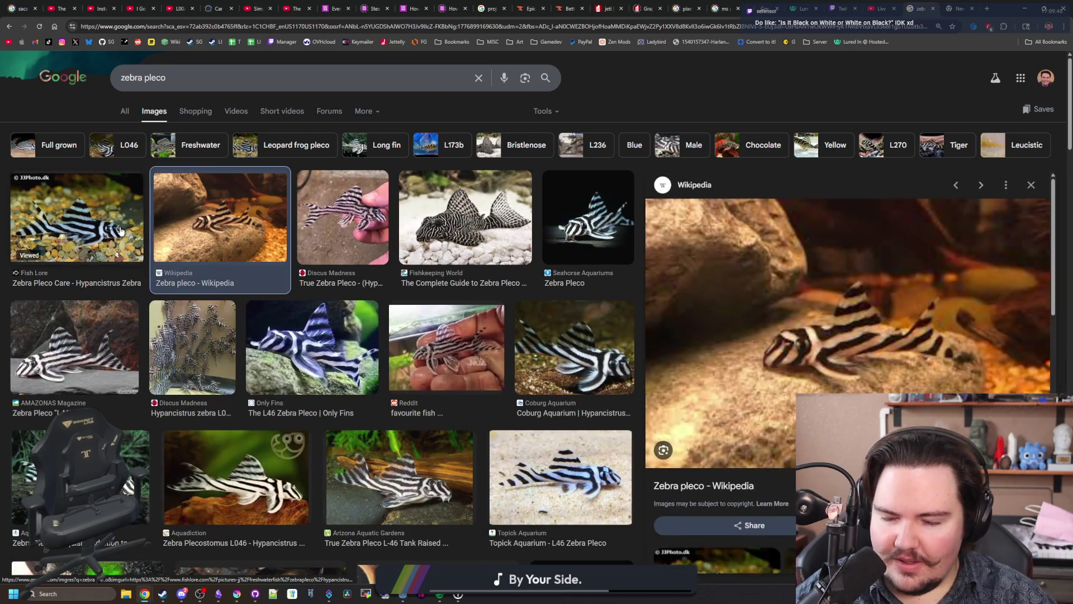
click(121, 230)
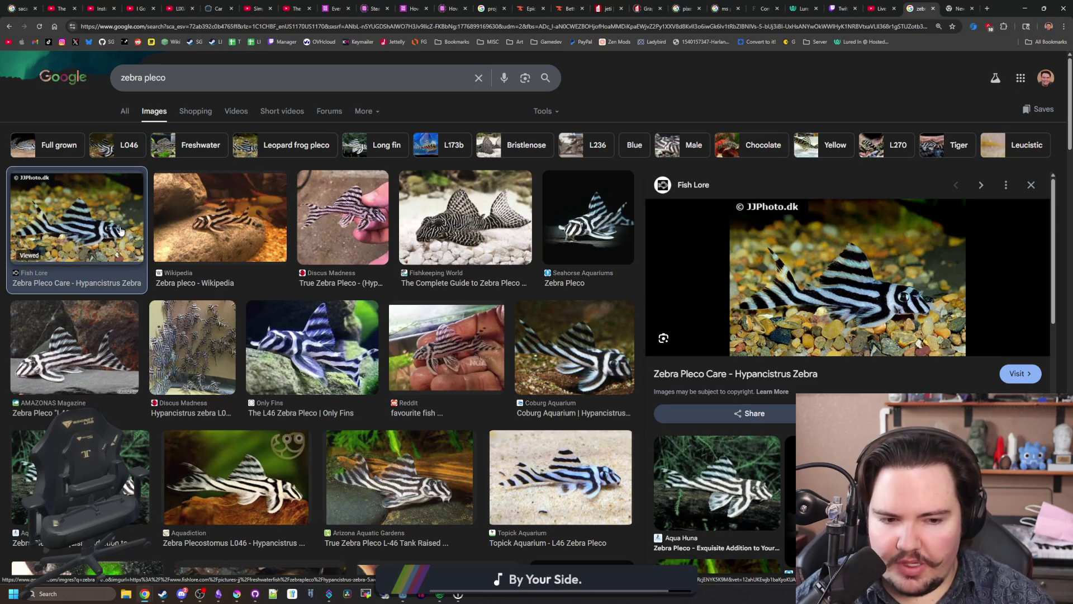
scroll(278, 275, down, 7)
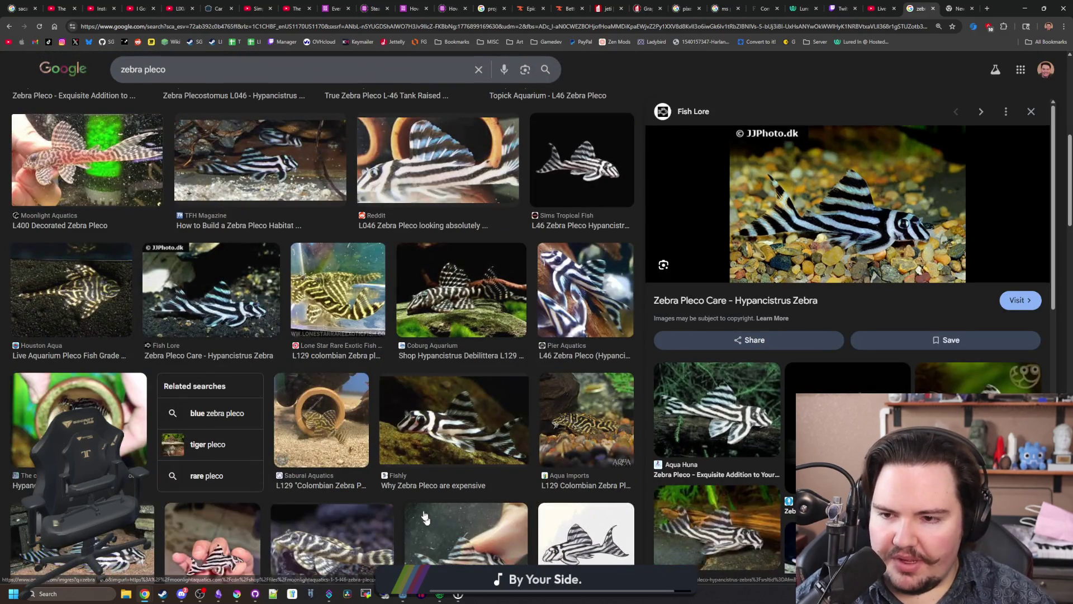
scroll(382, 369, up, 8)
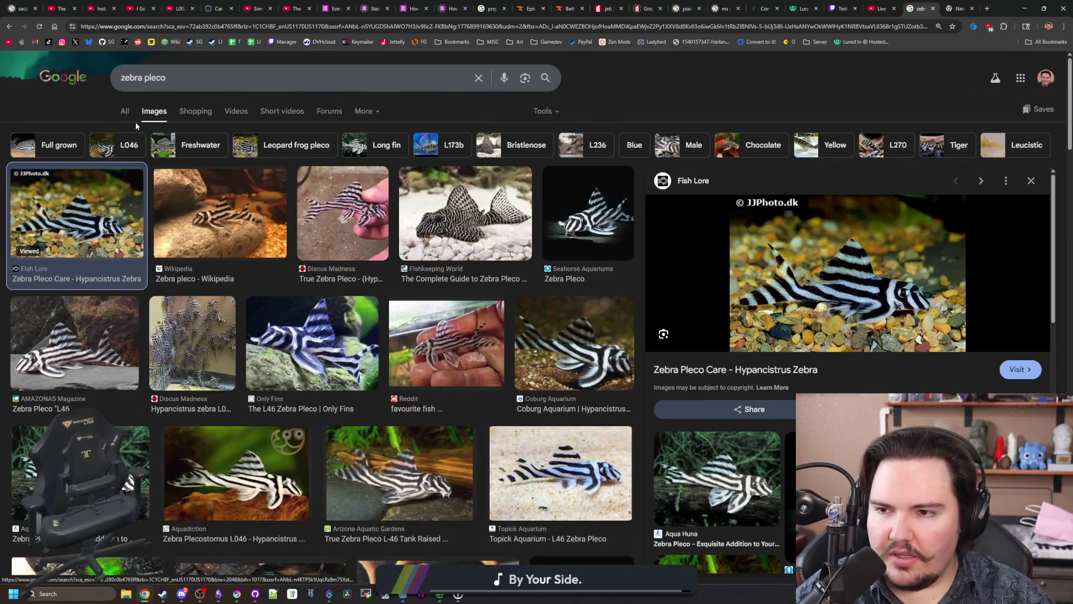
Step: Skim the zebra pleco web results, glancing at why they're expensive, then minimize Chrome
click(121, 114)
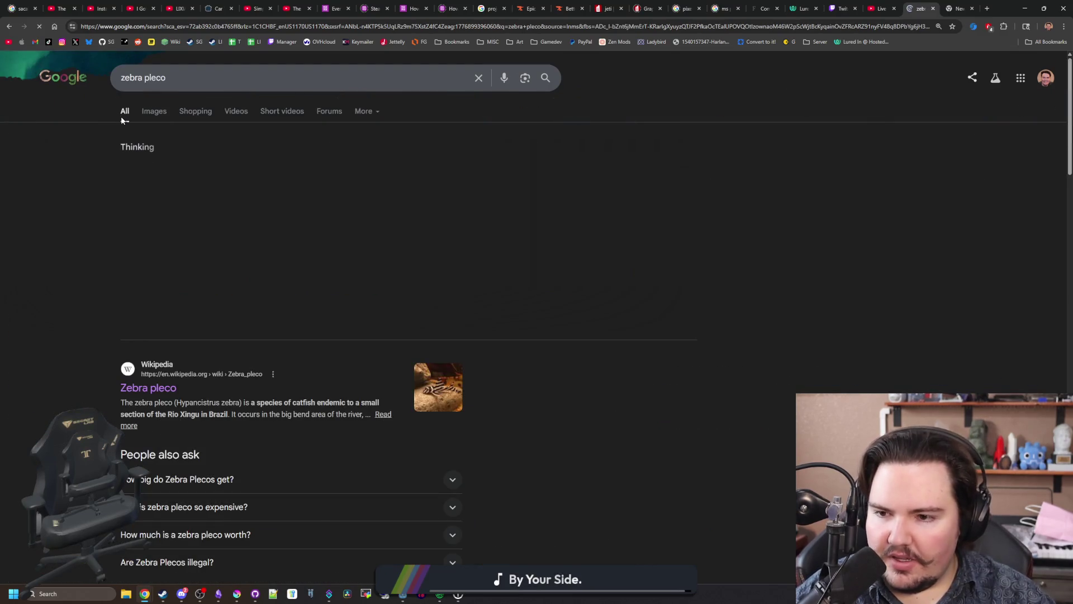
scroll(249, 266, down, 2)
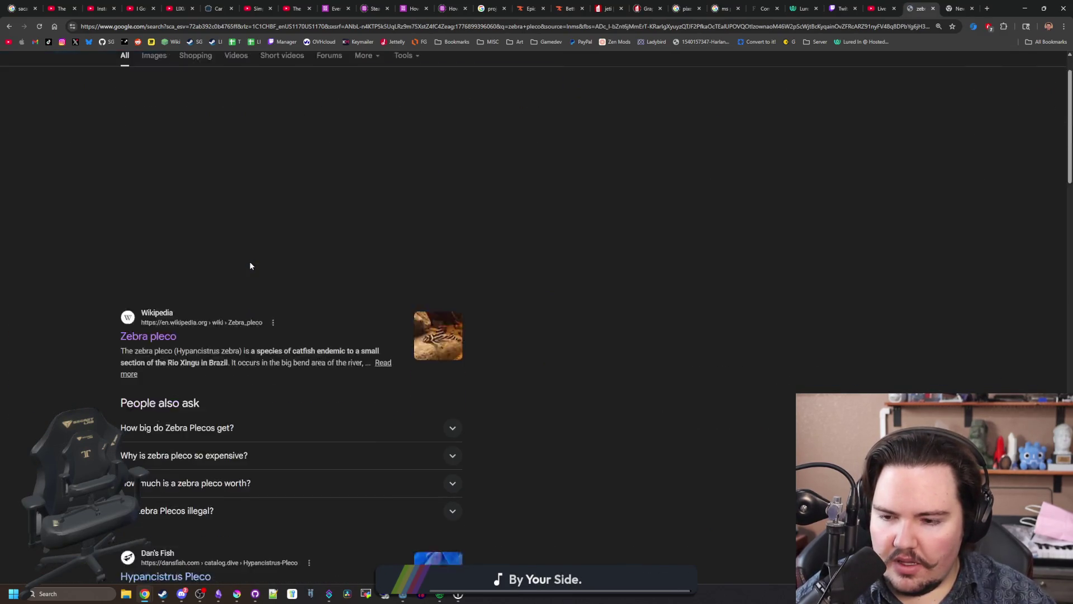
click(243, 400)
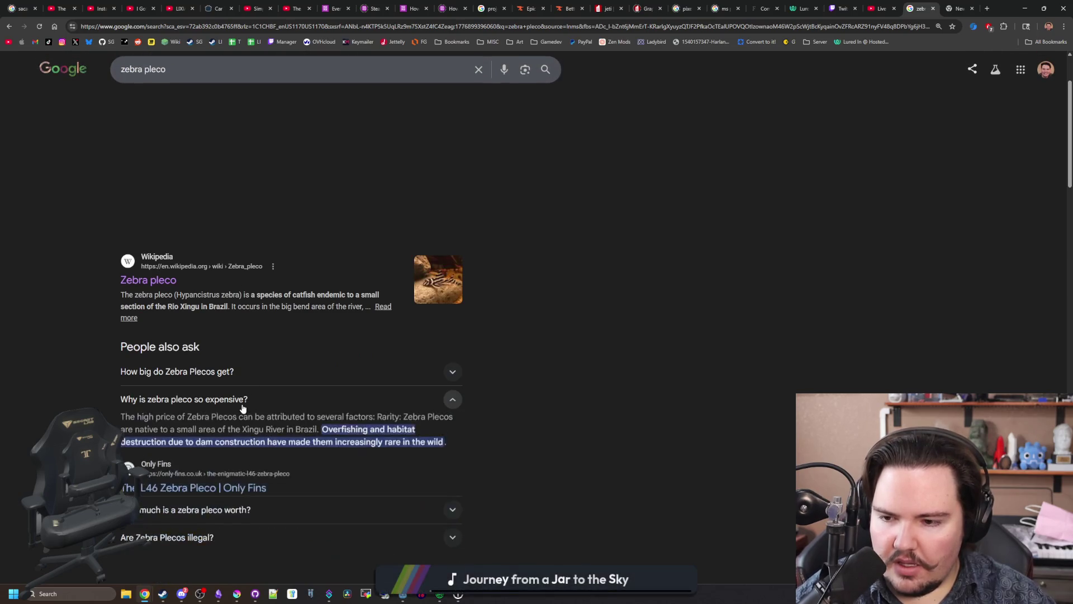
click(243, 405)
scroll(243, 409, down, 4)
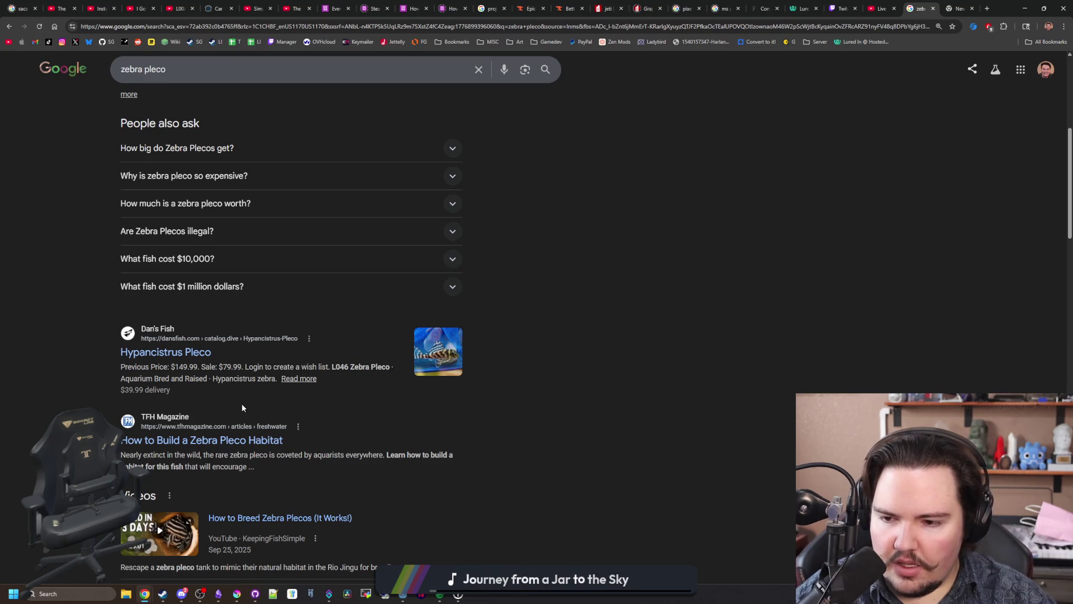
scroll(241, 404, down, 12)
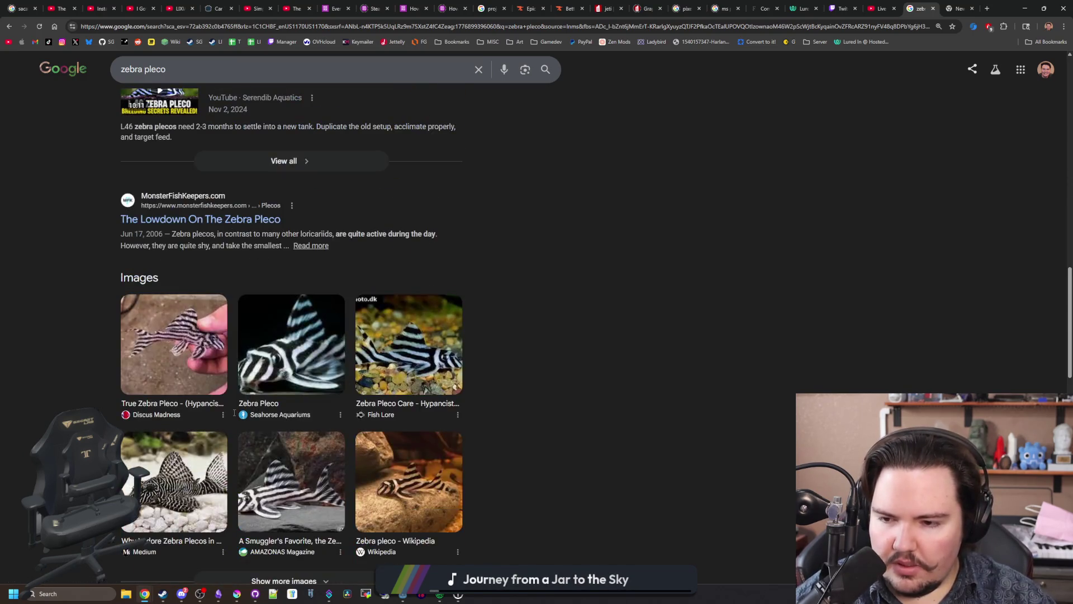
scroll(234, 412, down, 5)
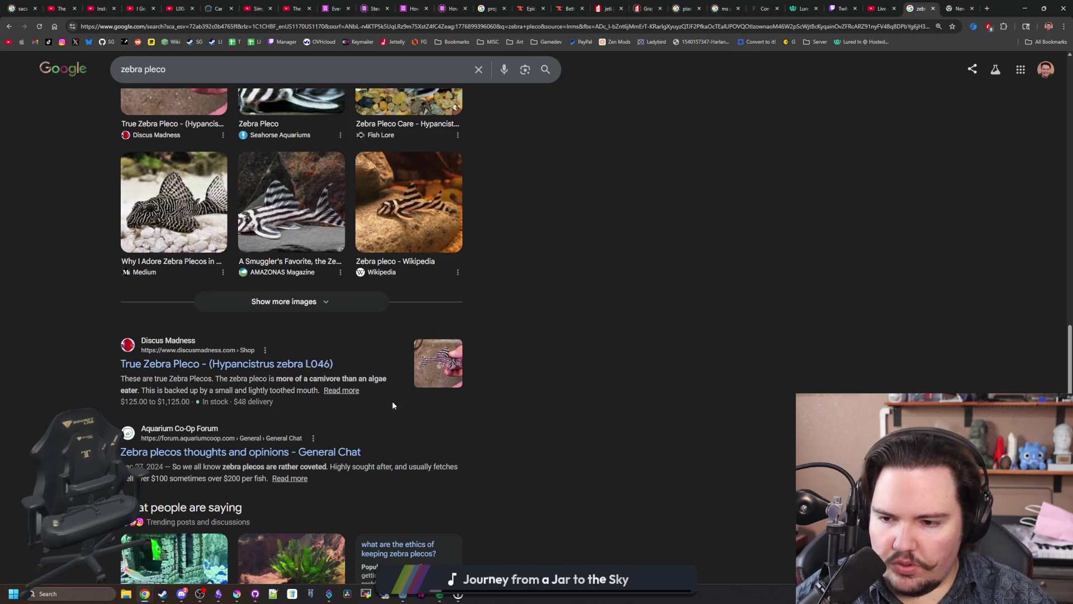
click(1025, 8)
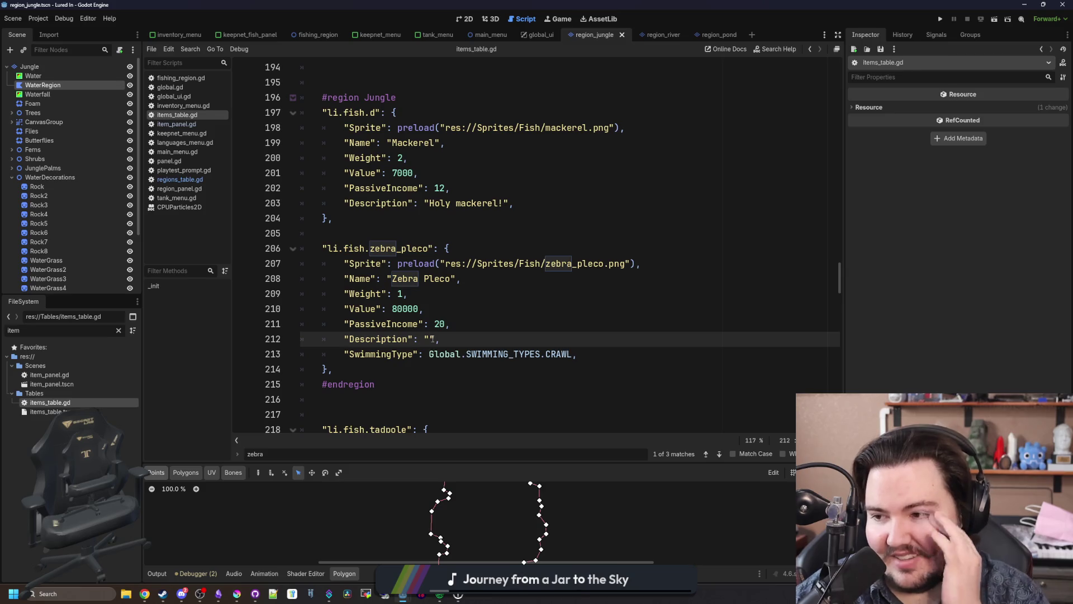
Step: Write 'Is it black on white, or white on black?' as Zebra Pleco's description, then raise Krita
text(Is )
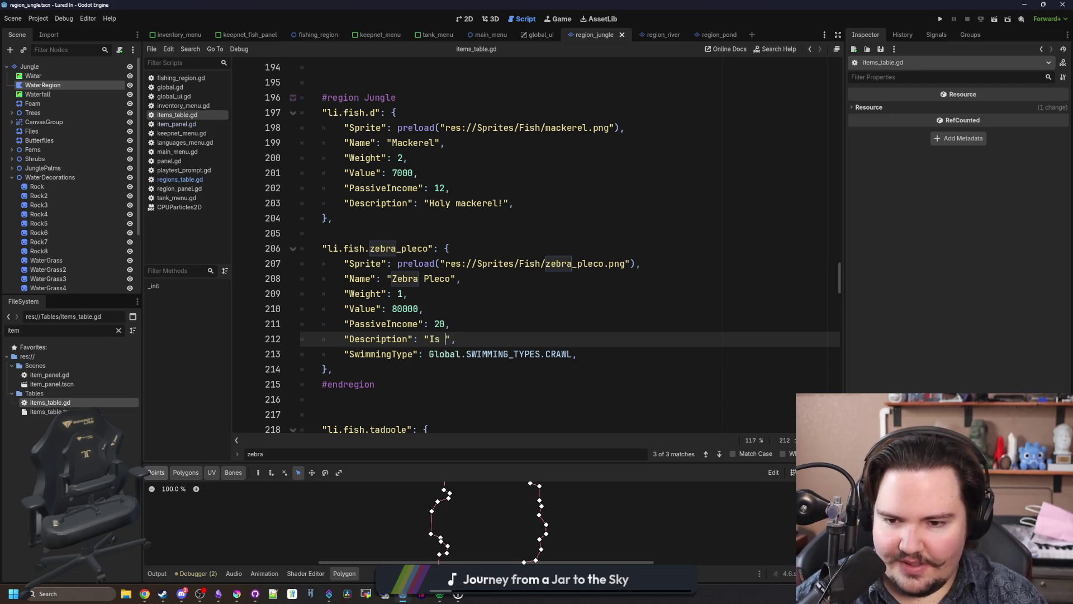
text(it black on white, o)
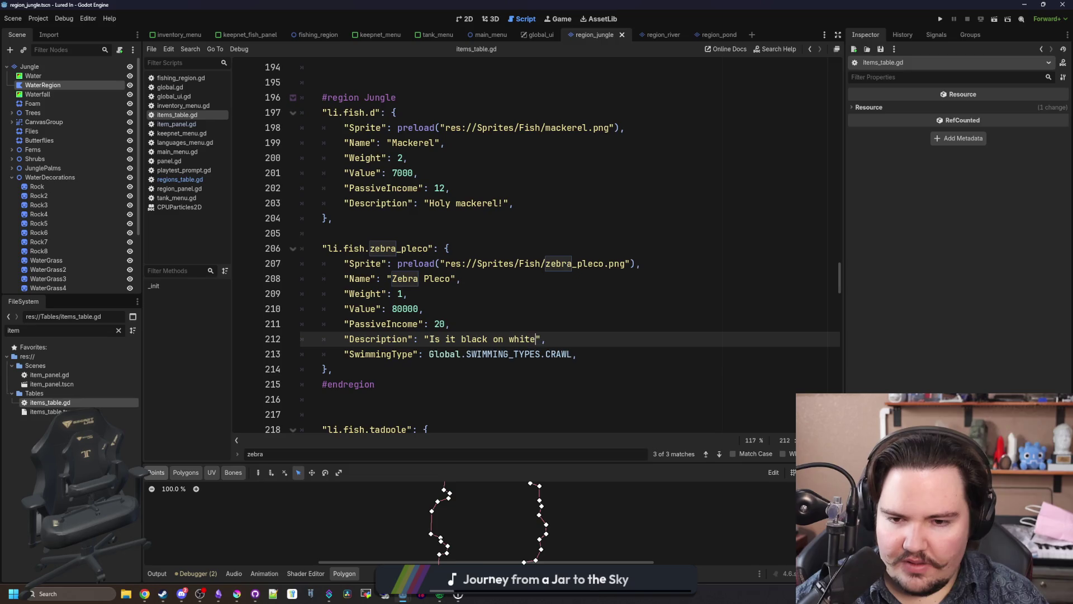
text(r white on black)
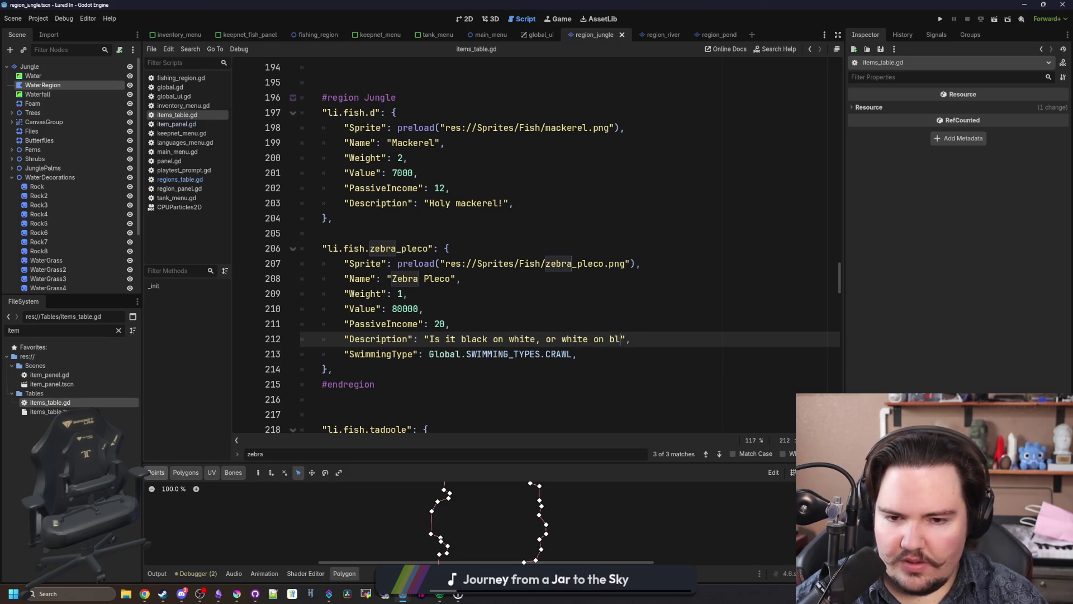
text(?)
key(Up)
key(Up)
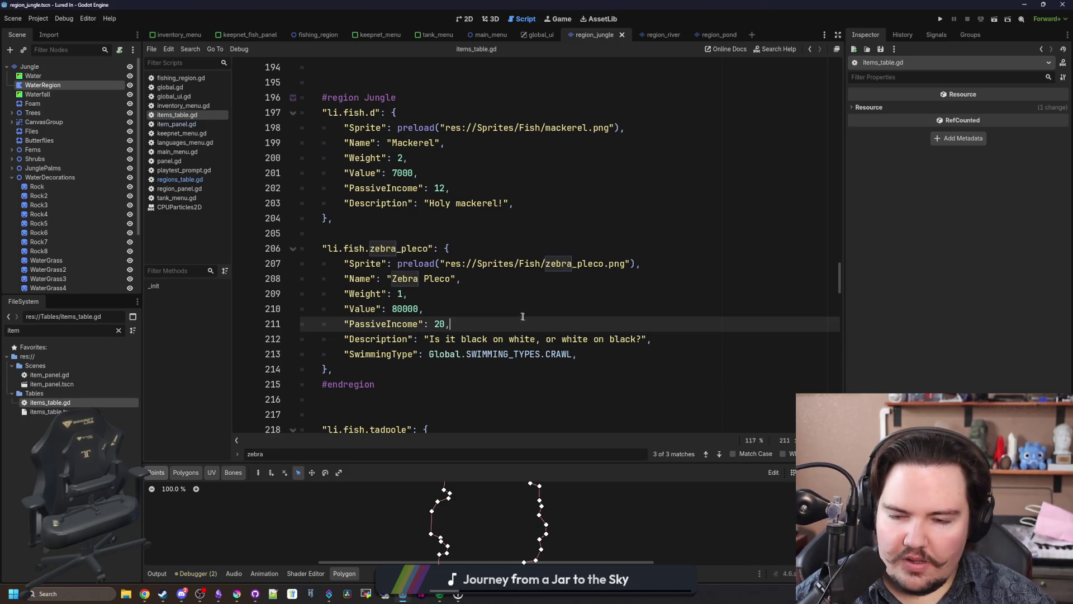
scroll(528, 296, down, 1)
click(393, 322)
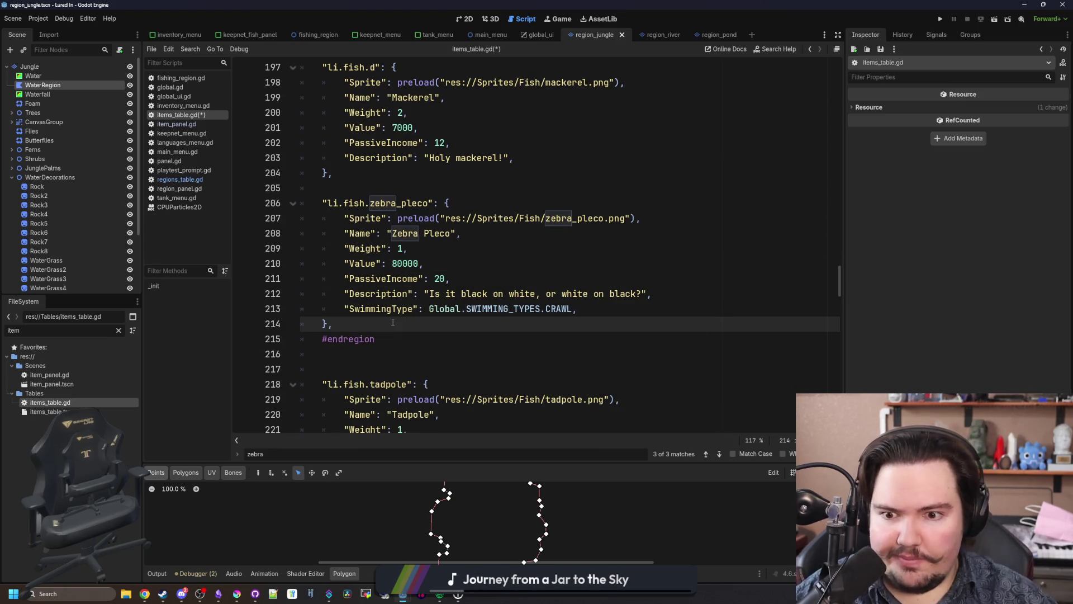
click(234, 596)
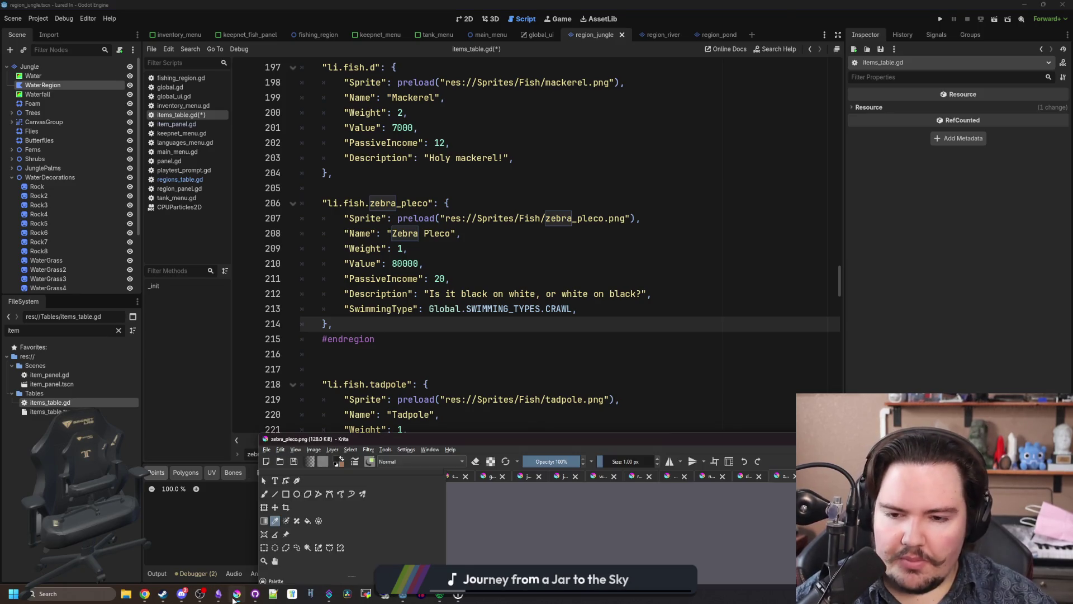
Step: Maximize Krita, go to the unsaved beetle sprite sheet and deselect, then bring up Obsidian
double_click(525, 442)
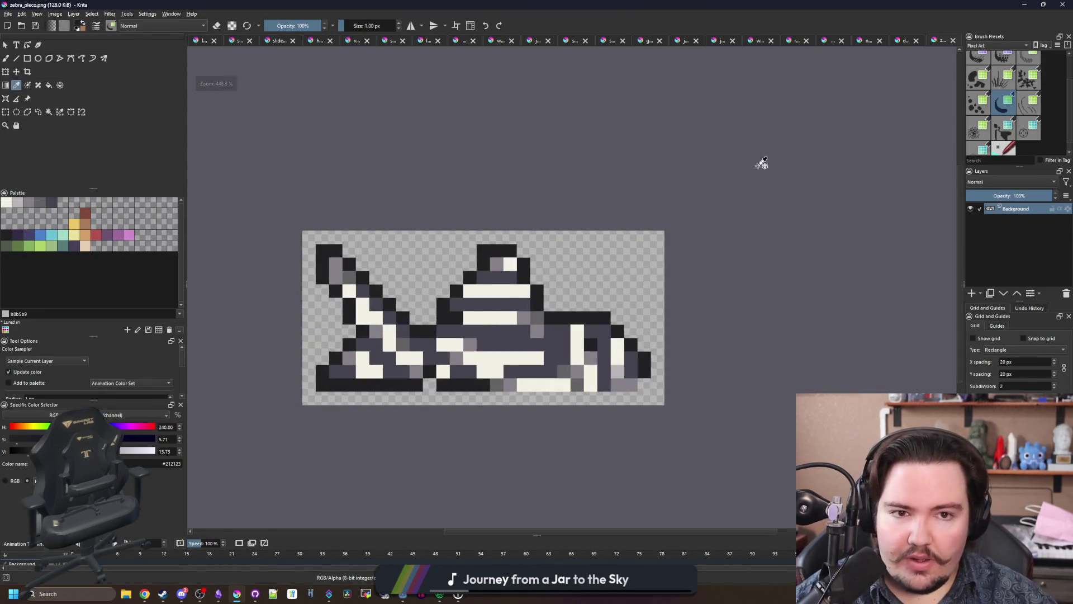
click(905, 42)
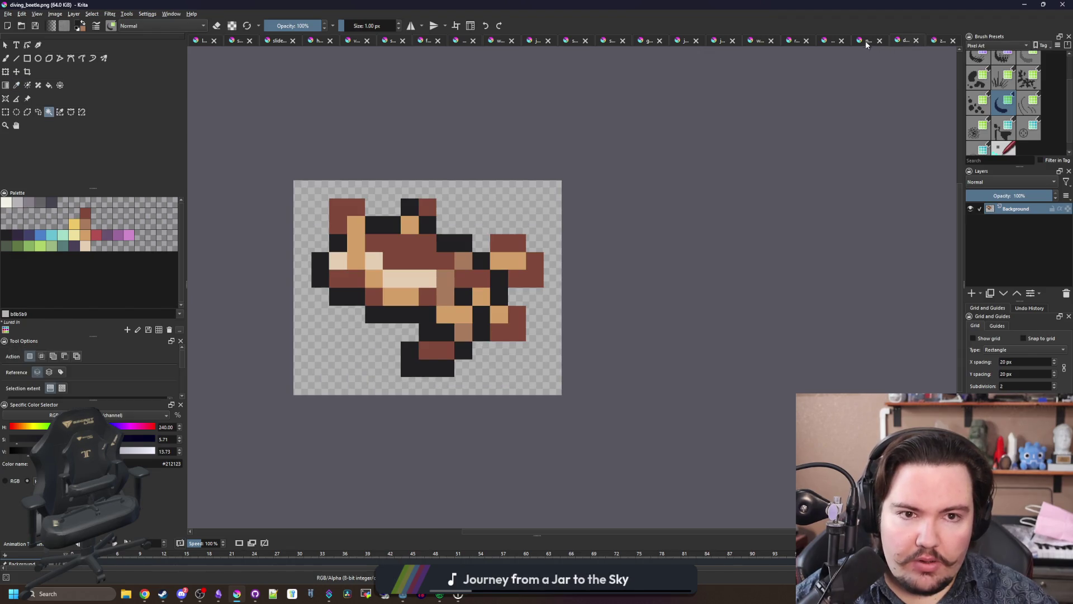
click(865, 42)
click(829, 41)
scroll(451, 244, down, 2)
scroll(451, 245, down, 4)
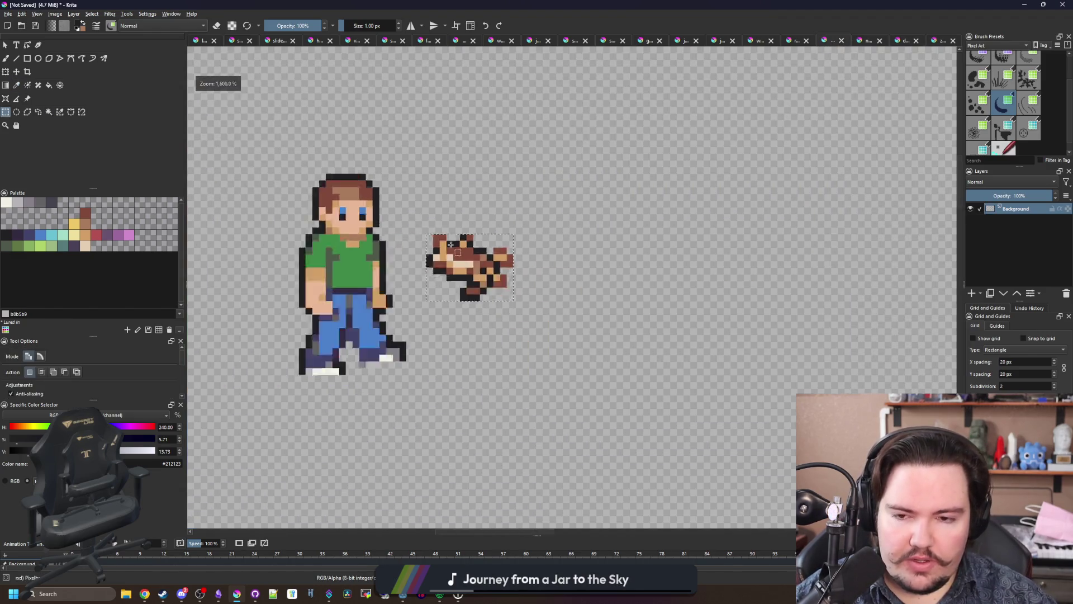
scroll(444, 251, up, 3)
key(ctrl+shift+a)
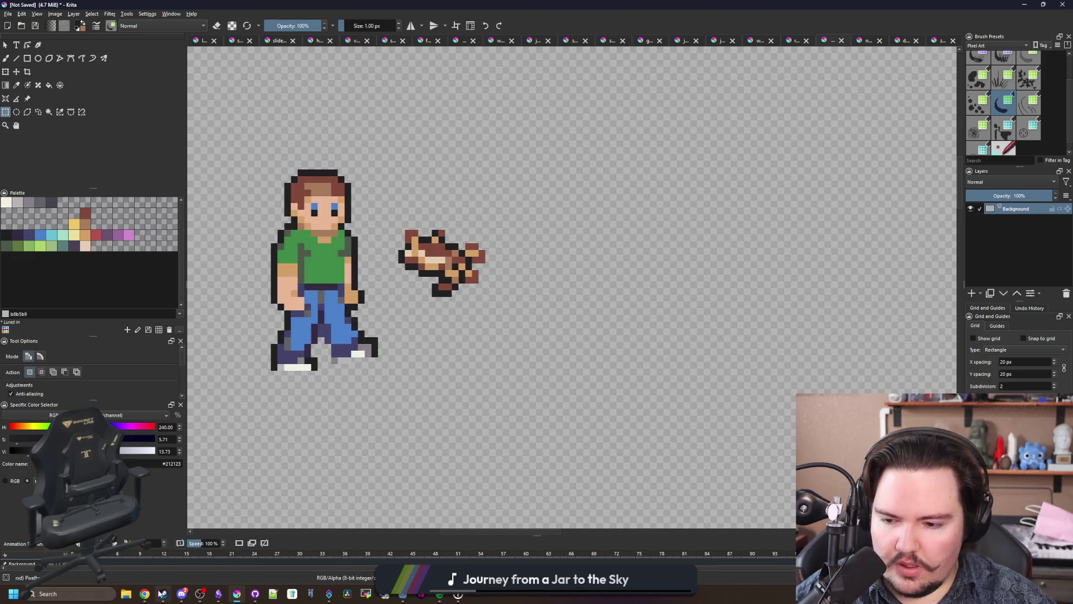
mouse_move(219, 593)
click(221, 557)
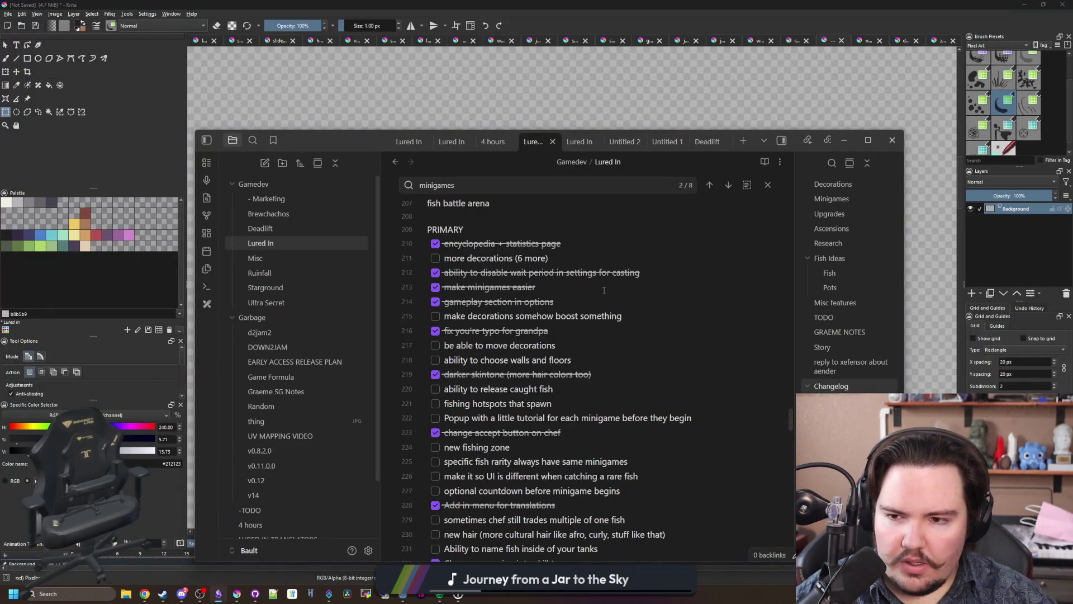
Step: Check off zebra pleco in the jungle zone list, then center Chrome's piranha image results
scroll(603, 290, down, 9)
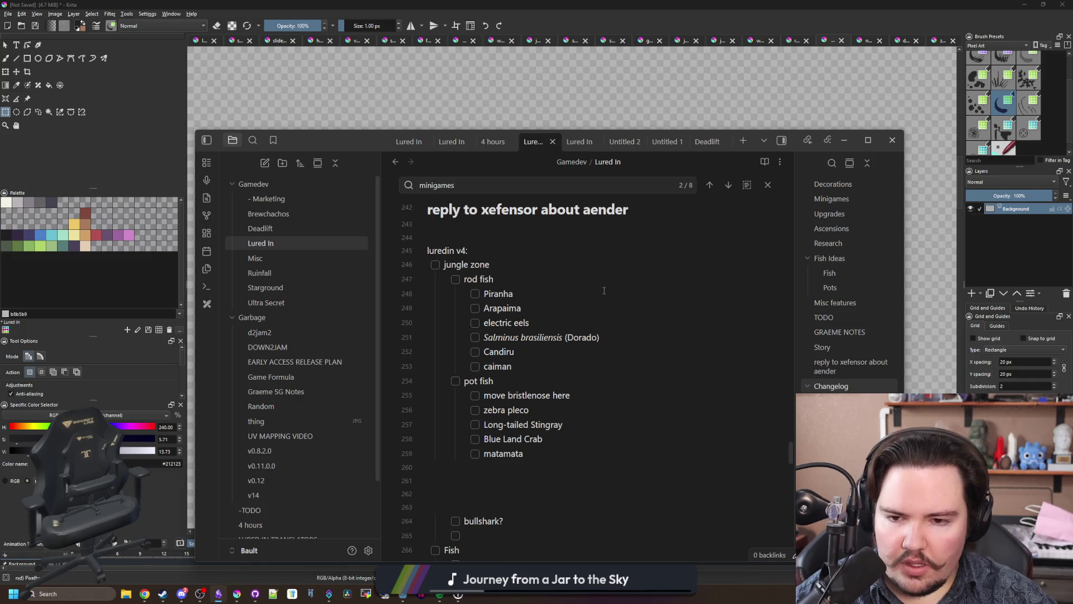
click(475, 409)
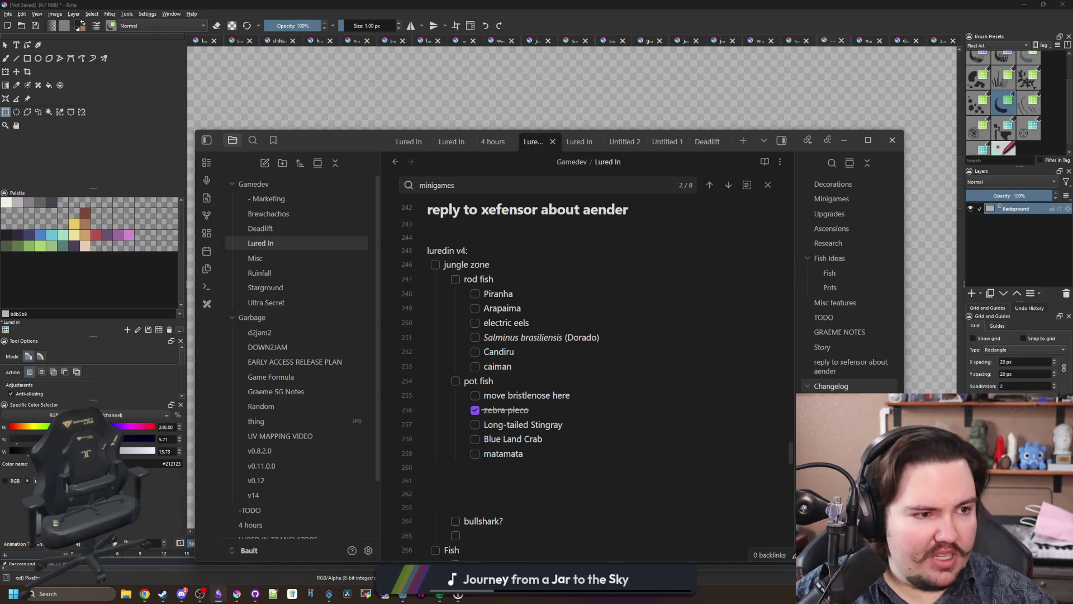
click(1068, 168)
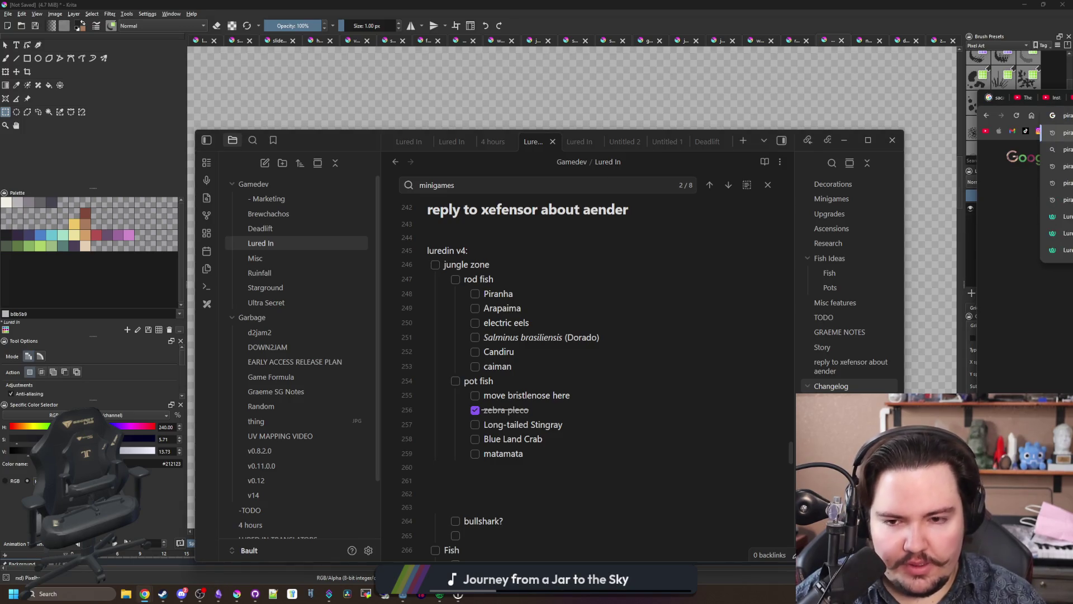
key(Return)
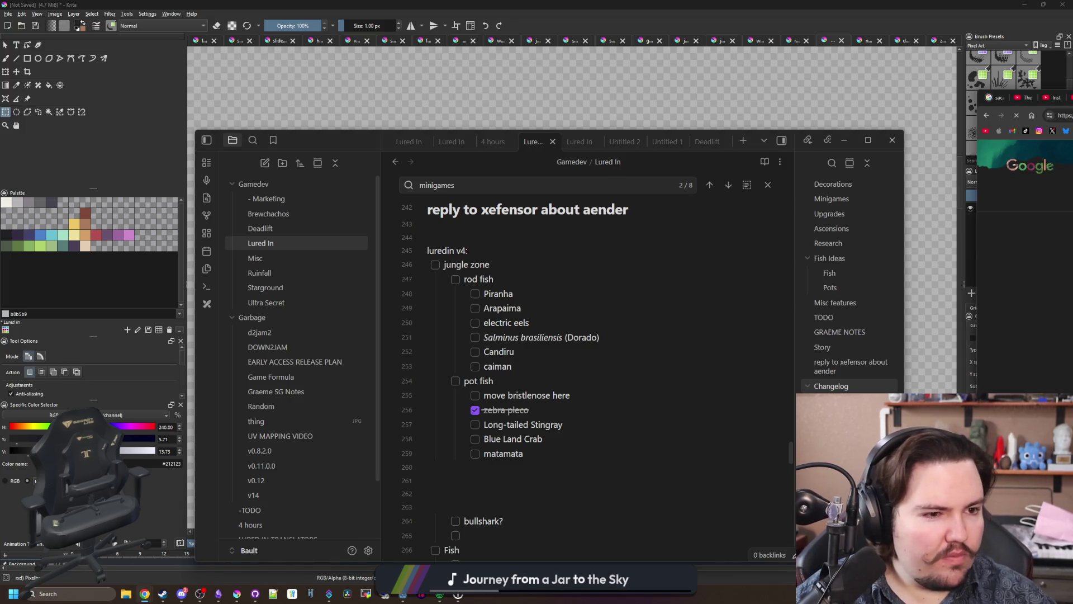
mouse_move(1072, 90)
mouse_down()
mouse_move(821, 130)
mouse_move(889, 1)
mouse_up()
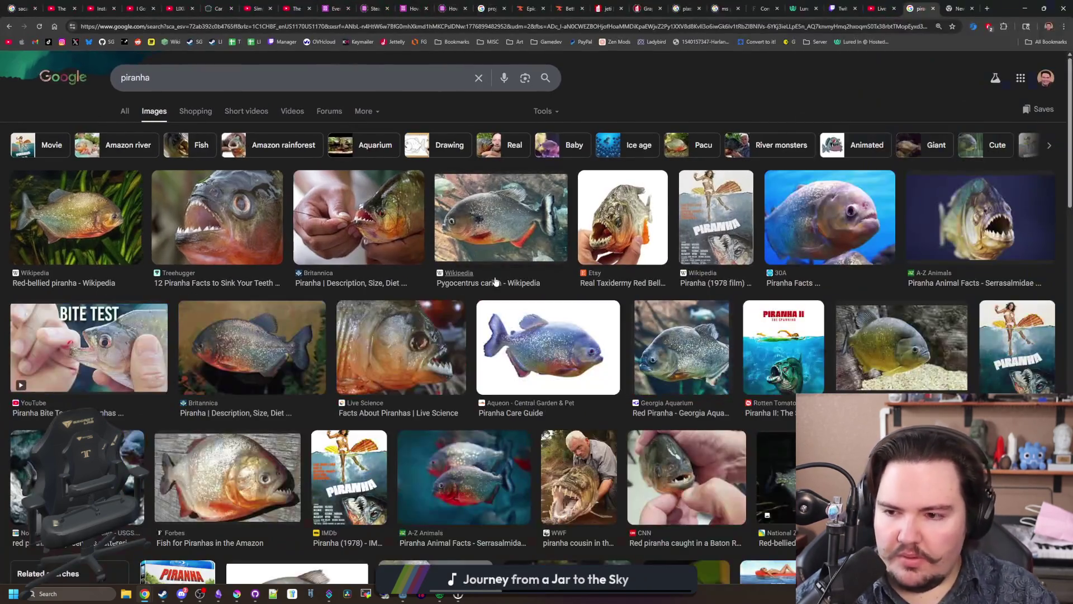
Step: Preview the Forbes, National Geographic Kids and Adobe Stock piranha photos
click(235, 461)
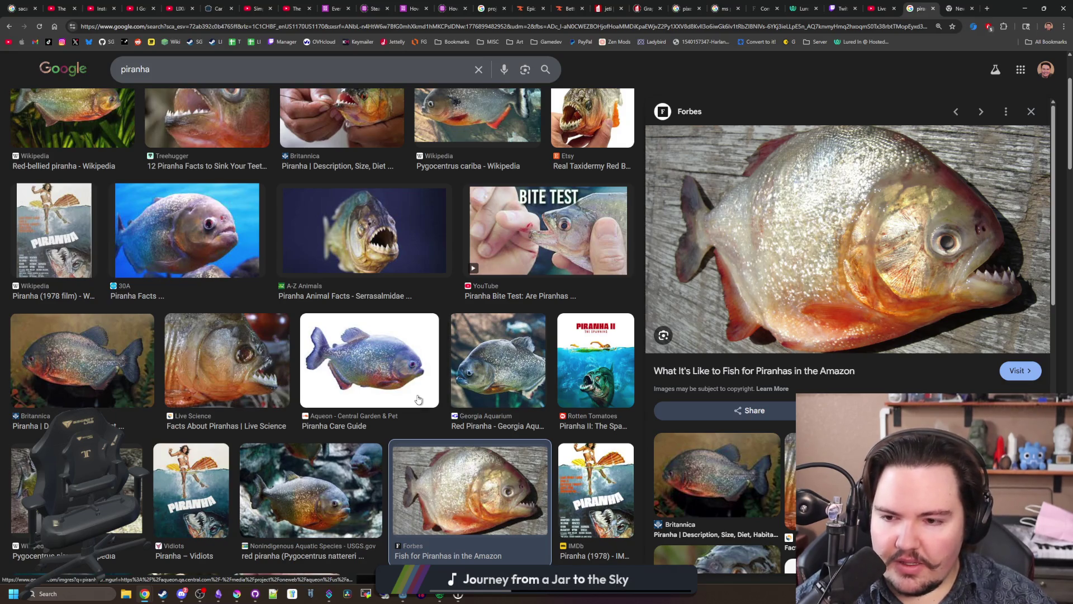
scroll(418, 399, down, 3)
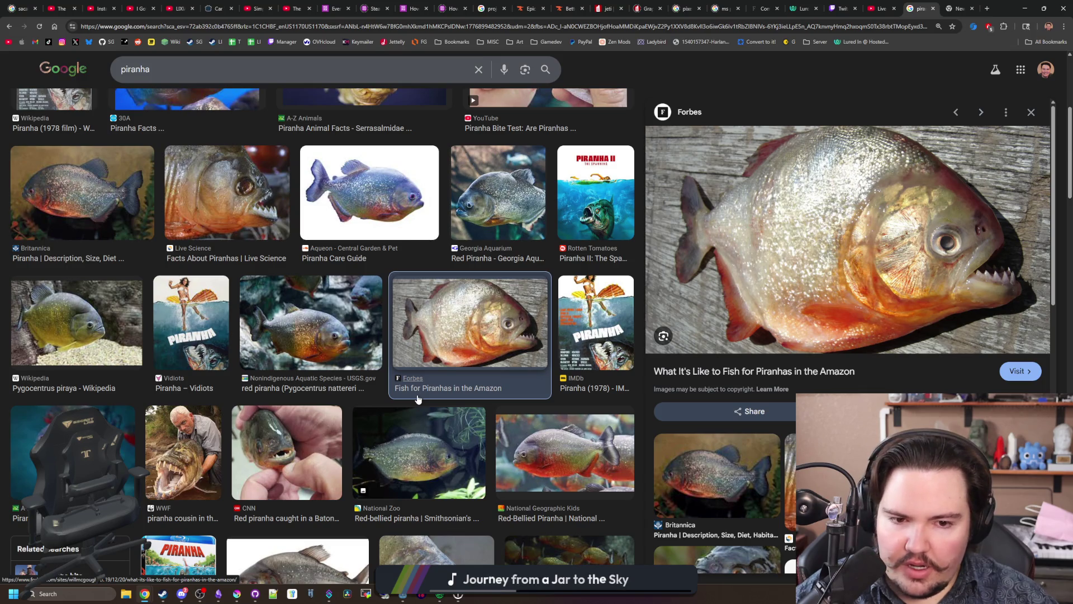
click(570, 463)
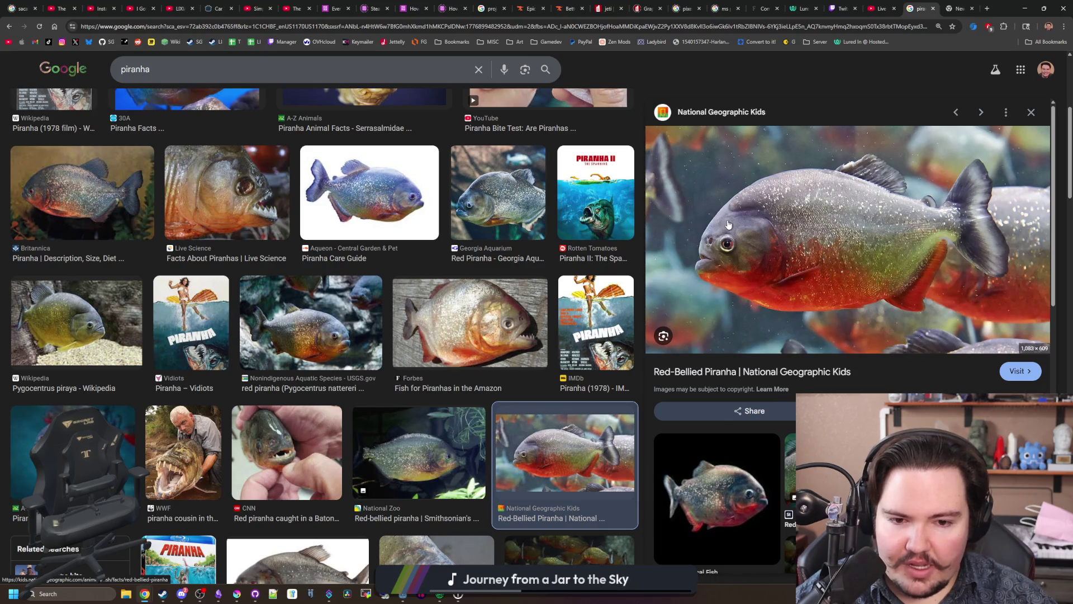
scroll(600, 263, down, 5)
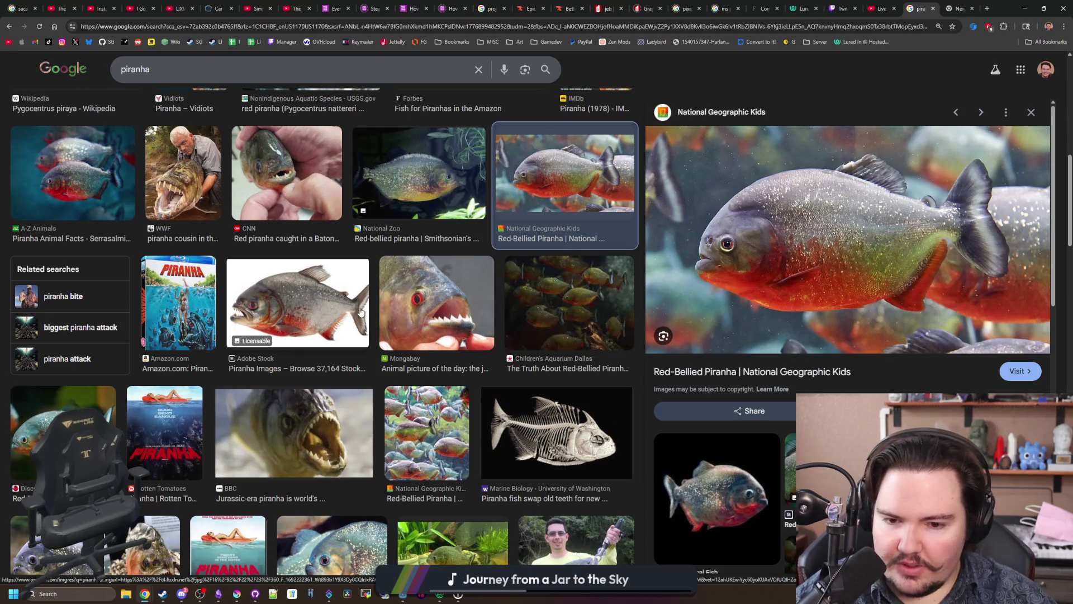
click(335, 280)
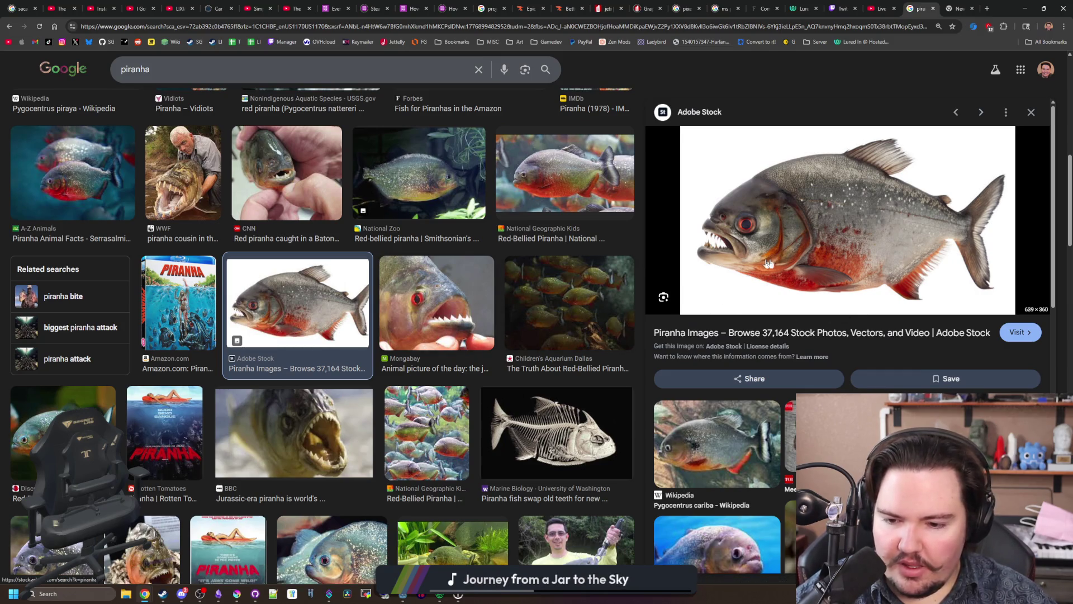
Step: In a new tab, search images for 'insaniquarium piranha' and preview the Carnivore fish
click(988, 7)
text(insaniquarium pirah)
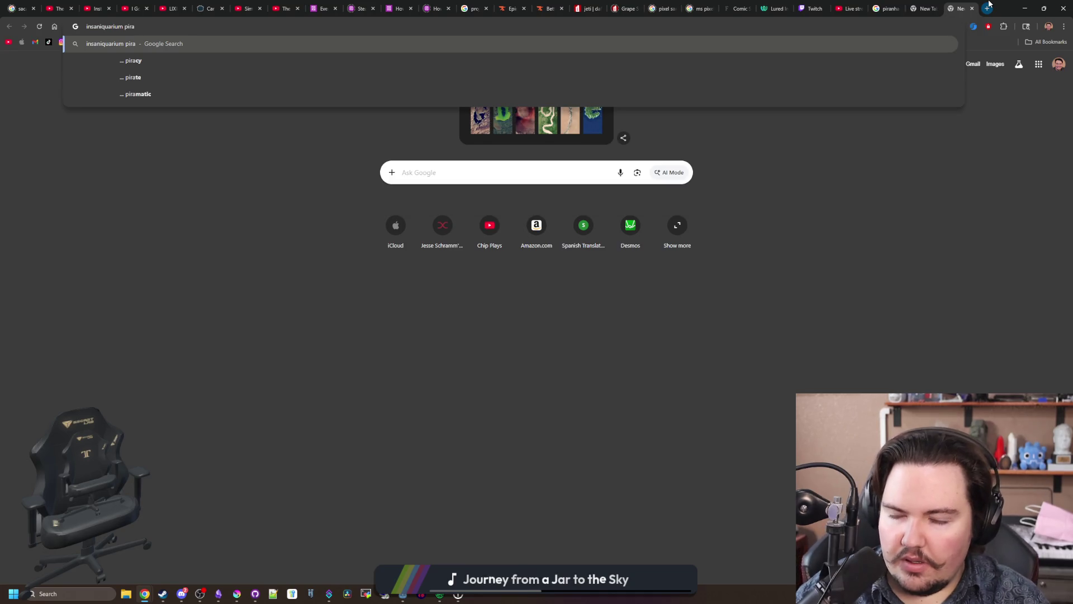
text(na)
key(Return)
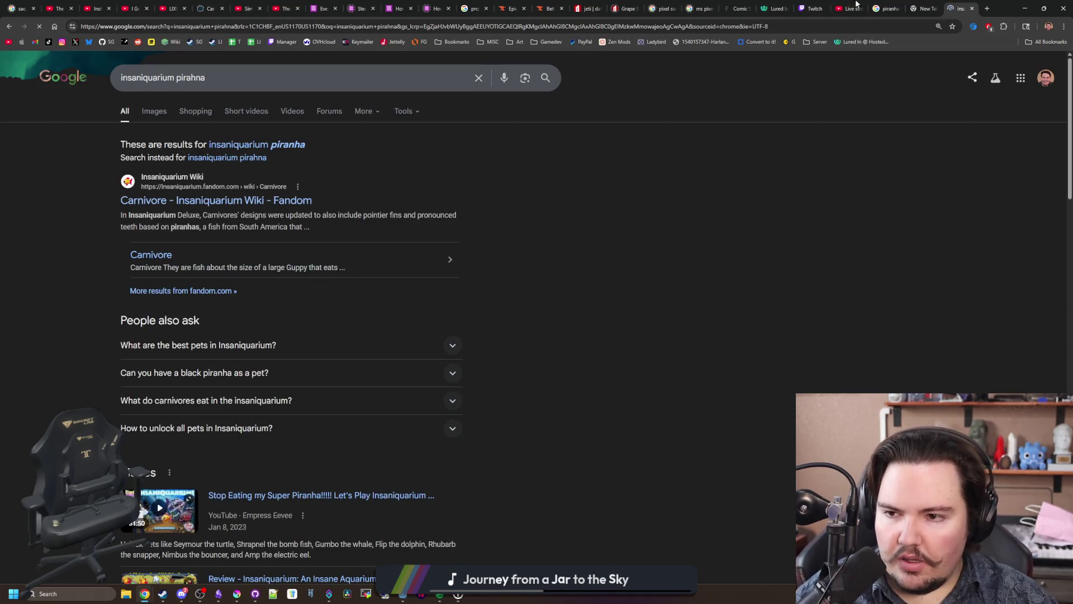
click(269, 146)
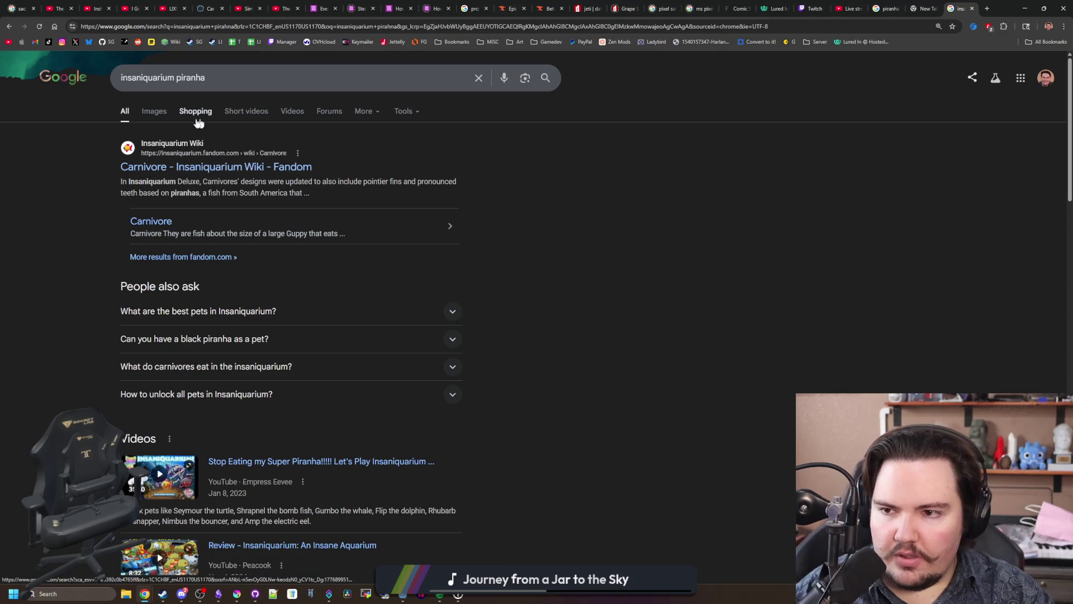
click(142, 111)
click(161, 234)
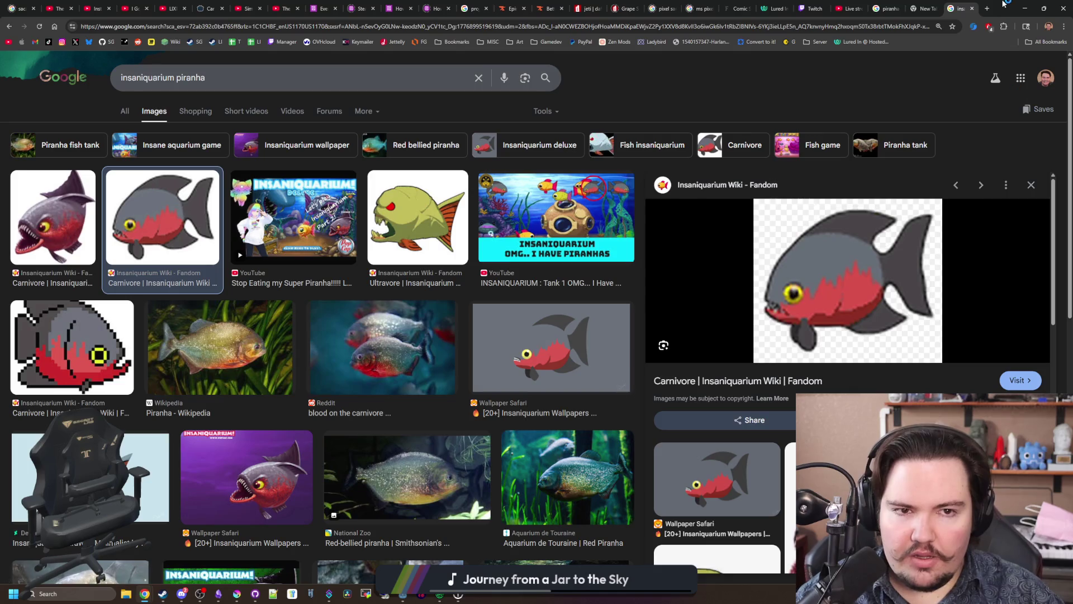
Step: Reorder the piranha tab past the Insaniquarium tab and glance at Krita before restoring Chrome
click(899, 3)
drag(908, 4, 933, 4)
click(955, 4)
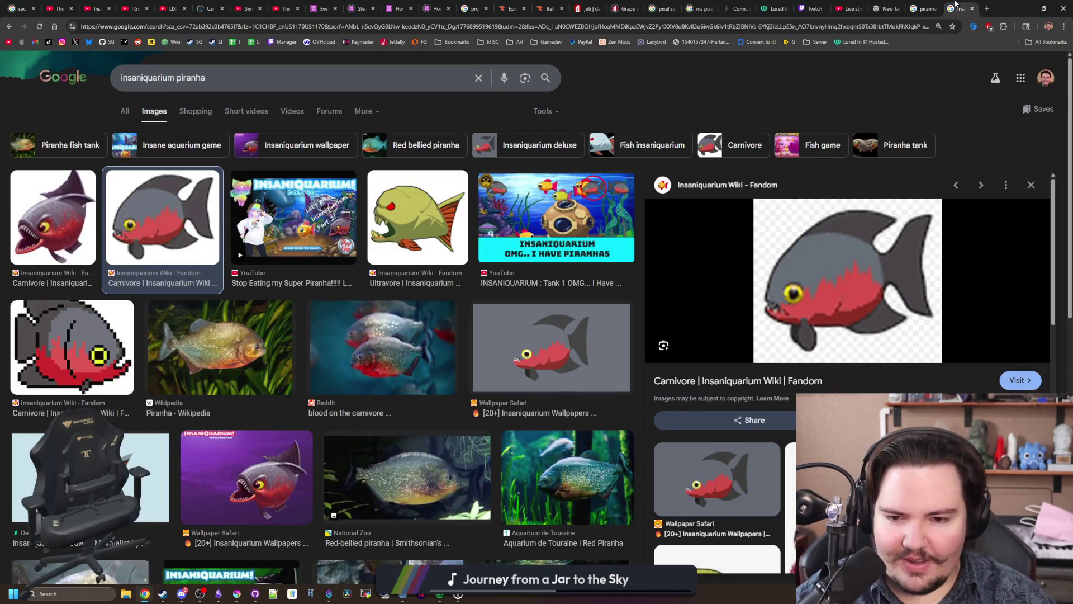
click(933, 4)
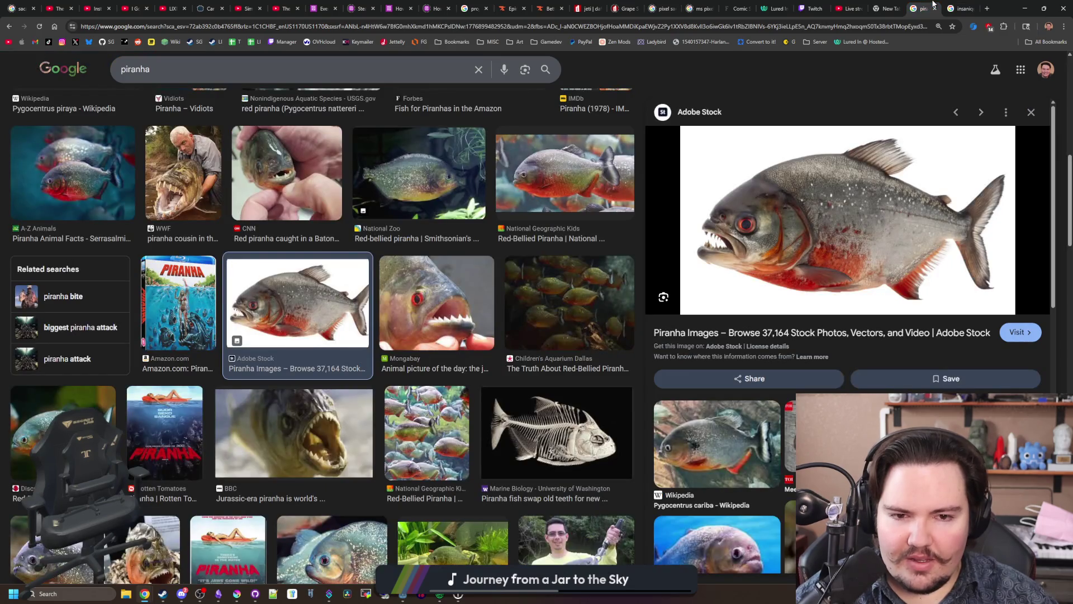
click(1025, 9)
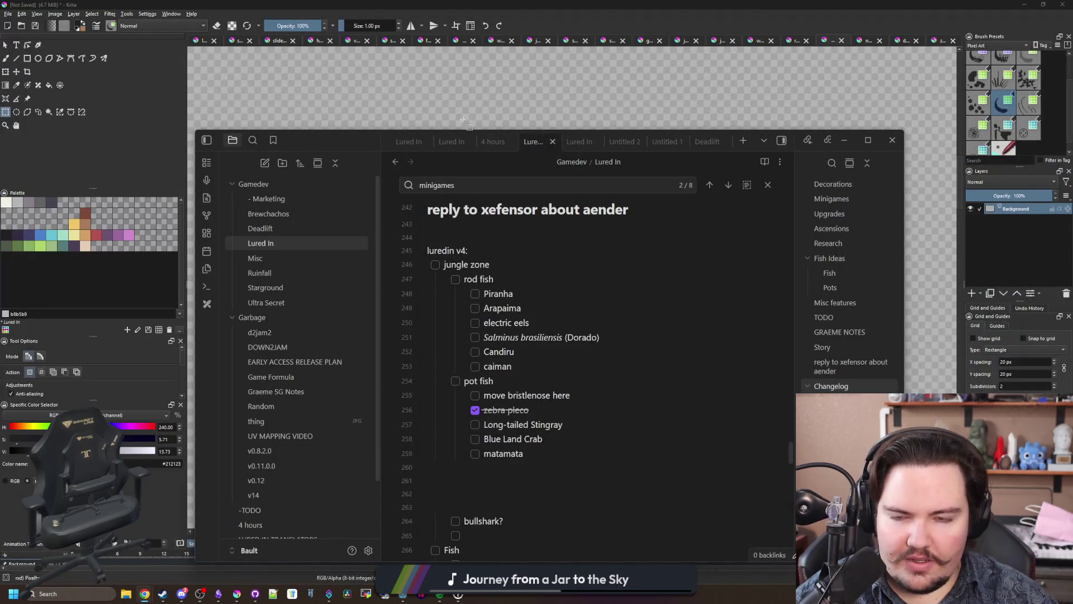
click(463, 120)
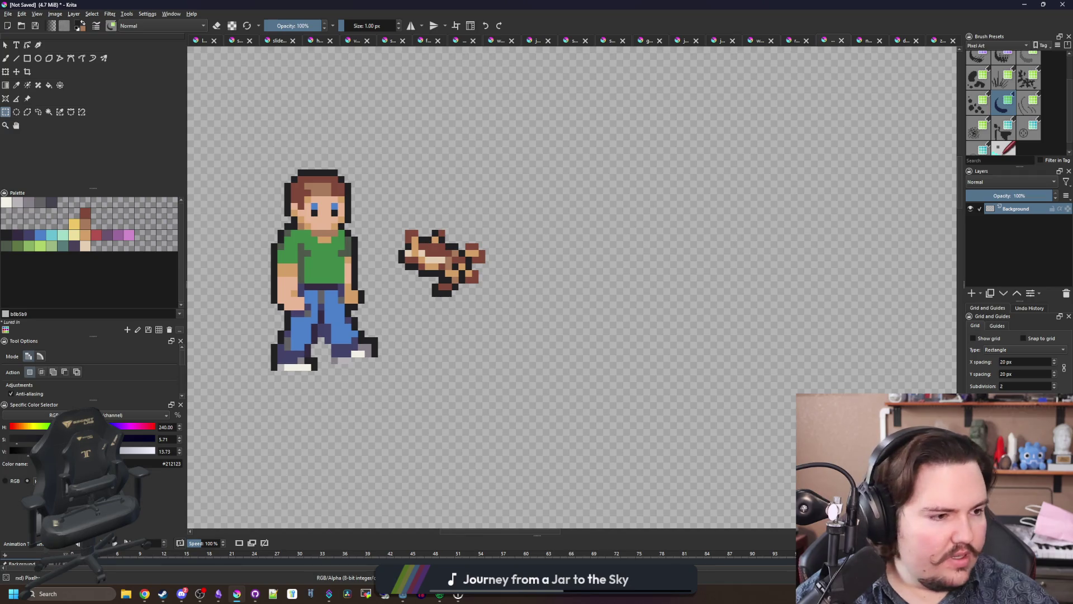
click(145, 593)
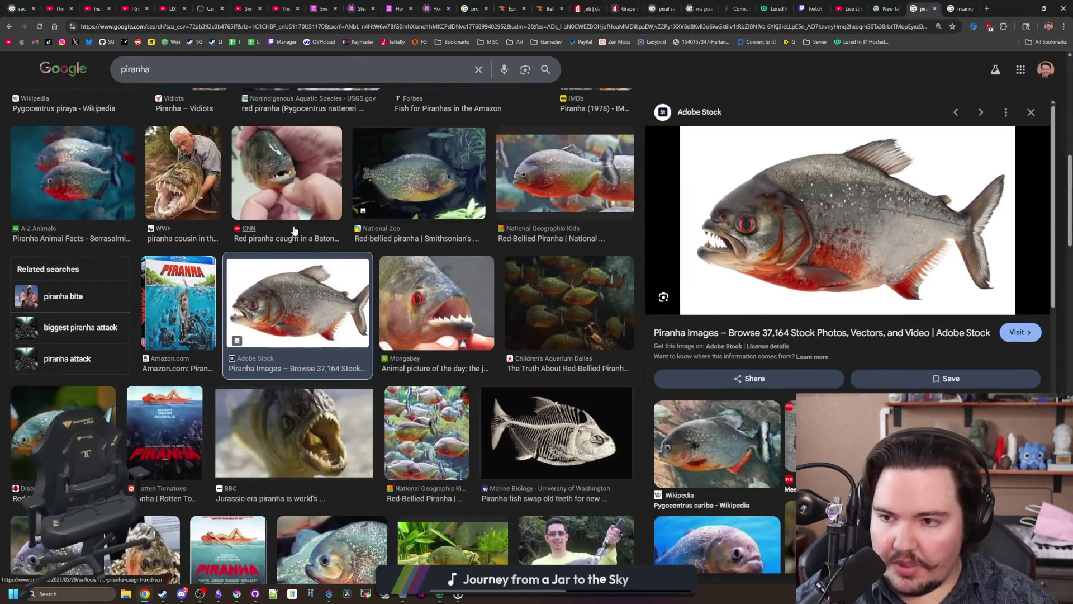
Step: Preview the CNN piranha photo and a man holding a piranha, then switch to Krita
click(302, 196)
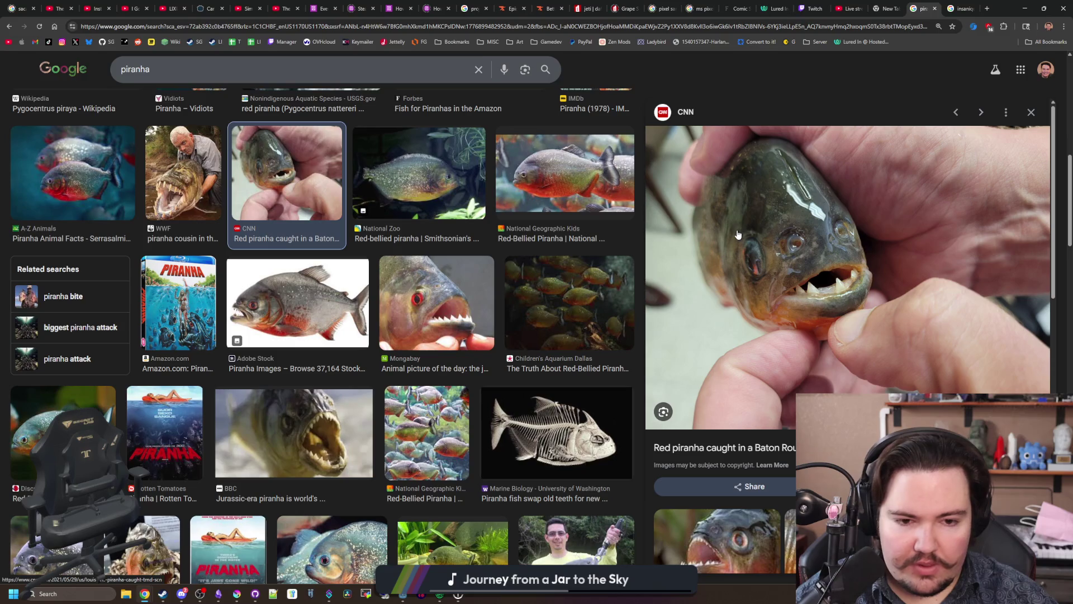
scroll(401, 232, down, 2)
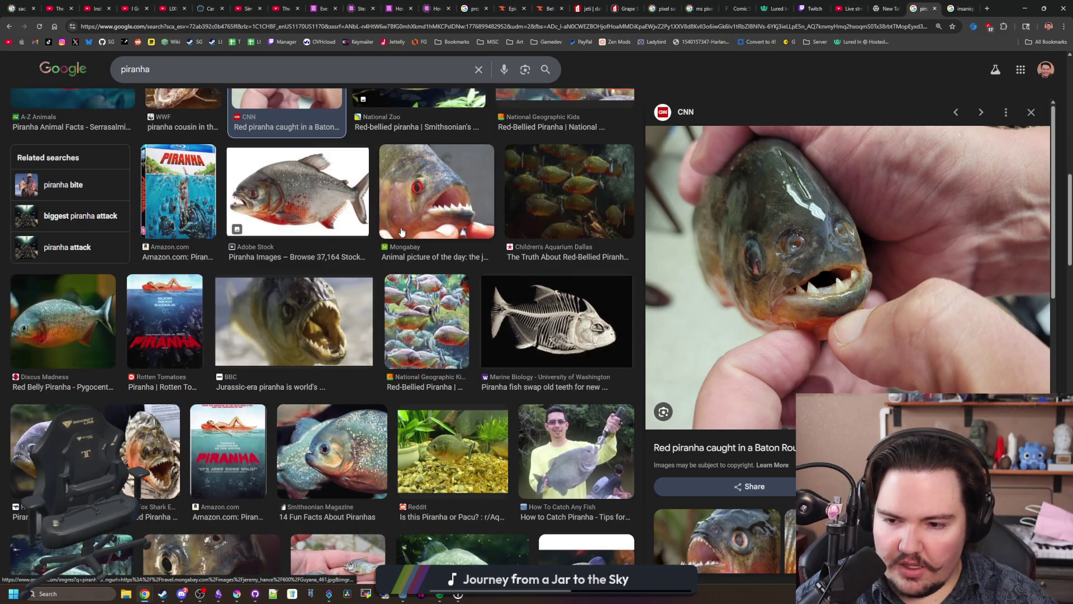
click(585, 455)
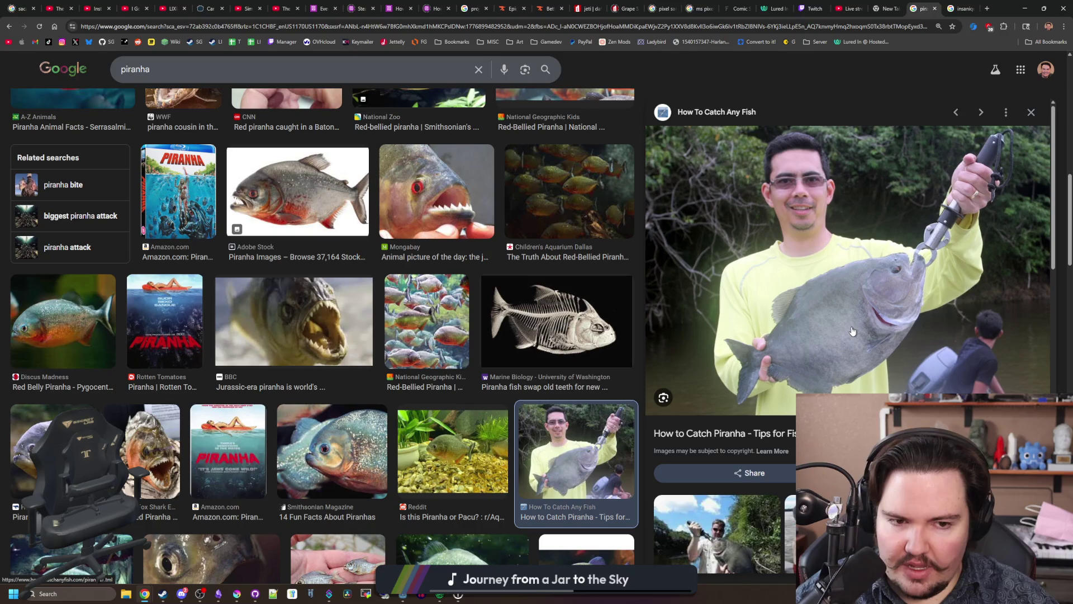
scroll(357, 318, down, 4)
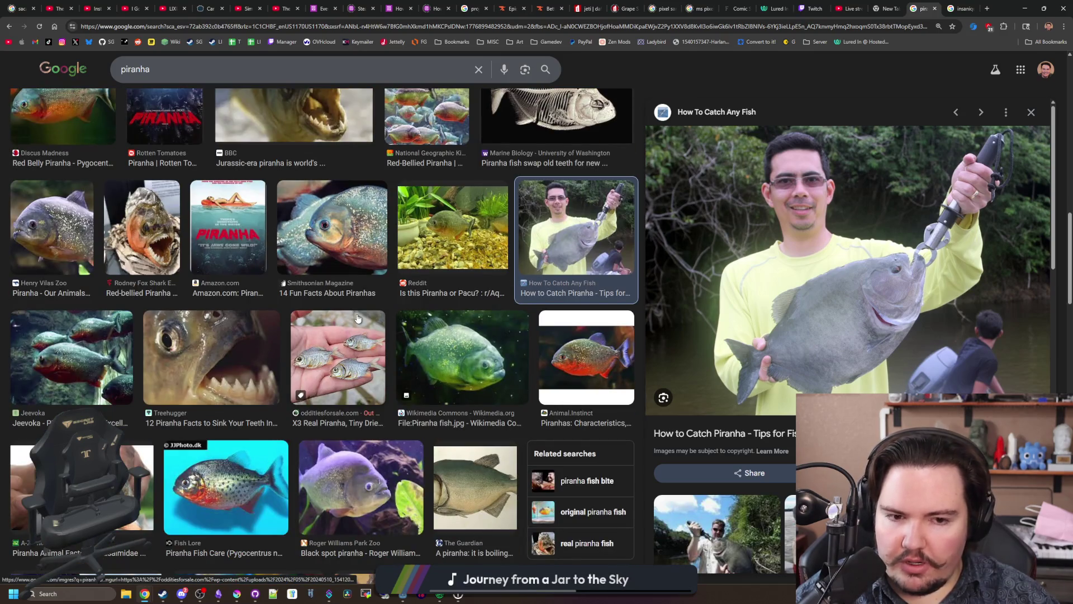
scroll(357, 318, down, 4)
key(alt+Left)
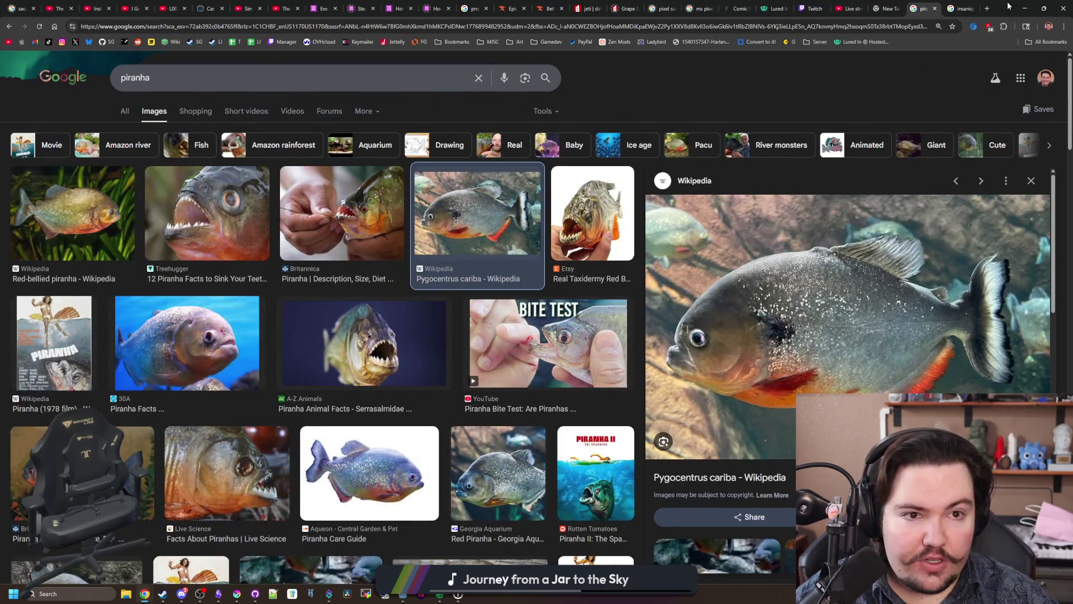
key(alt+Tab)
click(8, 14)
Step: Open koi.png from the fish sprites folder and select the whole koi sprite
click(12, 32)
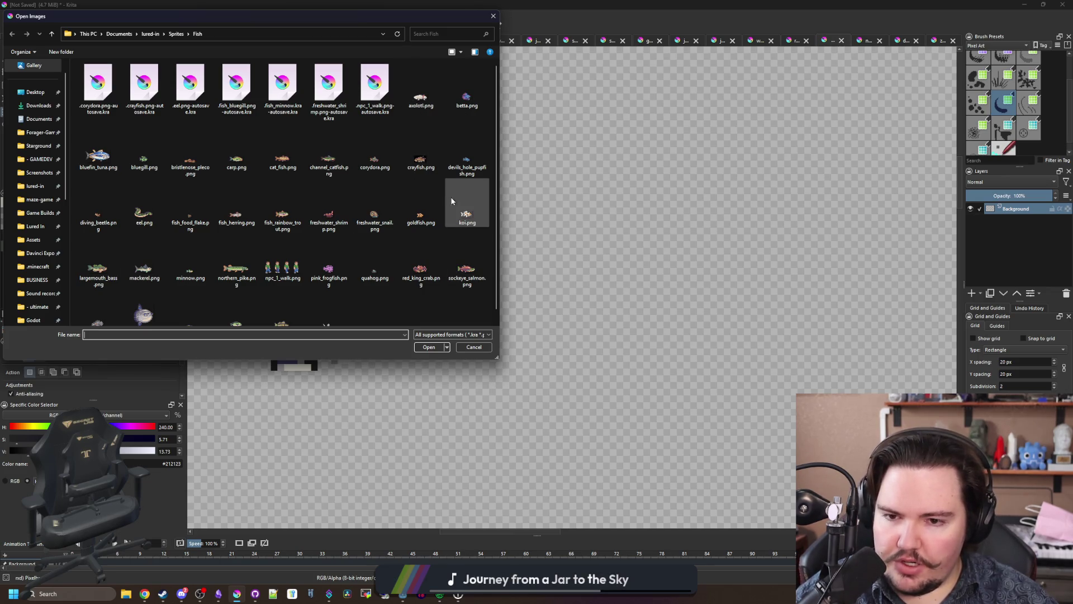
double_click(459, 209)
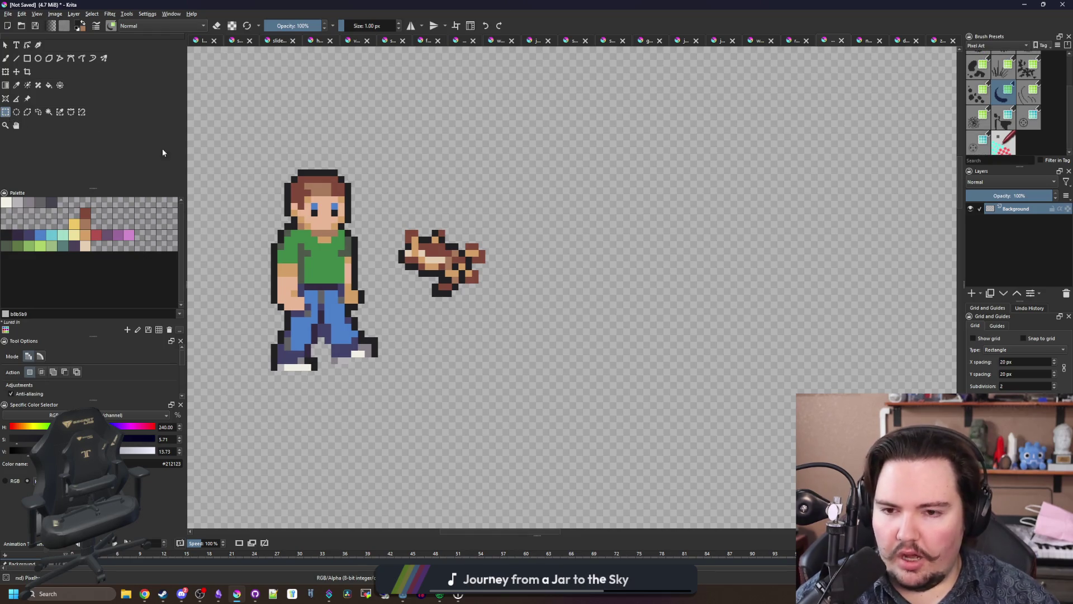
scroll(726, 380, down, 5)
scroll(727, 392, up, 5)
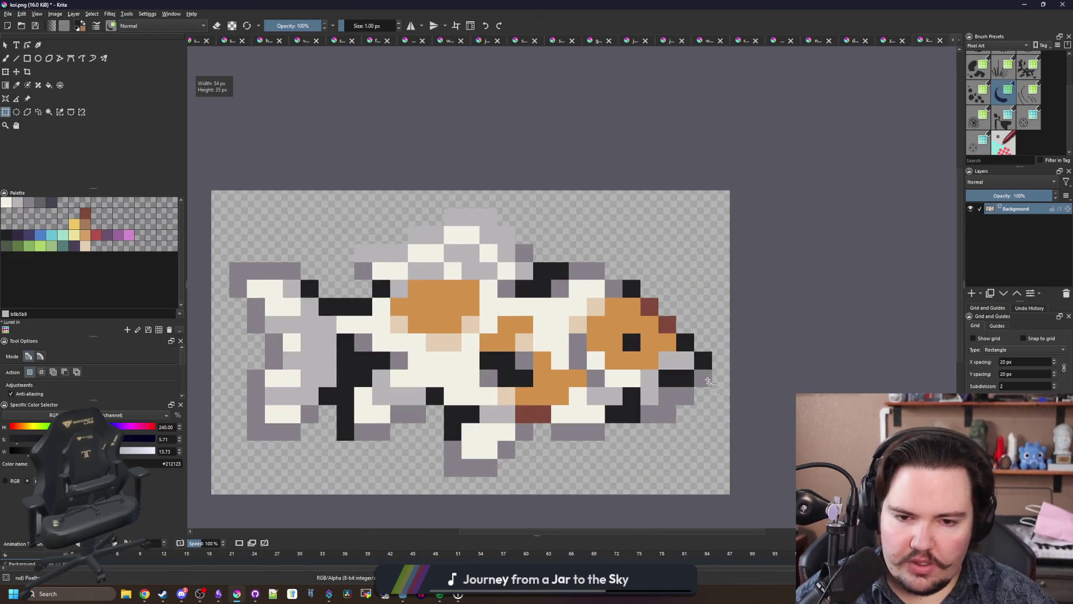
scroll(732, 442, down, 2)
mouse_move(729, 482)
mouse_down()
mouse_move(408, 279)
mouse_move(341, 252)
mouse_up()
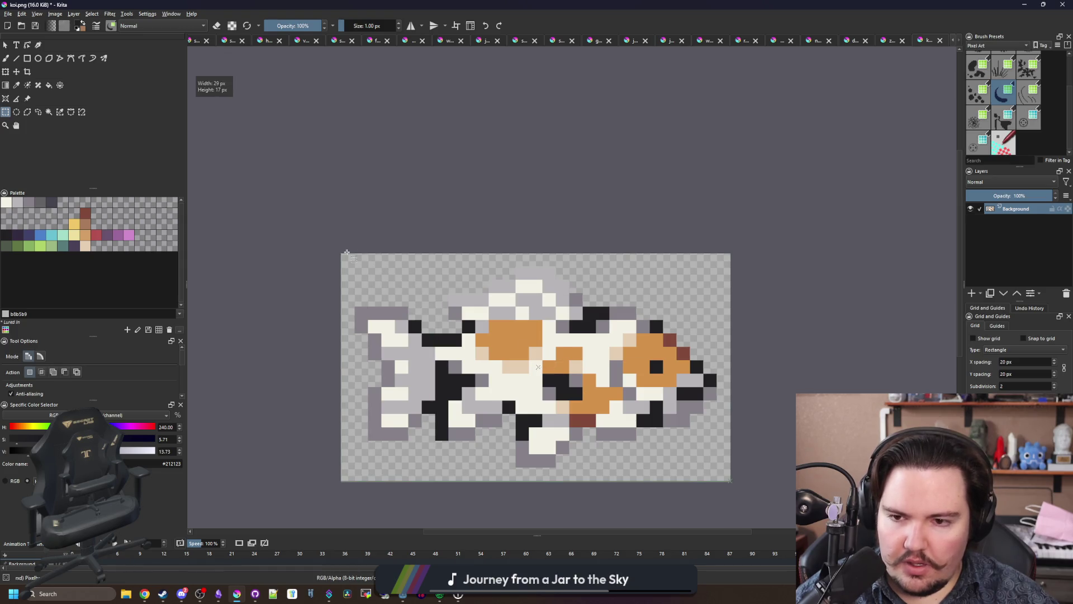
scroll(892, 41, up, 3)
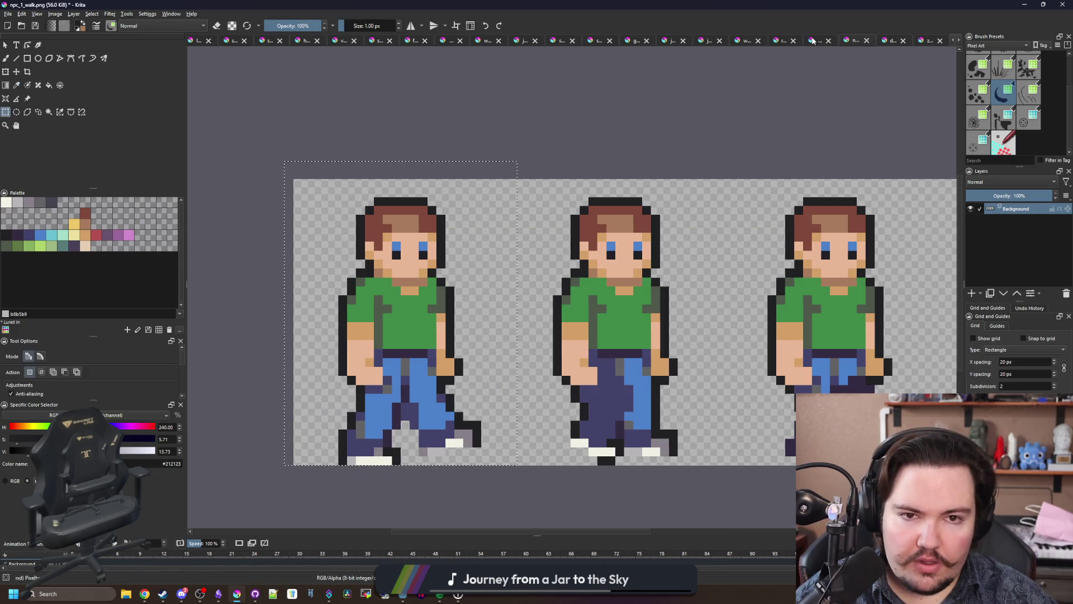
Step: Paste the koi into the sprite sheet and move it beside the character
key(ctrl+v)
key(ctrl+t)
scroll(441, 235, down, 5)
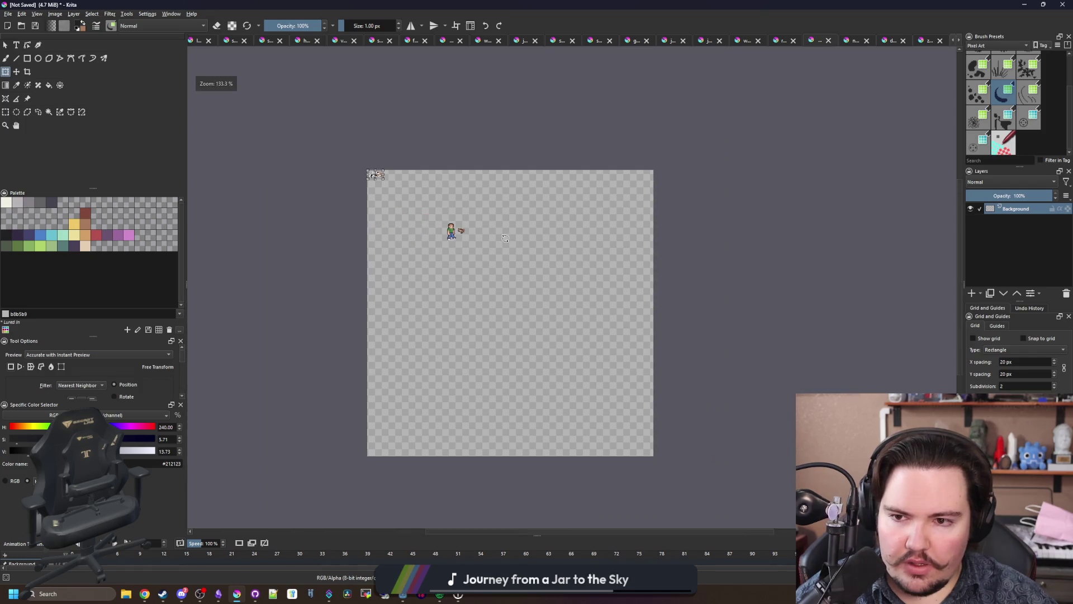
scroll(391, 168, up, 3)
mouse_move(349, 130)
mouse_down()
mouse_move(612, 304)
mouse_move(526, 298)
mouse_move(576, 302)
mouse_up()
scroll(528, 298, up, 4)
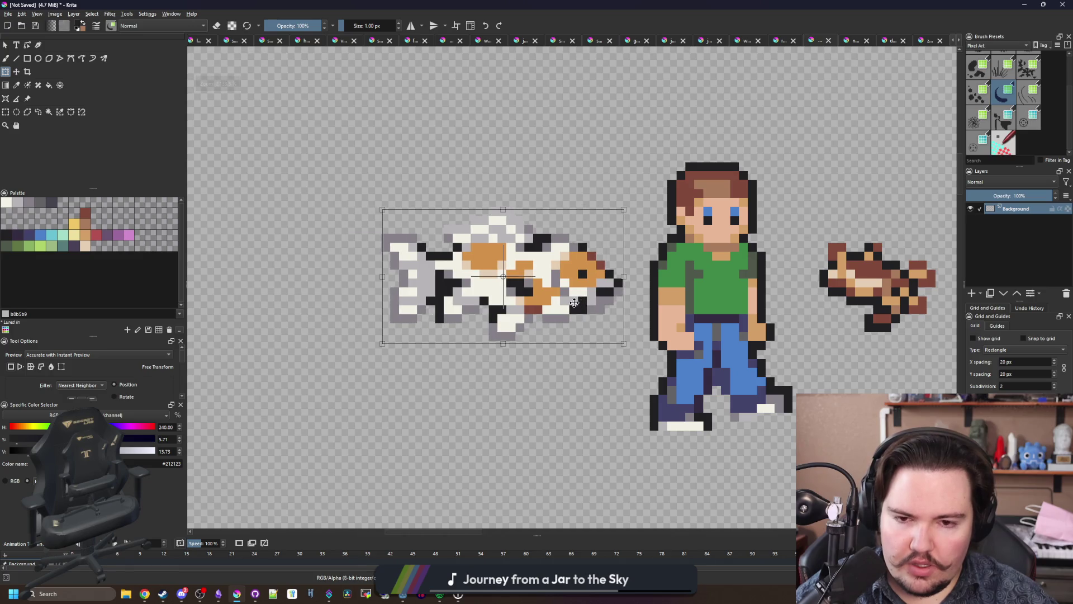
scroll(575, 291, up, 3)
Step: Select the koi's head section and nudge it left toward the body
click(5, 111)
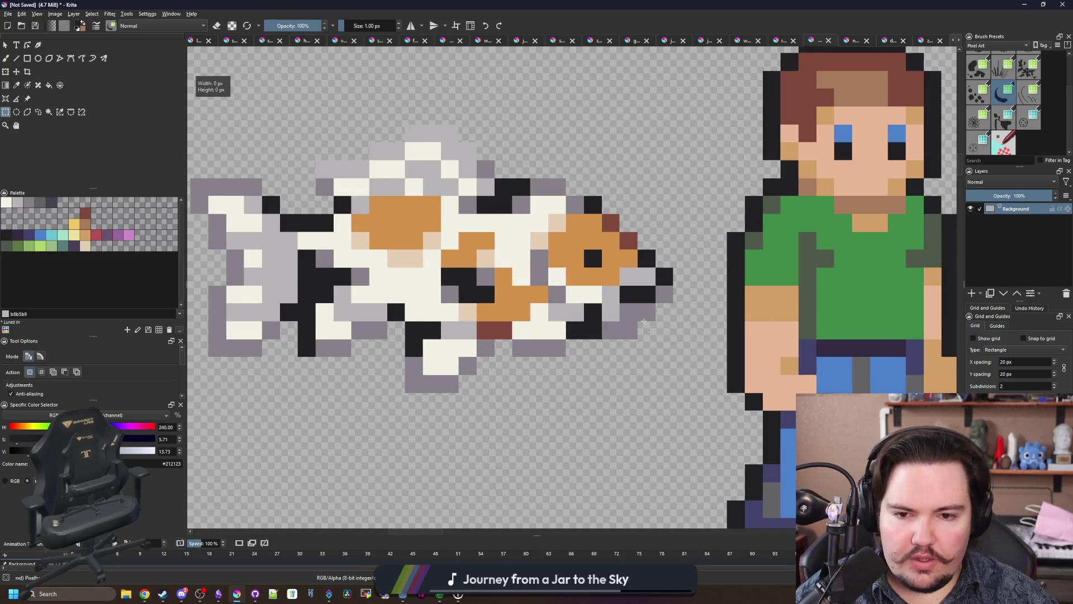
mouse_move(673, 358)
mouse_down()
mouse_move(638, 322)
mouse_move(548, 161)
mouse_move(529, 161)
mouse_up()
key(t)
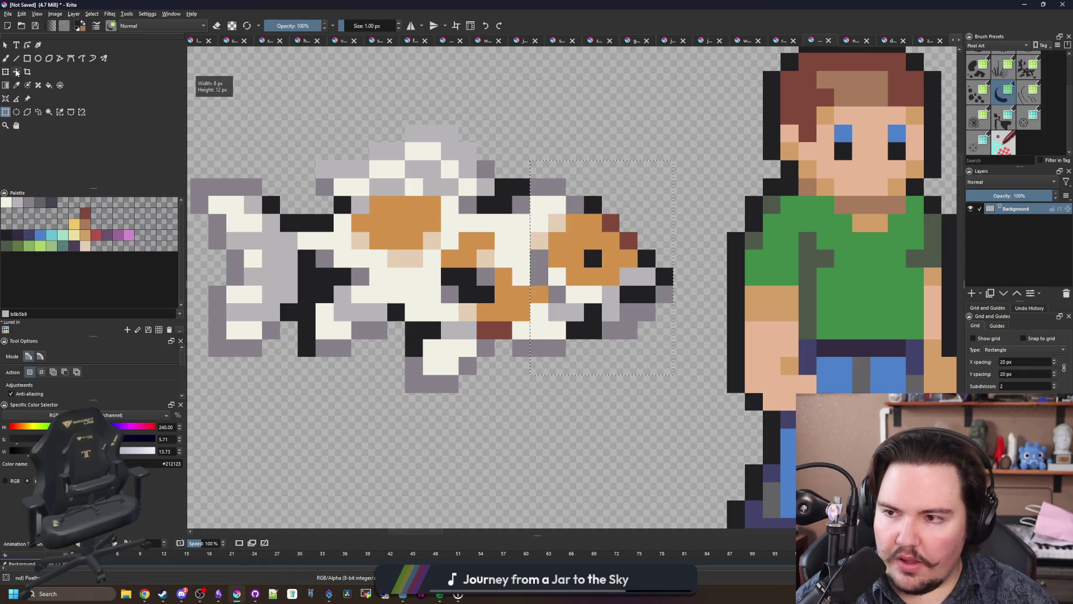
key(Left)
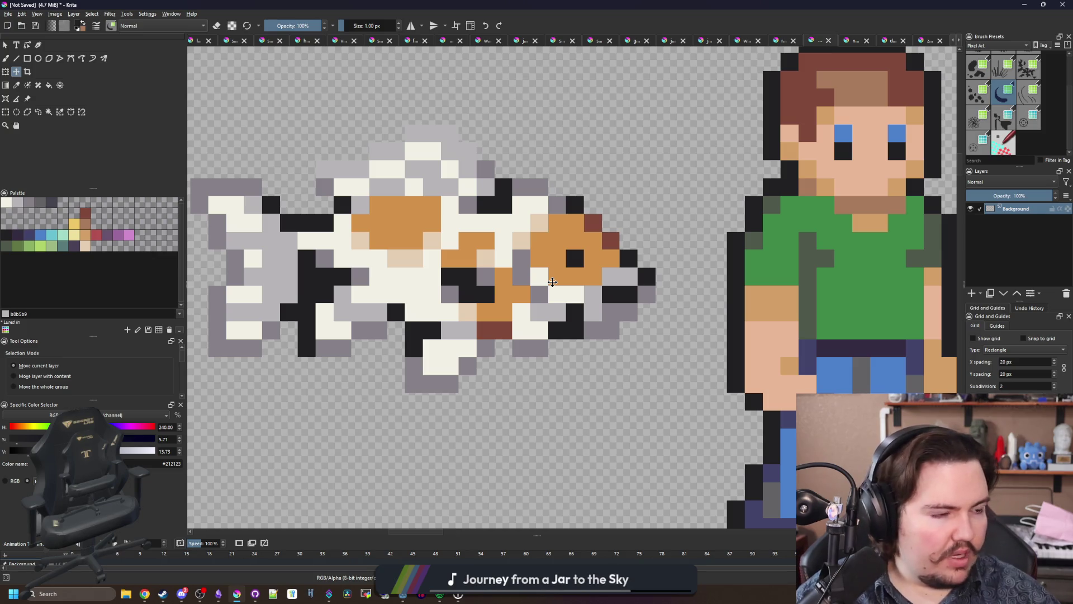
key(Left)
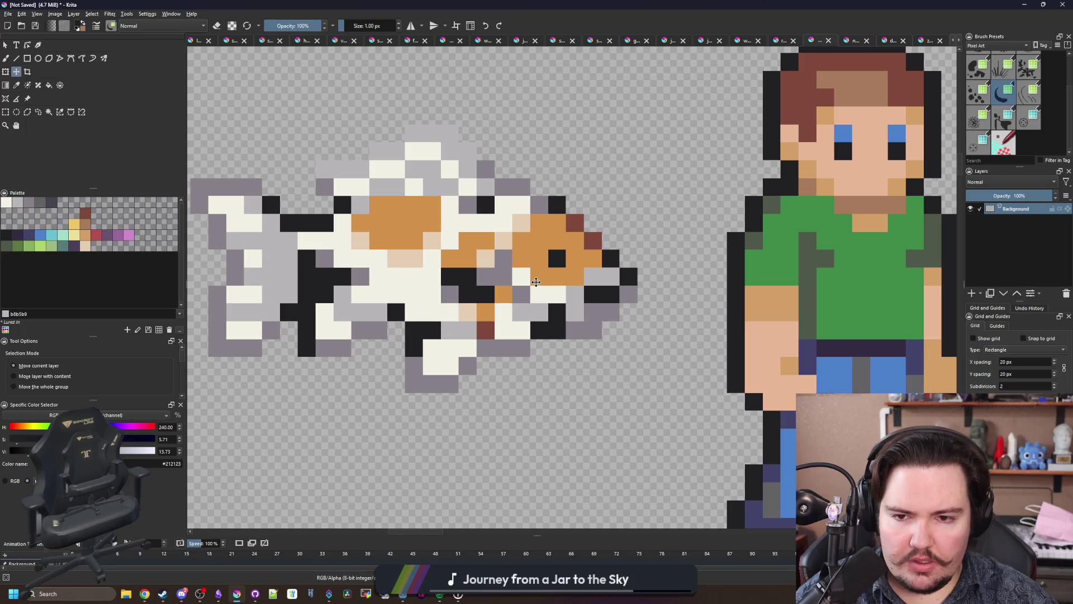
scroll(451, 303, up, 2)
Step: Sample the fish's cream colour, paint body rows cream, and erase the row below
key(b)
ctrl+click(505, 319)
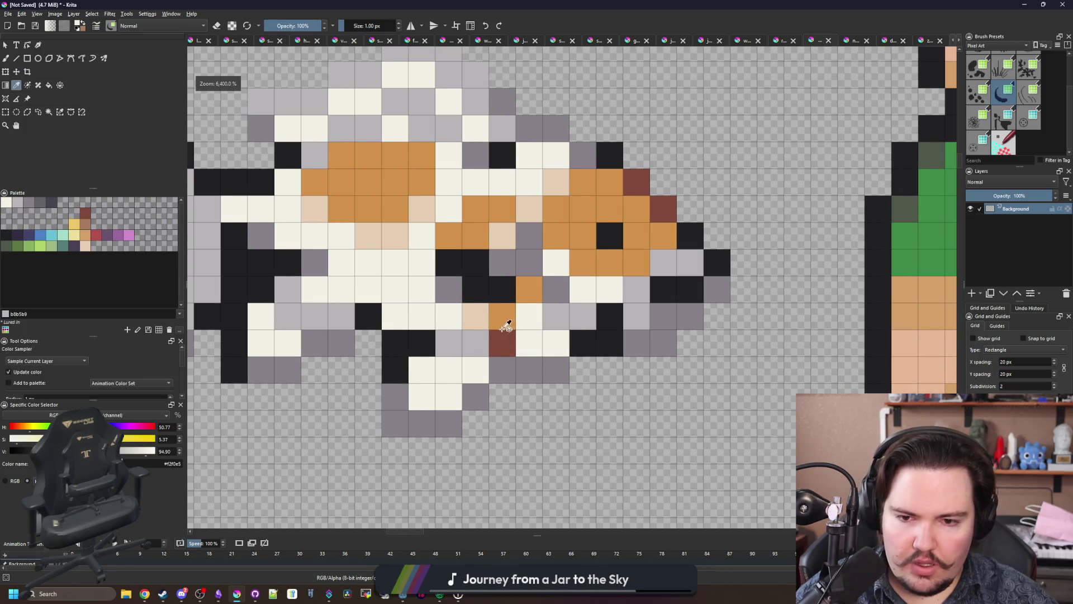
scroll(505, 318, up, 2)
mouse_move(557, 381)
mouse_down()
mouse_move(426, 378)
mouse_move(479, 376)
mouse_up()
key(e)
mouse_move(584, 413)
mouse_down()
mouse_move(420, 410)
mouse_move(519, 441)
mouse_move(419, 464)
mouse_move(380, 399)
mouse_move(292, 366)
mouse_move(358, 359)
mouse_move(316, 413)
mouse_move(297, 382)
mouse_up()
mouse_move(381, 360)
mouse_down()
mouse_move(342, 333)
mouse_move(358, 301)
mouse_move(510, 331)
mouse_move(426, 328)
mouse_move(471, 307)
mouse_move(463, 352)
mouse_move(425, 190)
mouse_up()
Step: Erase stray cells and repaint the remaining orange, grey and black cells cream
key(e)
mouse_move(338, 186)
mouse_down()
mouse_move(629, 185)
mouse_move(628, 156)
mouse_move(594, 111)
mouse_move(429, 120)
mouse_up()
mouse_move(469, 192)
mouse_down()
mouse_move(652, 184)
mouse_move(393, 233)
mouse_up()
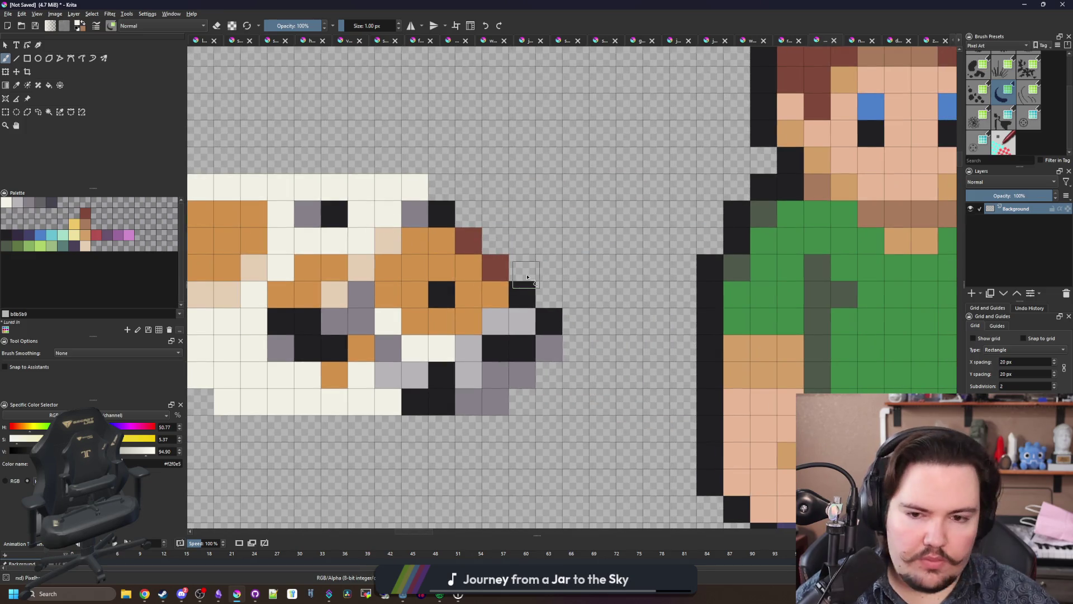
key(alt+Tab)
mouse_move(522, 267)
mouse_down()
mouse_move(522, 292)
mouse_move(510, 259)
mouse_move(517, 235)
mouse_move(441, 185)
mouse_move(495, 257)
mouse_move(434, 211)
mouse_move(422, 232)
mouse_move(498, 282)
mouse_move(459, 324)
mouse_move(508, 319)
mouse_move(484, 361)
mouse_move(503, 373)
mouse_move(548, 318)
mouse_move(532, 356)
mouse_up()
key(e)
key(e)
mouse_move(439, 390)
mouse_down()
mouse_move(470, 372)
mouse_move(500, 385)
mouse_move(469, 338)
mouse_move(434, 360)
mouse_move(522, 259)
mouse_move(542, 309)
mouse_move(498, 285)
mouse_move(280, 282)
mouse_move(354, 239)
mouse_move(319, 236)
mouse_move(336, 293)
mouse_up()
Step: Erase the fish's right-edge columns, bottom-right cell and three top-right cells
scroll(528, 268, down, 3)
scroll(528, 268, up, 3)
scroll(591, 308, up, 1)
key(e)
mouse_move(640, 391)
mouse_down()
mouse_move(643, 235)
mouse_move(616, 240)
mouse_move(587, 392)
mouse_move(563, 391)
mouse_up()
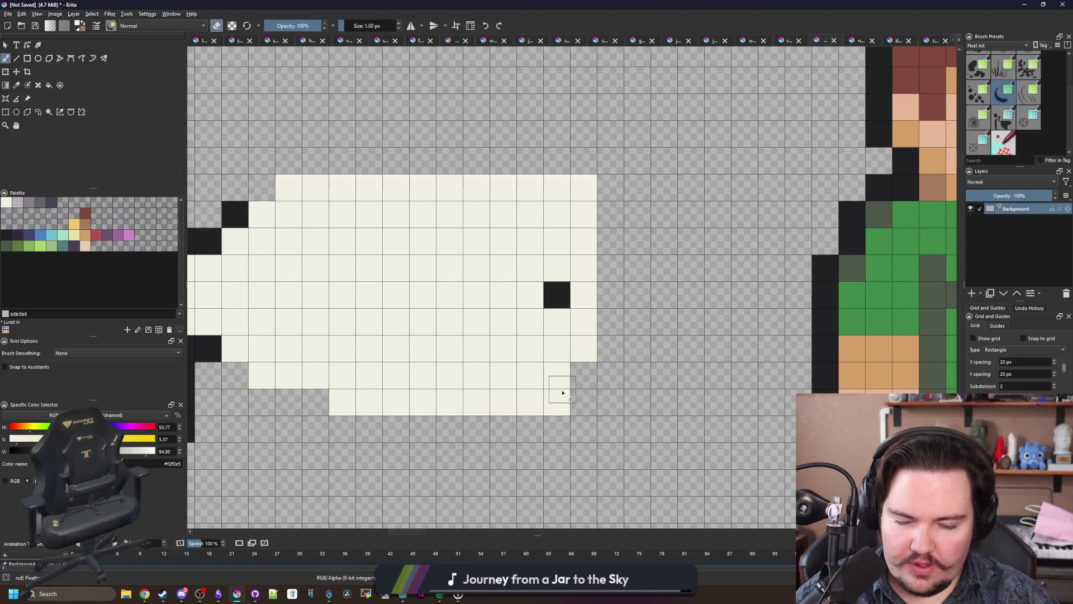
click(564, 391)
mouse_move(568, 187)
mouse_down()
mouse_move(584, 212)
mouse_move(557, 188)
mouse_up()
Step: Fill the lower-left body rows cream and erase the koi tail and black fin pixels
scroll(440, 305, down, 2)
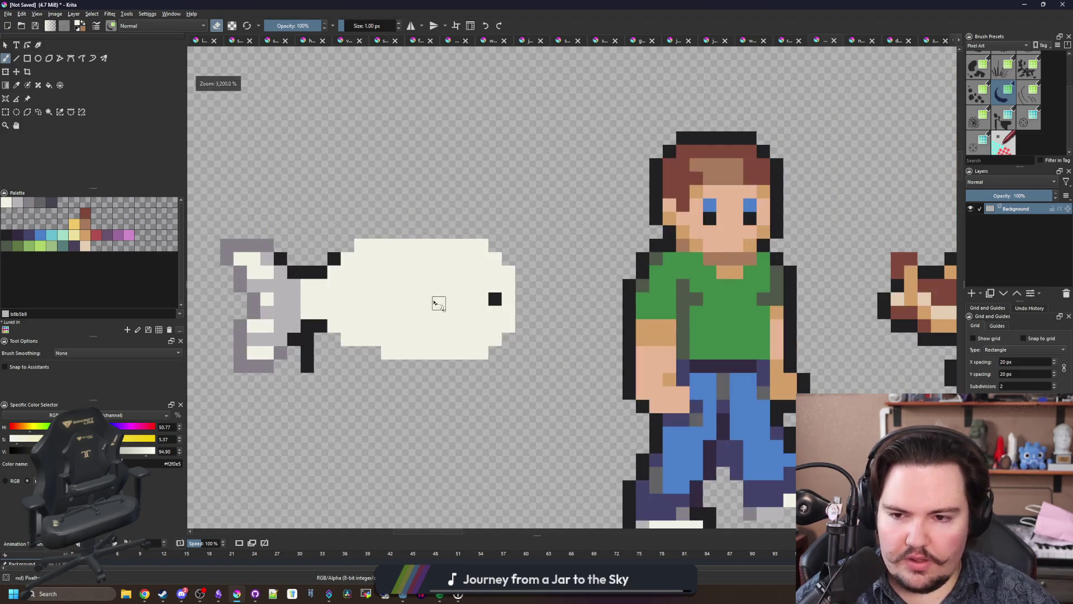
scroll(440, 305, down, 6)
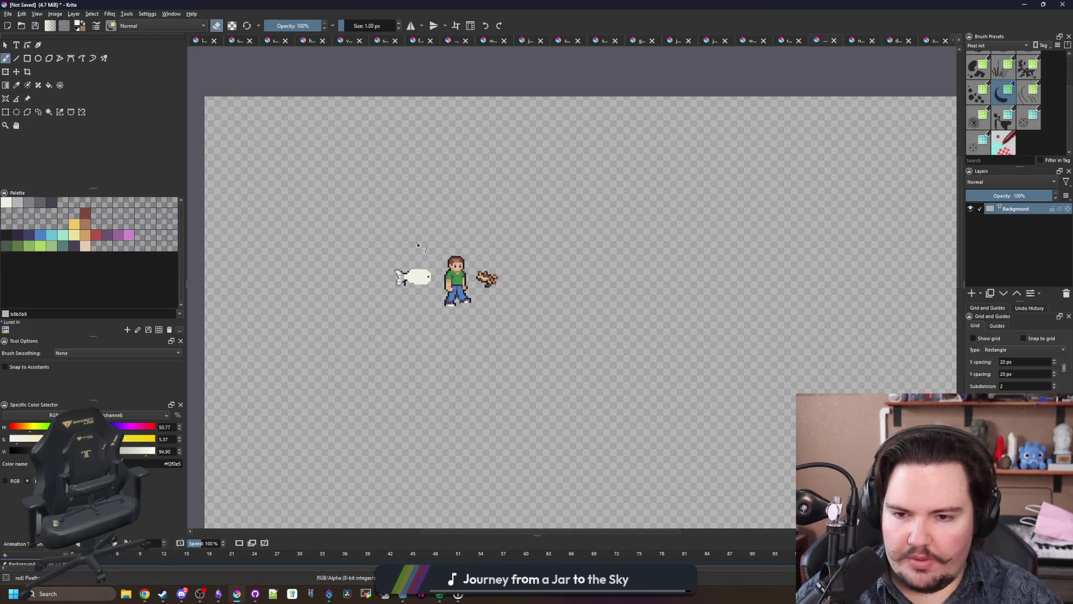
scroll(400, 278, up, 6)
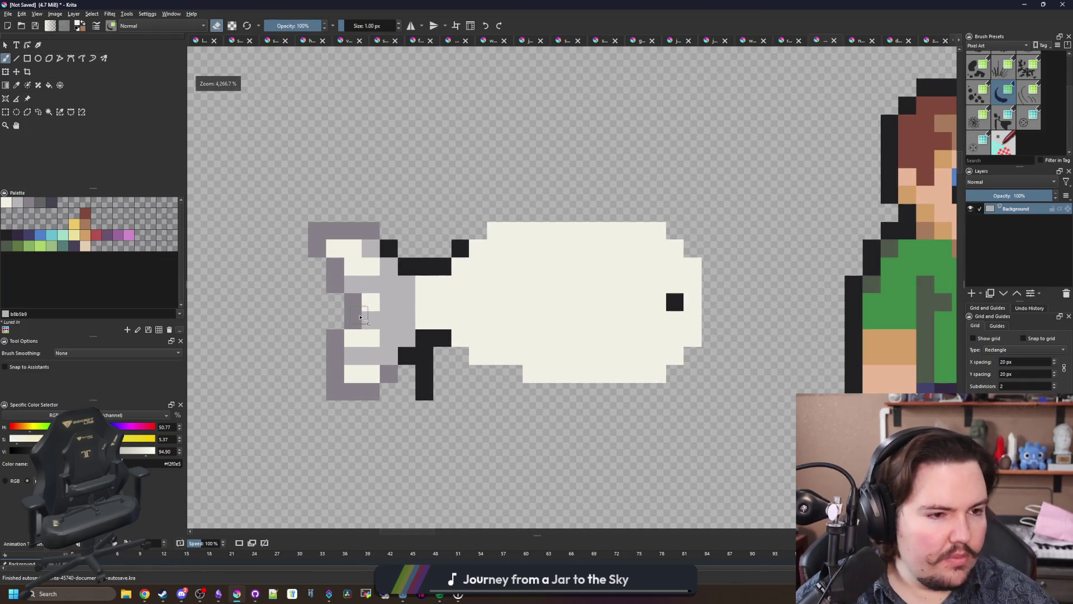
scroll(360, 317, up, 1)
mouse_move(408, 430)
mouse_down()
mouse_move(323, 402)
mouse_move(403, 207)
mouse_move(430, 408)
mouse_move(457, 346)
mouse_move(484, 349)
mouse_up()
key(e)
mouse_move(465, 226)
mouse_down()
mouse_move(508, 211)
mouse_move(402, 168)
mouse_move(358, 441)
mouse_move(388, 184)
mouse_move(330, 428)
mouse_move(327, 165)
mouse_move(293, 450)
mouse_up()
key(e)
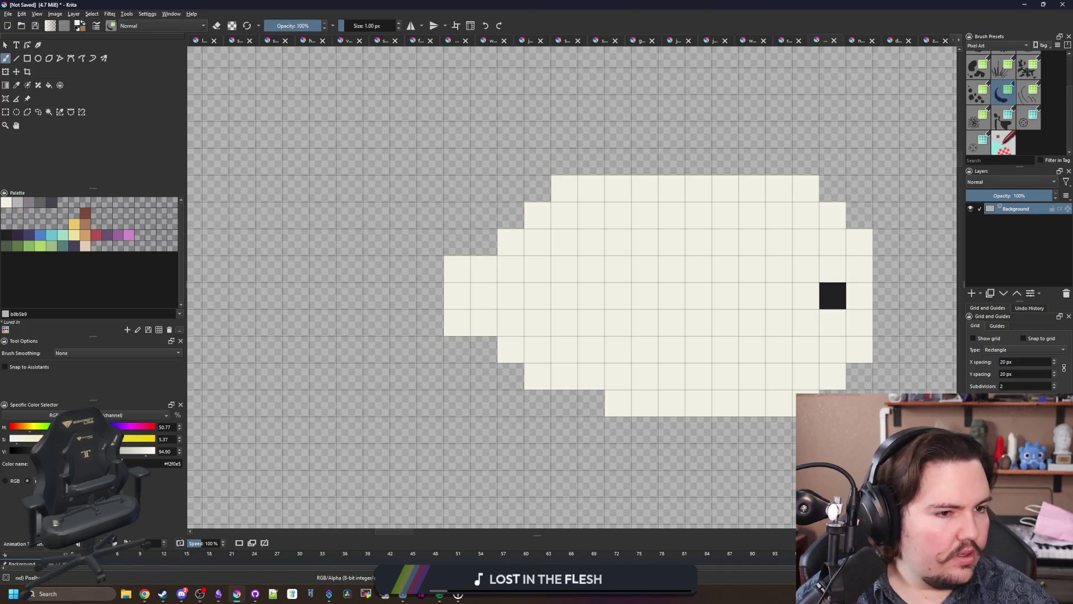
key(alt+Tab)
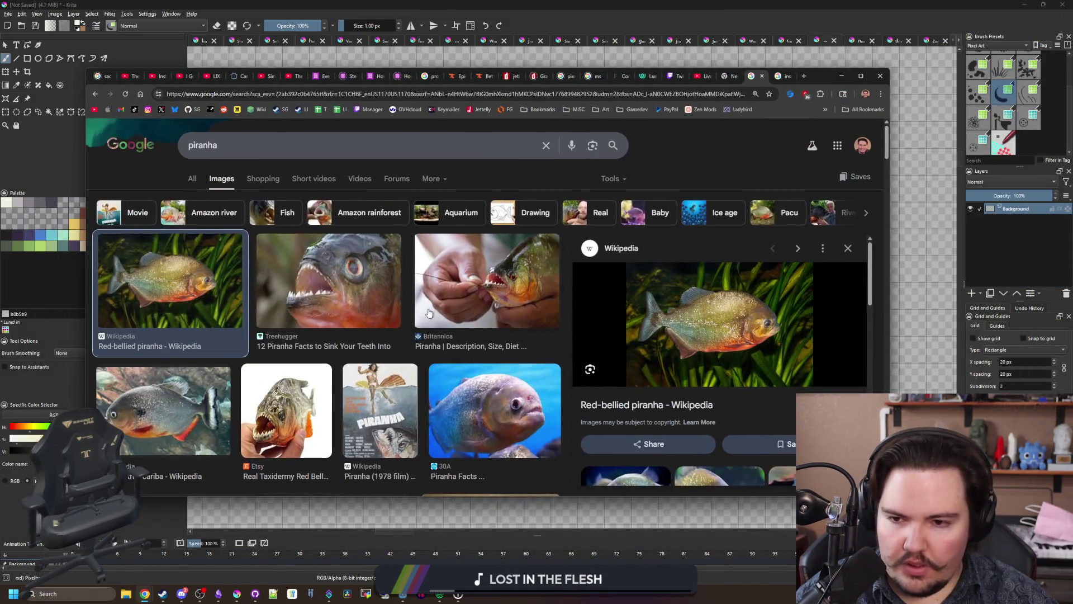
Step: Preview the National Geographic Kids red-bellied piranha photo from the image results
scroll(428, 308, down, 3)
scroll(427, 308, down, 3)
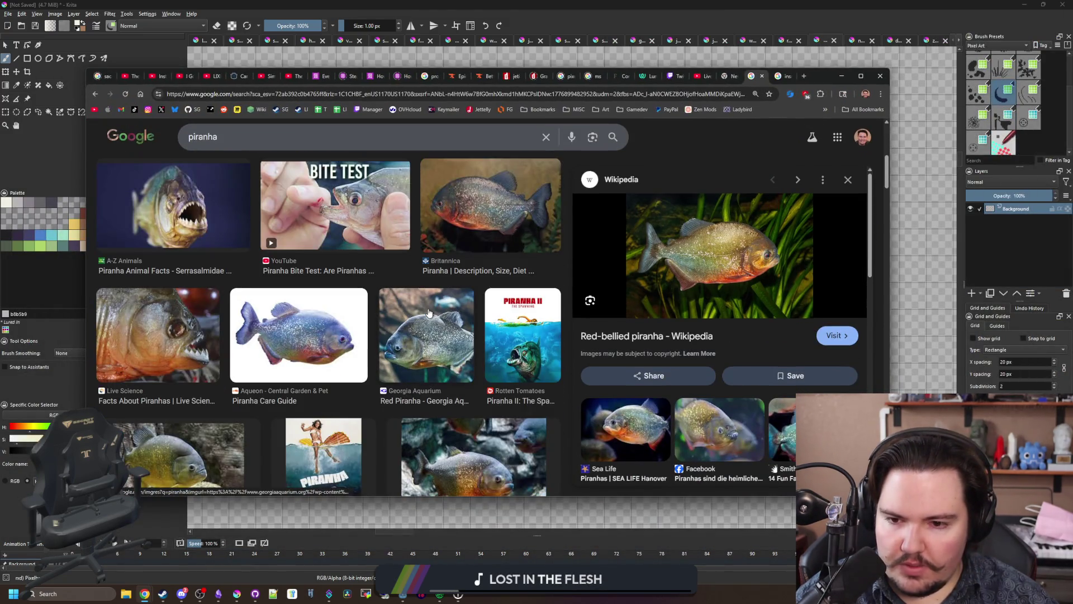
scroll(390, 322, down, 3)
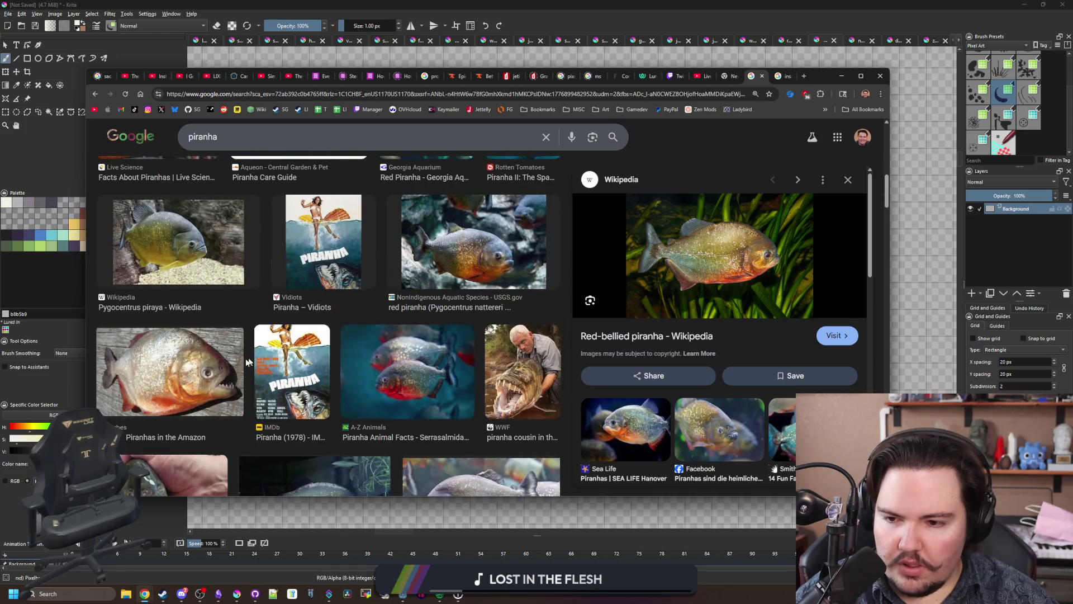
scroll(197, 279, down, 2)
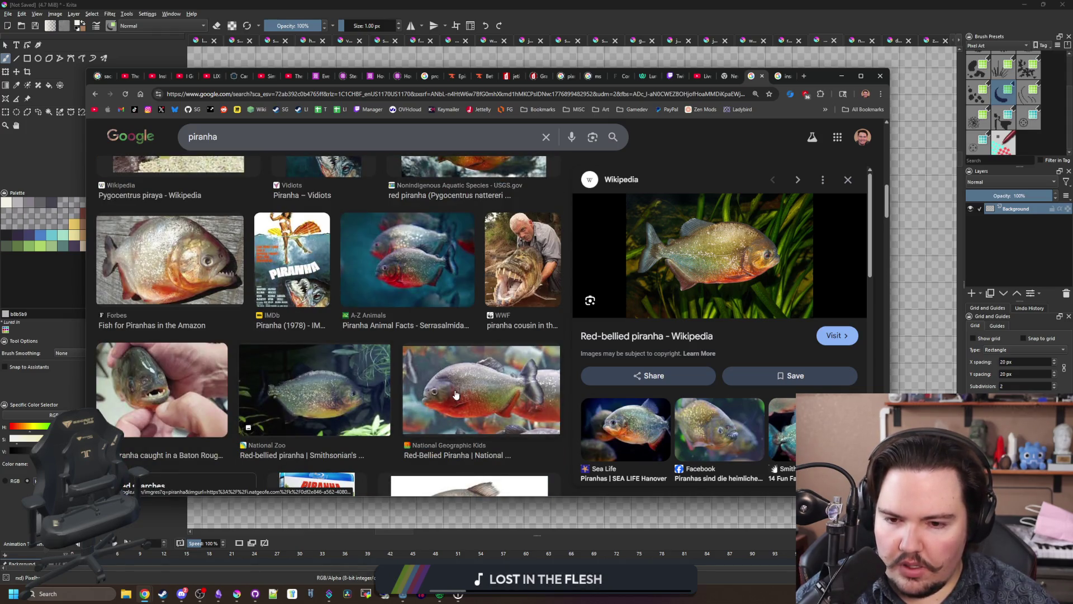
click(456, 395)
scroll(469, 364, down, 4)
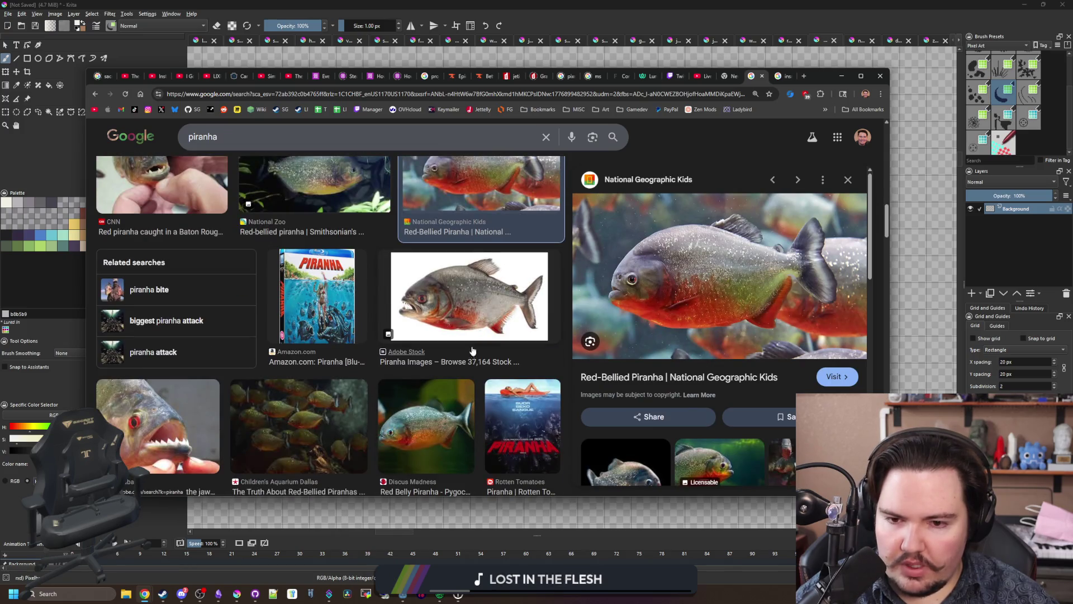
scroll(481, 369, up, 1)
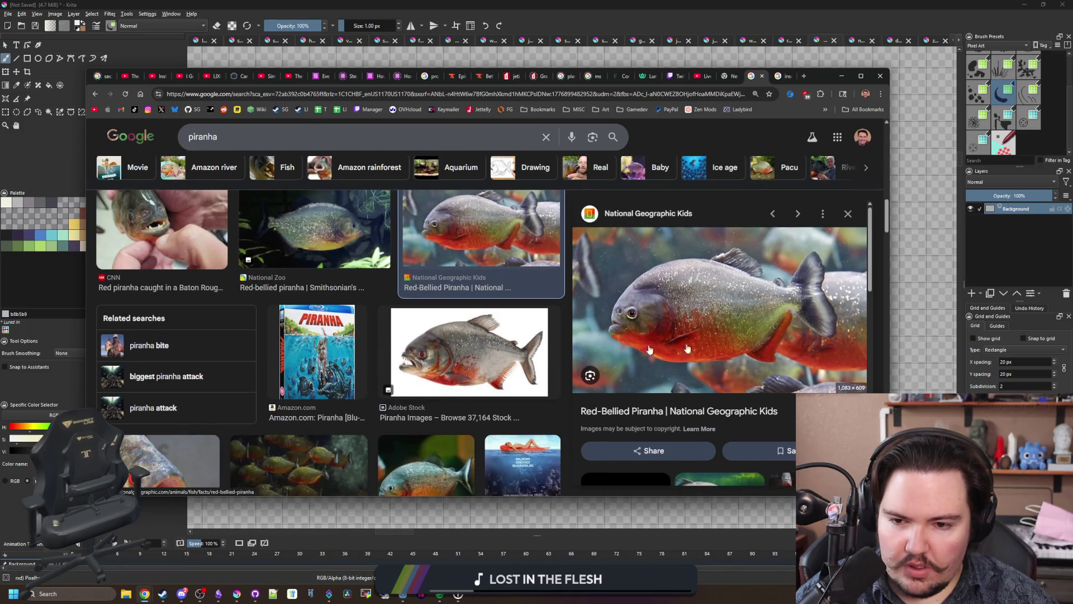